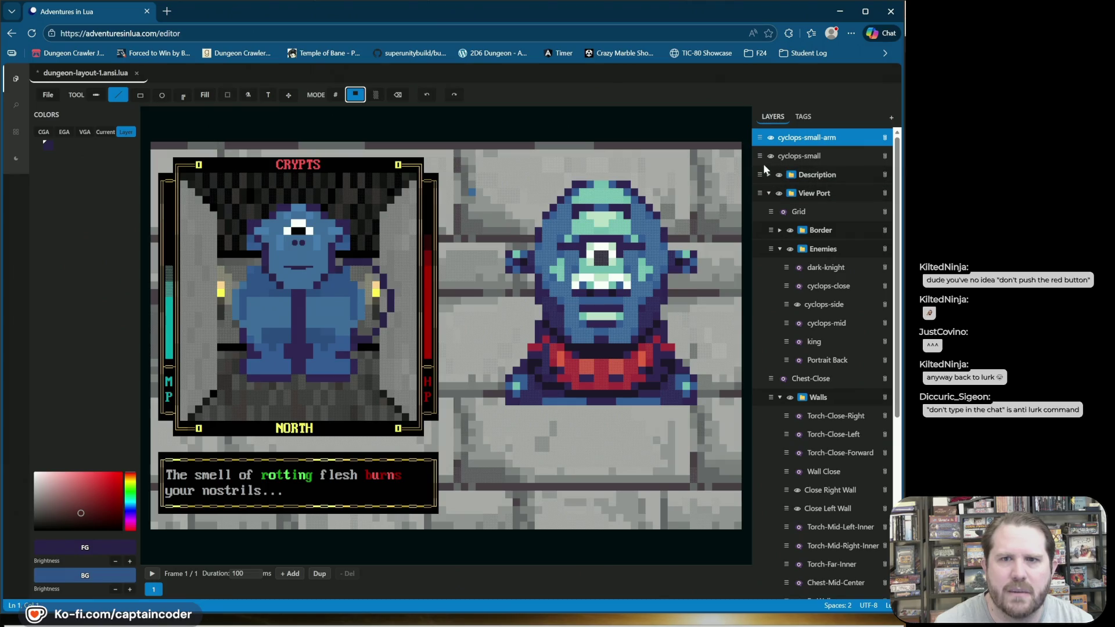
# Step: Hide the small cyclops, undo the last stroke, and draw a short dark line left of the right torch
pyautogui.click(771, 156)
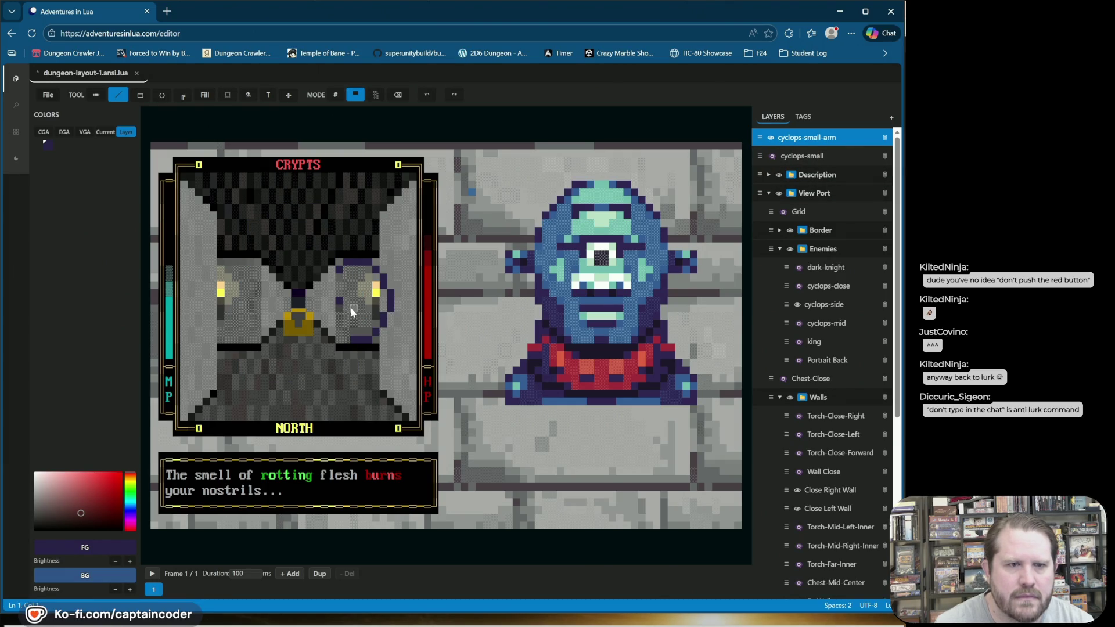
pyautogui.click(431, 97)
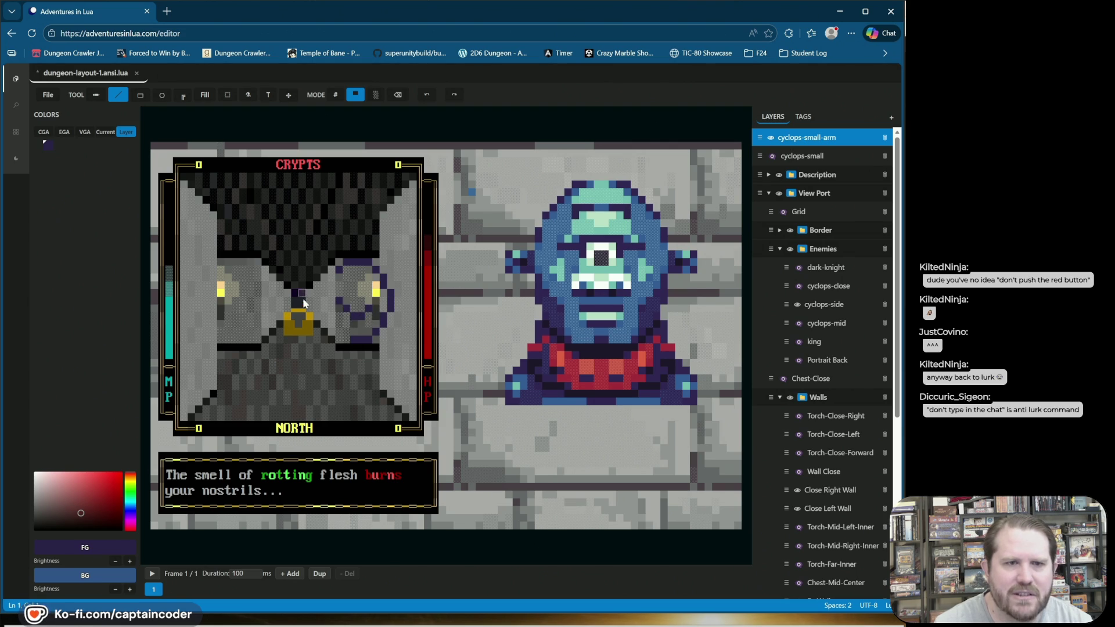
pyautogui.moveTo(325, 298); pyautogui.dragTo(341, 316)
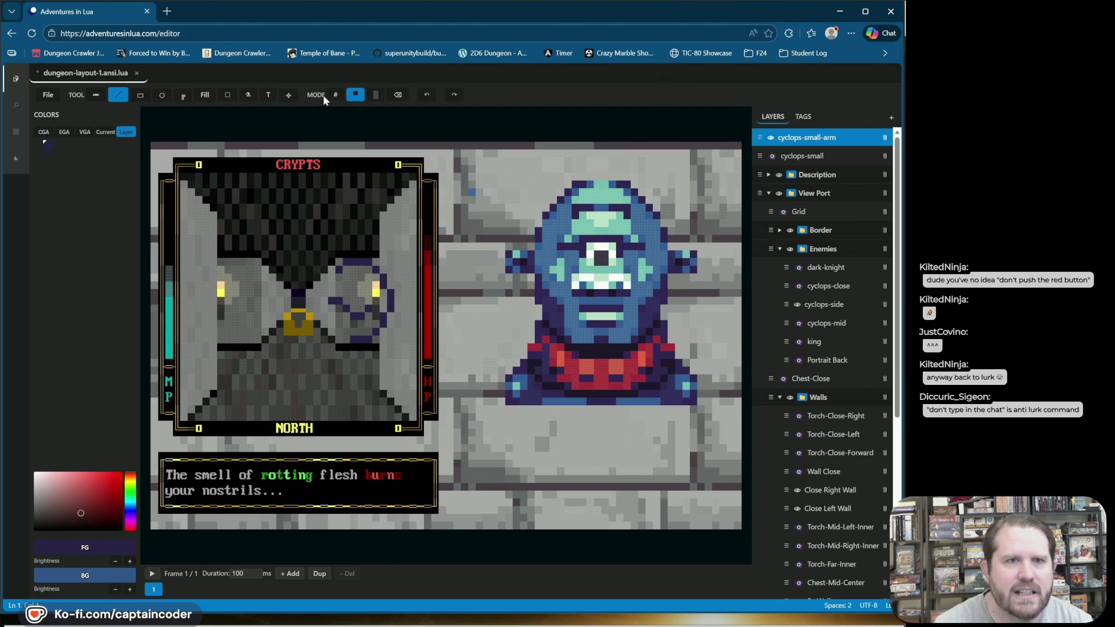
# Step: Erase a stray pixel on the arm outline and show the small cyclops again
pyautogui.click(398, 94)
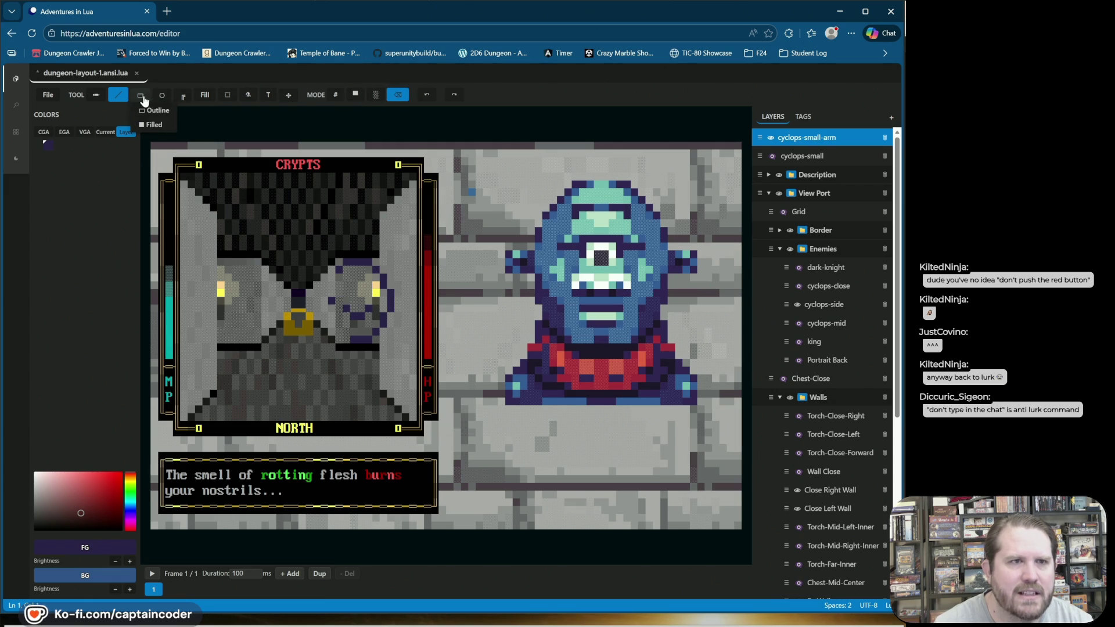
pyautogui.click(355, 94)
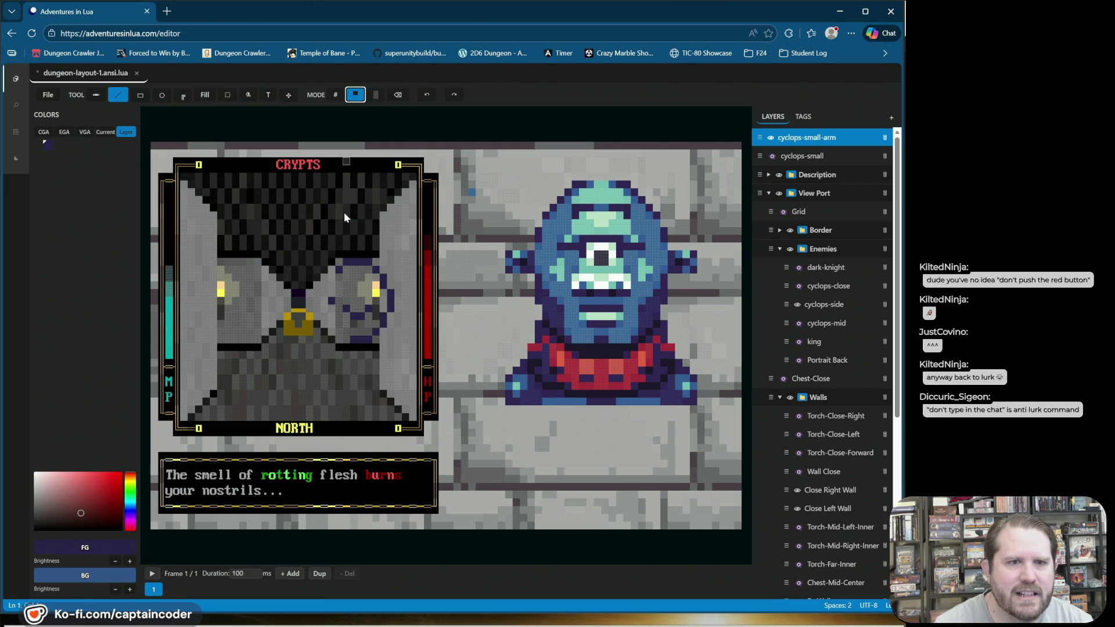
pyautogui.click(342, 311)
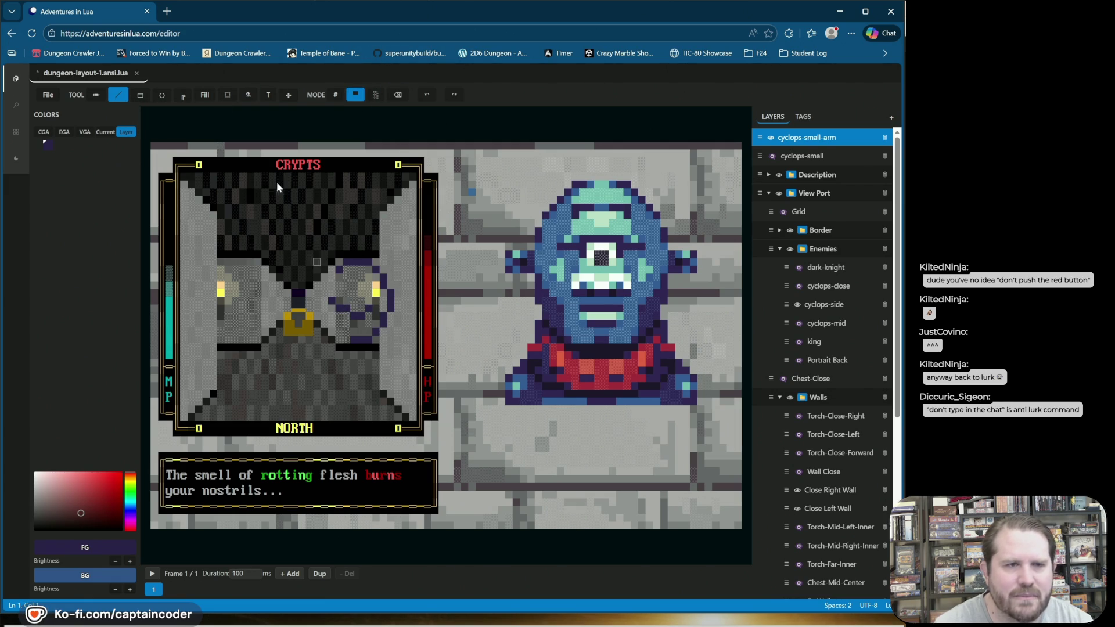
pyautogui.click(398, 95)
pyautogui.click(345, 308)
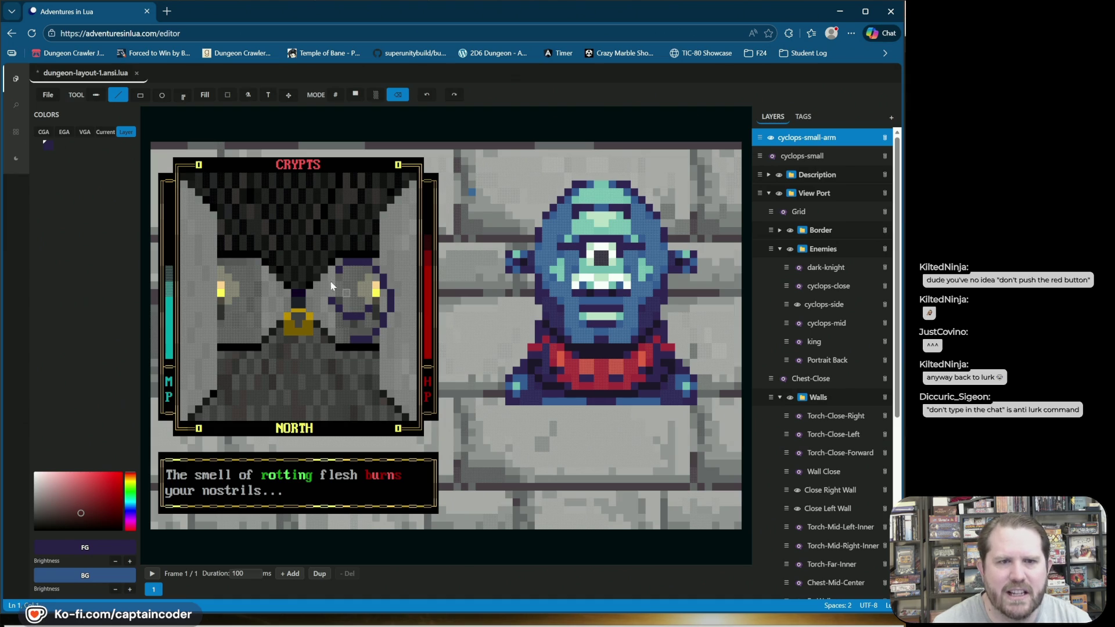
pyautogui.click(771, 156)
pyautogui.click(770, 155)
pyautogui.click(770, 156)
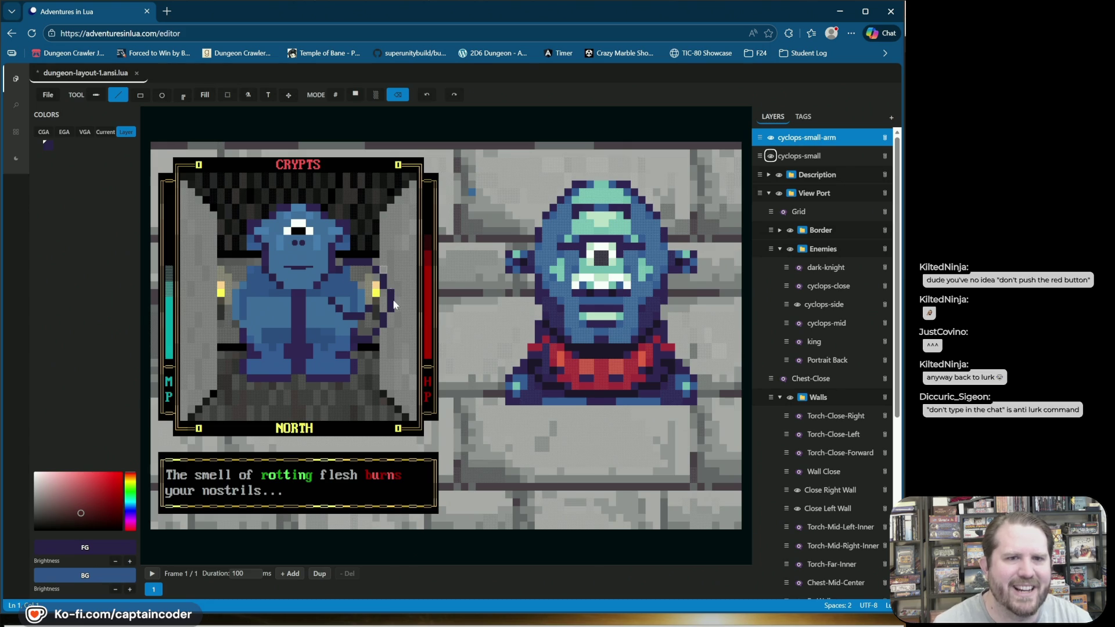
# Step: Box-select the small cyclops's arm, shift it one cell right, and return to line drawing in block mode
pyautogui.click(227, 94)
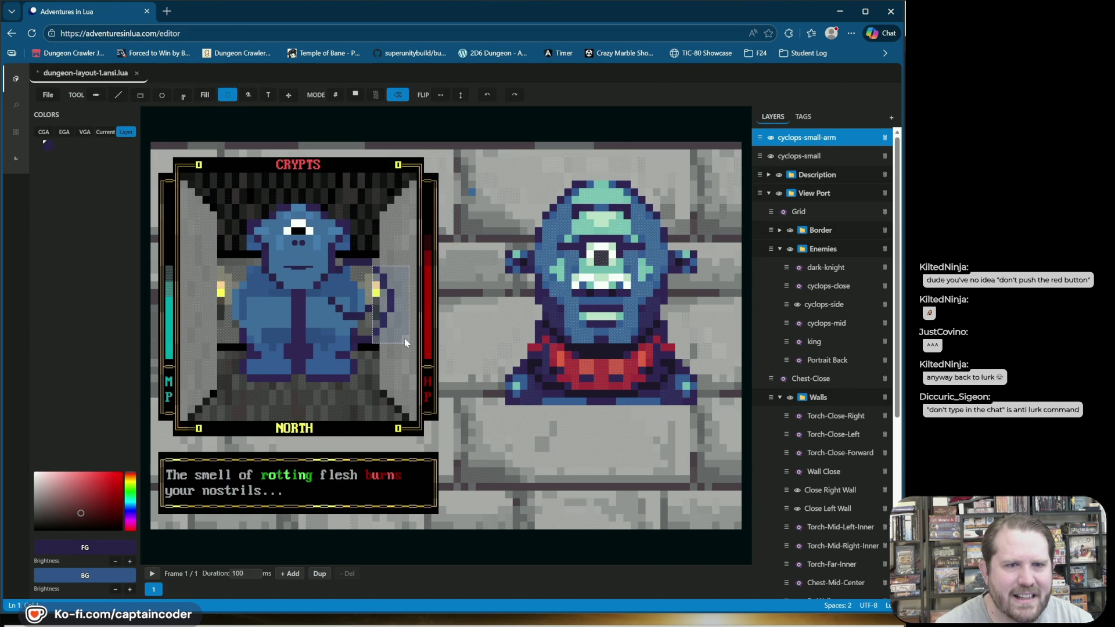
pyautogui.moveTo(394, 302); pyautogui.dragTo(398, 305)
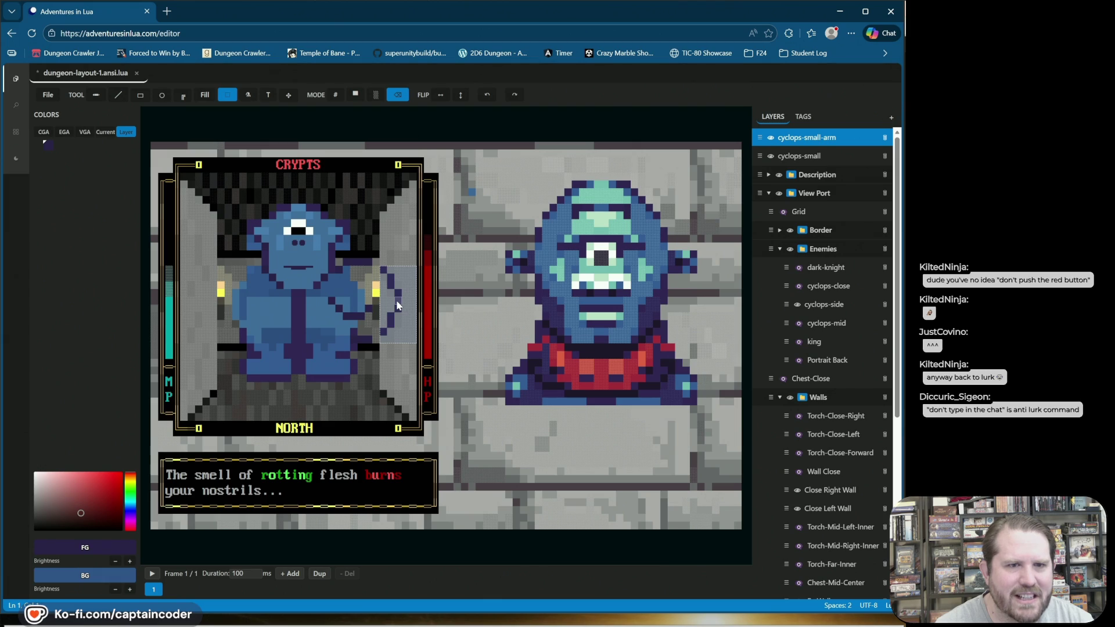
pyautogui.click(389, 208)
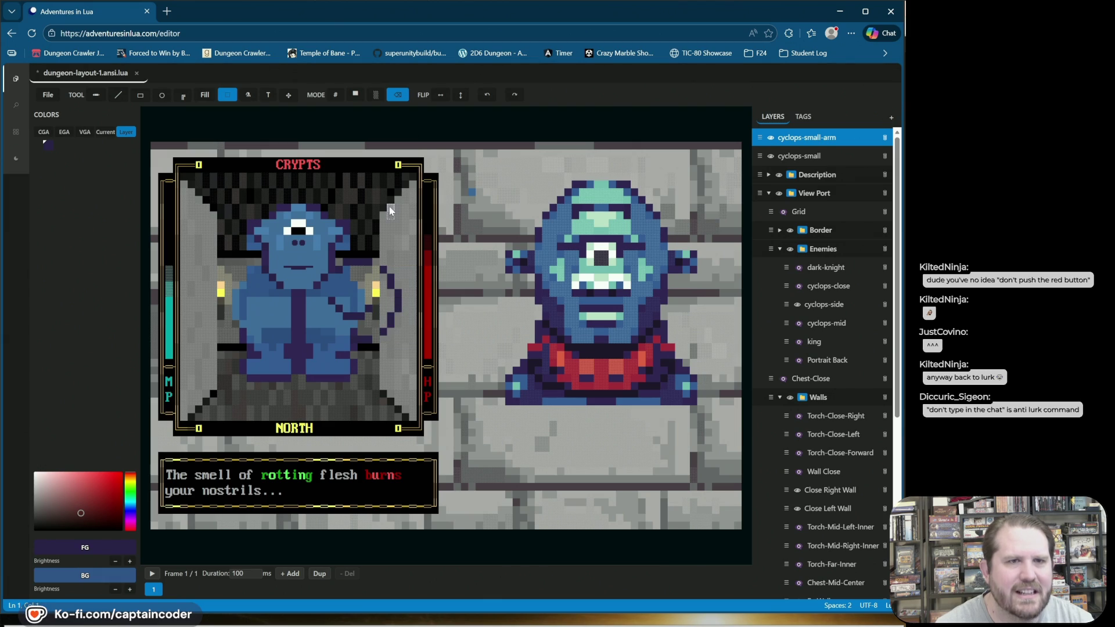
pyautogui.click(119, 95)
pyautogui.click(356, 96)
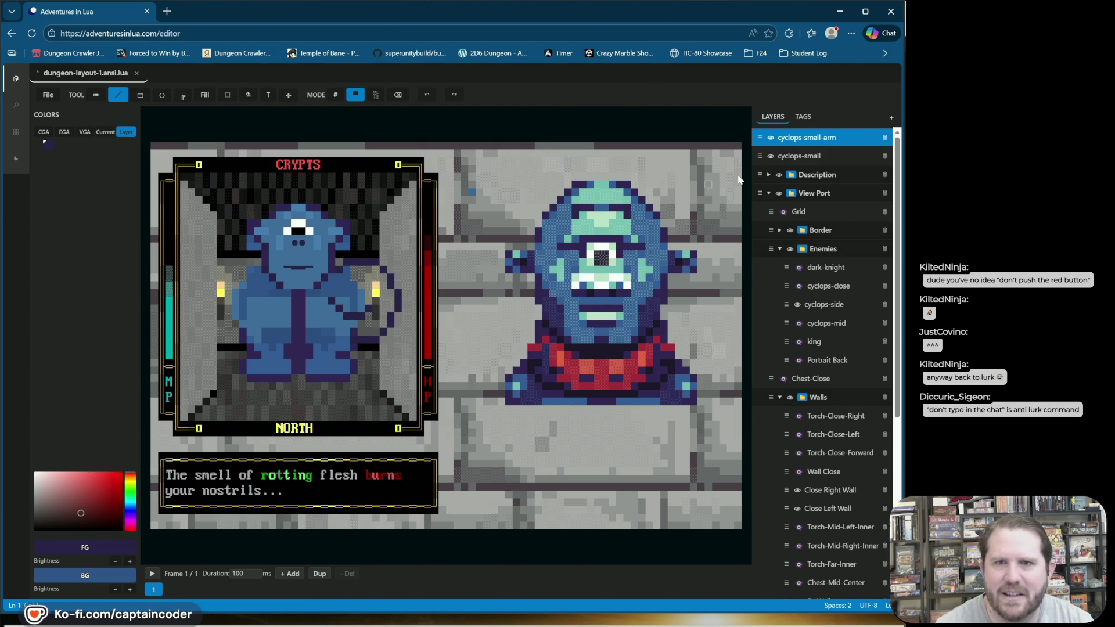
# Step: Sample the cyclops's mint green and paint a mint-green pixel on its arm
pyautogui.click(772, 156)
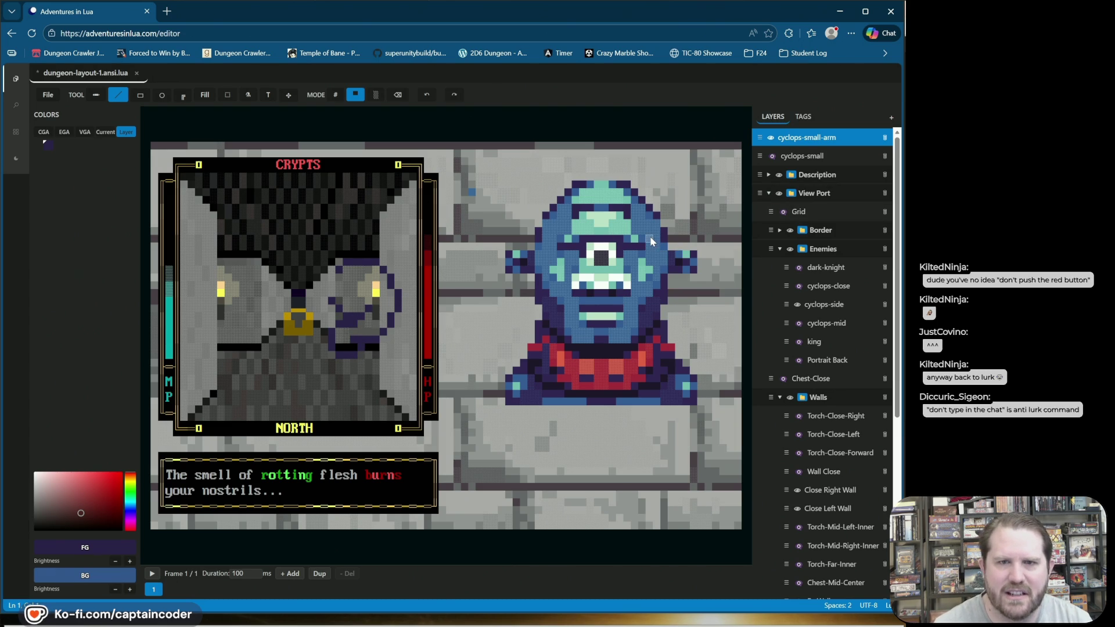
pyautogui.keyDown('alt'); pyautogui.click(680, 256); pyautogui.keyUp('alt')
pyautogui.click(121, 93)
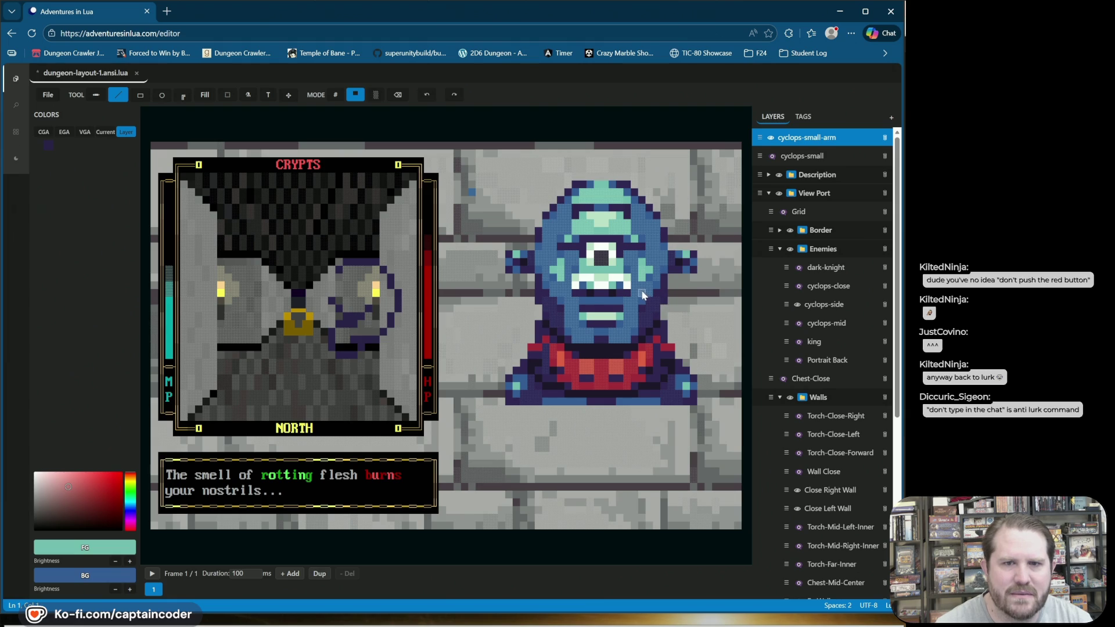
pyautogui.click(339, 278)
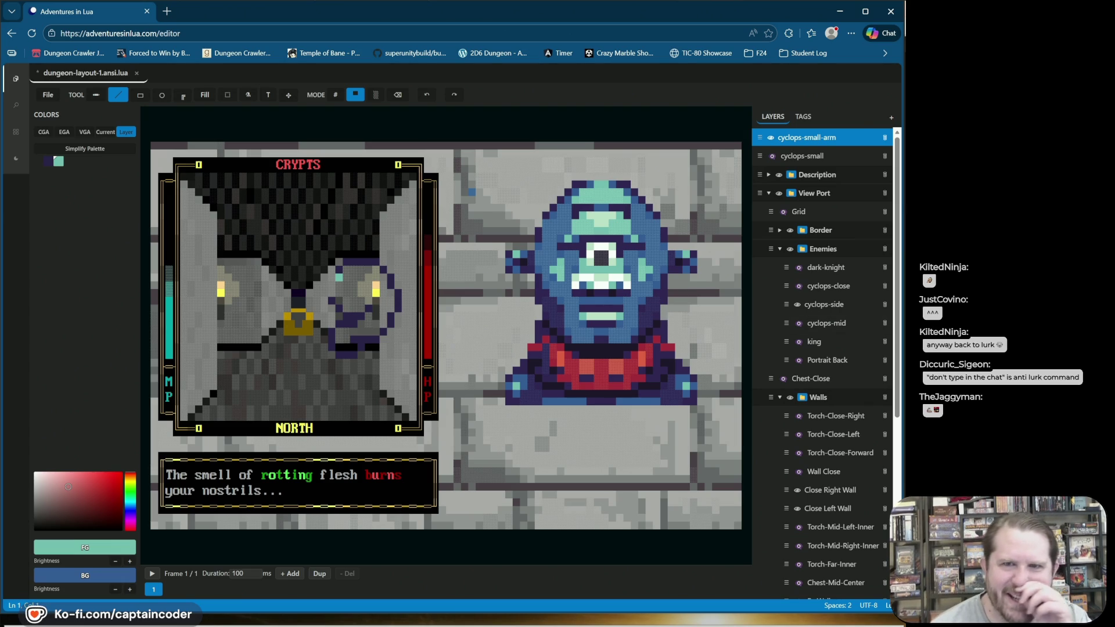
pyautogui.click(781, 157)
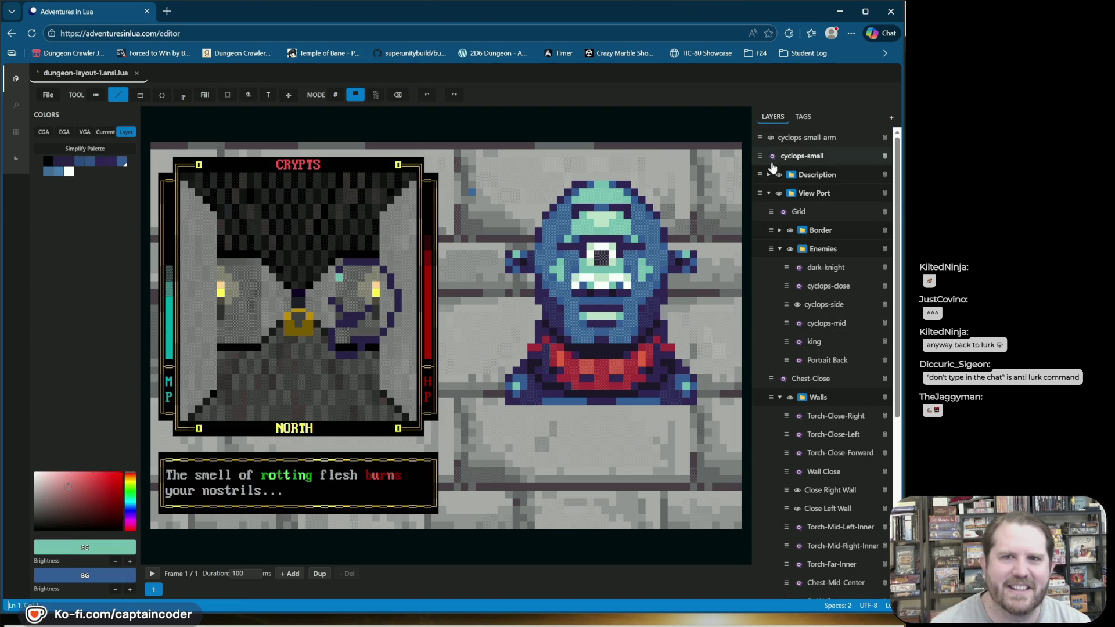
pyautogui.click(771, 156)
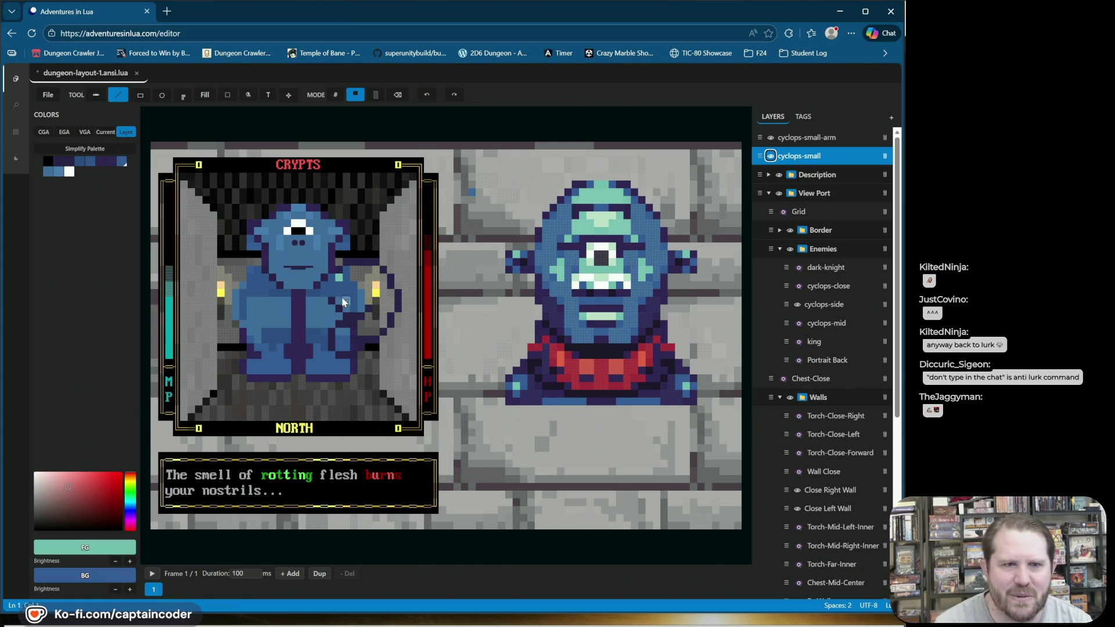
# Step: With the cyclops body hidden, sample its dark purple and blue, then show the Current palette
pyautogui.click(836, 138)
pyautogui.click(770, 156)
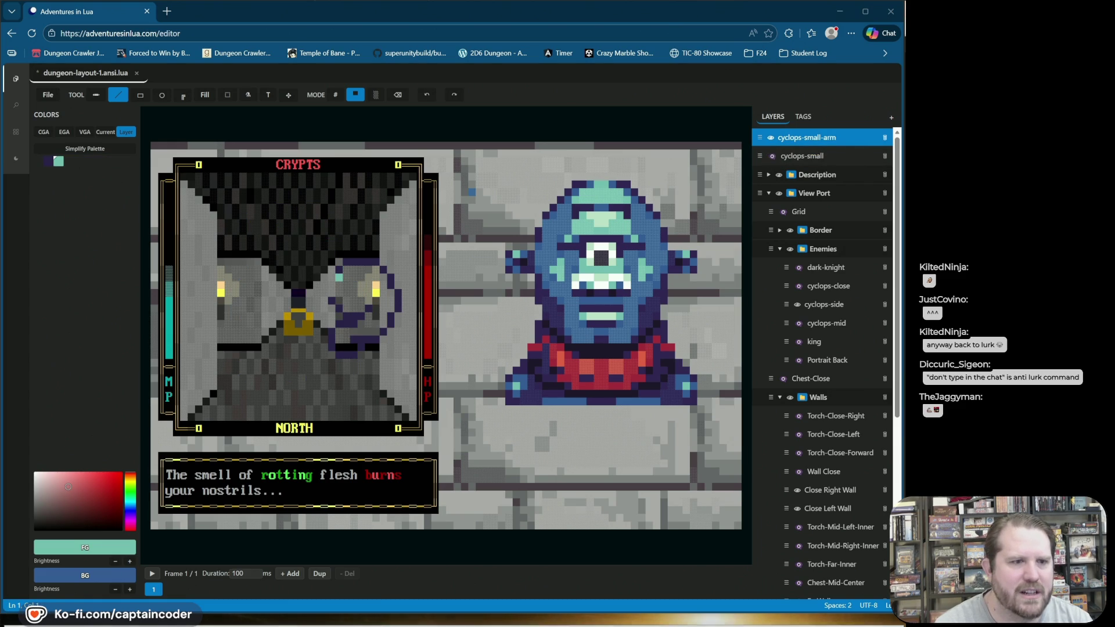
pyautogui.click(130, 507)
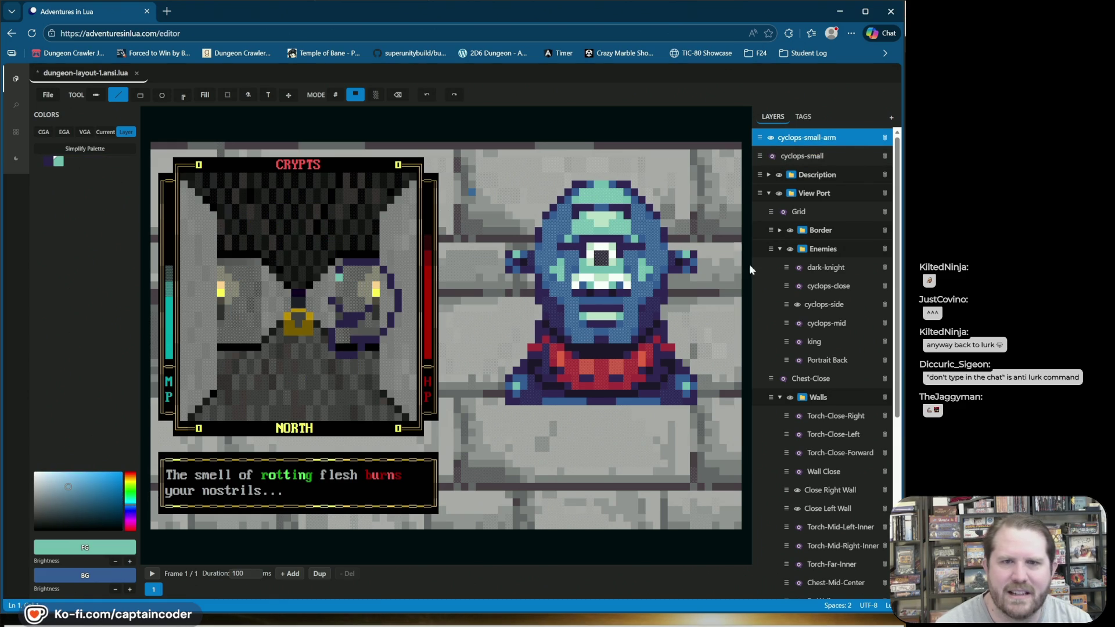
pyautogui.keyDown('alt'); pyautogui.click(667, 292); pyautogui.keyUp('alt')
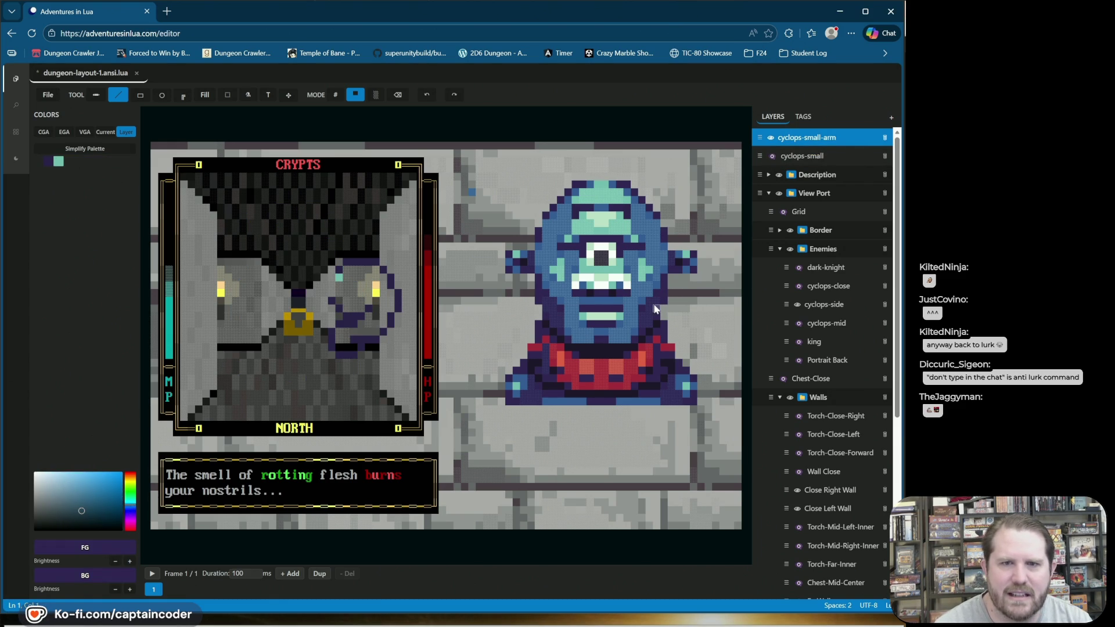
pyautogui.keyDown('alt'); pyautogui.click(654, 291); pyautogui.keyUp('alt')
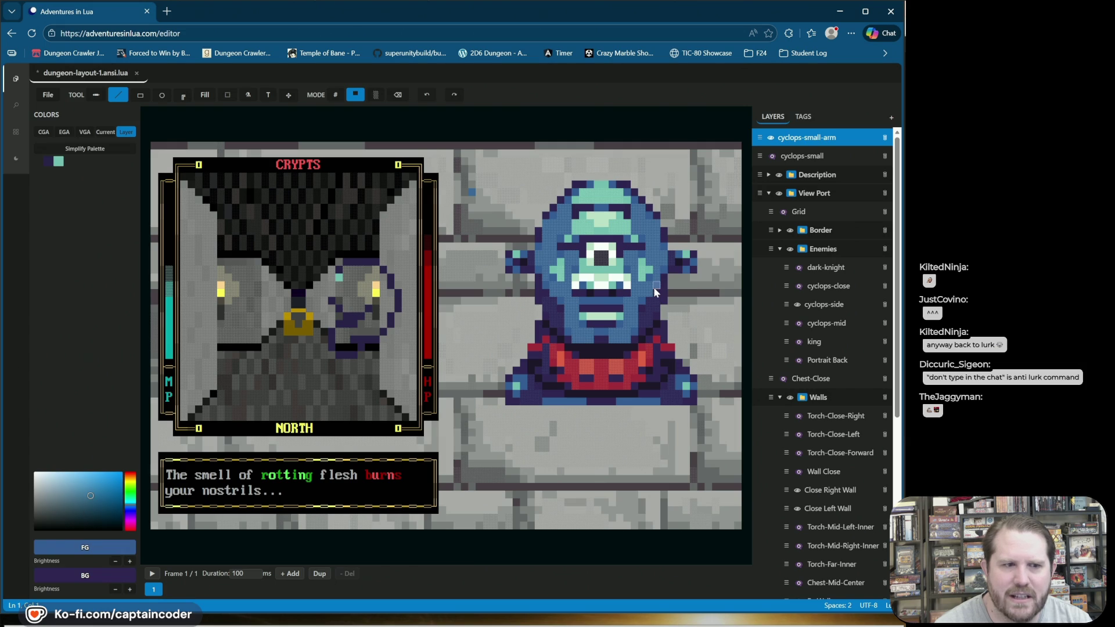
pyautogui.click(98, 133)
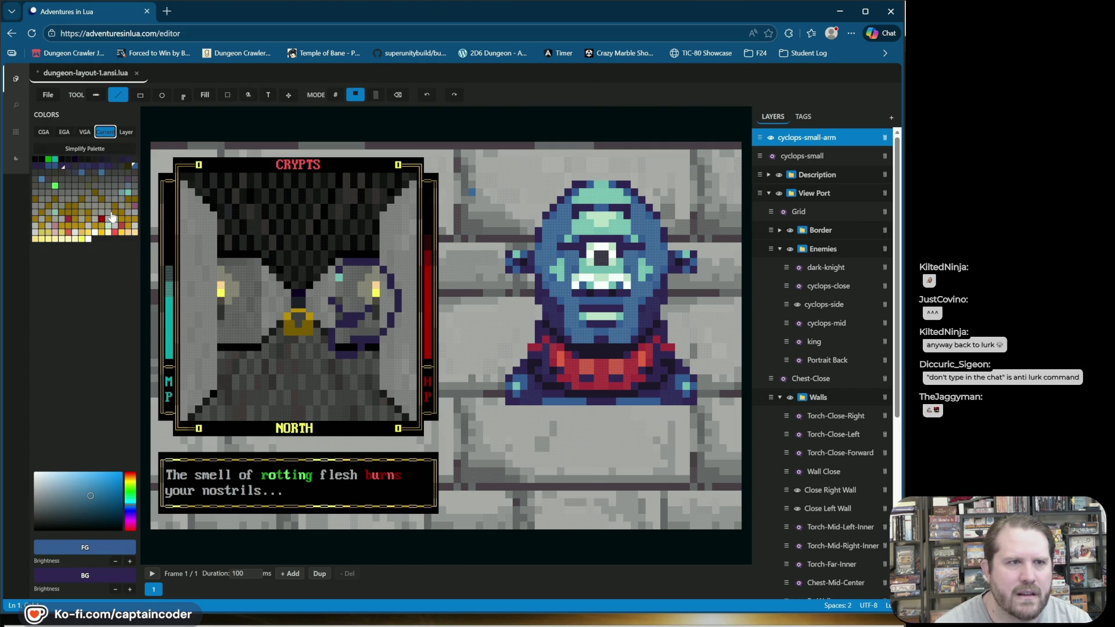
# Step: Pick blue from the Current palette, recolour the teal pixel, and draw a short vertical blue line
pyautogui.click(135, 168)
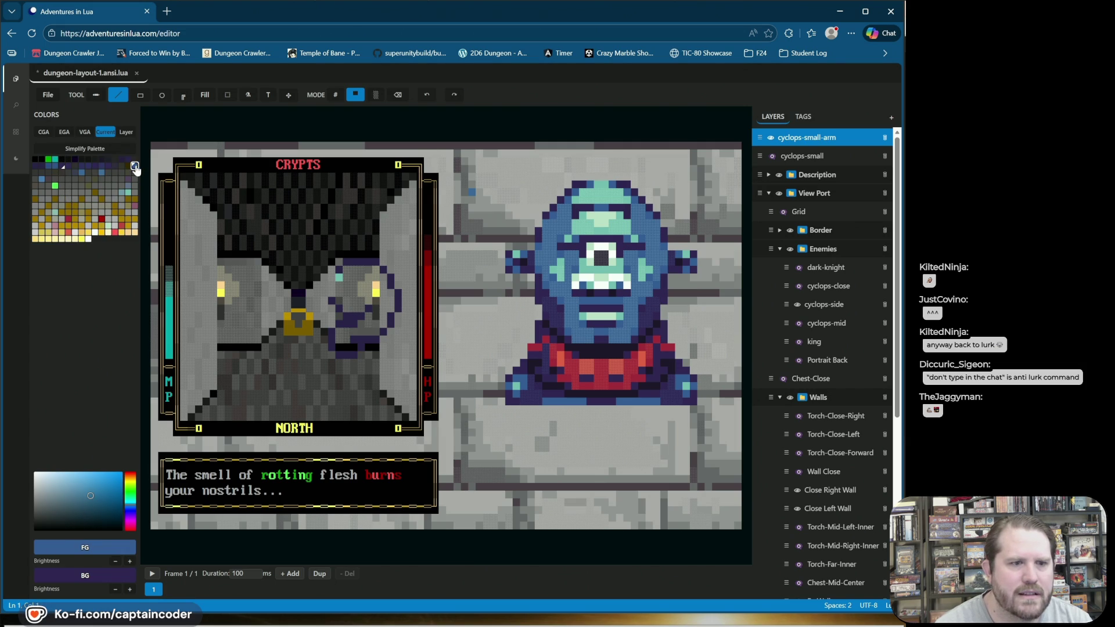
pyautogui.click(61, 166)
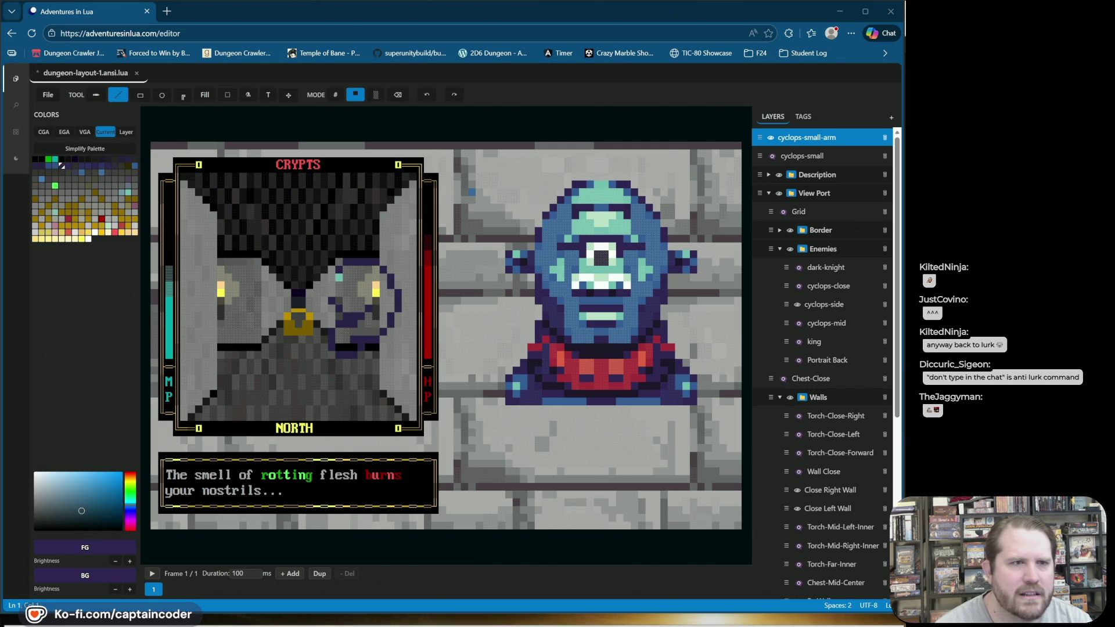
pyautogui.click(54, 168)
pyautogui.click(339, 277)
pyautogui.moveTo(339, 281); pyautogui.dragTo(339, 299)
# Step: Fill the upper and lower arm areas with blue and show the small cyclops again
pyautogui.click(204, 95)
pyautogui.click(362, 278)
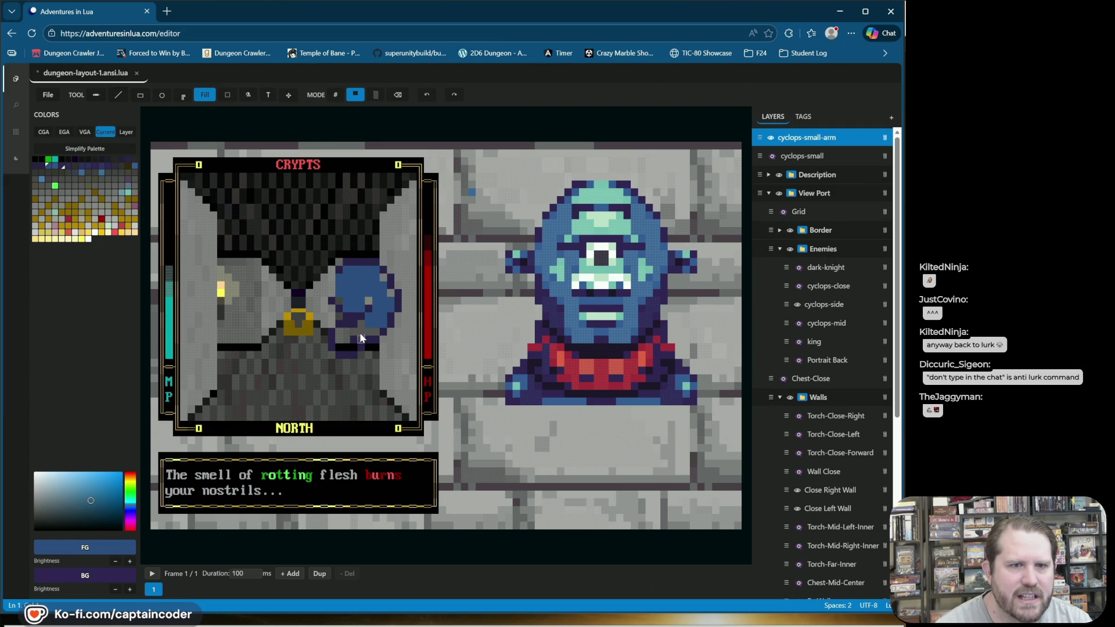
pyautogui.click(344, 337)
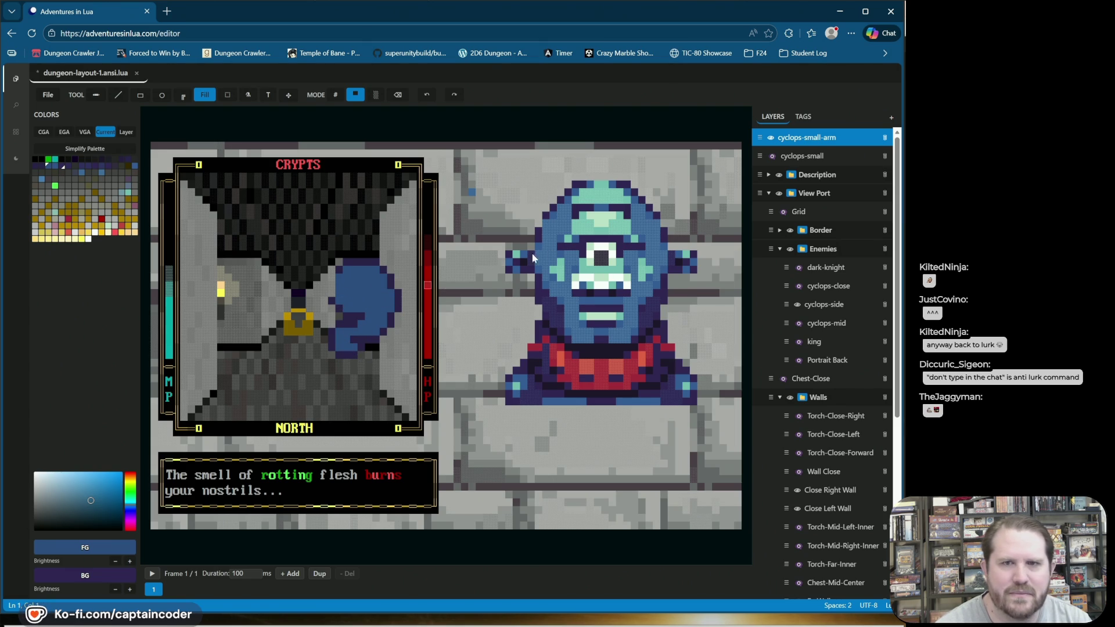
pyautogui.click(771, 157)
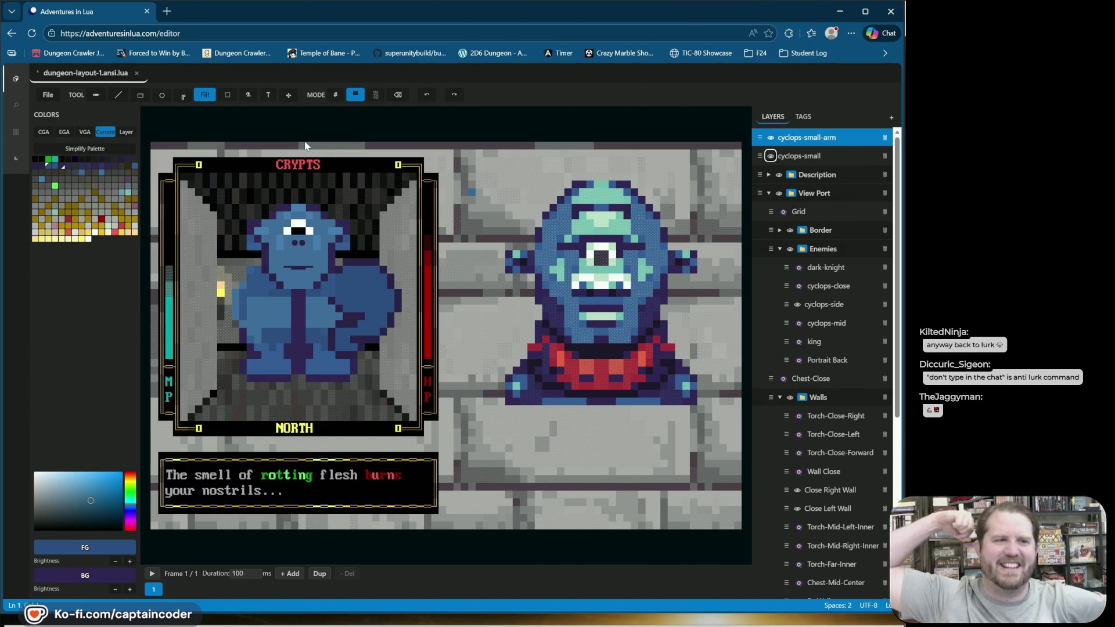
# Step: Search Bing for 'qbasic gorilla game', open the Archive GORILLAS QBASIC result, then return to the editor
pyautogui.click(167, 11)
pyautogui.write('qbasic gorr')
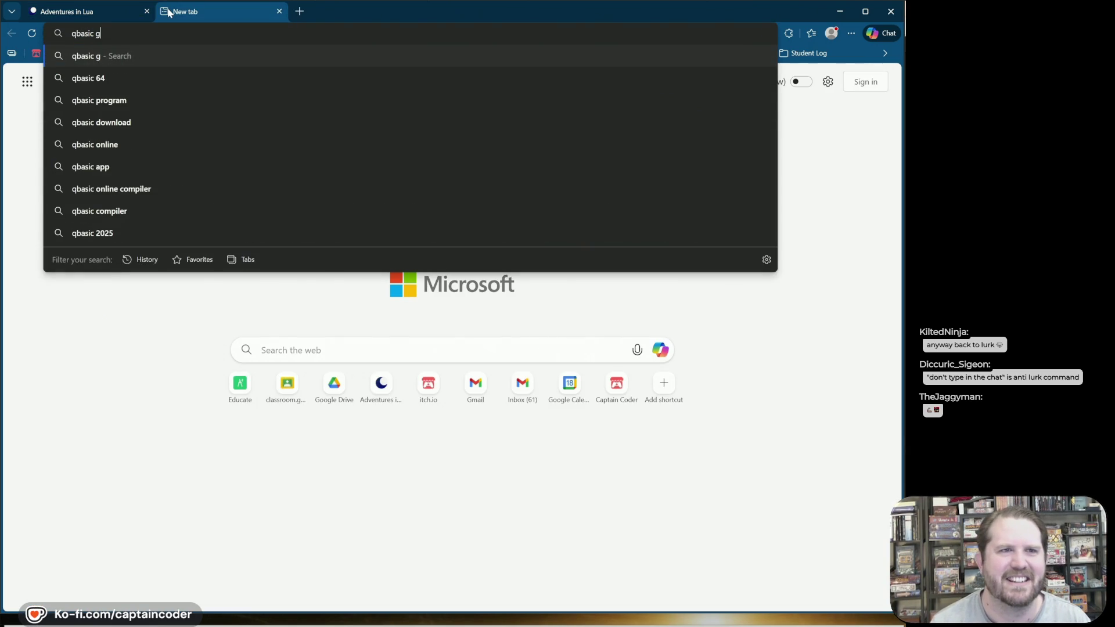
pyautogui.press('BackSpace')
pyautogui.write('illa g')
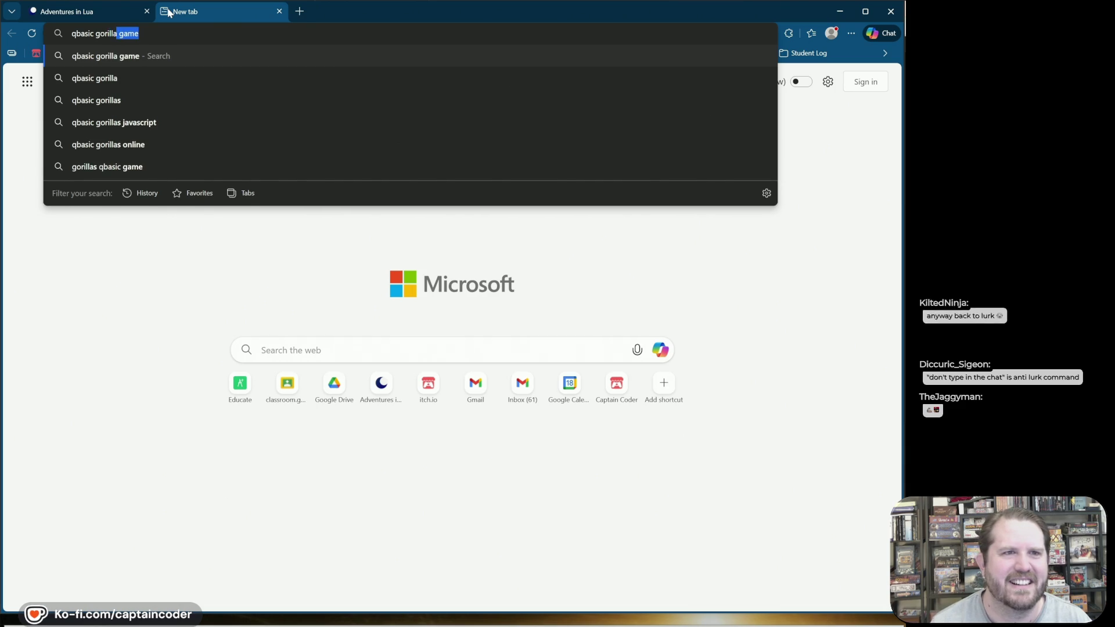
pyautogui.press('Return')
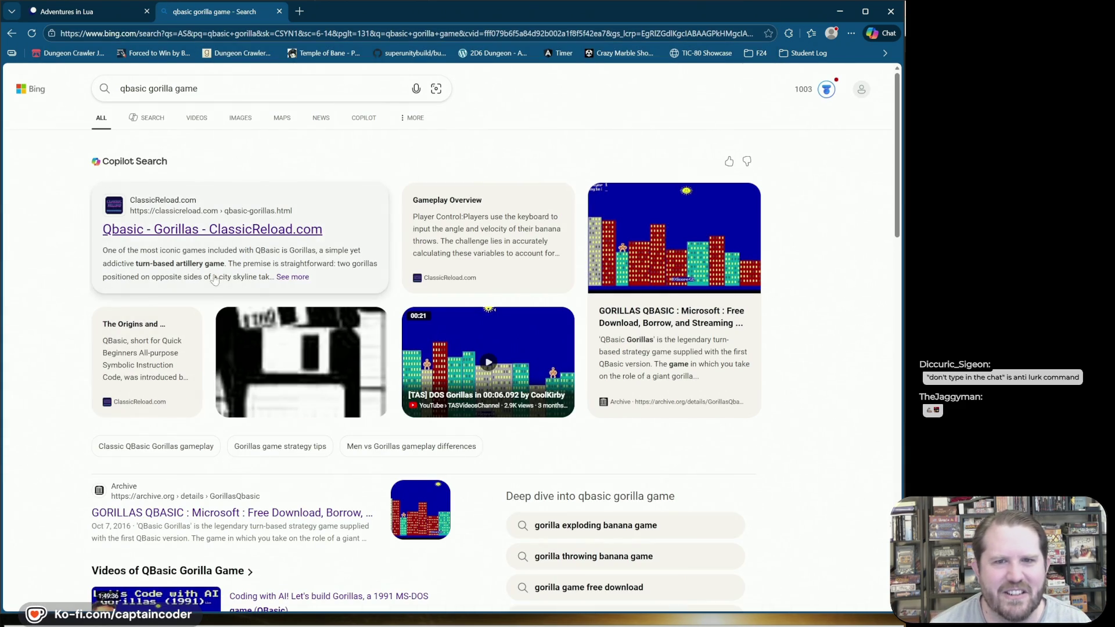
pyautogui.click(631, 254)
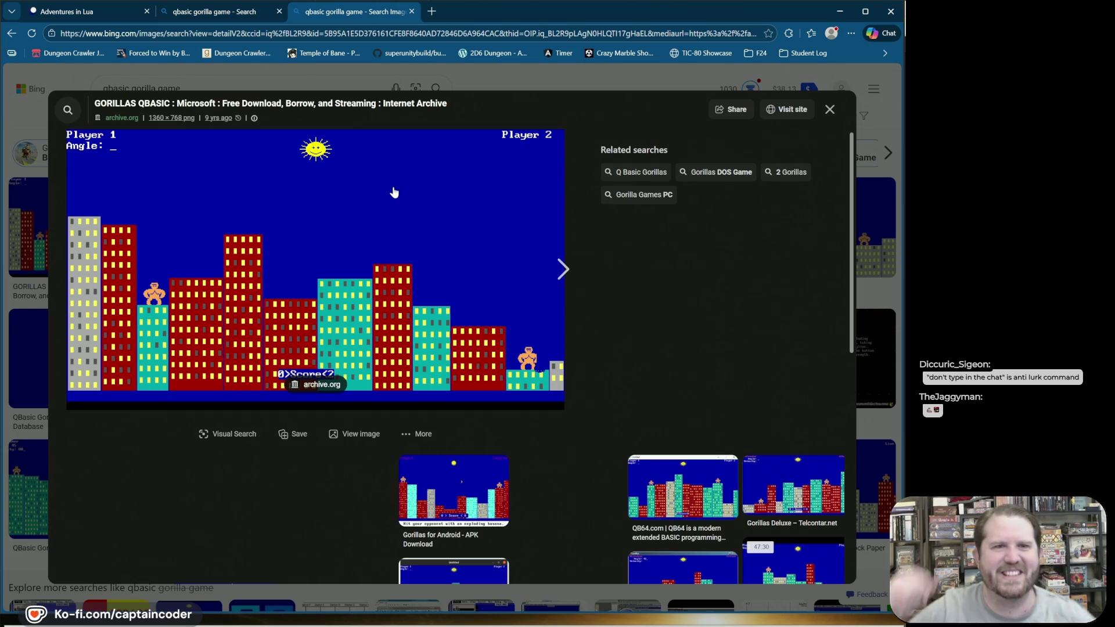
pyautogui.click(67, 16)
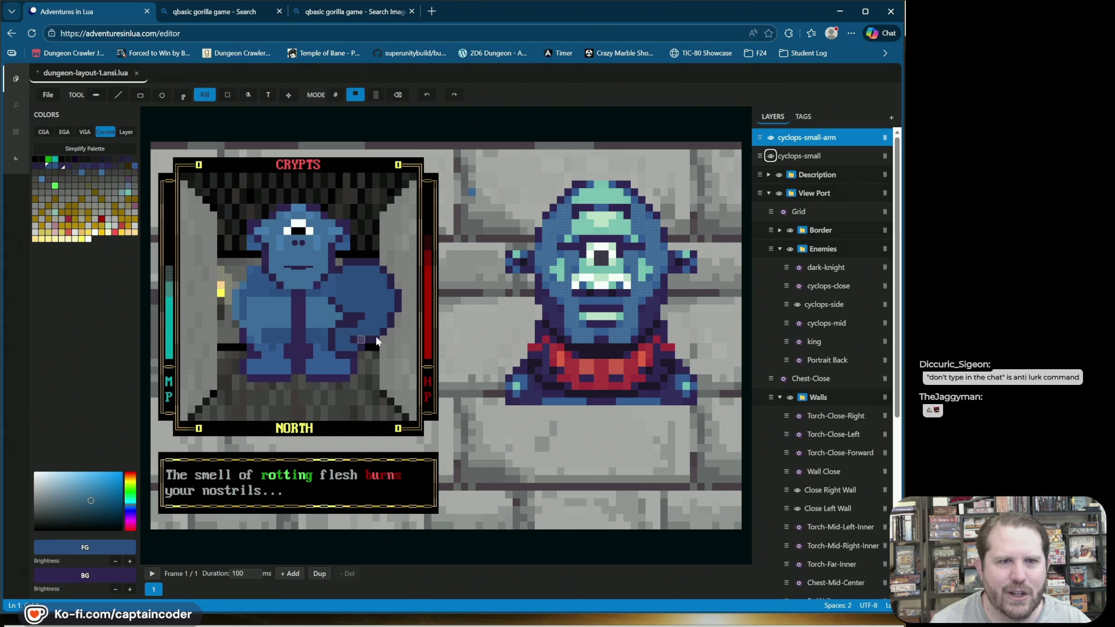
# Step: Switch to single-cell drawing and sample the arm's blue and its dark purple outline from the canvas
pyautogui.moveTo(144, 100)
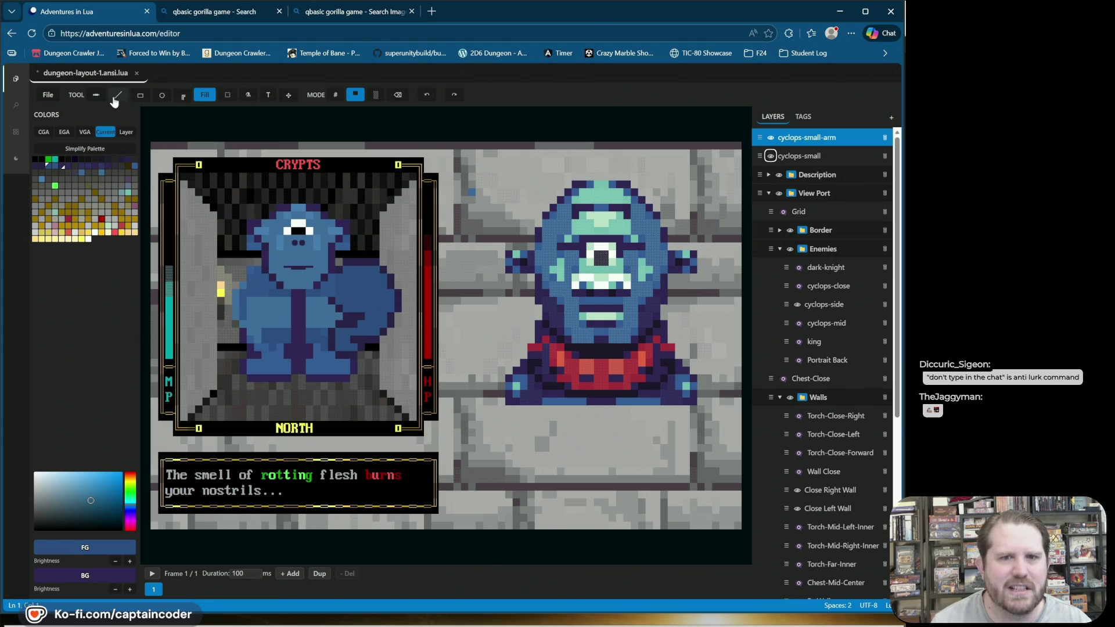
pyautogui.click(116, 96)
pyautogui.click(97, 97)
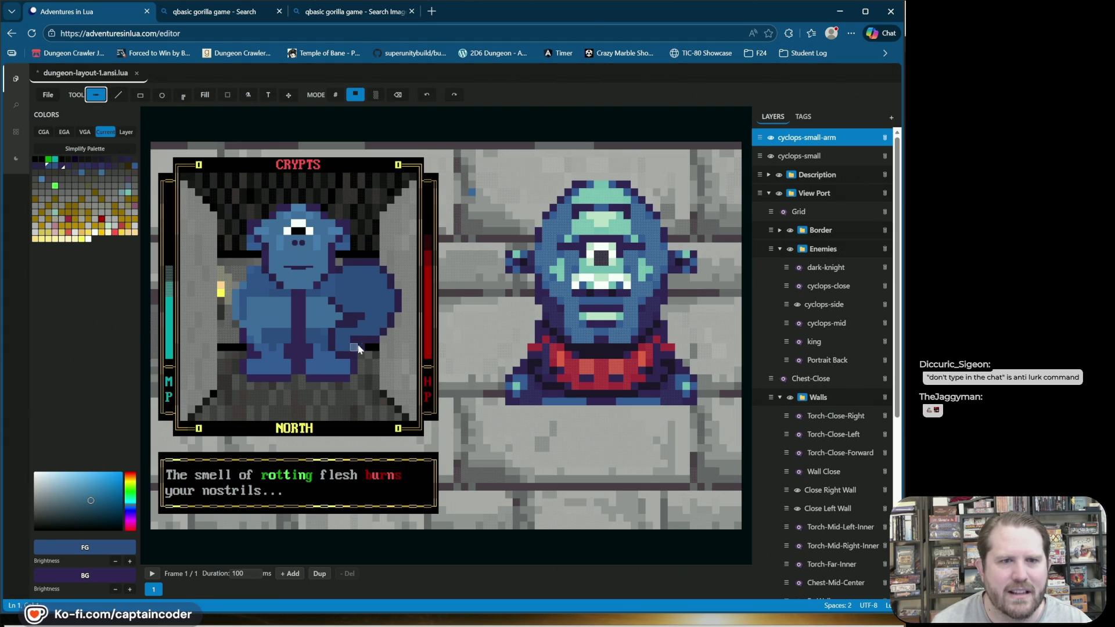
pyautogui.rightClick(368, 324)
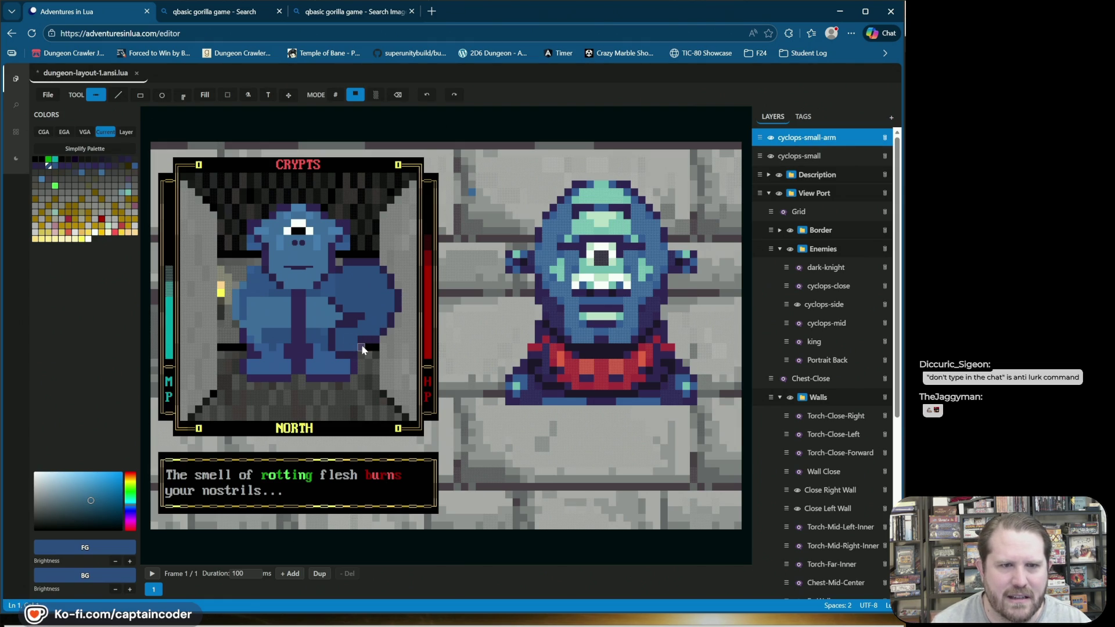
pyautogui.rightClick(360, 350)
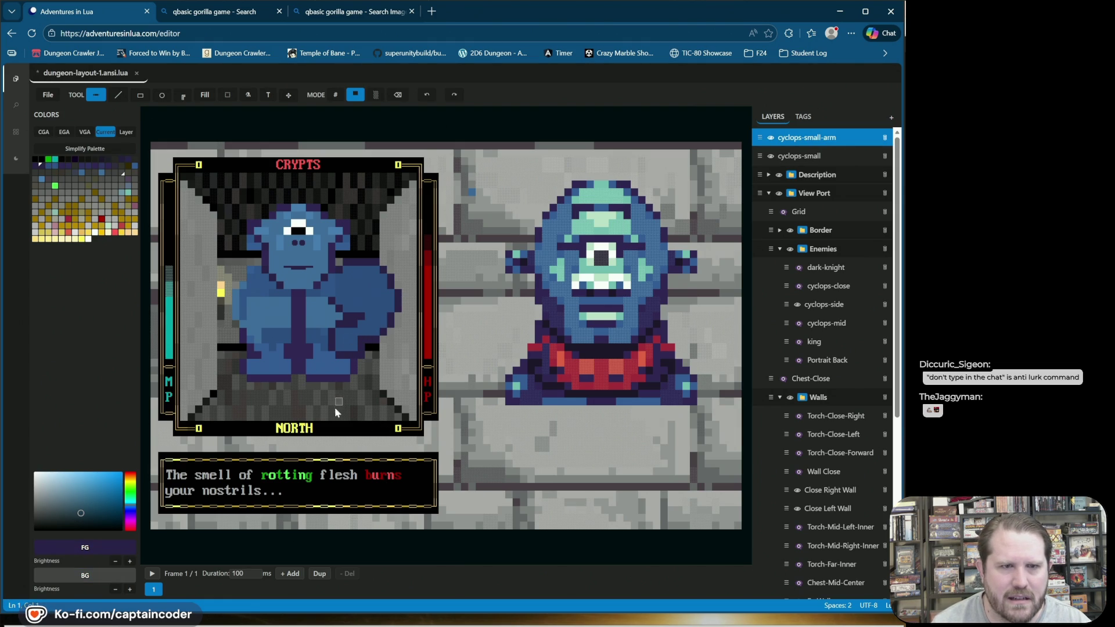
pyautogui.rightClick(364, 337)
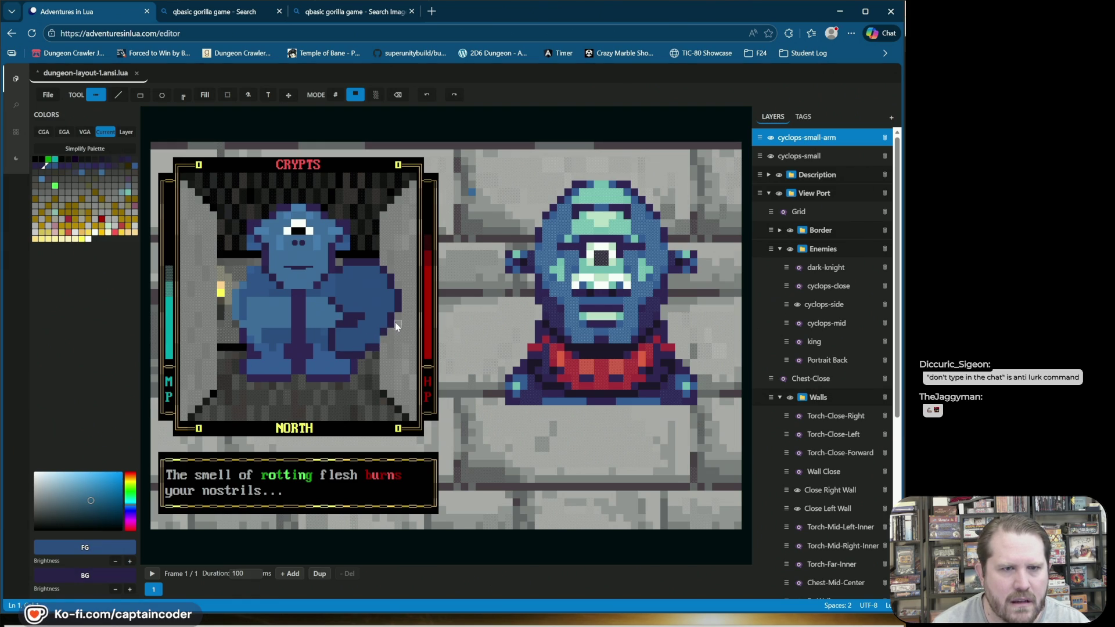
pyautogui.rightClick(385, 334)
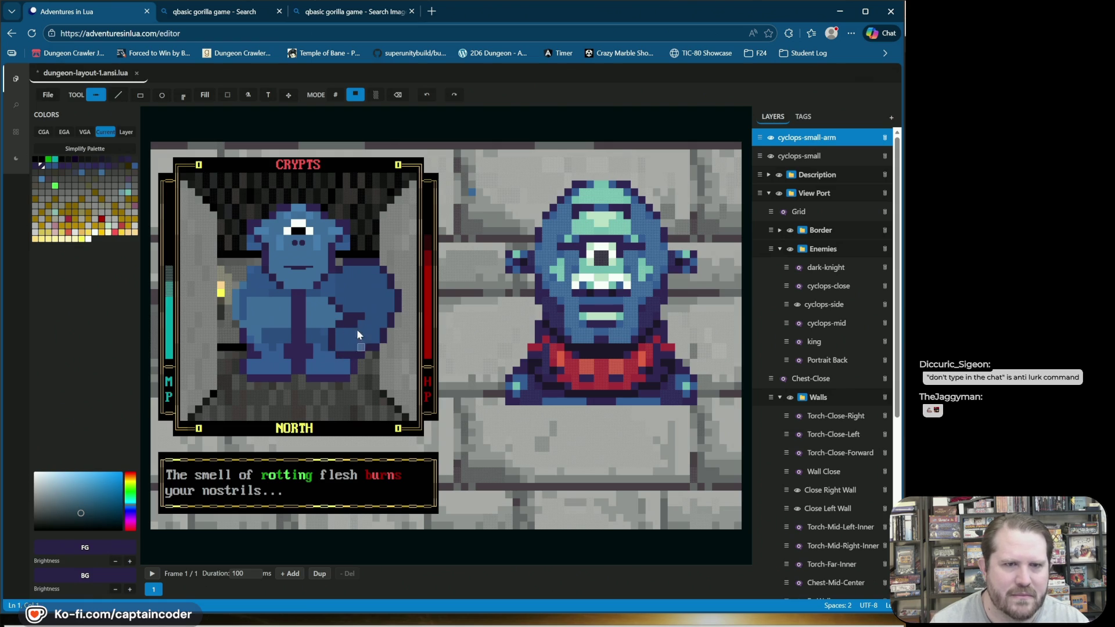
pyautogui.rightClick(796, 142)
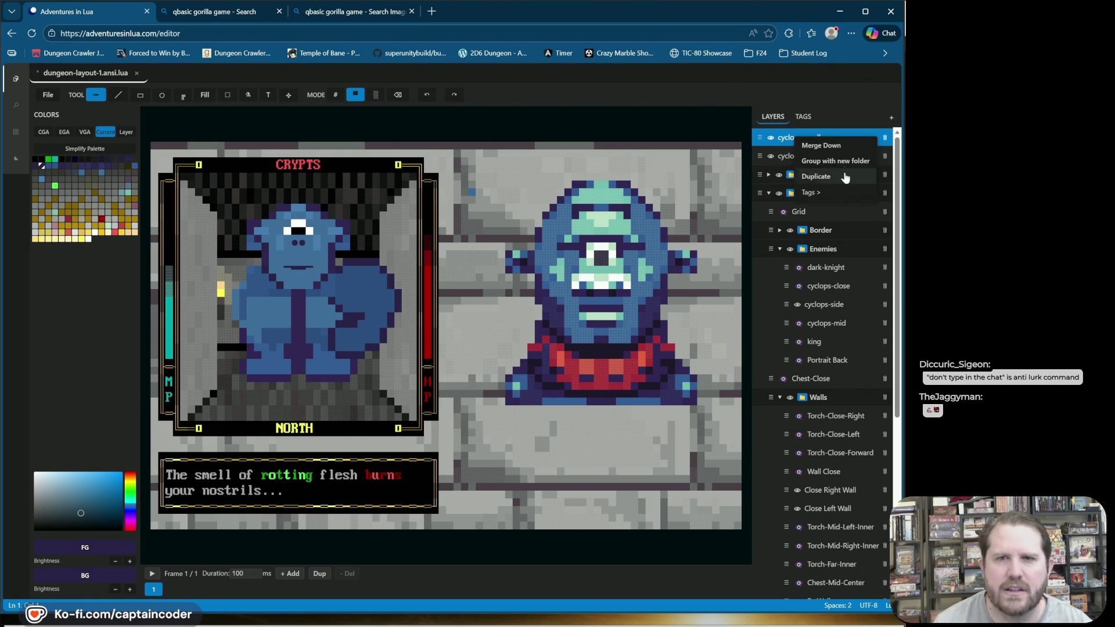
# Step: Duplicate the arm layer, flip the copy horizontally about the cyclops's centre, and shift it one cell left
pyautogui.click(813, 176)
pyautogui.click(822, 142)
pyautogui.click(289, 95)
pyautogui.click(301, 304)
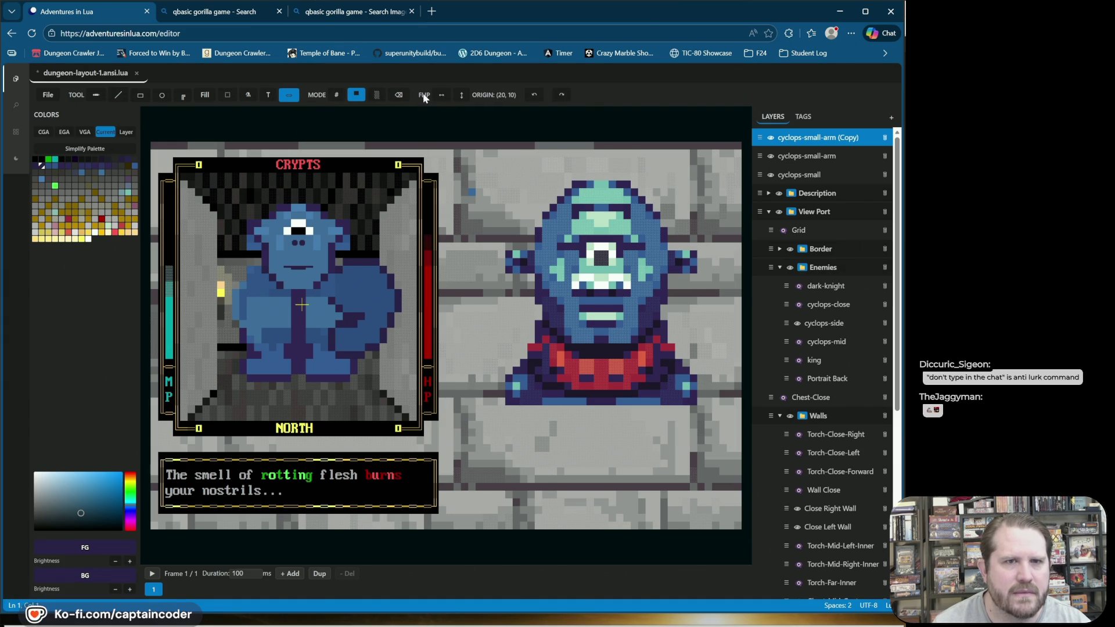
pyautogui.click(441, 96)
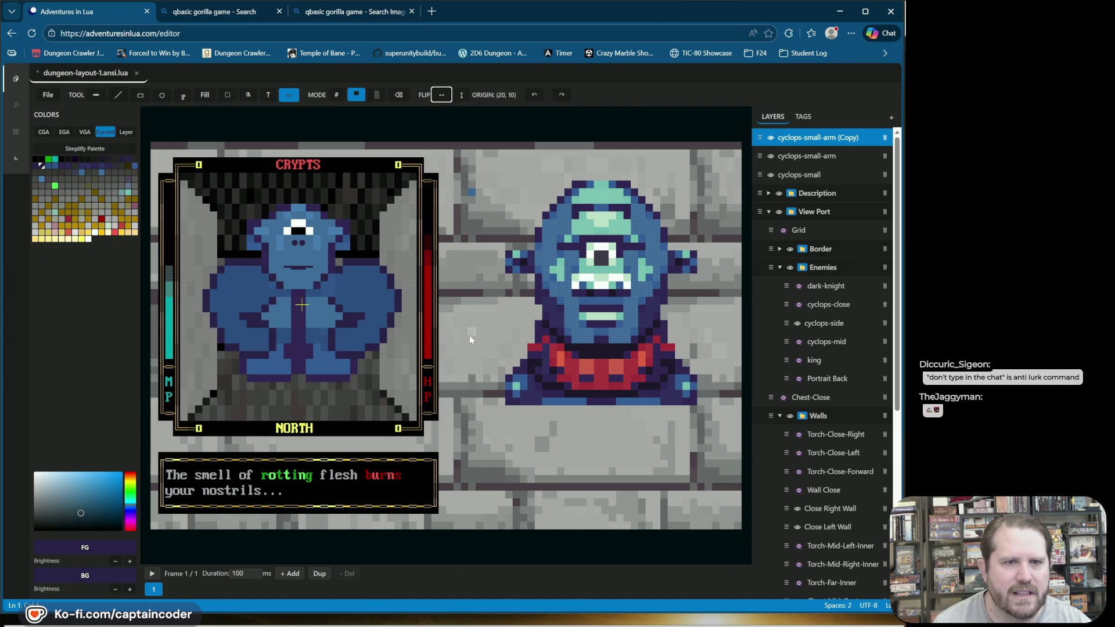
pyautogui.click(289, 94)
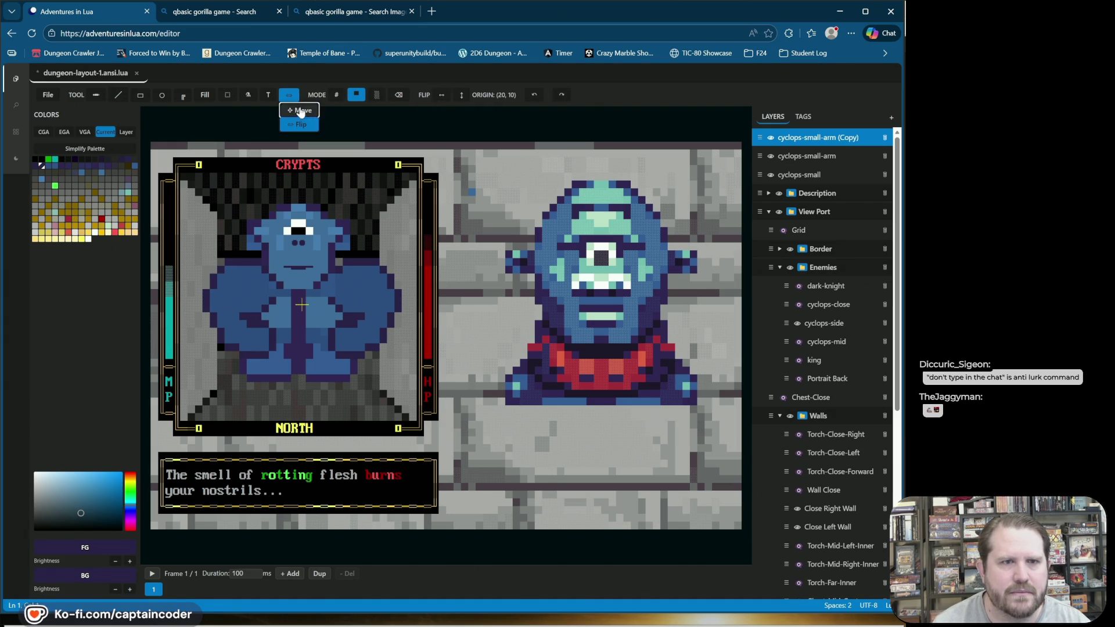
pyautogui.moveTo(259, 287); pyautogui.dragTo(253, 286)
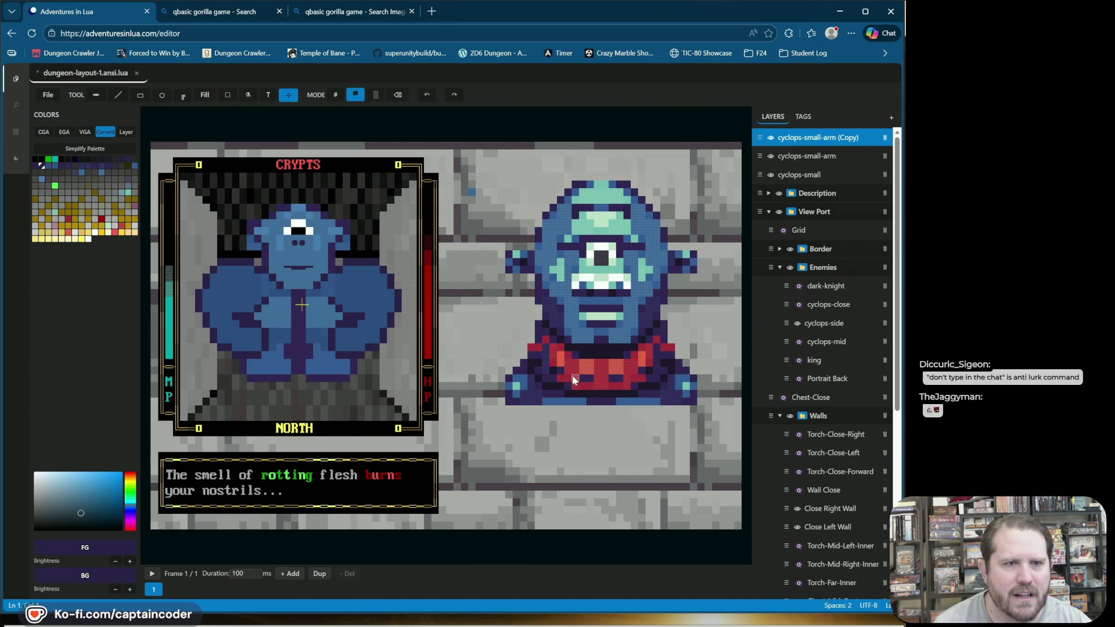
# Step: Undo an accidental merge of the copied arm and reselect the original cyclops-small-arm layer
pyautogui.rightClick(804, 138)
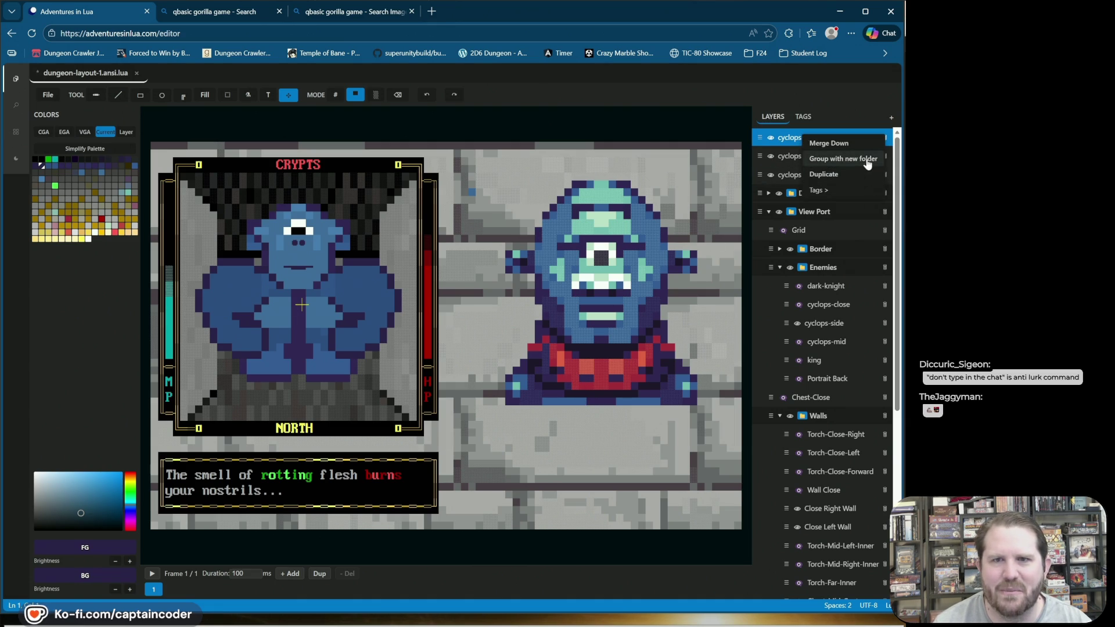
pyautogui.click(852, 146)
pyautogui.click(852, 146)
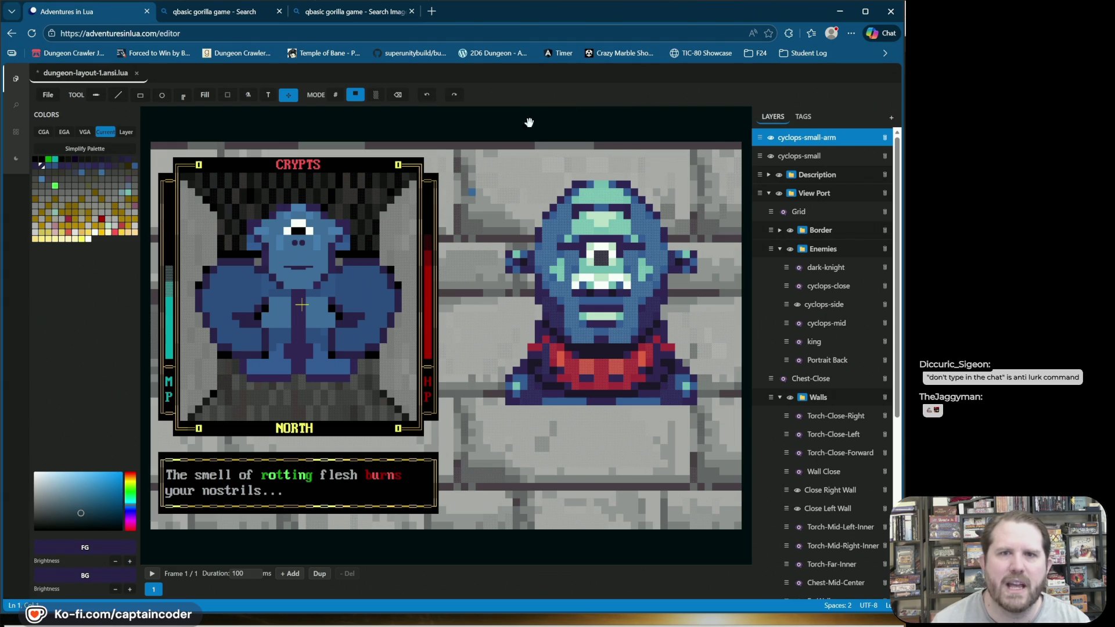
pyautogui.click(428, 96)
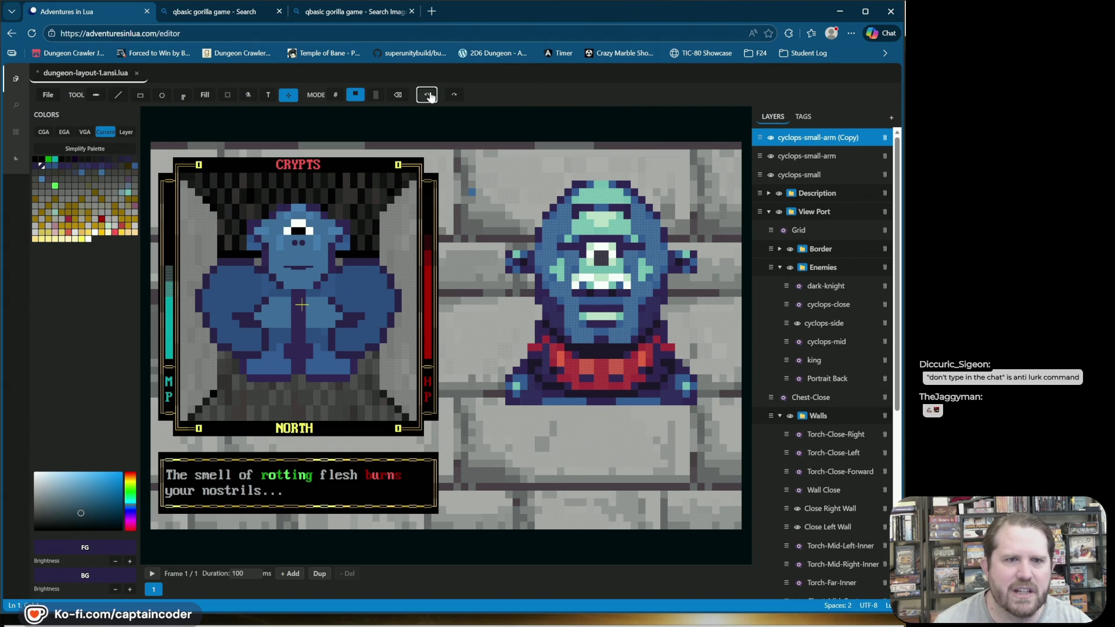
pyautogui.click(815, 158)
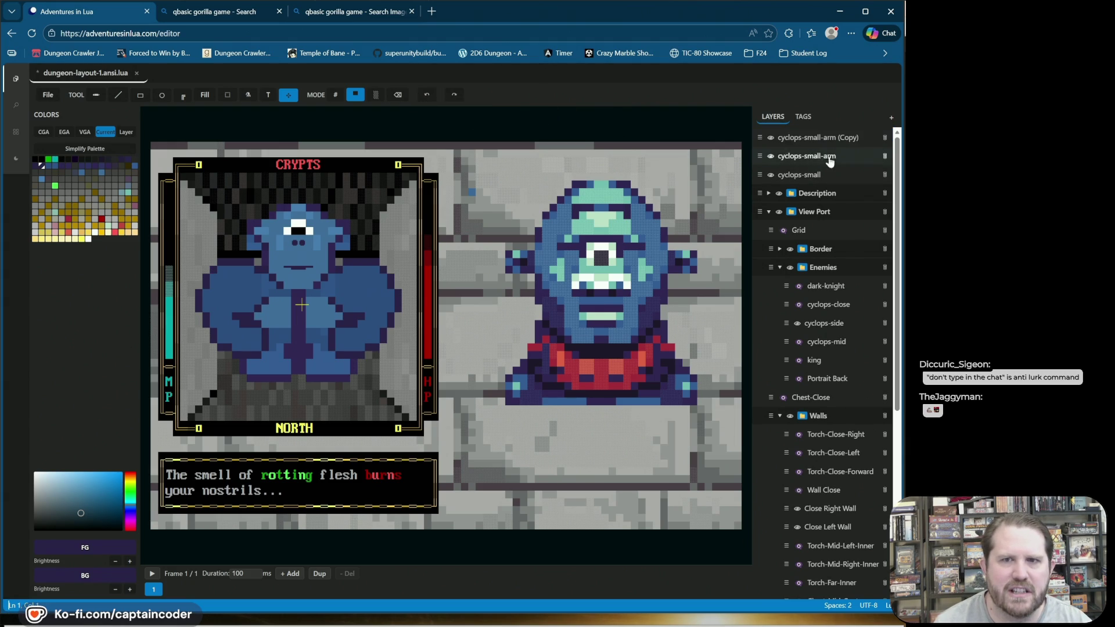
# Step: Check the arm layers' visibility, then merge the copied arm down into cyclops-small-arm
pyautogui.doubleClick(771, 156)
pyautogui.click(771, 138)
pyautogui.click(771, 137)
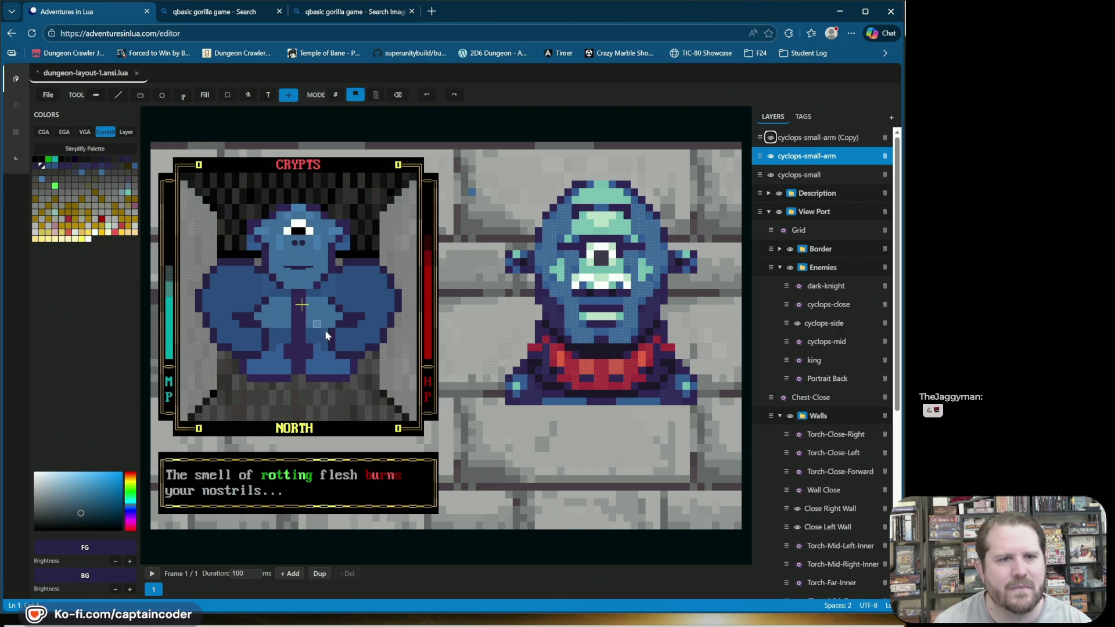
pyautogui.click(796, 139)
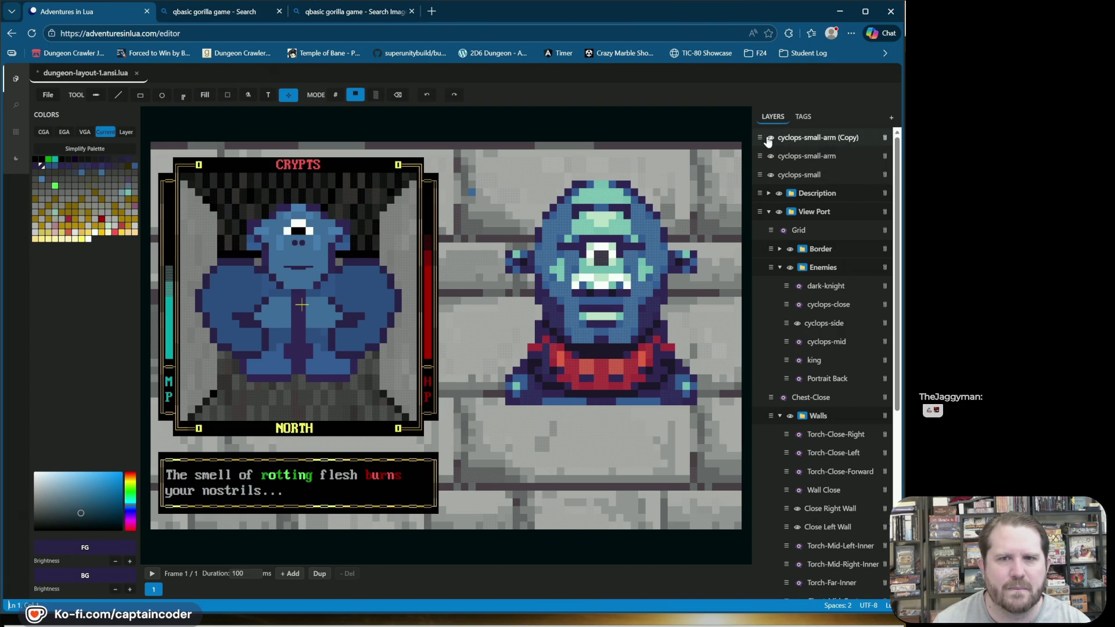
pyautogui.rightClick(801, 140)
pyautogui.click(834, 144)
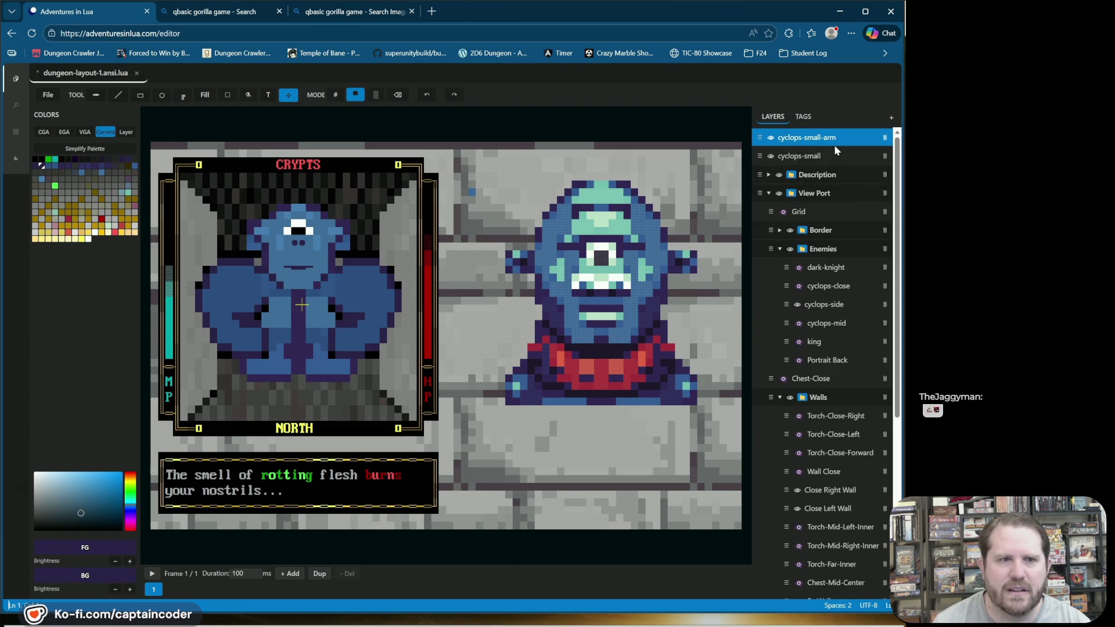
# Step: Toggle the merged arm layer's visibility to confirm both arms are present, then switch to eraser mode
pyautogui.click(771, 138)
pyautogui.click(771, 138)
pyautogui.click(771, 138)
pyautogui.click(770, 138)
pyautogui.click(771, 138)
pyautogui.click(771, 137)
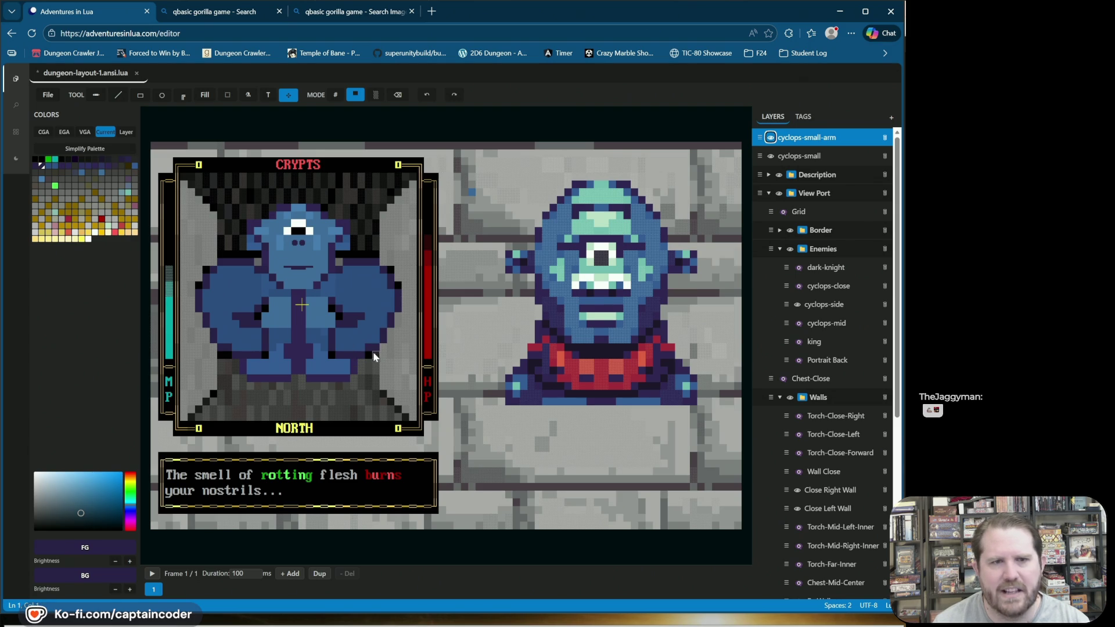
pyautogui.click(398, 95)
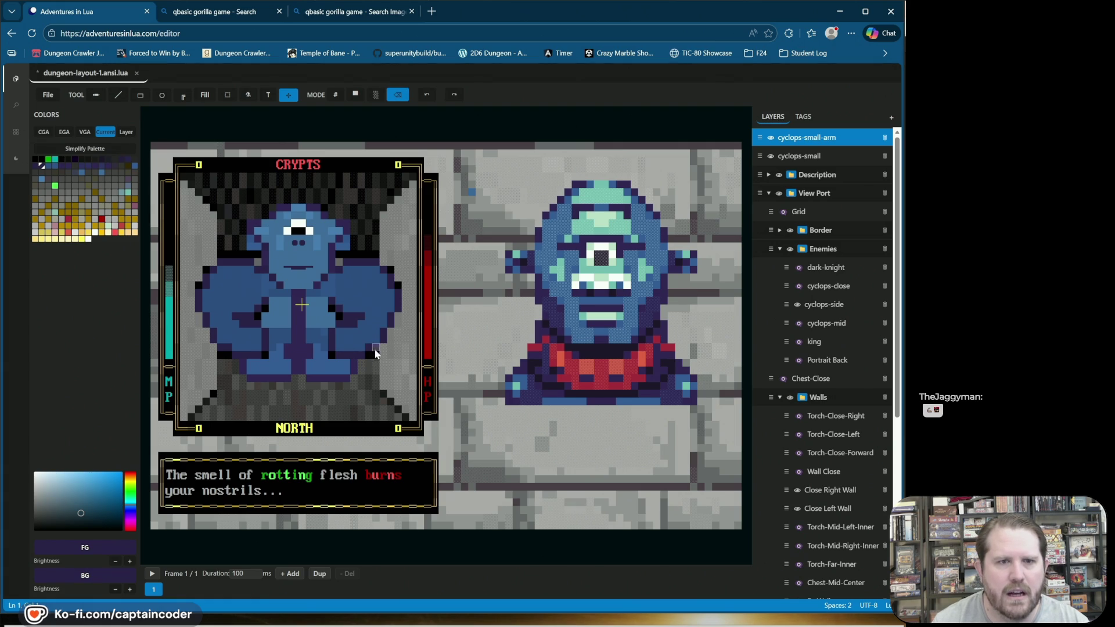
# Step: Erase a stray outline cell on the left arm and save dungeon-layout-1.ansi.lua
pyautogui.click(118, 95)
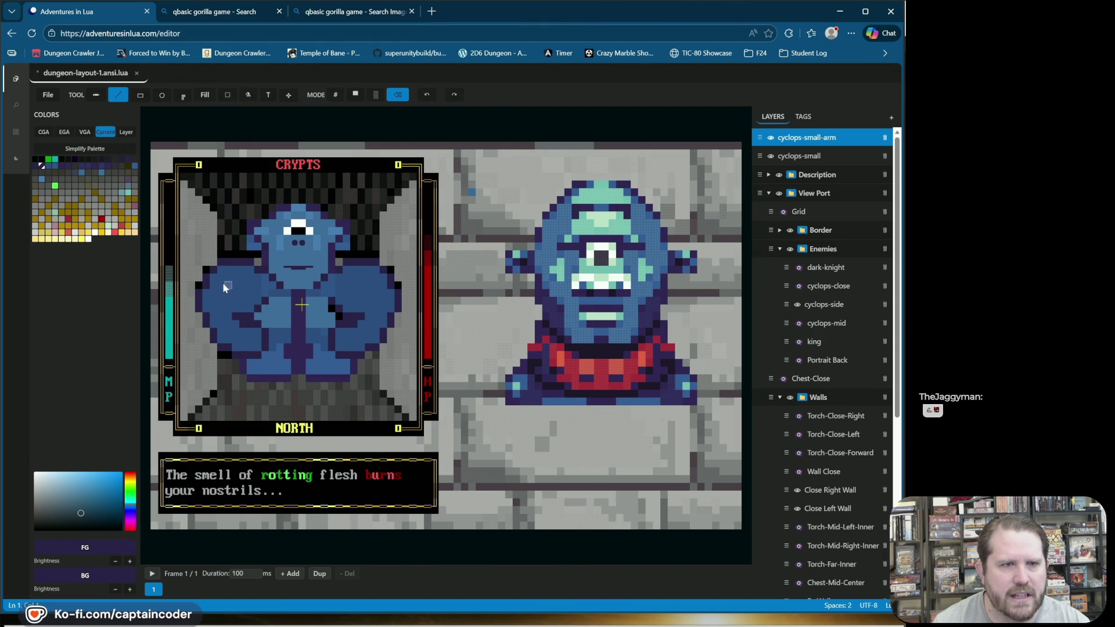
pyautogui.click(204, 277)
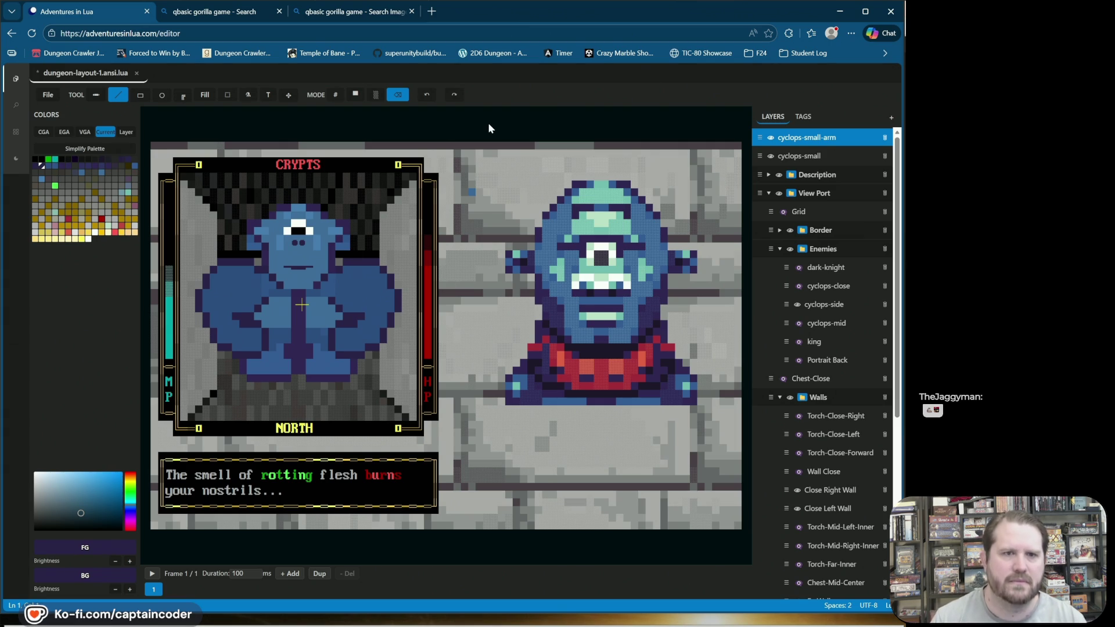
pyautogui.hotkey('ctrl', 's')
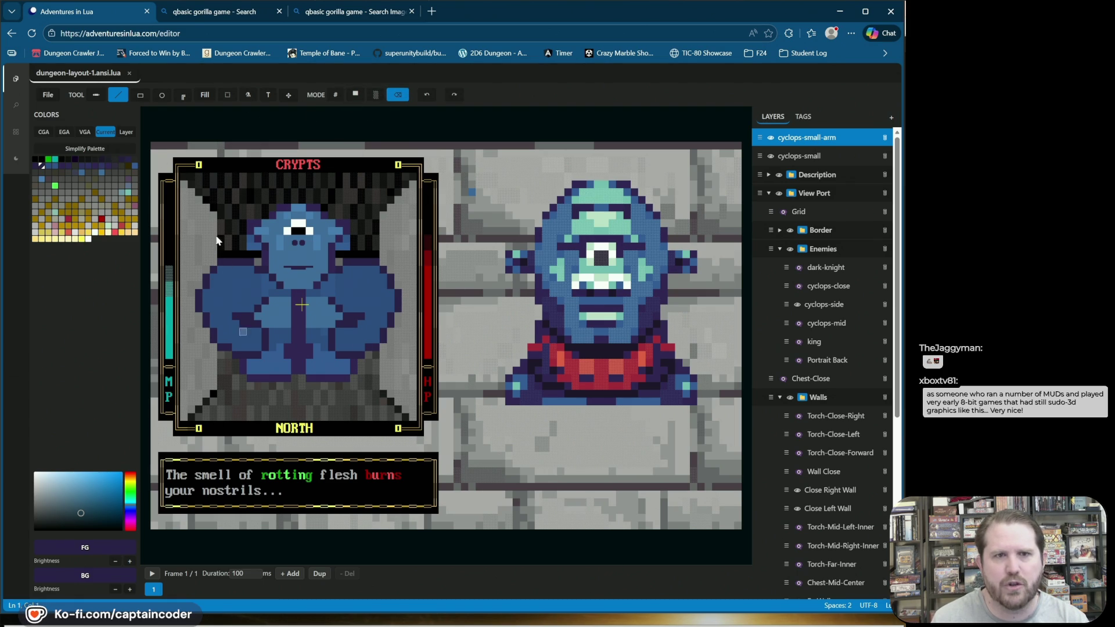
# Step: Browse the CGA, Layer and Current palettes, then bring the terminal window into view
pyautogui.click(37, 134)
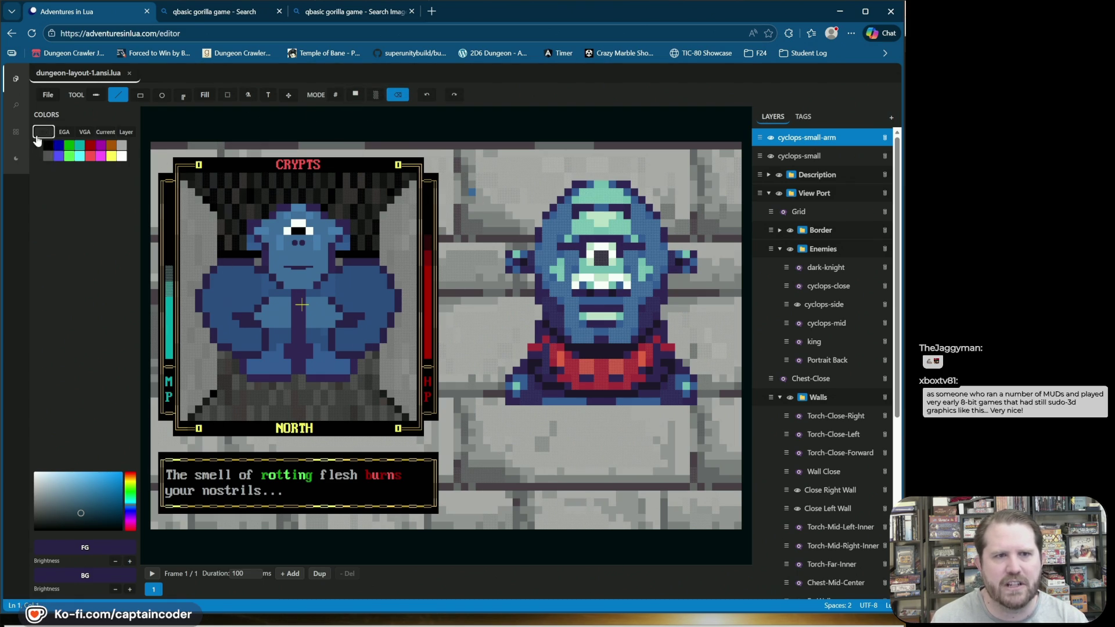
pyautogui.click(110, 132)
pyautogui.click(124, 132)
pyautogui.click(107, 133)
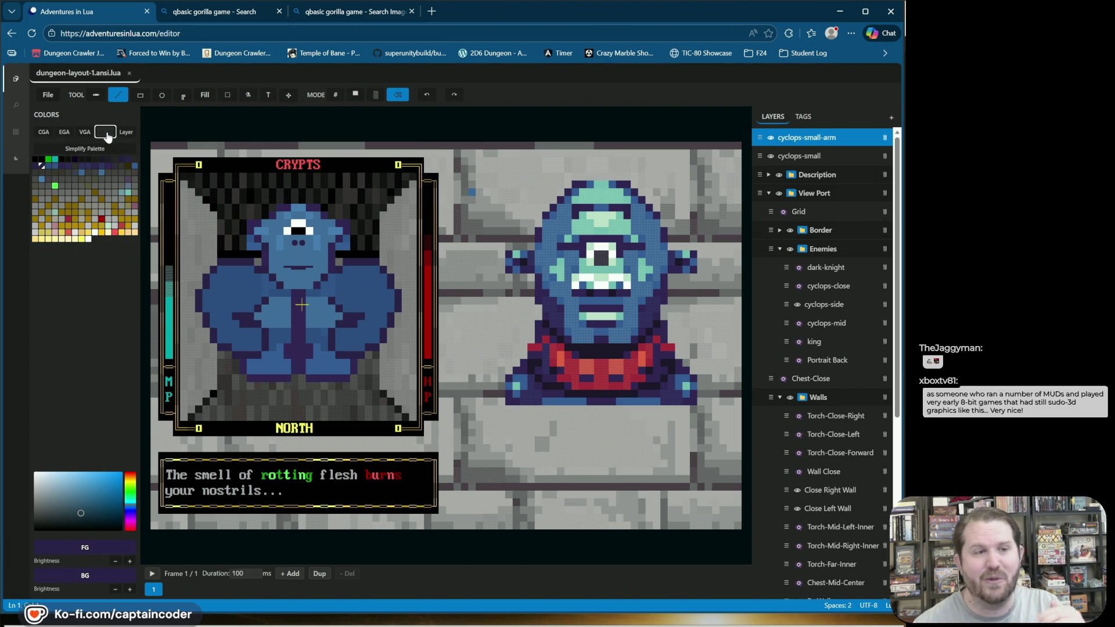
pyautogui.click(106, 133)
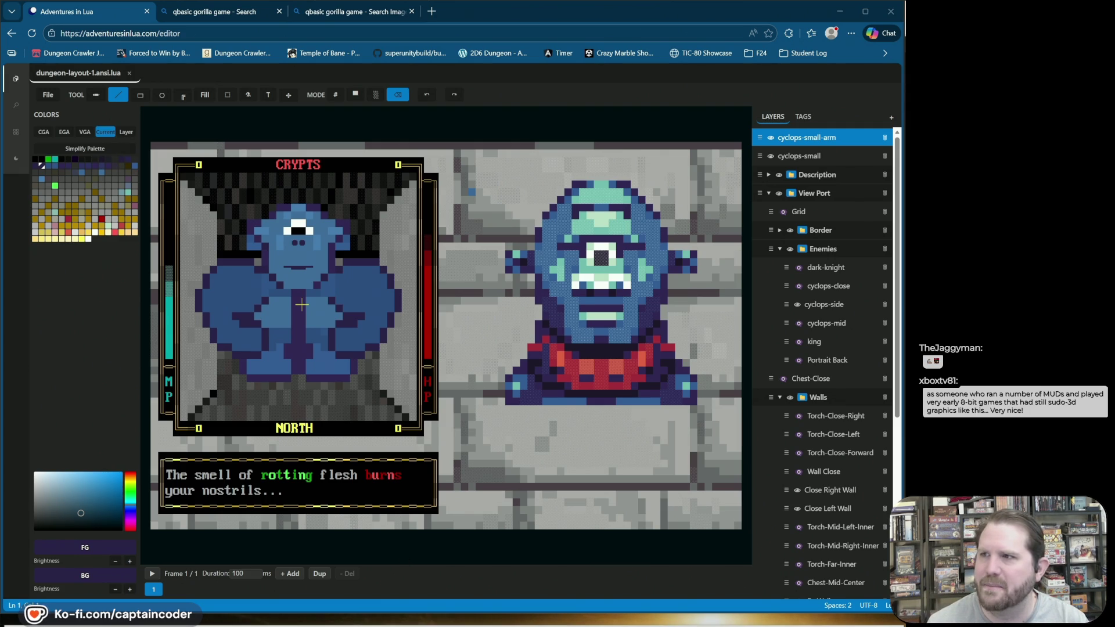
pyautogui.moveTo(656, 232); pyautogui.dragTo(319, 144)
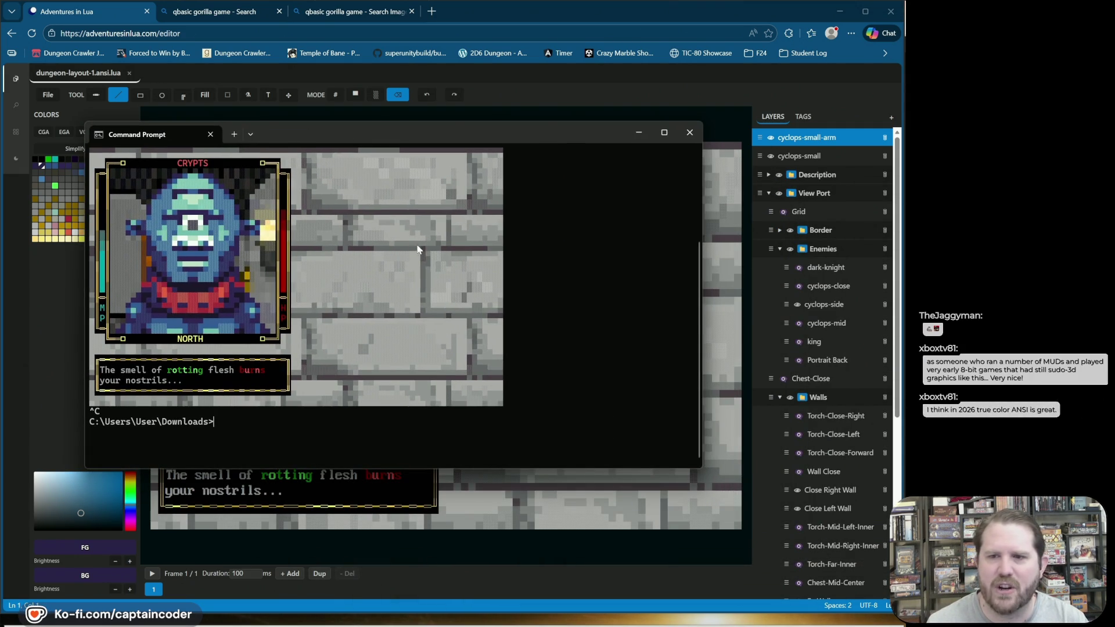
# Step: Rerun 'bash template.sh' to preview the dungeon viewport, quit it, and move the terminal aside
pyautogui.press('Up')
pyautogui.press('Return')
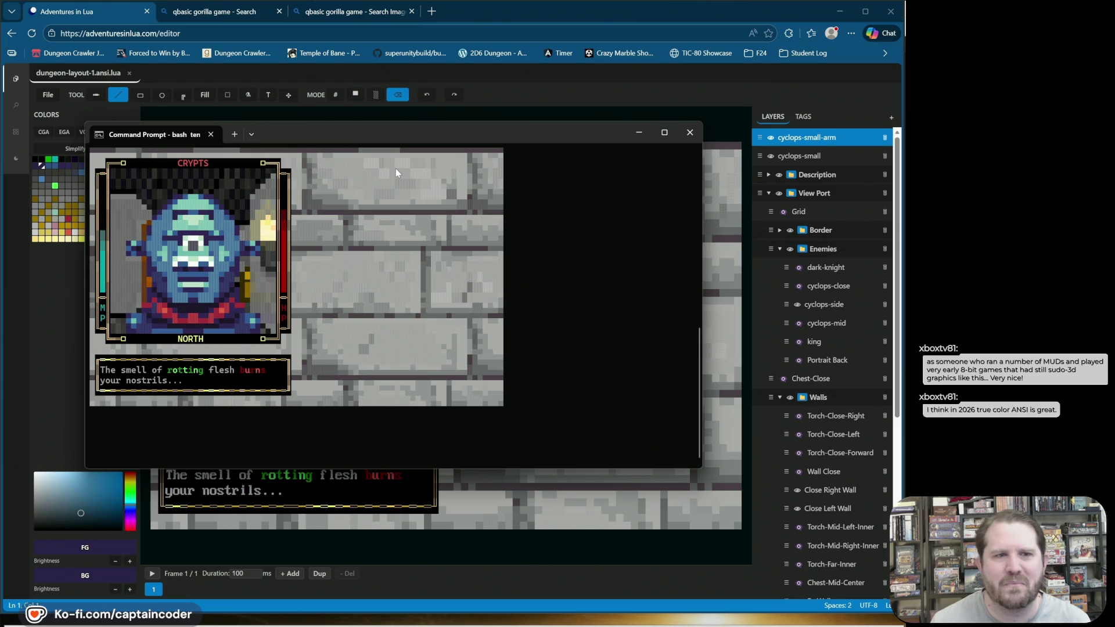
pyautogui.press('Escape')
pyautogui.moveTo(406, 137); pyautogui.dragTo(900, 175)
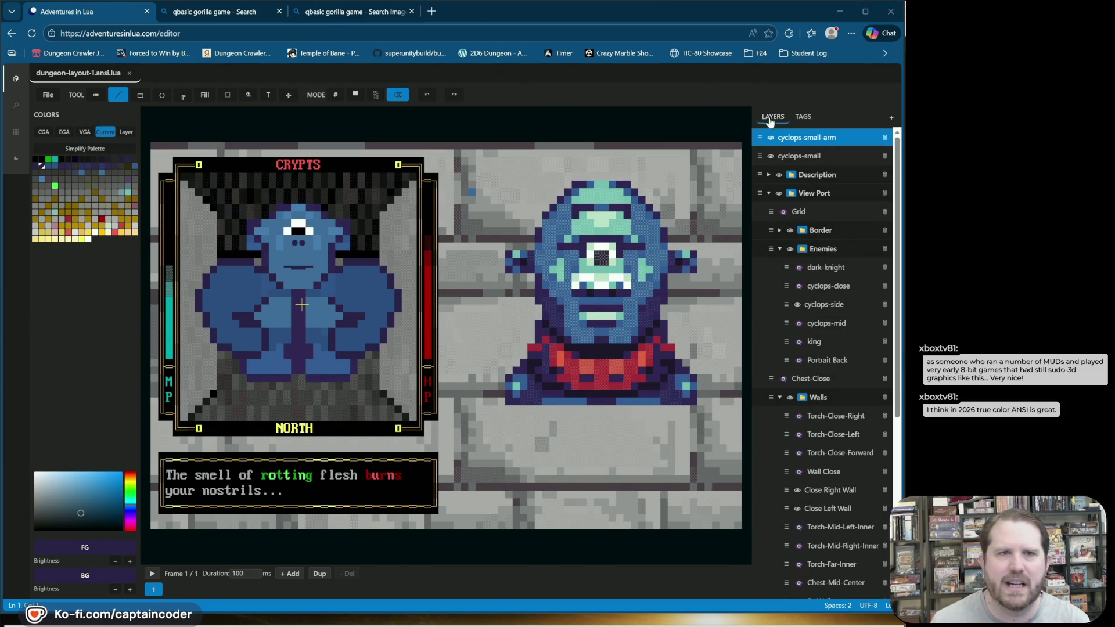
pyautogui.click(473, 9)
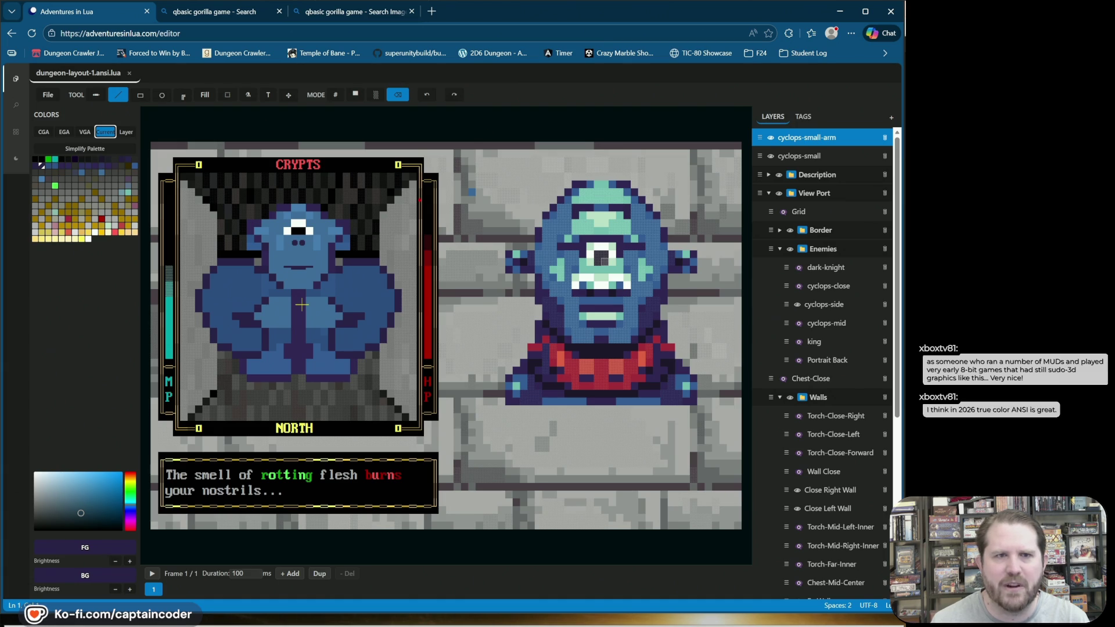
pyautogui.moveTo(472, 238); pyautogui.dragTo(362, 239)
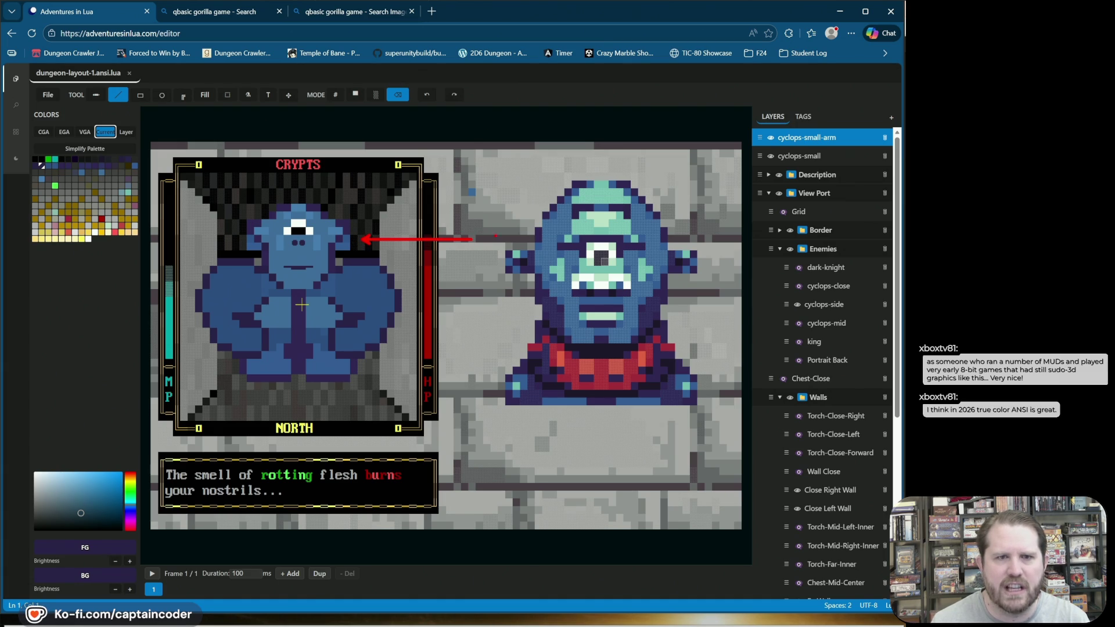
pyautogui.moveTo(504, 235); pyautogui.dragTo(517, 238)
pyautogui.press('Escape')
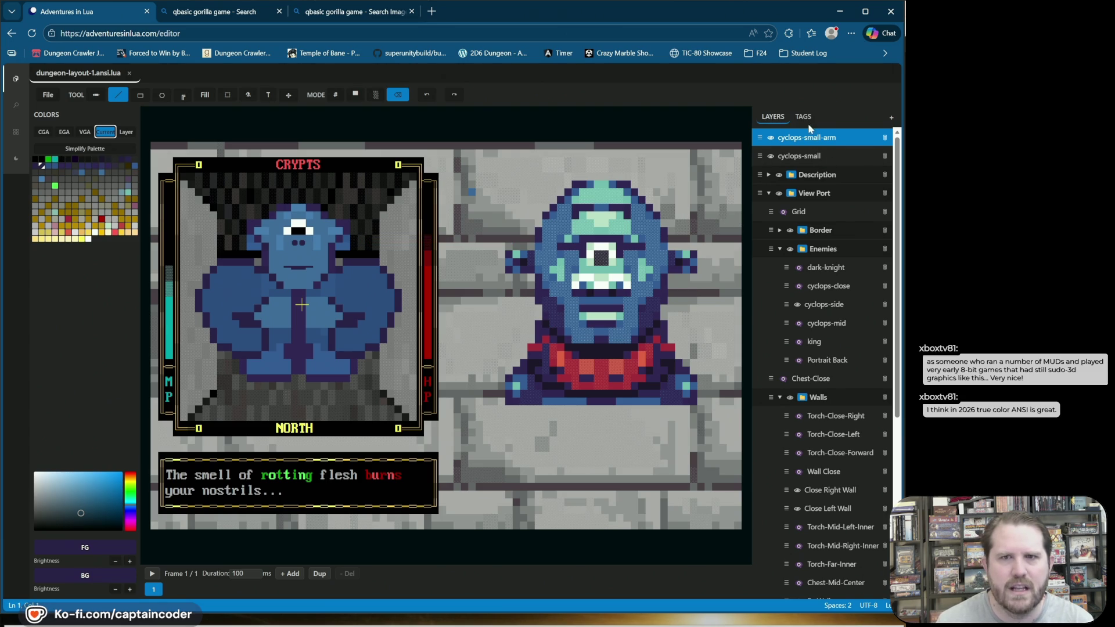
pyautogui.click(812, 138)
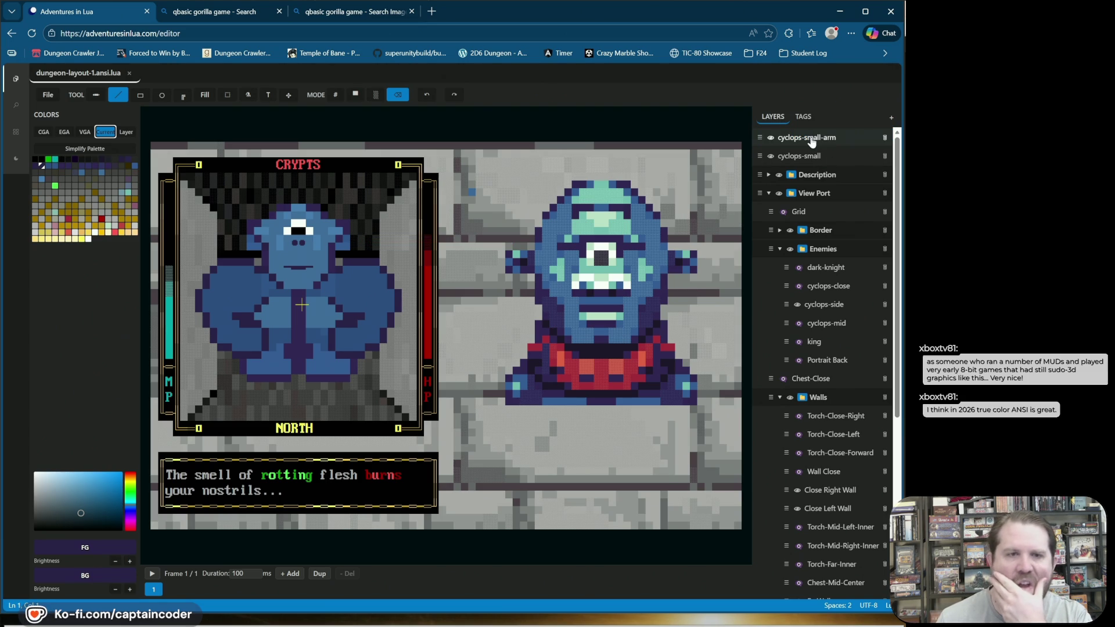
pyautogui.click(812, 140)
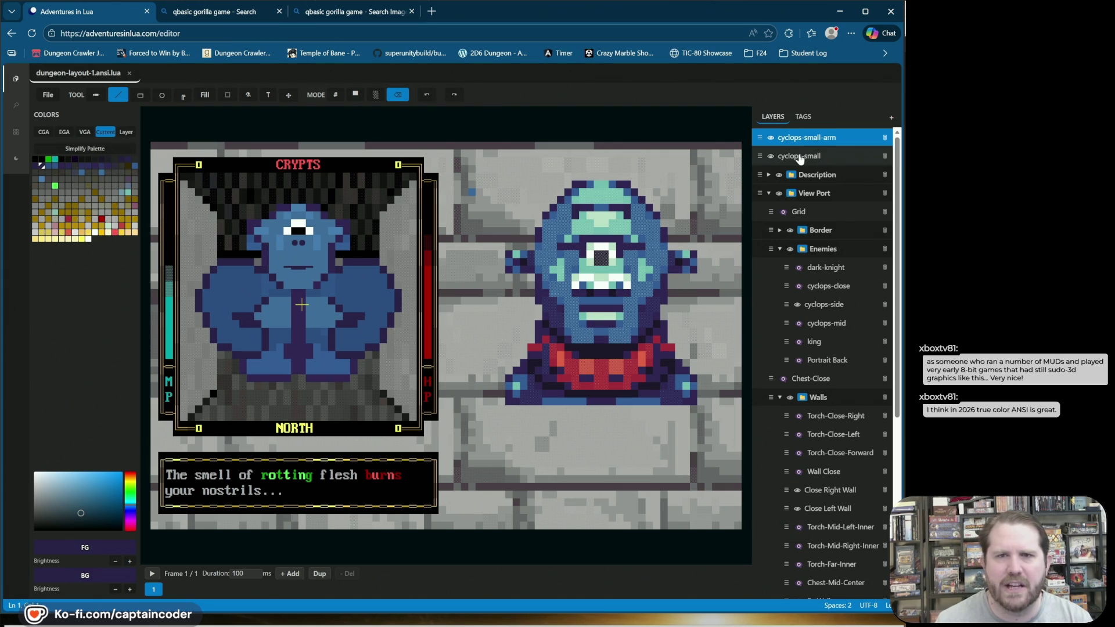
pyautogui.click(799, 158)
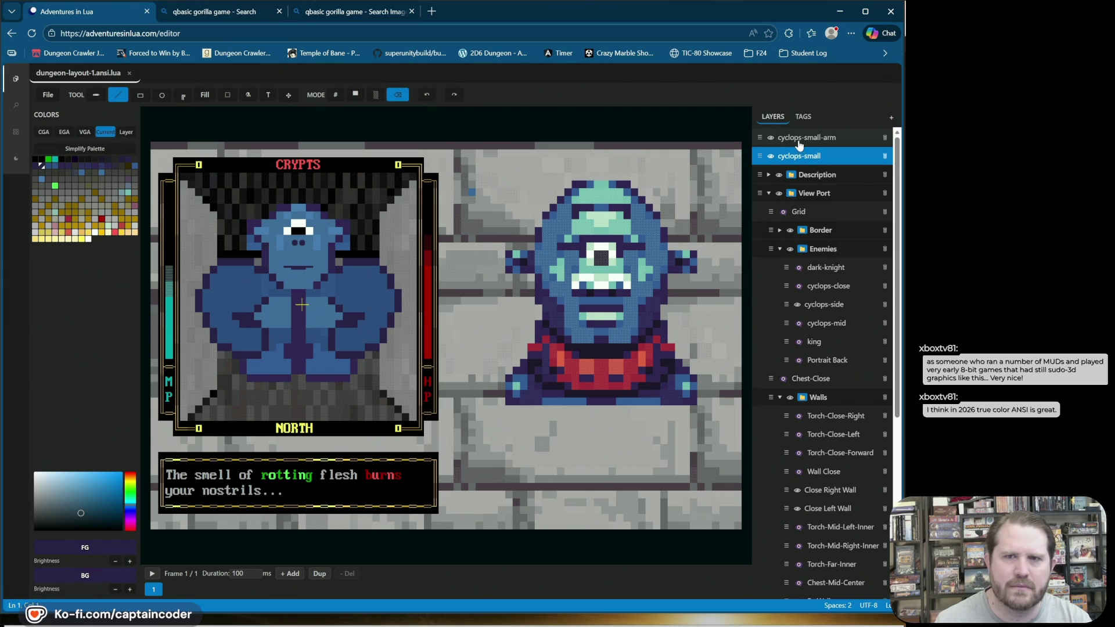
# Step: Wrap the cyclops-small-arm layer in a new folder named Mid-cyclops
pyautogui.rightClick(799, 144)
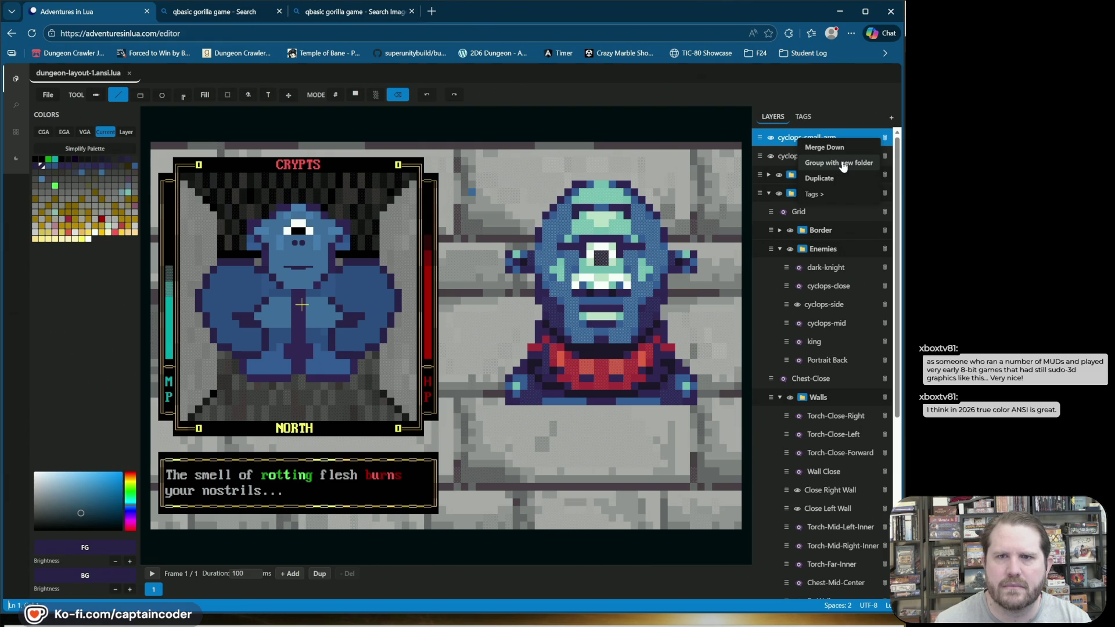
pyautogui.click(839, 163)
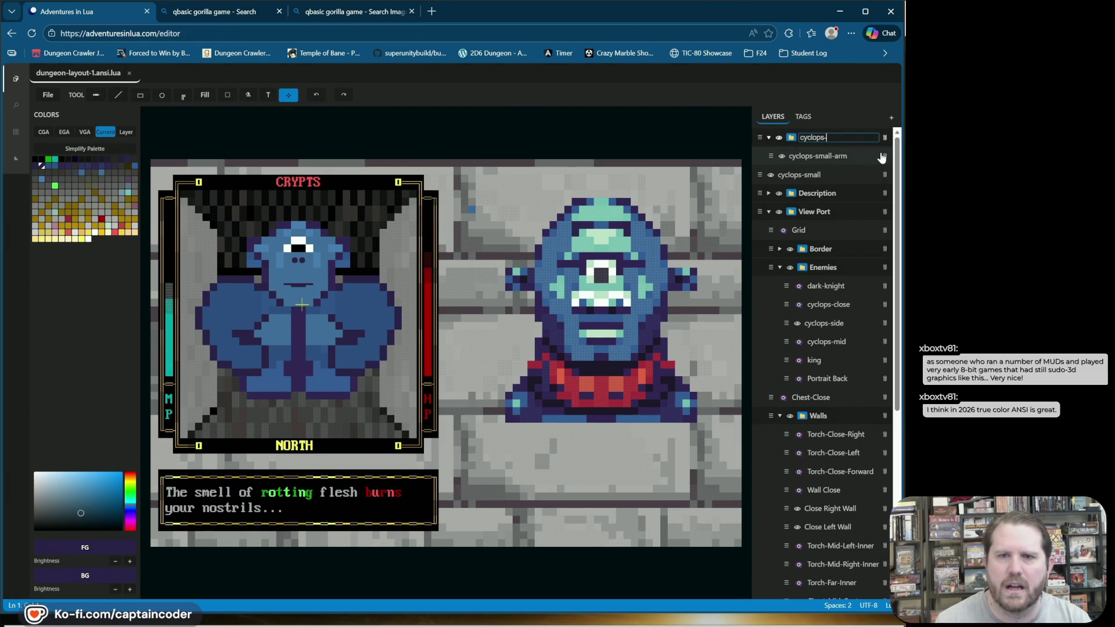
pyautogui.hotkey('ctrl', 'a')
pyautogui.write('Mid')
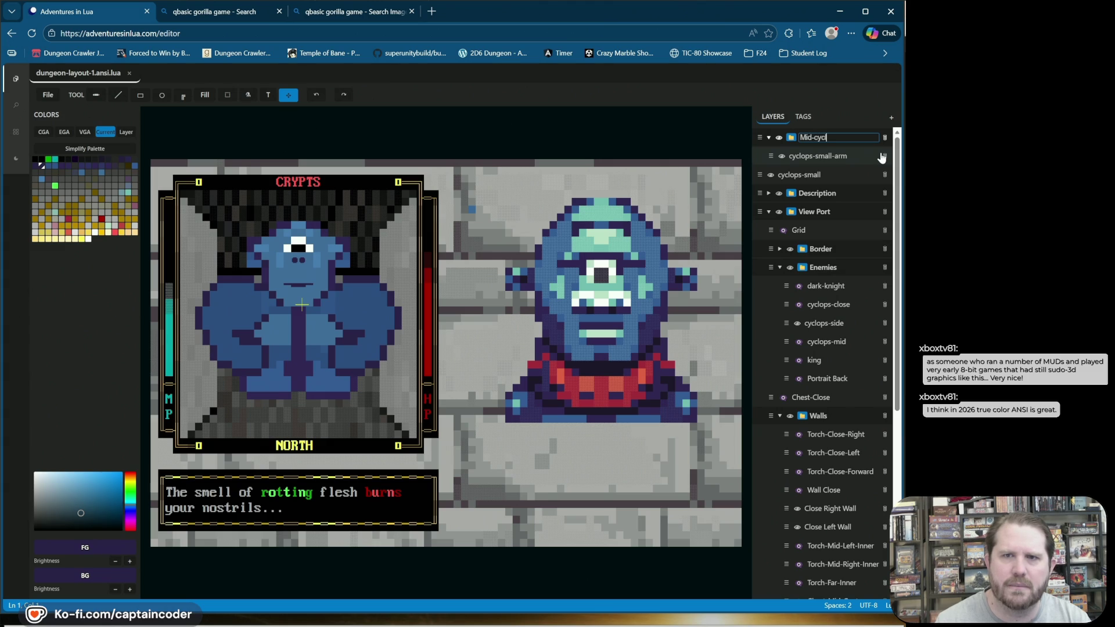
pyautogui.press('Return')
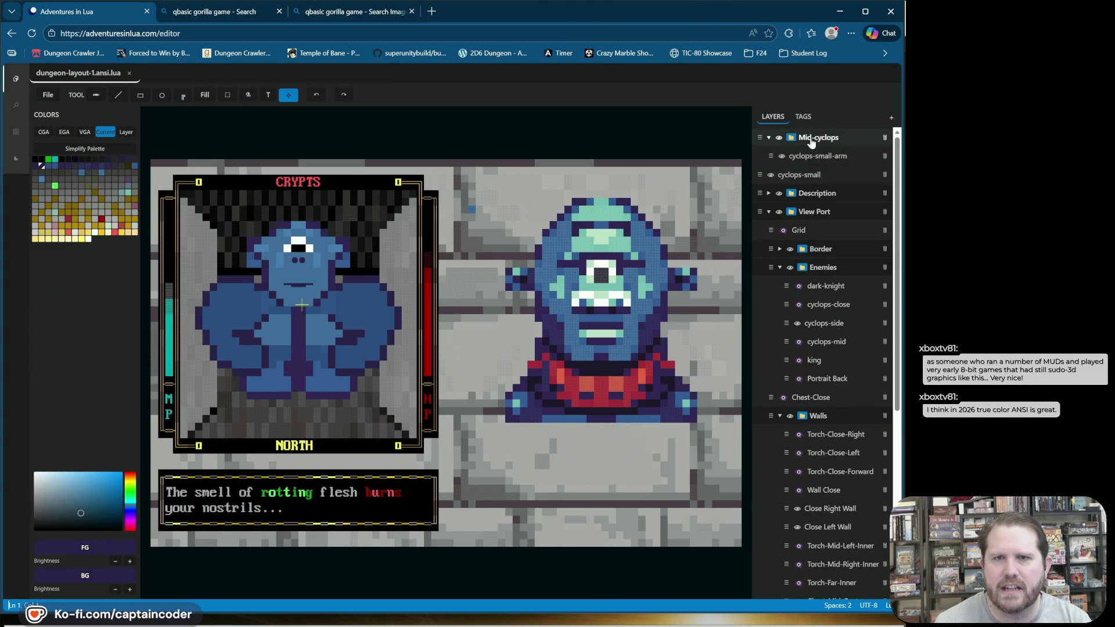
# Step: Move cyclops-small into Mid-cyclops below the arm layer, check visibility, then collapse the folder
pyautogui.moveTo(762, 174)
pyautogui.mouseDown()
pyautogui.moveTo(813, 137)
pyautogui.moveTo(838, 178)
pyautogui.mouseUp()
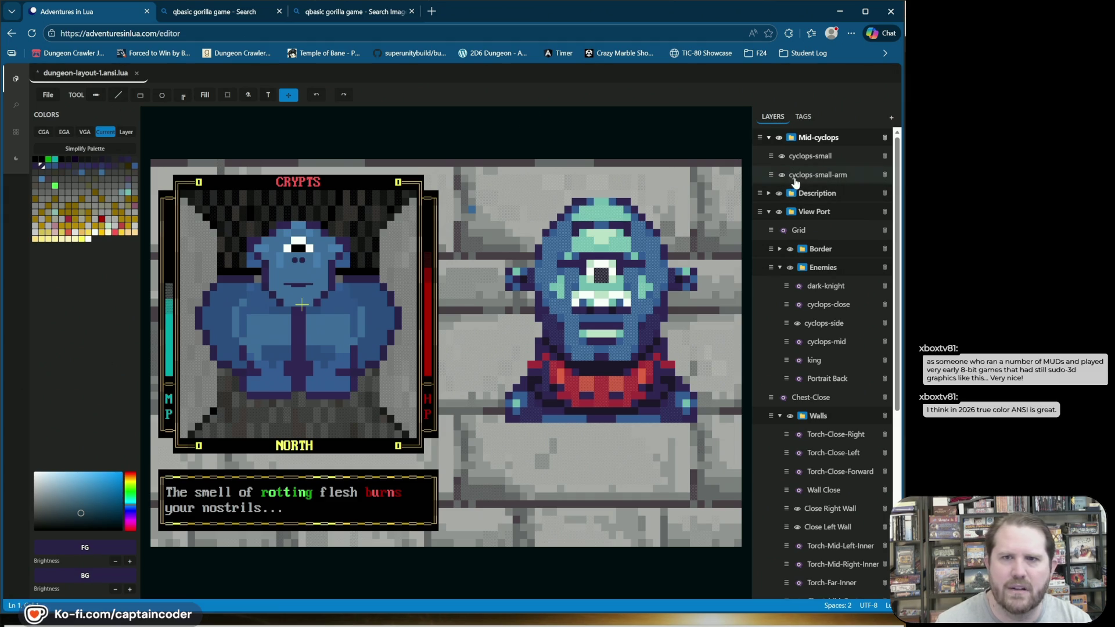
pyautogui.moveTo(772, 174); pyautogui.dragTo(779, 150)
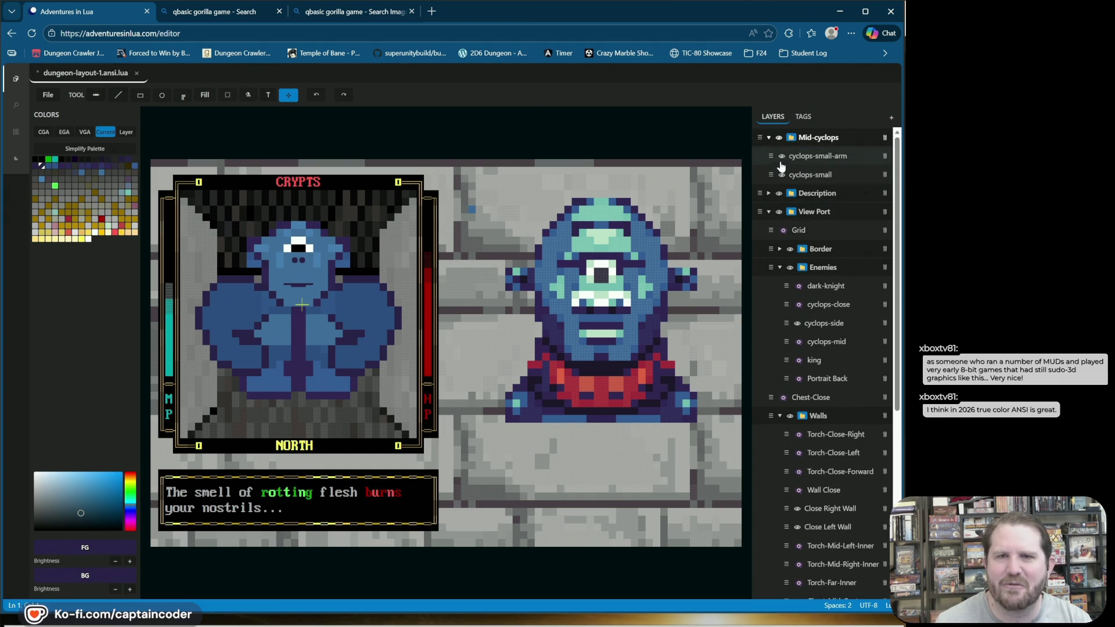
pyautogui.doubleClick(780, 138)
pyautogui.click(780, 138)
pyautogui.click(780, 138)
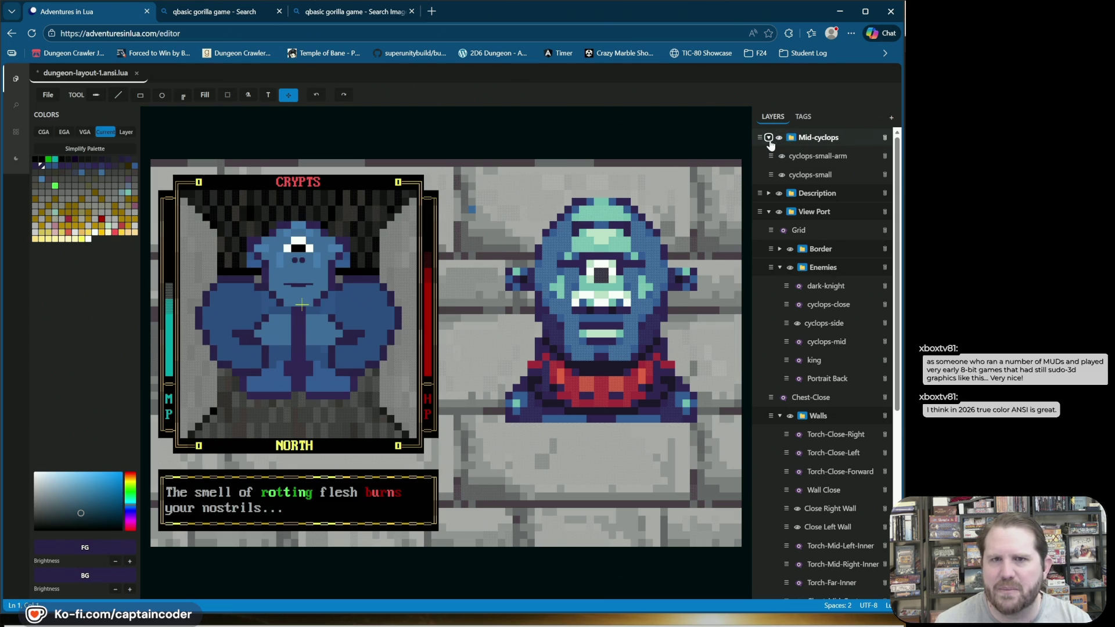
pyautogui.click(769, 138)
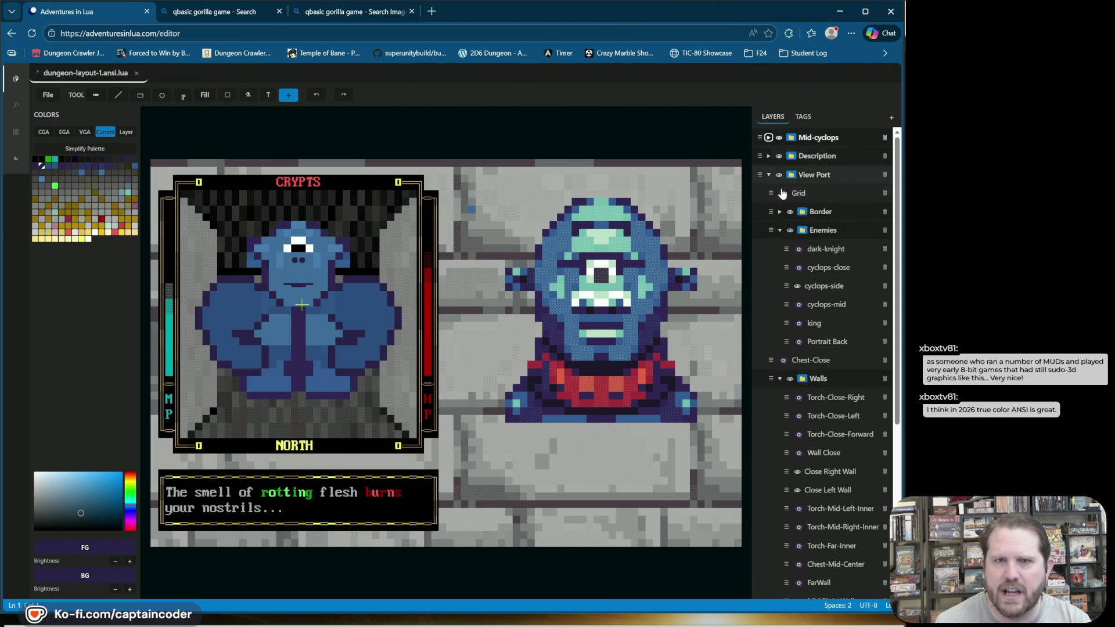
# Step: Move the Mid-cyclops folder inside the View Port group
pyautogui.click(769, 175)
pyautogui.click(768, 174)
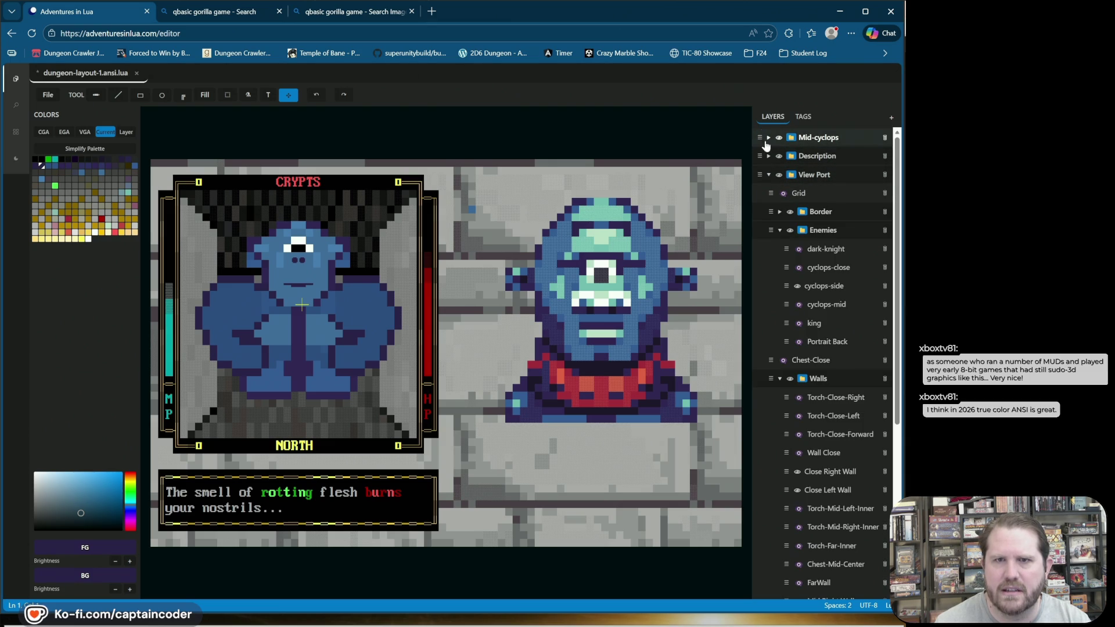
pyautogui.moveTo(761, 137)
pyautogui.mouseDown()
pyautogui.moveTo(785, 176)
pyautogui.moveTo(842, 175)
pyautogui.mouseUp()
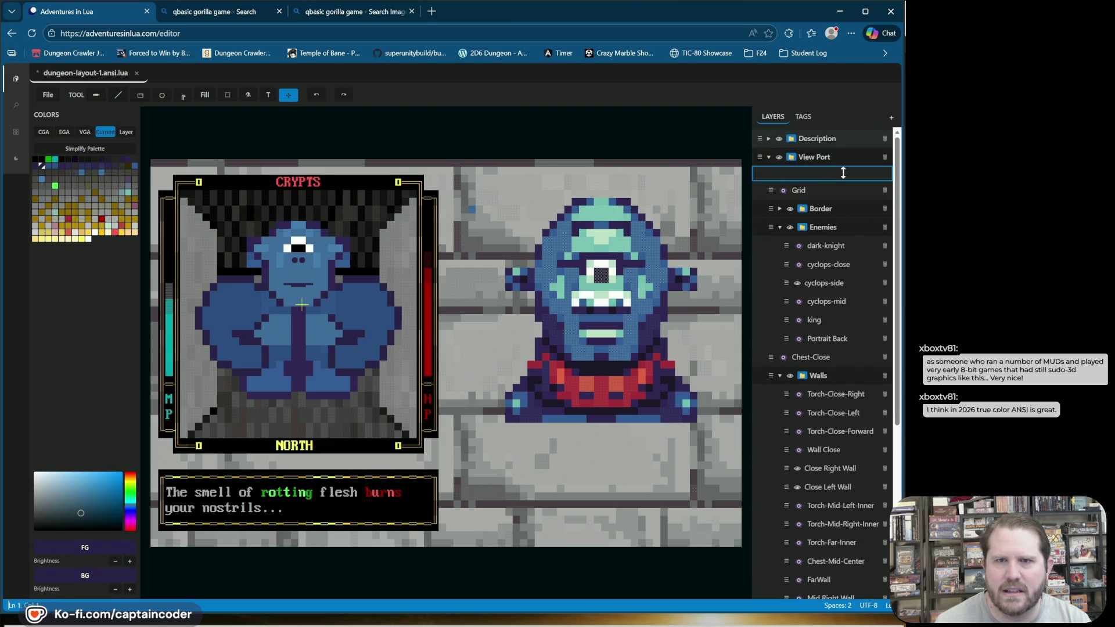
pyautogui.click(780, 231)
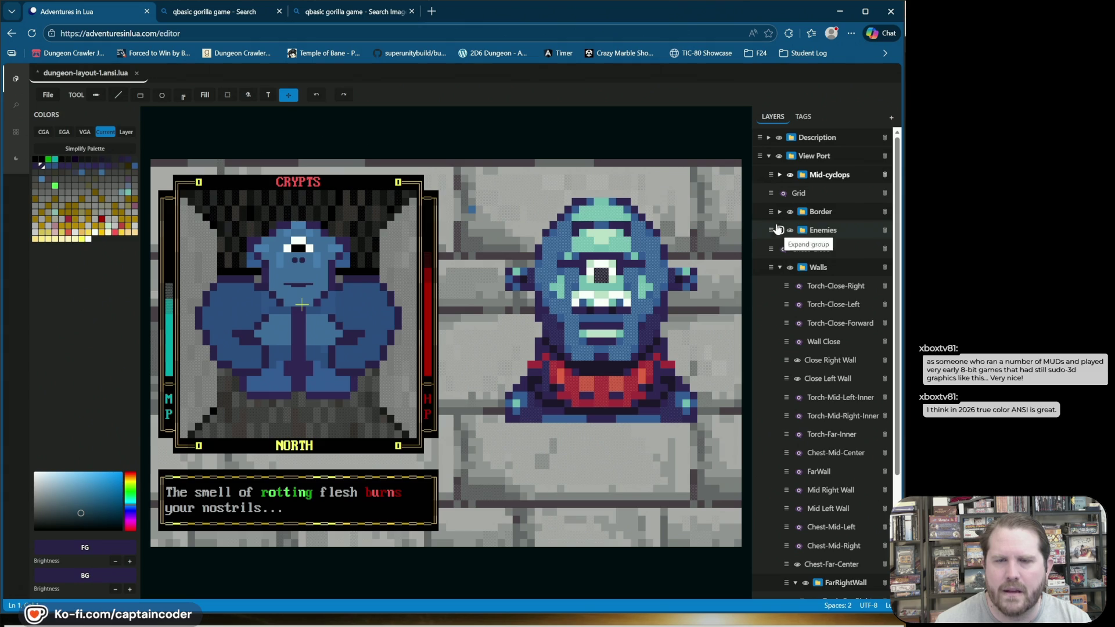
pyautogui.scroll(-3, 781, 265)
pyautogui.scroll(1, 780, 265)
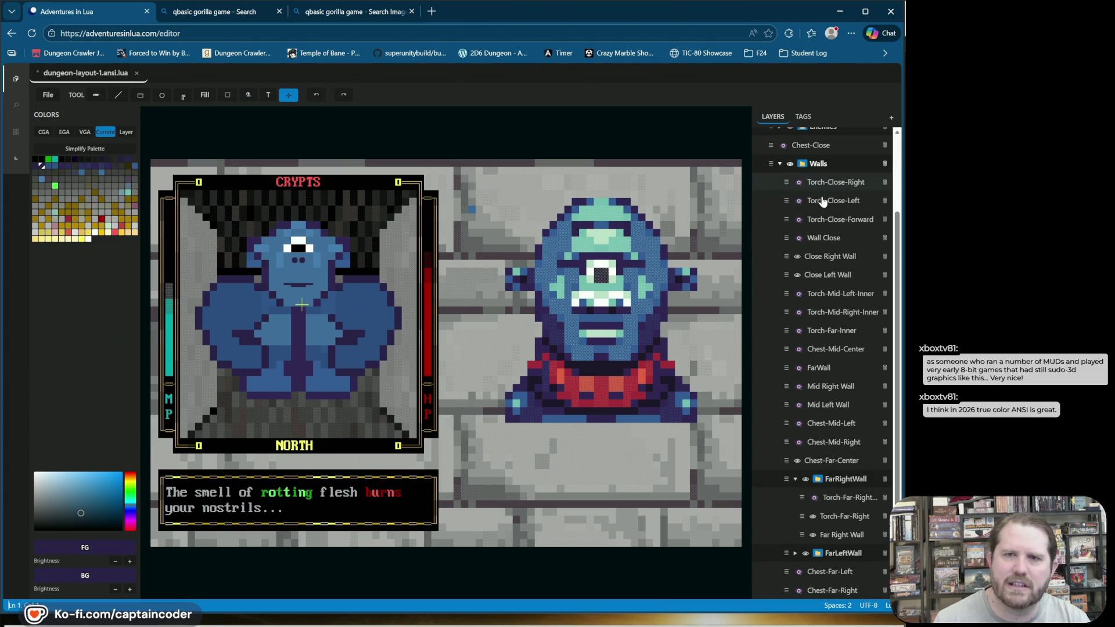
pyautogui.scroll(1, 837, 232)
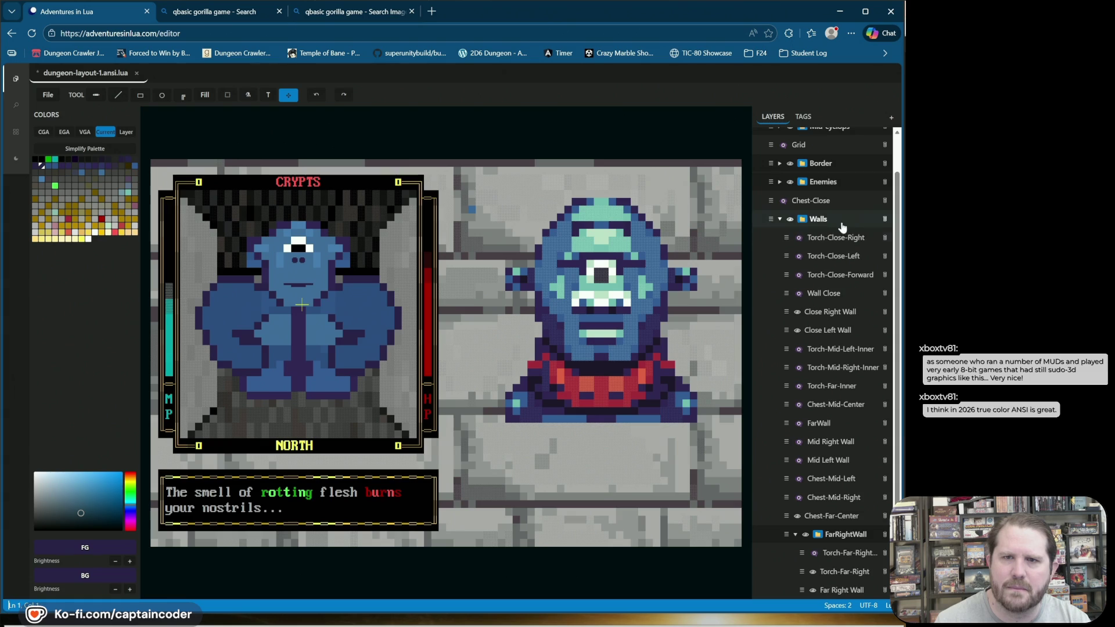
pyautogui.scroll(1, 782, 207)
pyautogui.scroll(1, 782, 208)
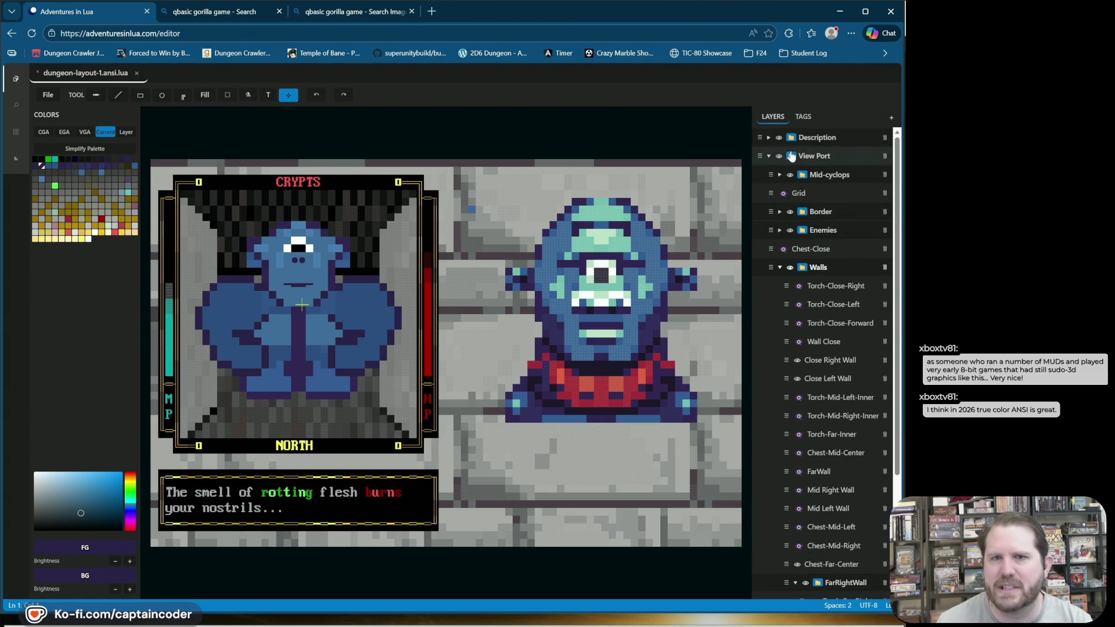
# Step: Hide cyclops-side, cyclops-close and the whole Enemies group so only the small cyclops shows
pyautogui.click(780, 230)
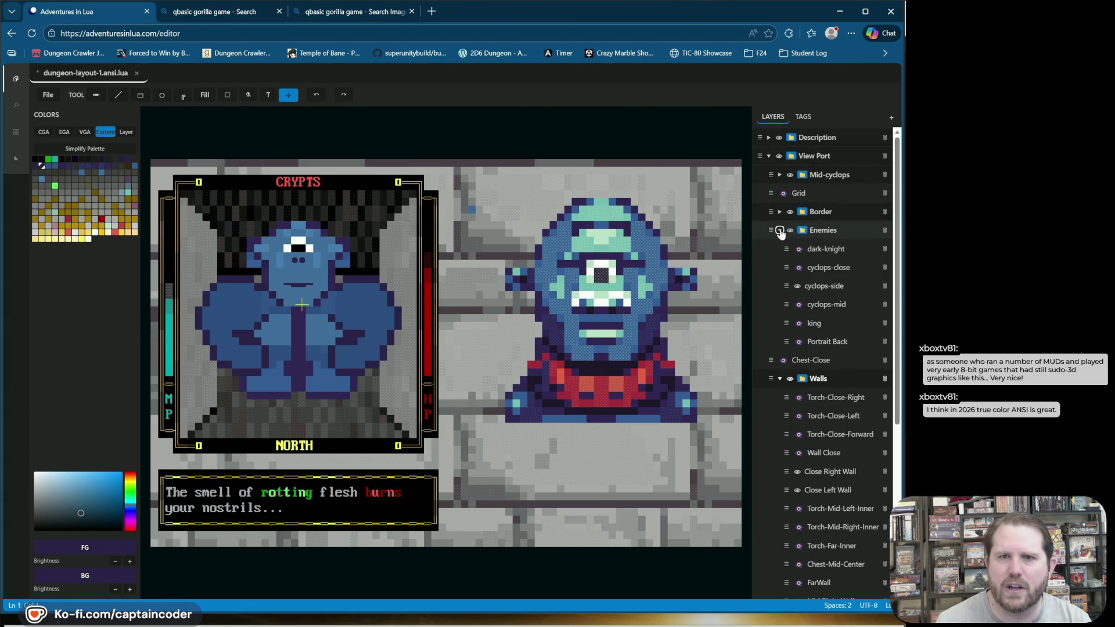
pyautogui.click(798, 286)
pyautogui.click(798, 269)
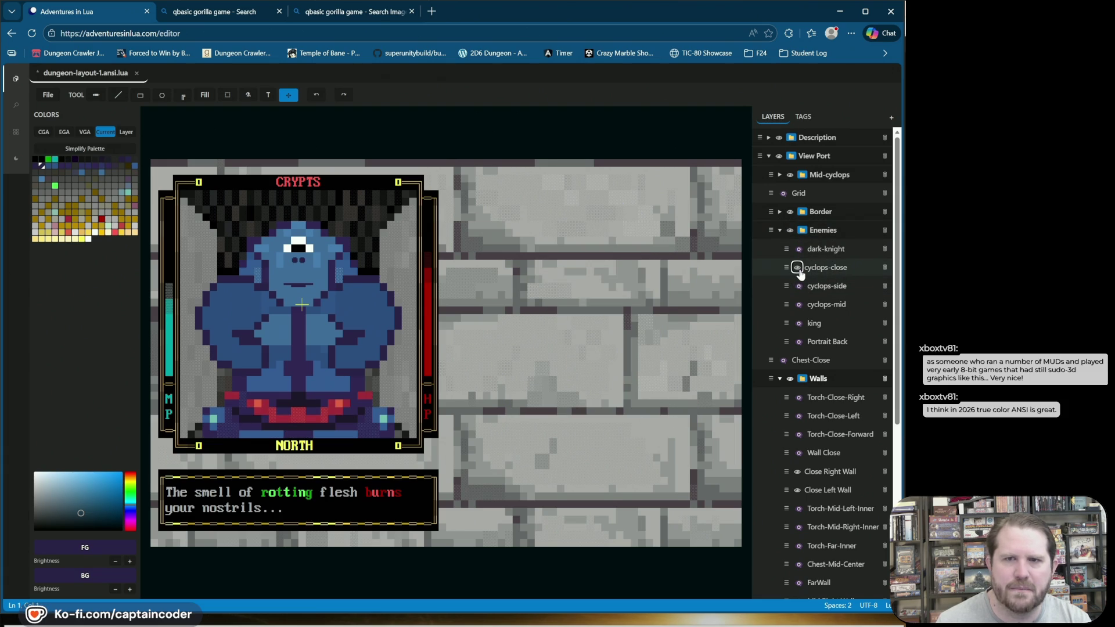
pyautogui.click(791, 175)
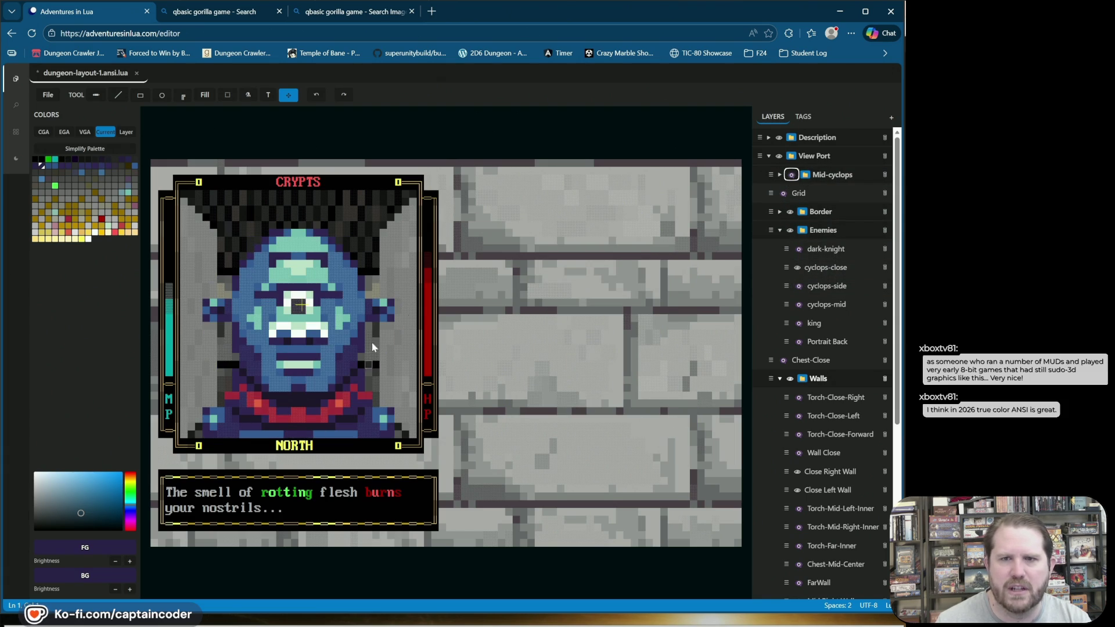
pyautogui.click(790, 175)
pyautogui.click(791, 230)
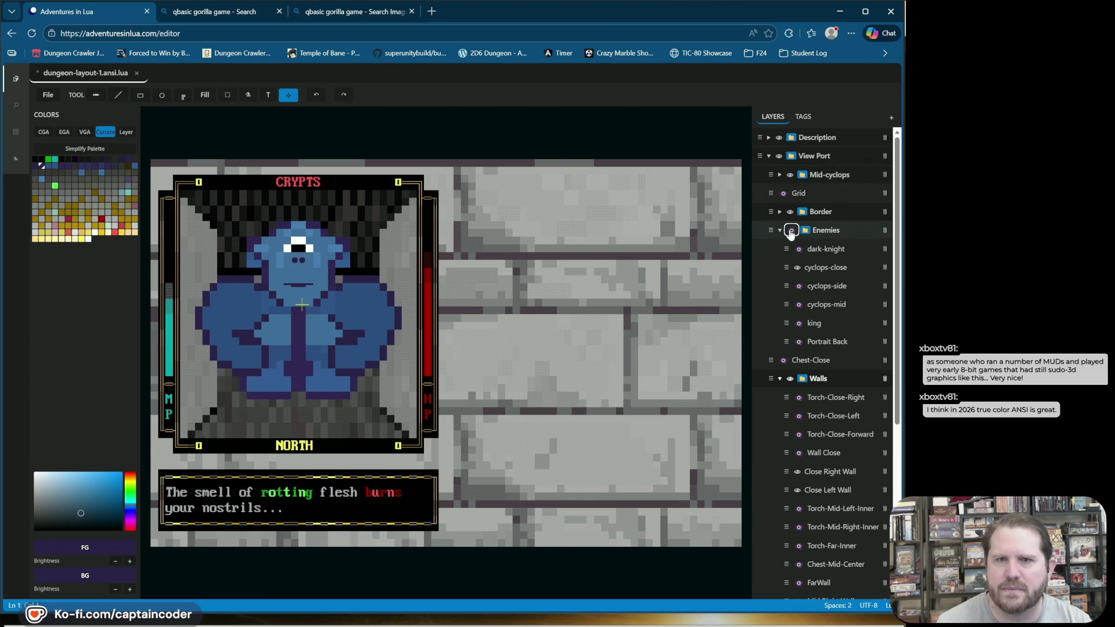
pyautogui.rightClick(817, 175)
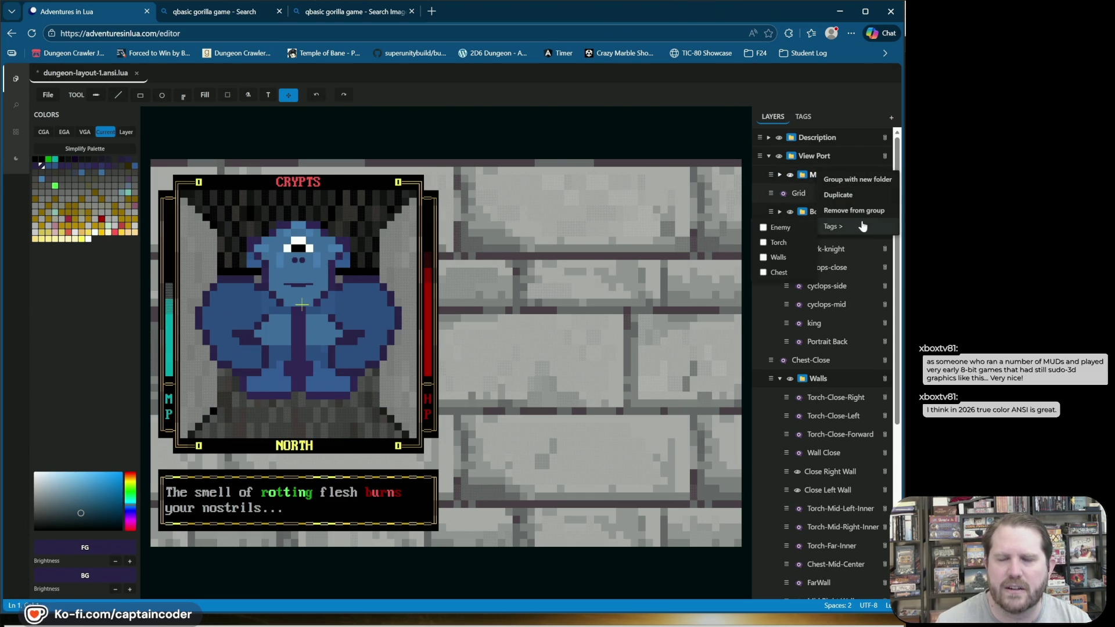
pyautogui.click(867, 180)
pyautogui.write('Mid-Enem')
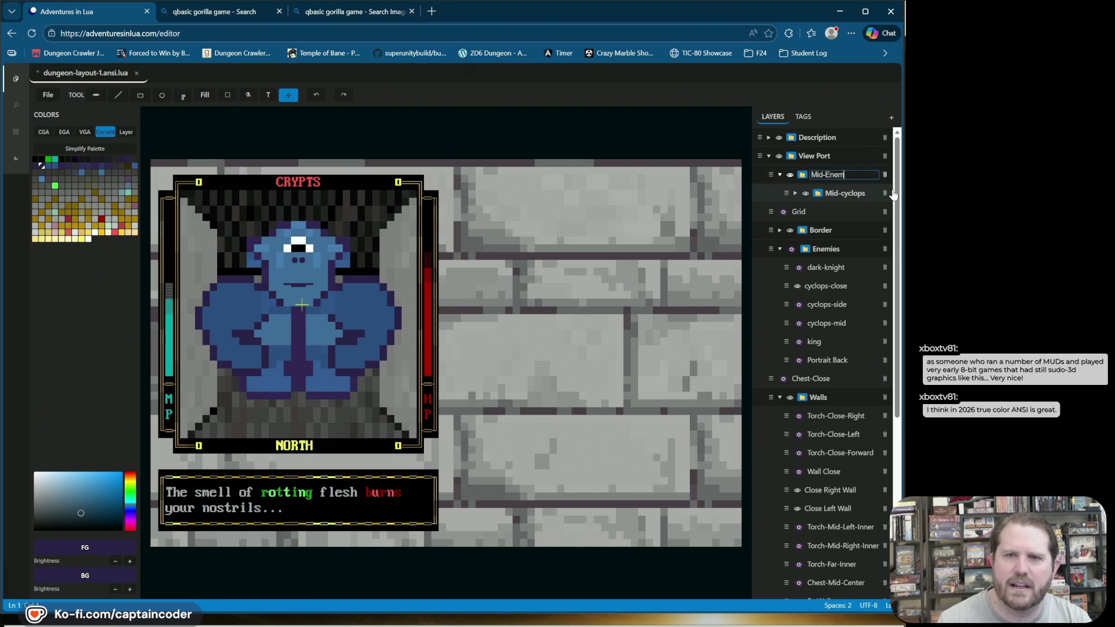
pyautogui.write('ies')
pyautogui.press('Return')
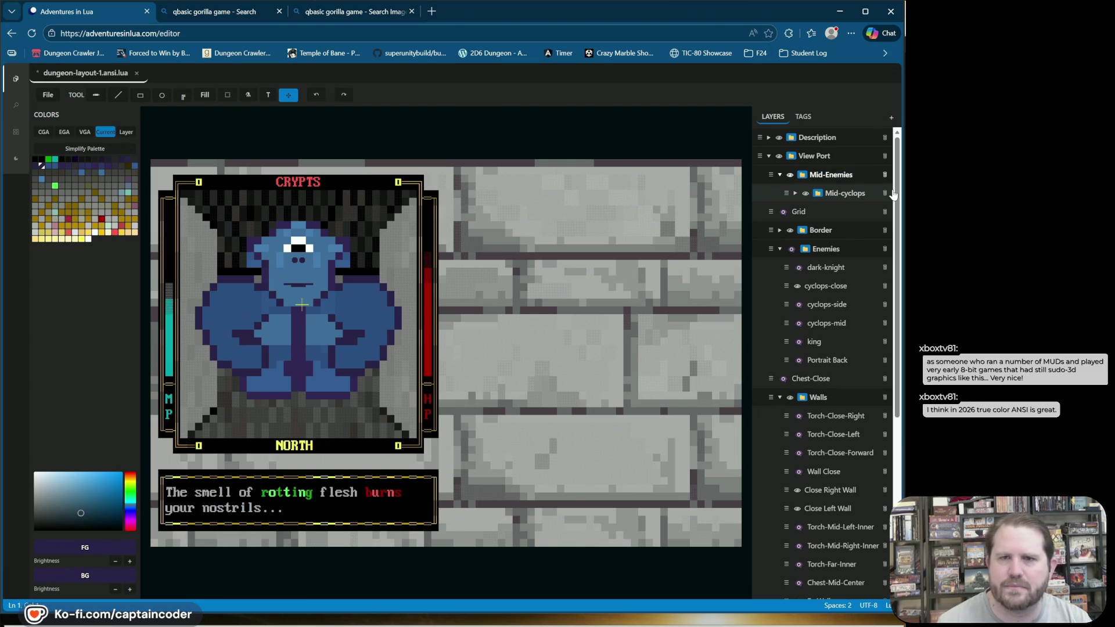
pyautogui.click(780, 249)
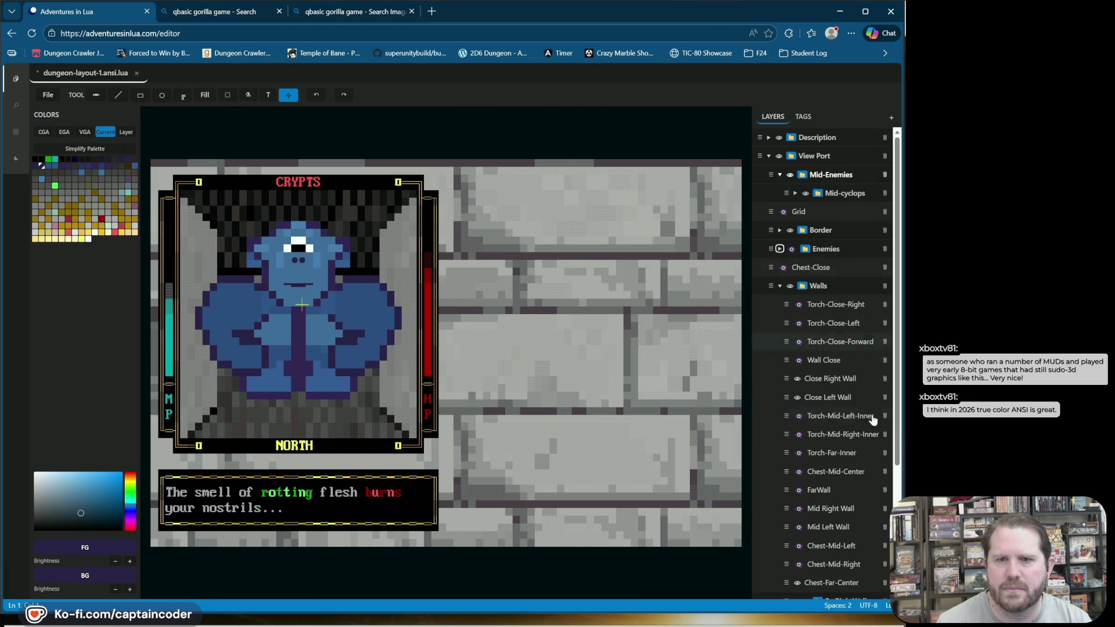
pyautogui.click(780, 286)
pyautogui.click(780, 286)
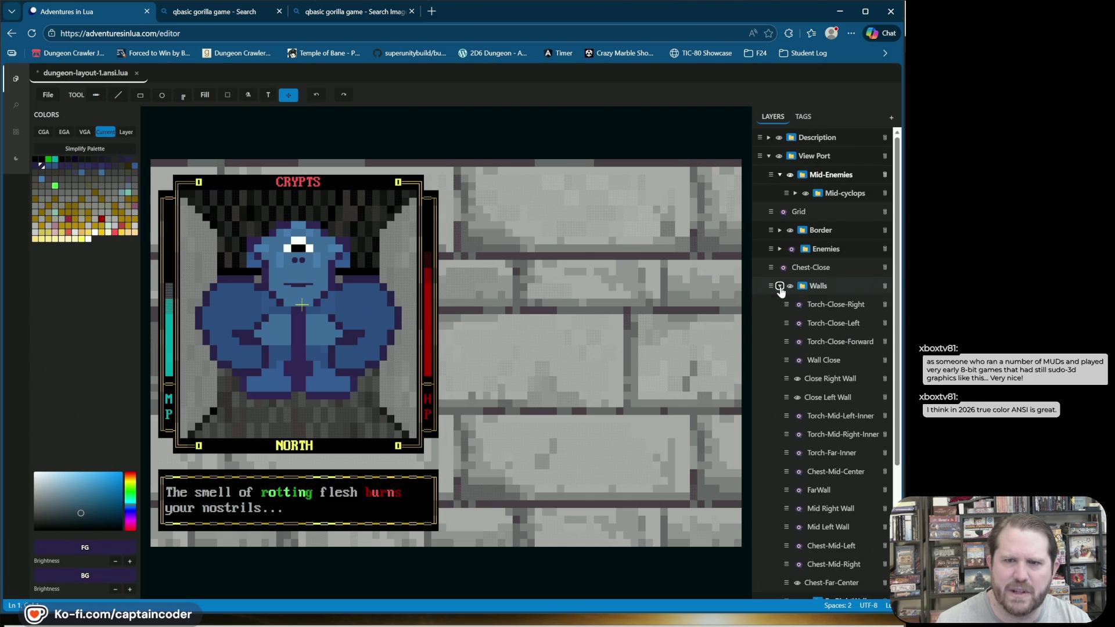
pyautogui.click(819, 305)
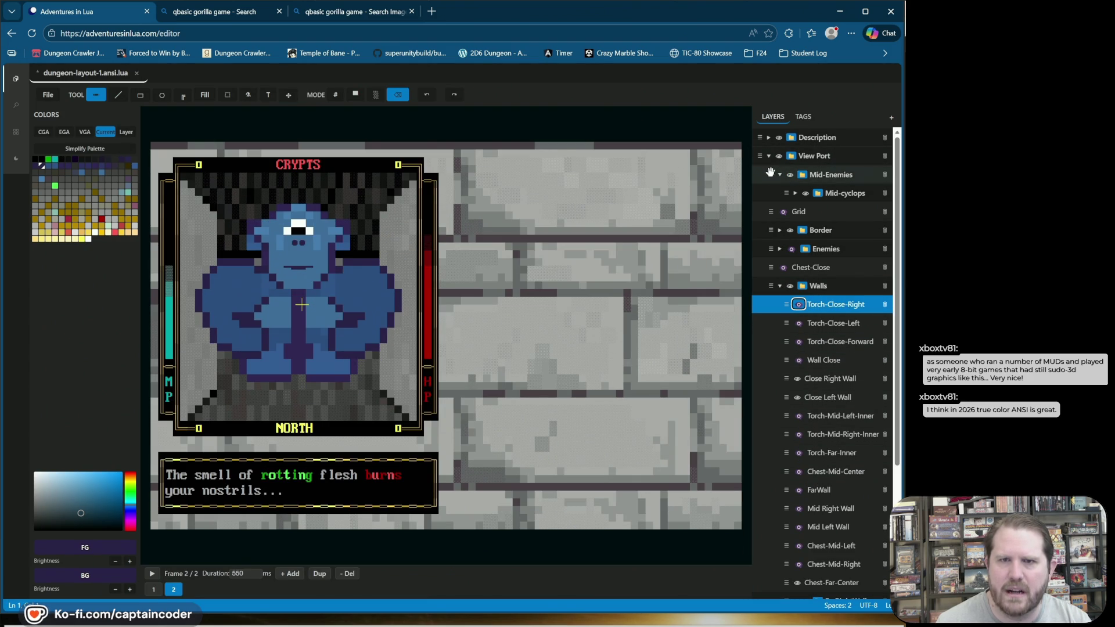
pyautogui.moveTo(770, 171)
pyautogui.mouseDown()
pyautogui.moveTo(790, 325)
pyautogui.moveTo(816, 389)
pyautogui.moveTo(817, 427)
pyautogui.moveTo(804, 445)
pyautogui.moveTo(788, 378)
pyautogui.mouseUp()
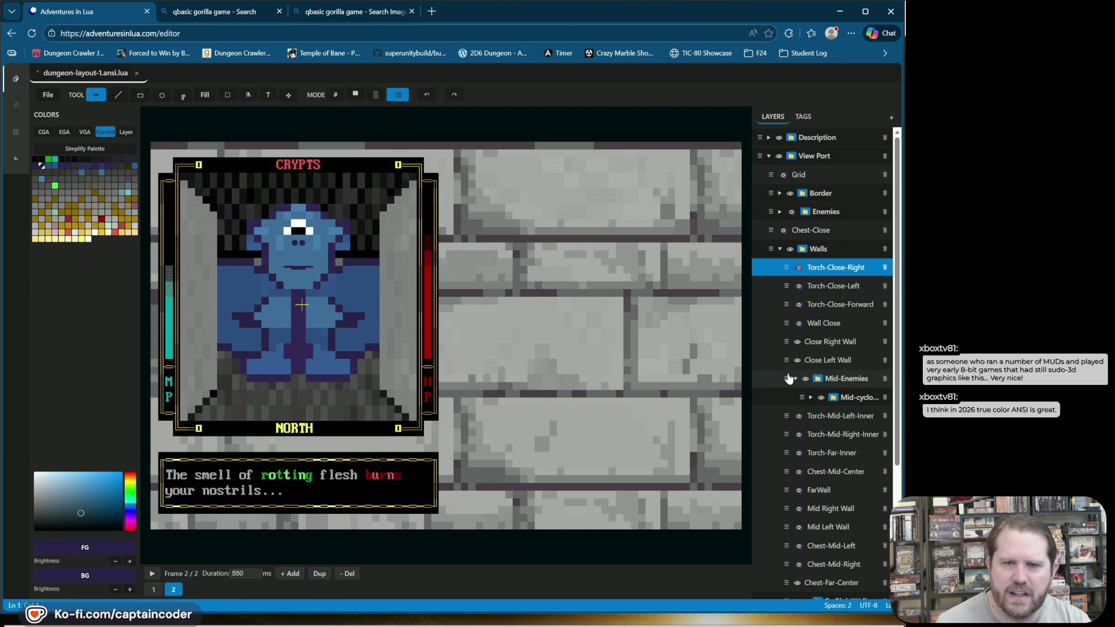
pyautogui.click(797, 361)
pyautogui.click(797, 361)
pyautogui.click(797, 342)
pyautogui.click(797, 343)
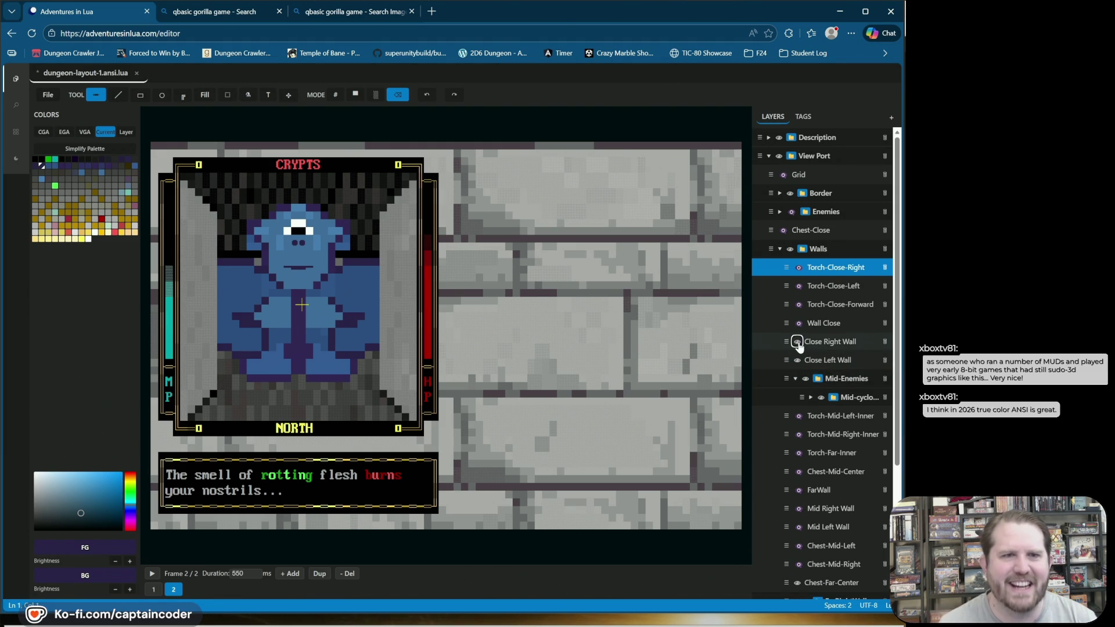
pyautogui.click(797, 342)
pyautogui.click(797, 361)
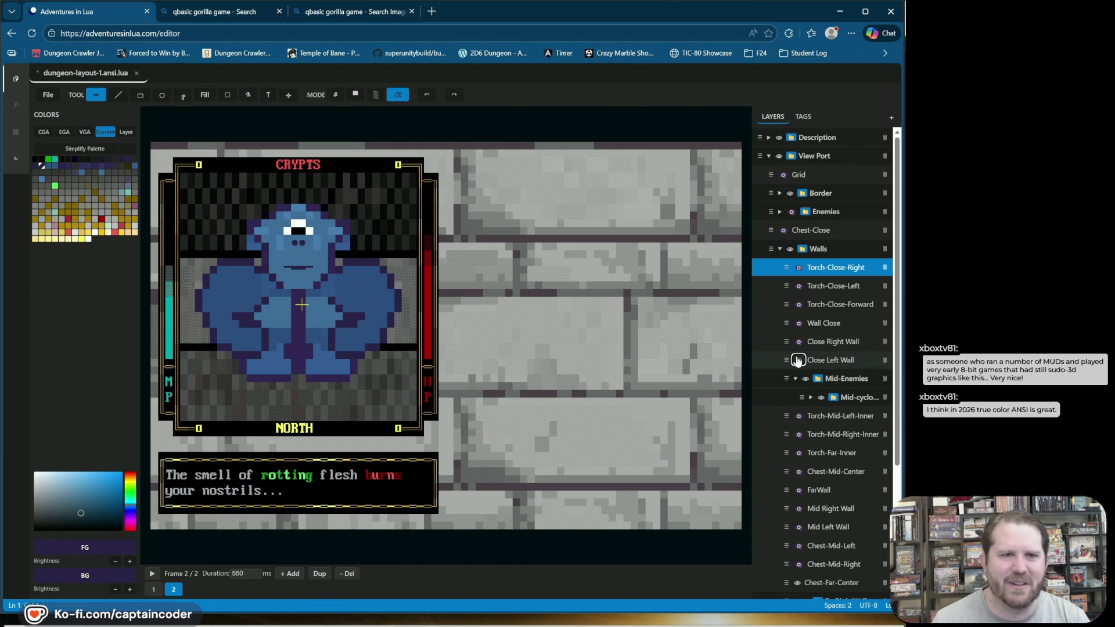
pyautogui.click(797, 360)
pyautogui.click(796, 342)
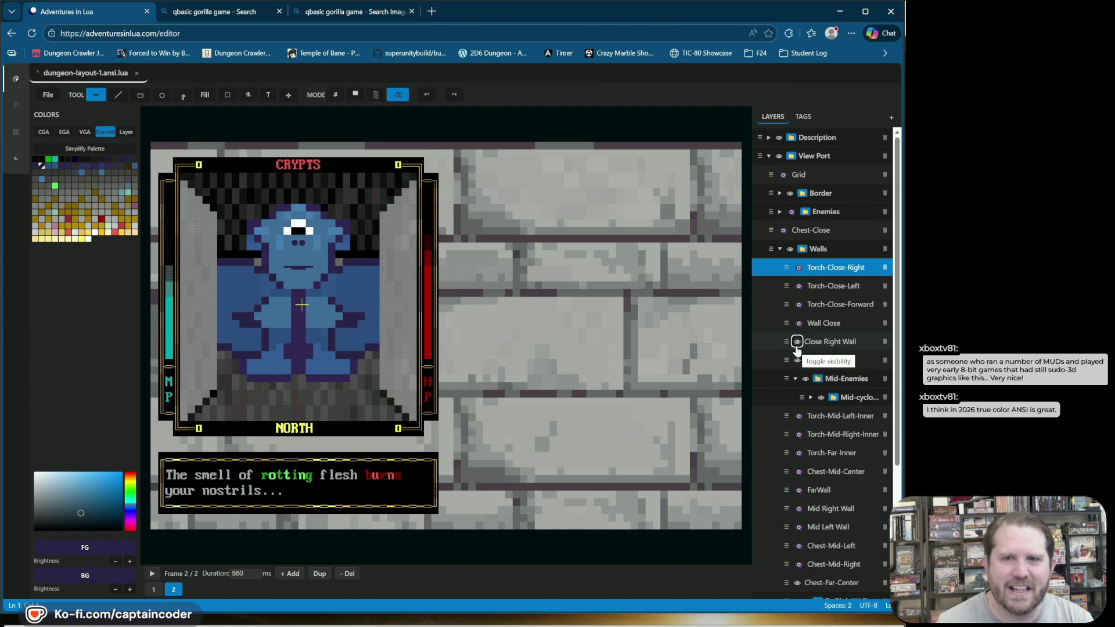
pyautogui.moveTo(783, 379)
pyautogui.mouseDown()
pyautogui.moveTo(793, 329)
pyautogui.moveTo(791, 357)
pyautogui.mouseUp()
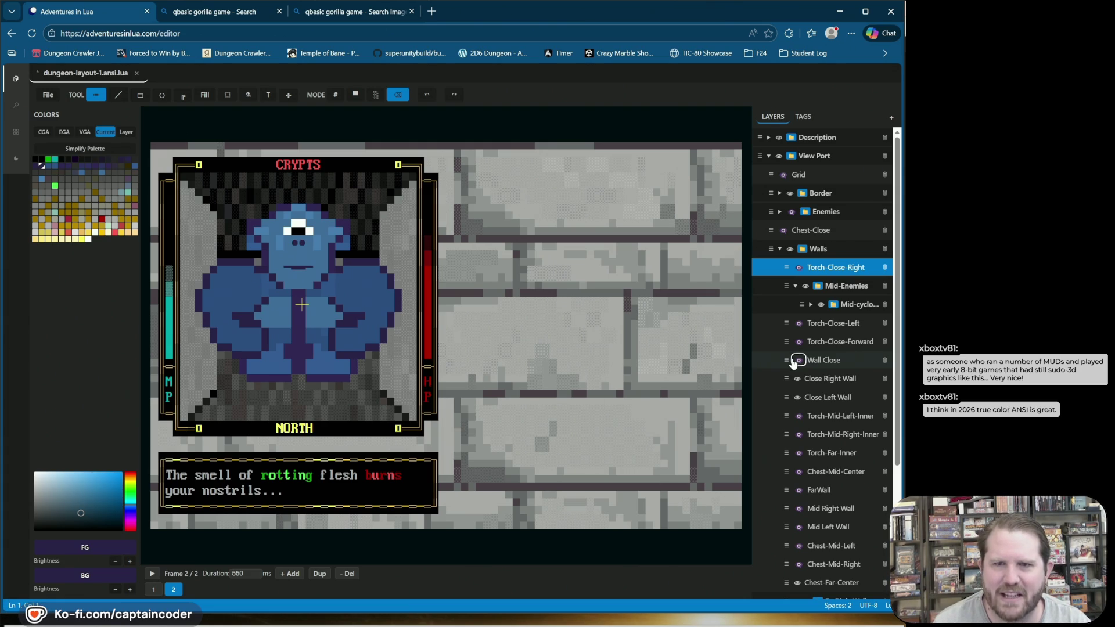
pyautogui.click(785, 359)
pyautogui.click(430, 96)
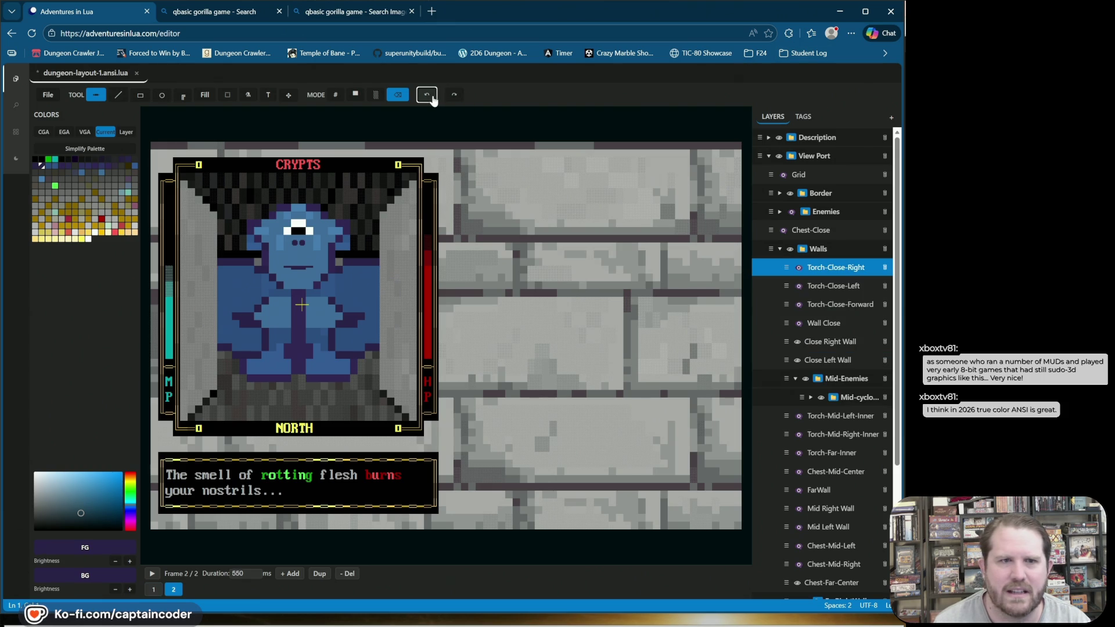
pyautogui.click(858, 378)
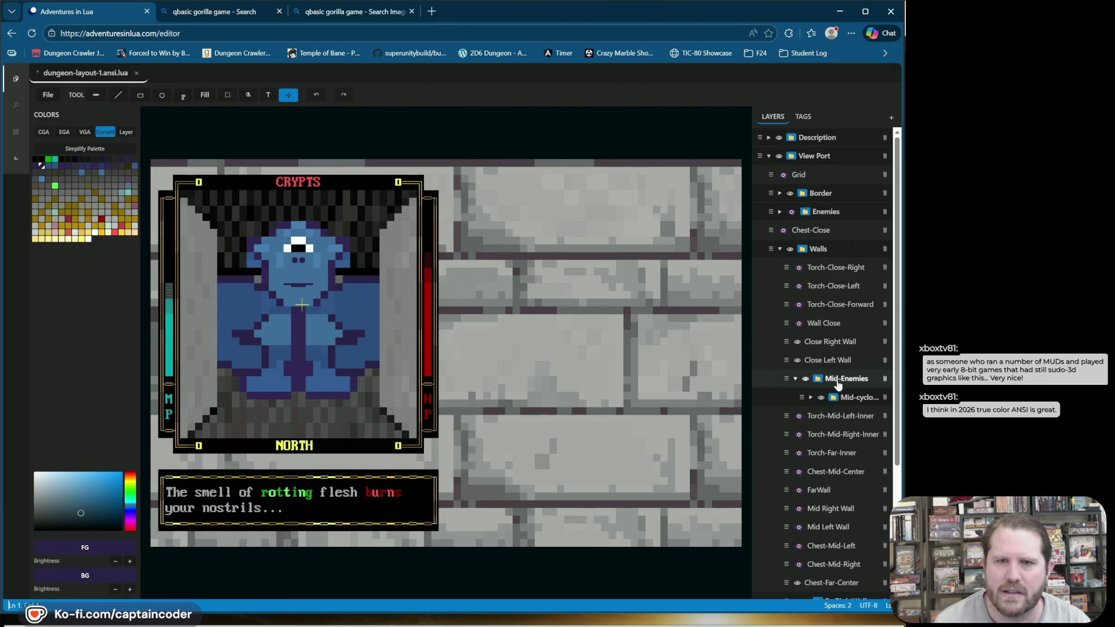
pyautogui.click(833, 361)
pyautogui.click(829, 271)
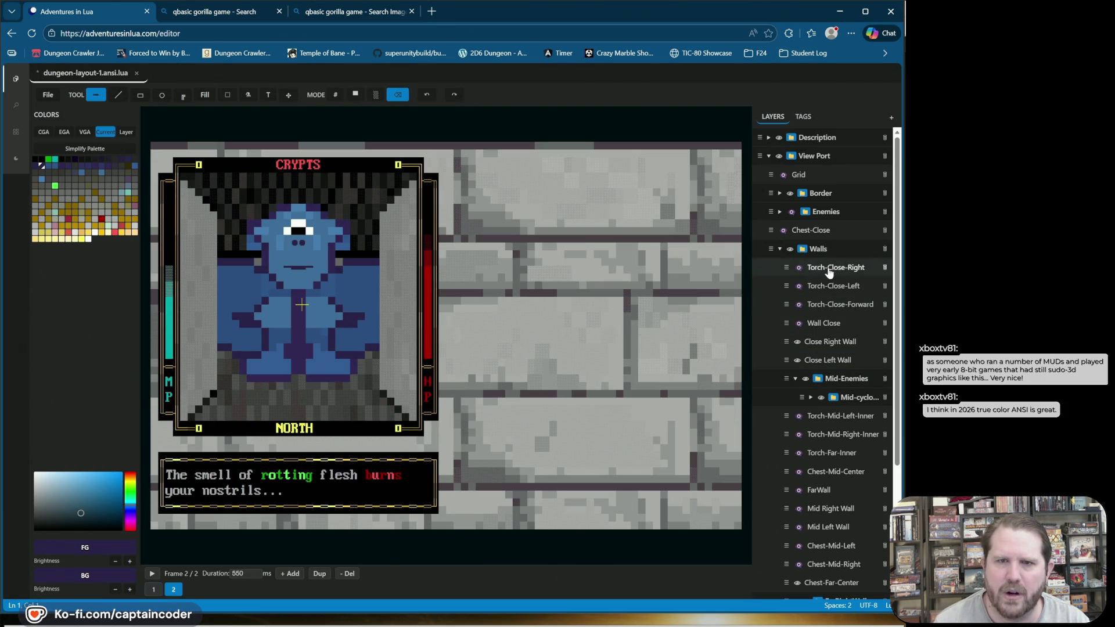
# Step: Wrap the Close Left Wall layer in a new folder named Close
pyautogui.click(834, 360)
pyautogui.rightClick(834, 361)
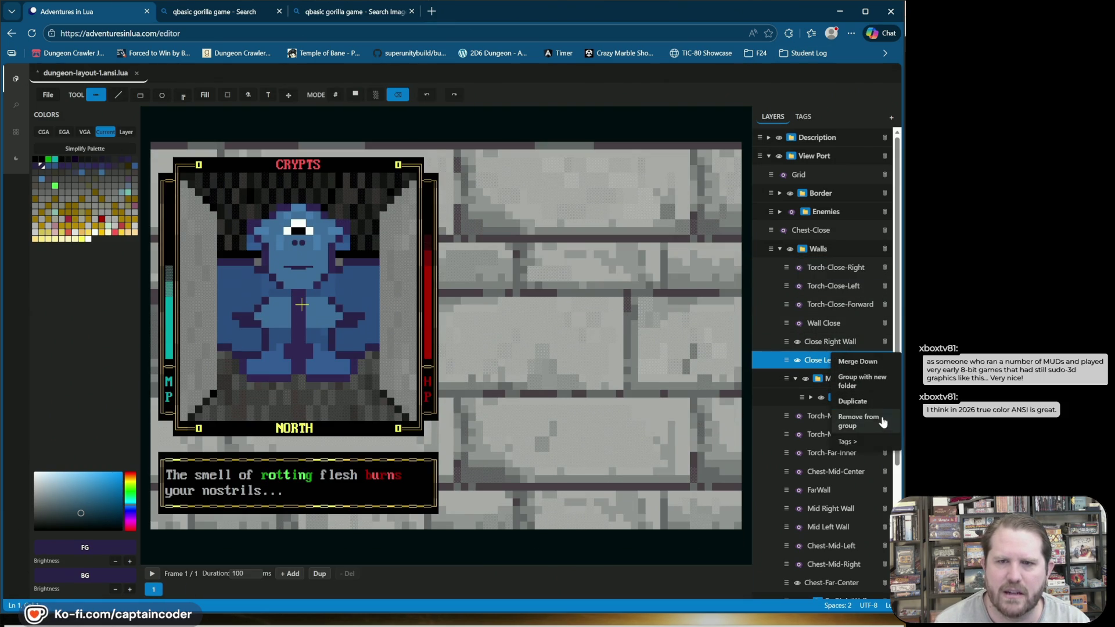
pyautogui.click(865, 381)
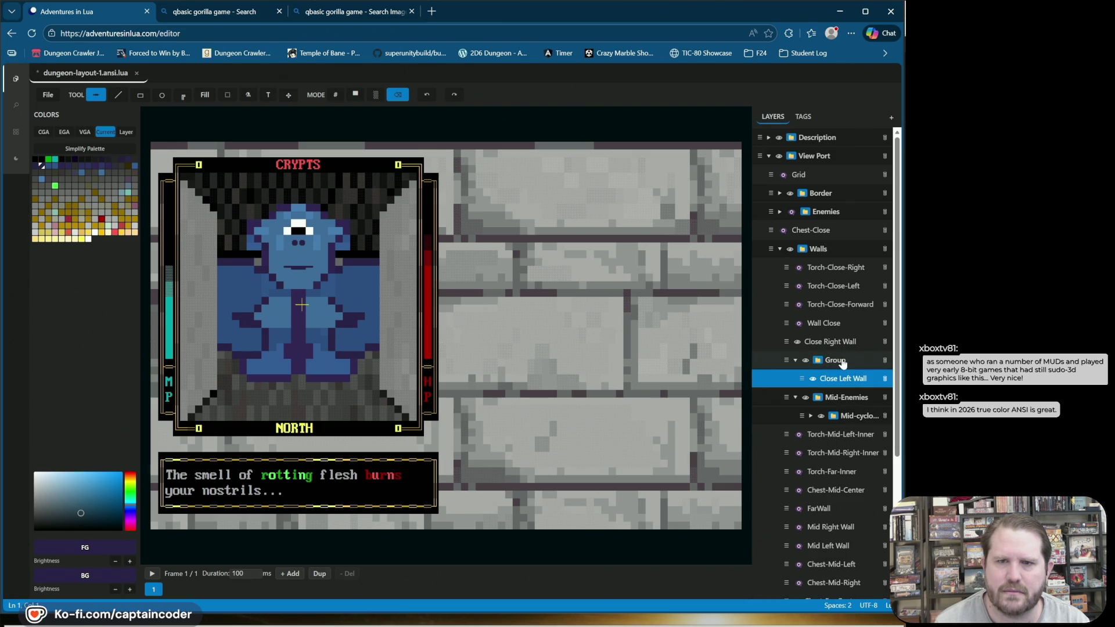
pyautogui.doubleClick(847, 361)
pyautogui.write('ose')
pyautogui.press('Return')
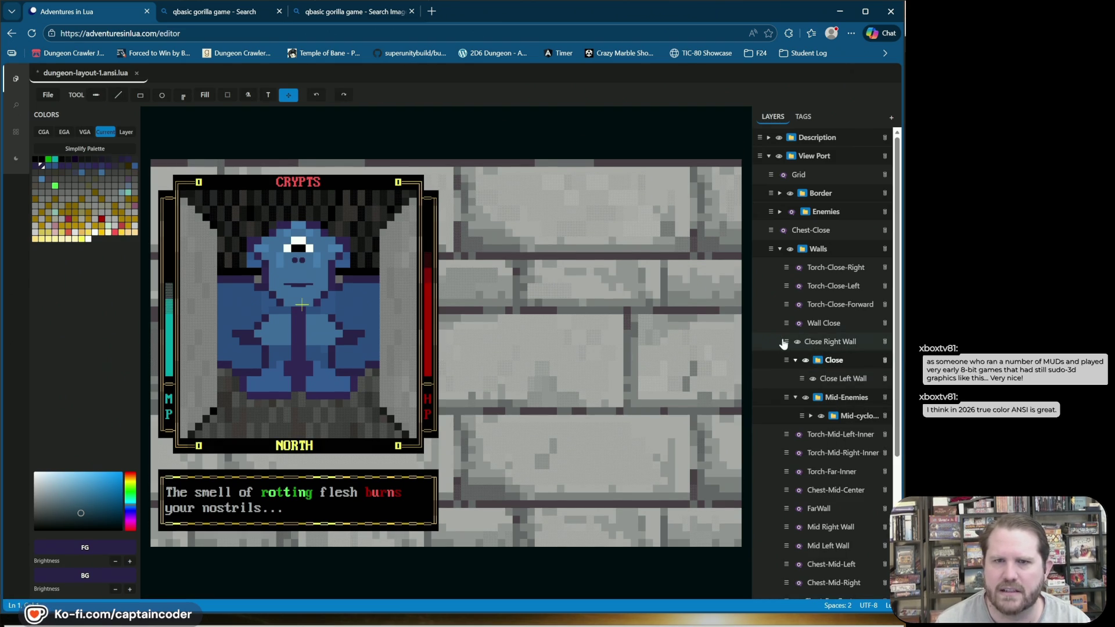
# Step: Move Close Right Wall, Wall Close, Torch-Close-Forward and Torch-Close-Left into the Close folder
pyautogui.moveTo(787, 341); pyautogui.dragTo(792, 351)
pyautogui.click(784, 321)
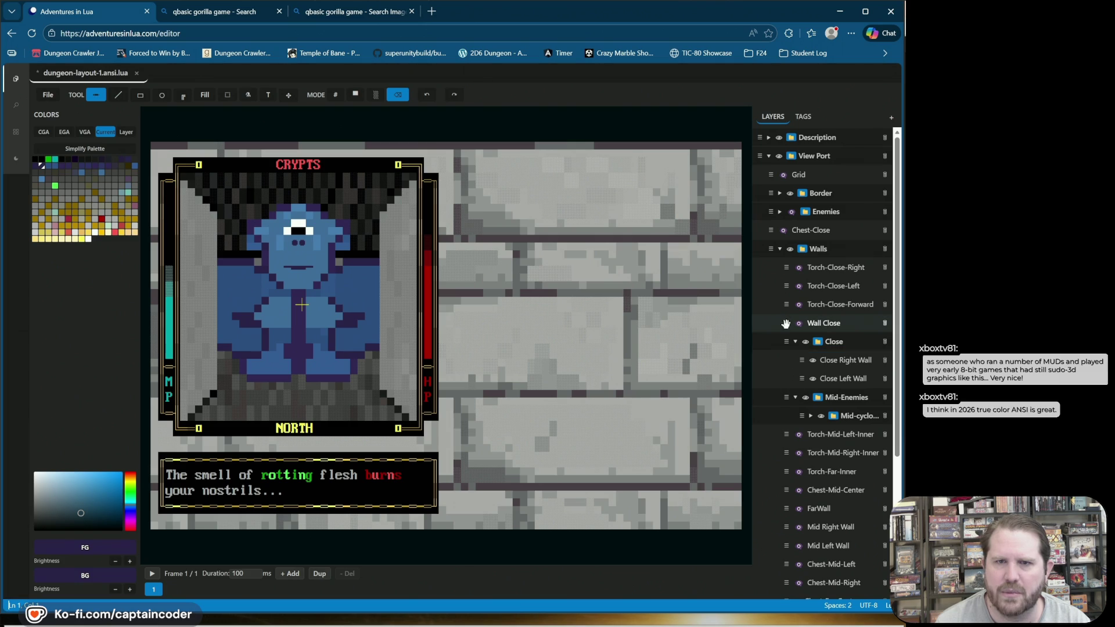
pyautogui.moveTo(789, 340)
pyautogui.mouseDown()
pyautogui.moveTo(790, 271)
pyautogui.moveTo(799, 273)
pyautogui.mouseUp()
pyautogui.click(782, 312)
pyautogui.click(787, 291)
pyautogui.click(785, 269)
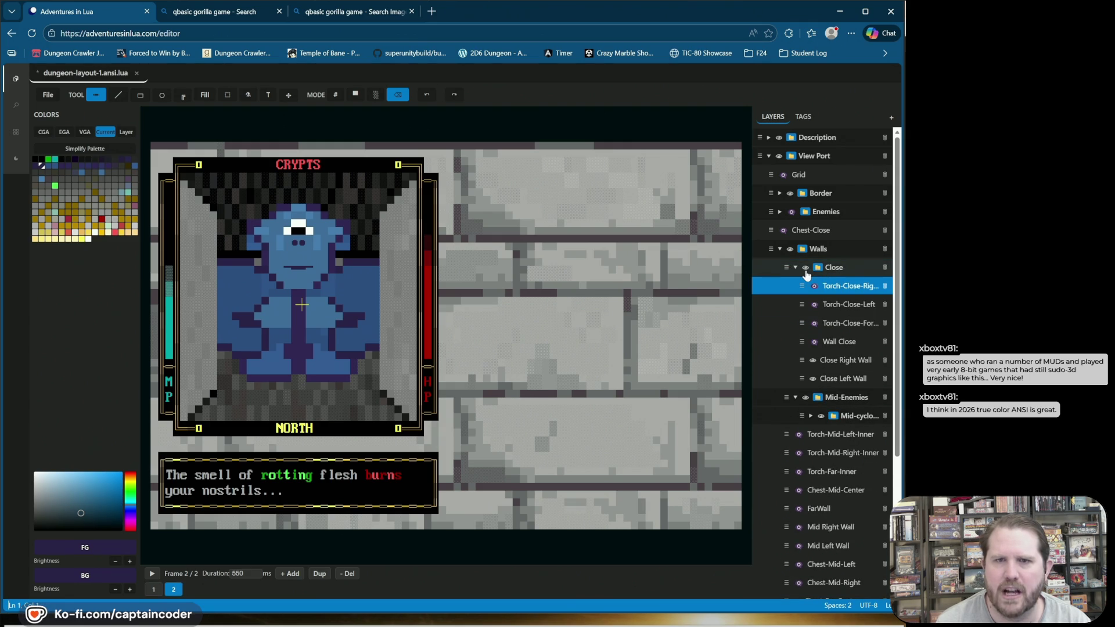
pyautogui.click(807, 268)
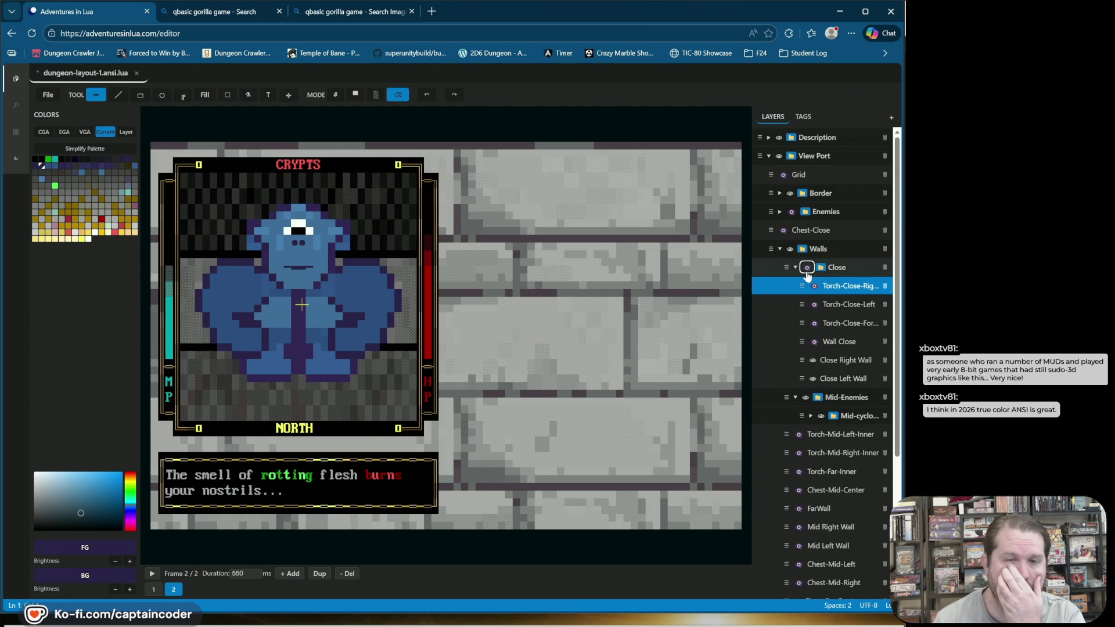
pyautogui.click(813, 342)
pyautogui.click(815, 327)
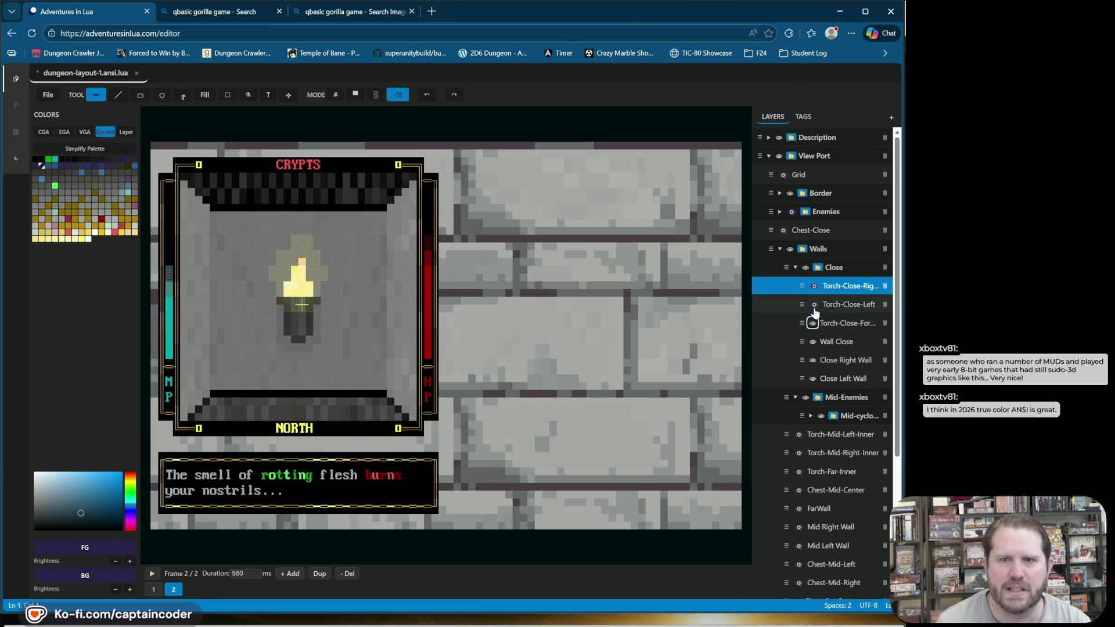
pyautogui.click(814, 305)
pyautogui.click(813, 286)
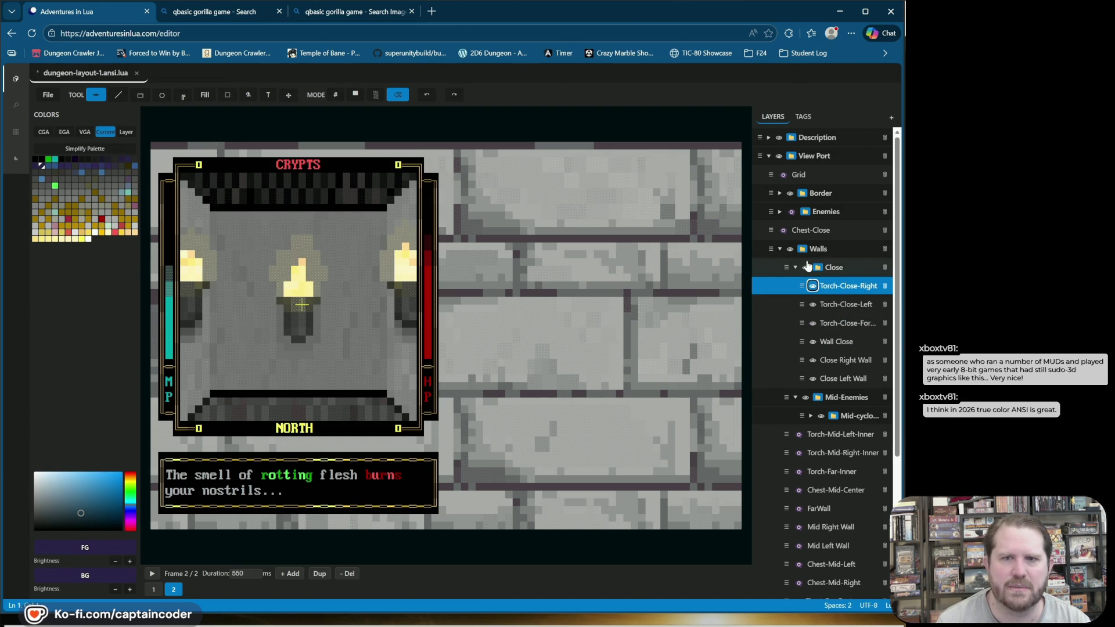
pyautogui.click(806, 268)
pyautogui.click(807, 268)
pyautogui.click(807, 269)
pyautogui.click(807, 268)
pyautogui.click(807, 269)
pyautogui.click(813, 286)
pyautogui.click(806, 268)
pyautogui.click(814, 312)
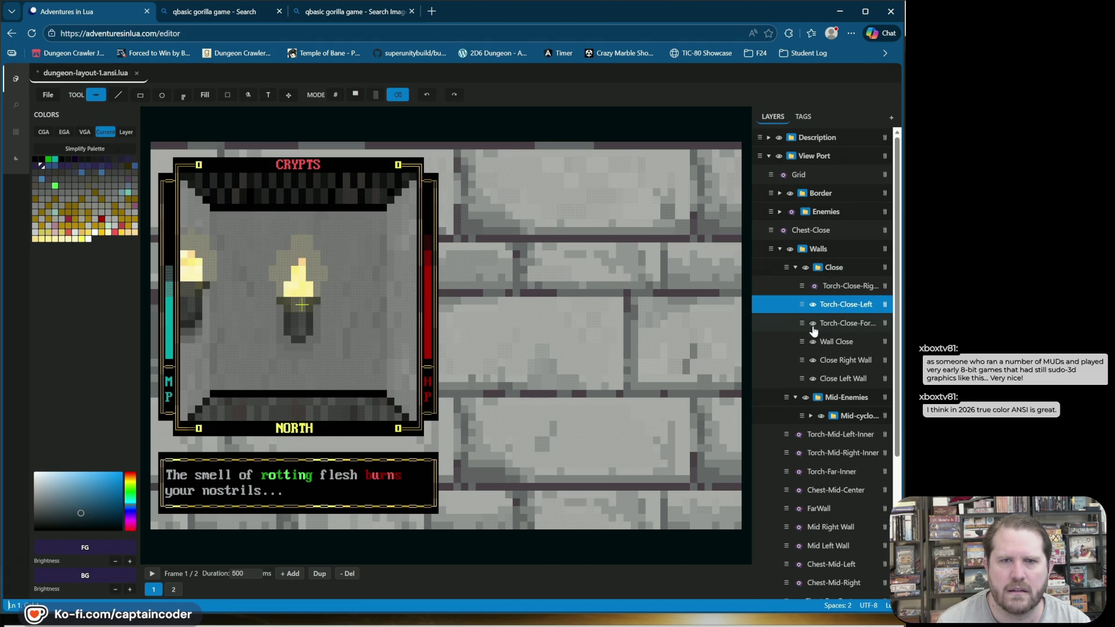
pyautogui.click(813, 316)
pyautogui.click(813, 316)
pyautogui.click(813, 305)
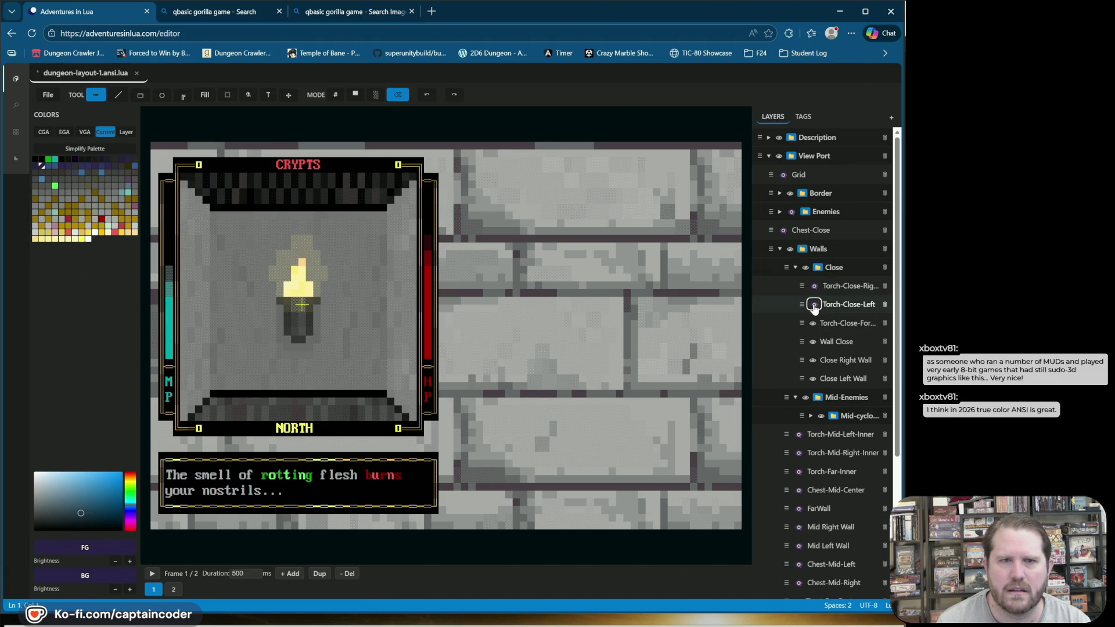
pyautogui.click(806, 267)
pyautogui.click(806, 268)
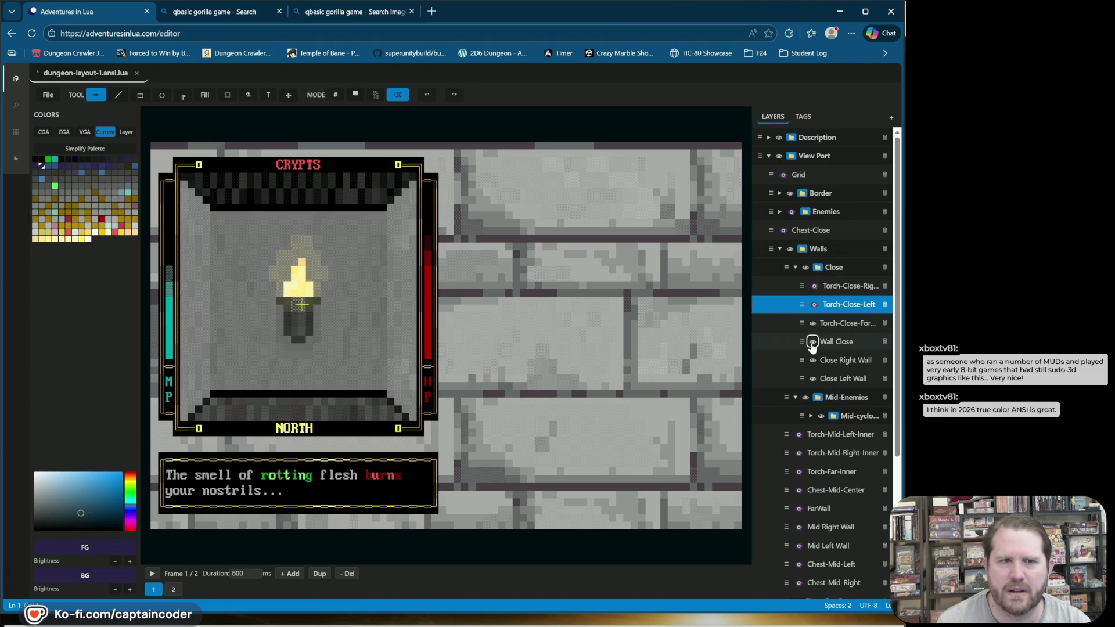
pyautogui.click(814, 342)
pyautogui.click(813, 324)
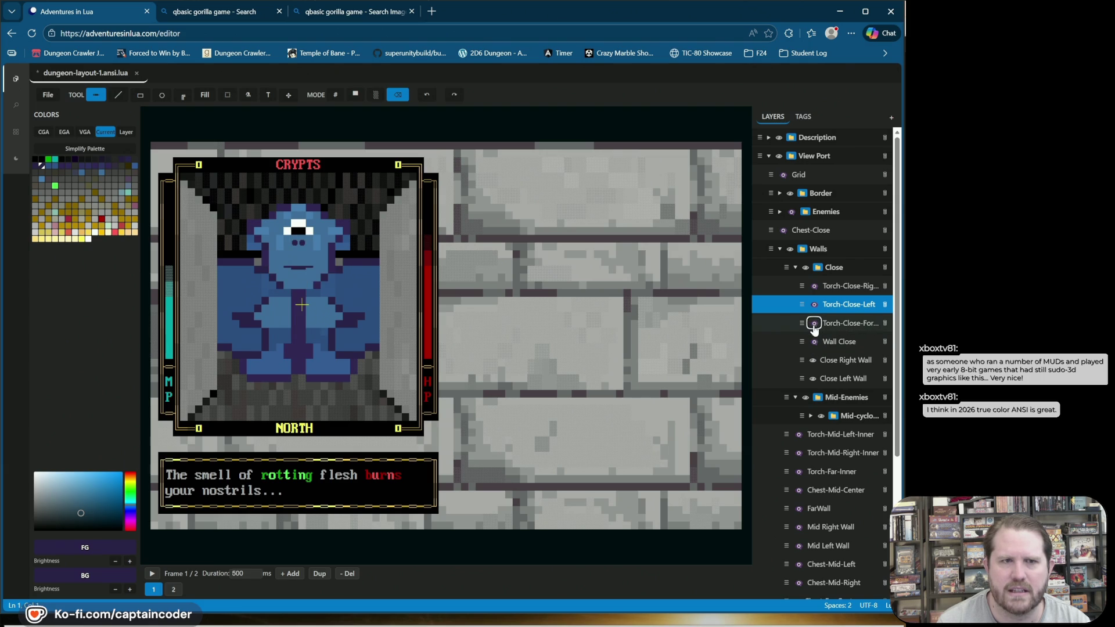
pyautogui.click(806, 268)
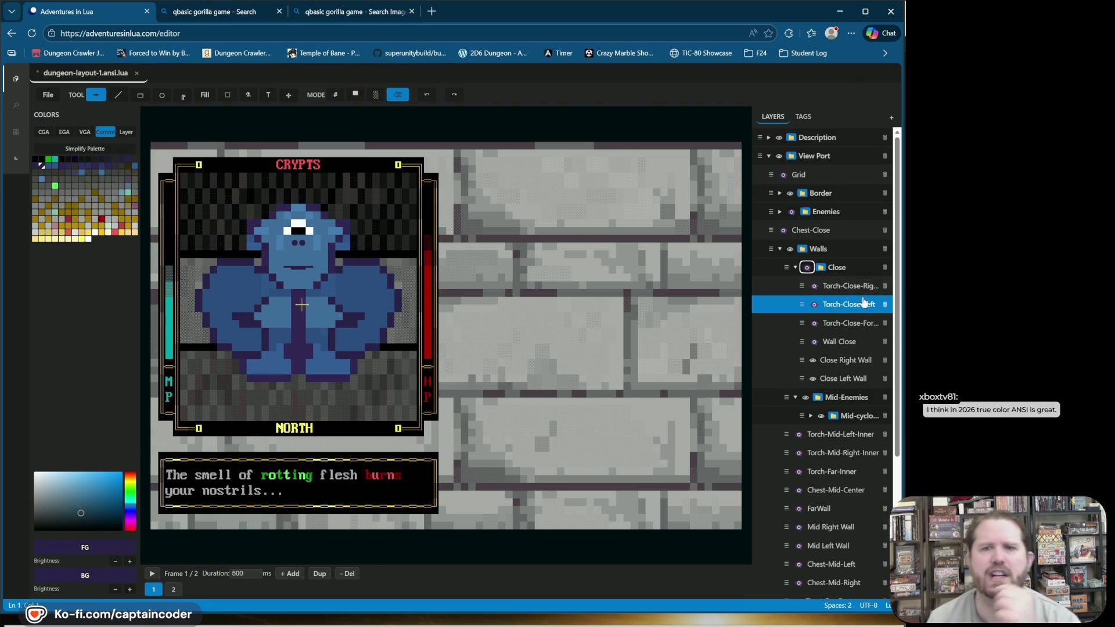
pyautogui.click(805, 313)
pyautogui.click(805, 313)
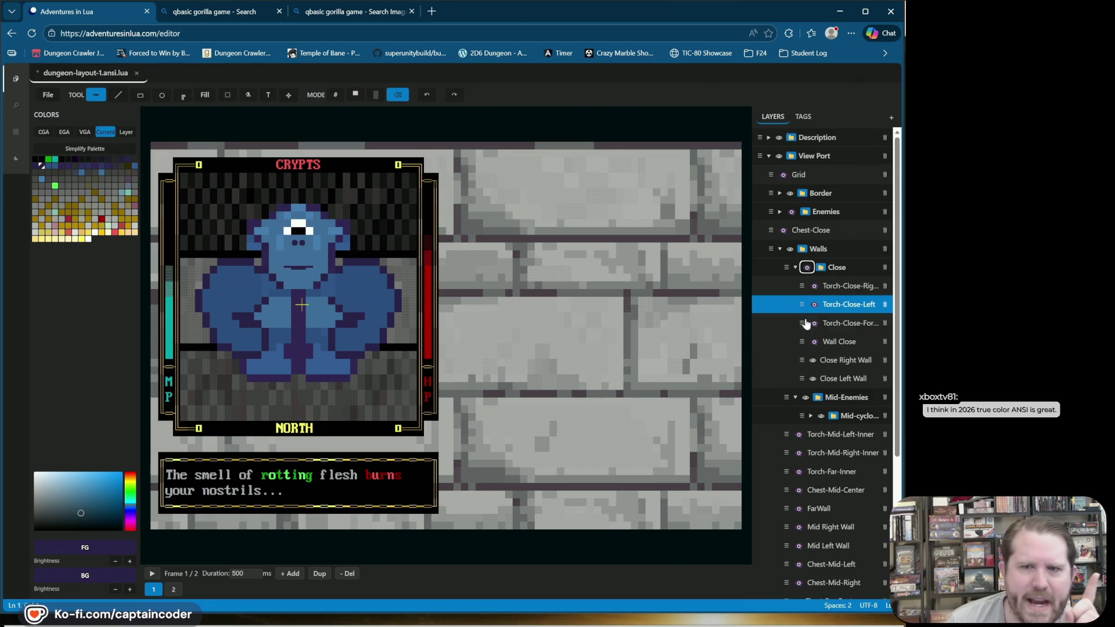
pyautogui.click(806, 268)
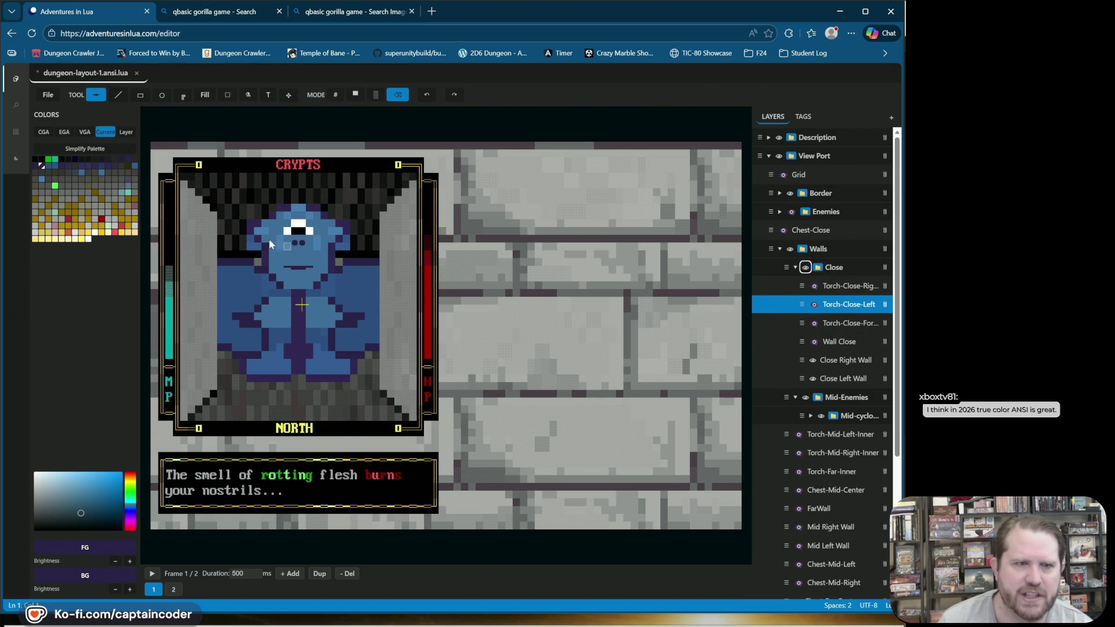
# Step: Turn off the Close folder so the small cyclops stands against the mid-distance walls
pyautogui.moveTo(224, 214)
pyautogui.mouseDown()
pyautogui.moveTo(284, 304)
pyautogui.moveTo(379, 387)
pyautogui.mouseUp()
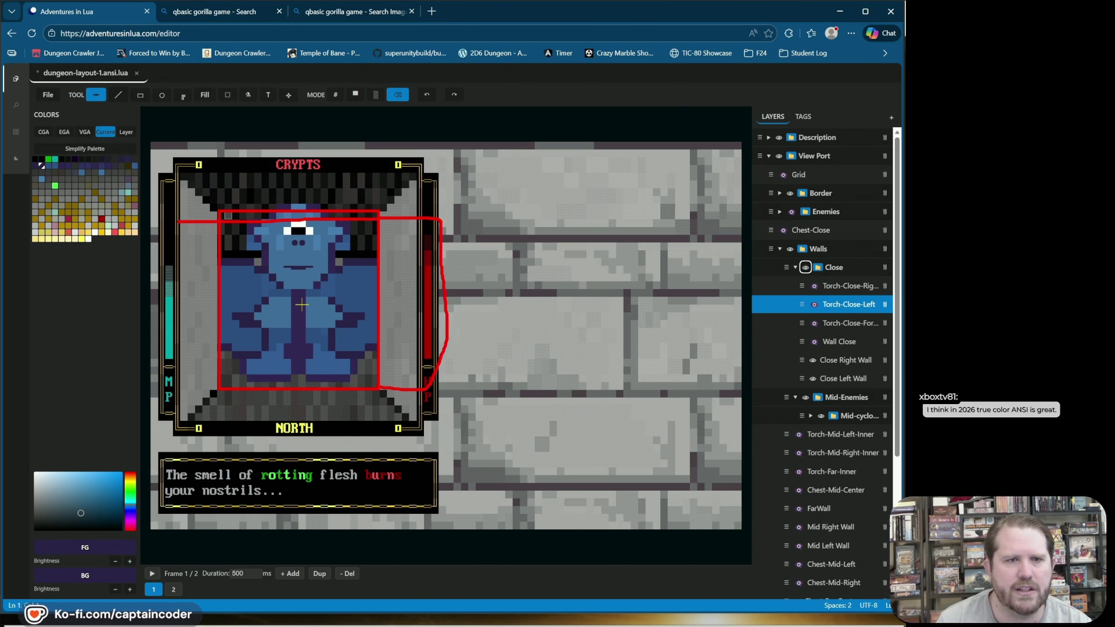
pyautogui.press('Escape')
pyautogui.click(805, 268)
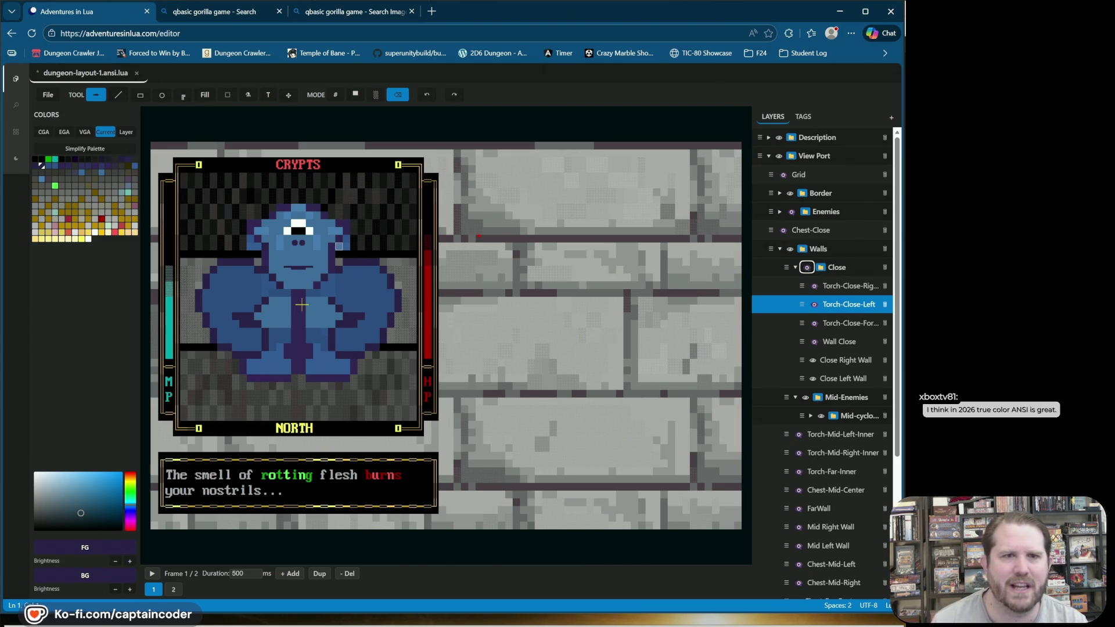
pyautogui.moveTo(463, 232); pyautogui.dragTo(319, 234)
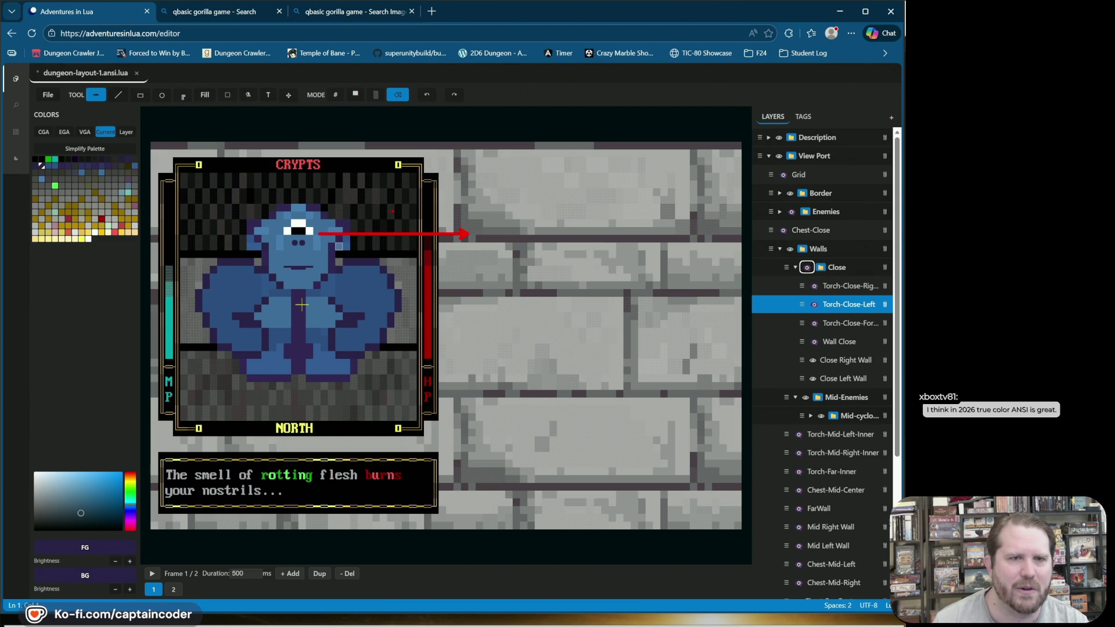
pyautogui.moveTo(394, 224); pyautogui.dragTo(415, 390)
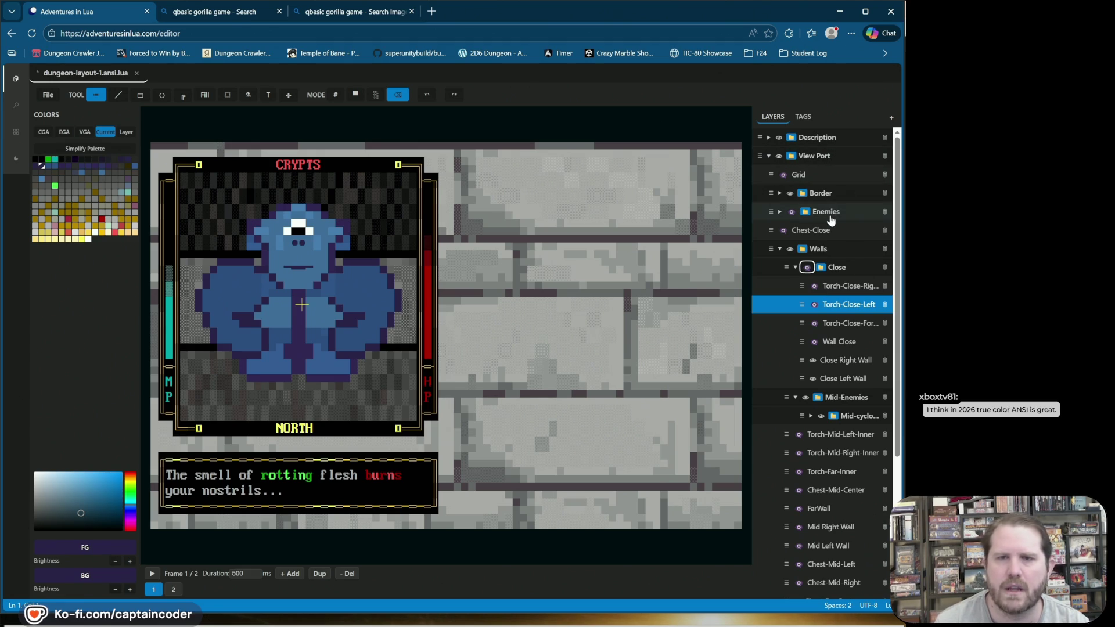
pyautogui.click(796, 274)
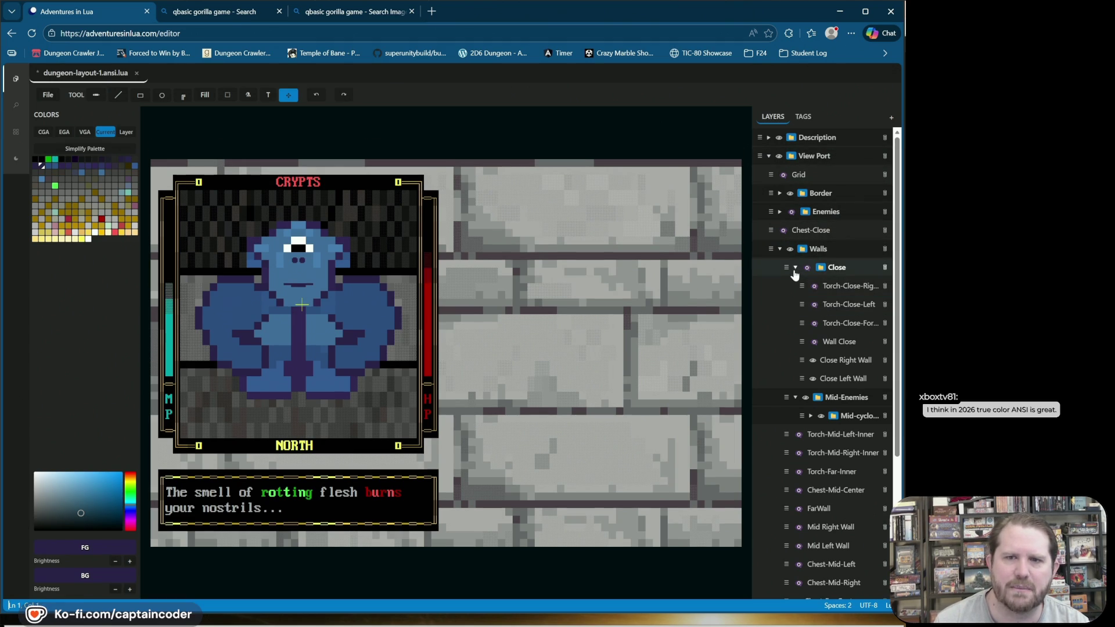
# Step: Try shifting the cyclops sprite right, undo it, and save dungeon-layout-1.ansi.lua
pyautogui.click(796, 268)
pyautogui.click(795, 268)
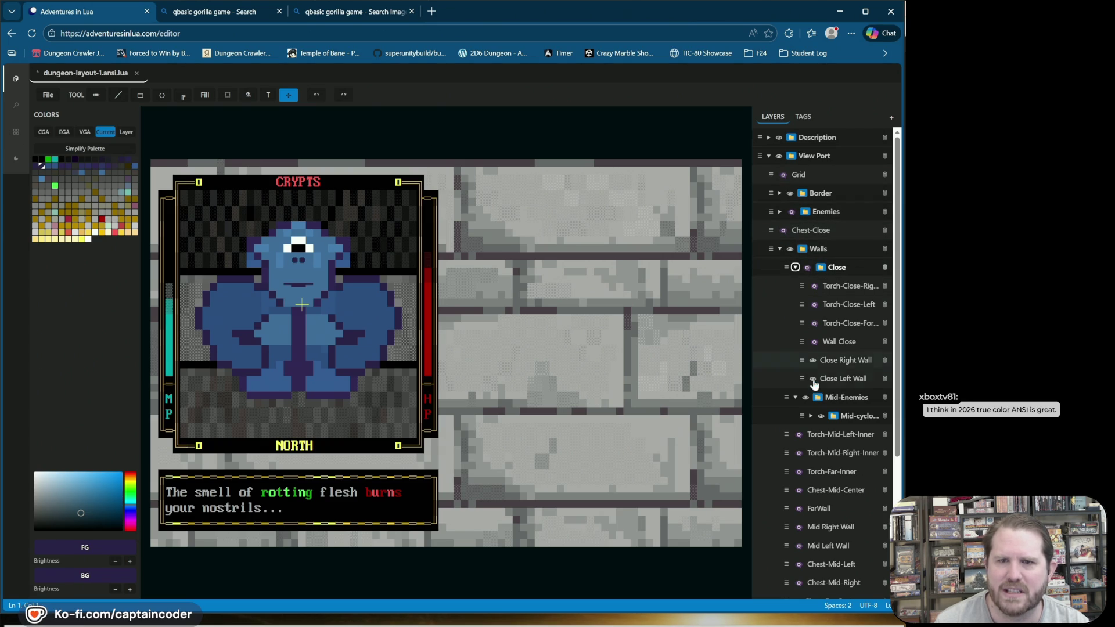
pyautogui.click(811, 416)
pyautogui.click(854, 433)
pyautogui.click(853, 422)
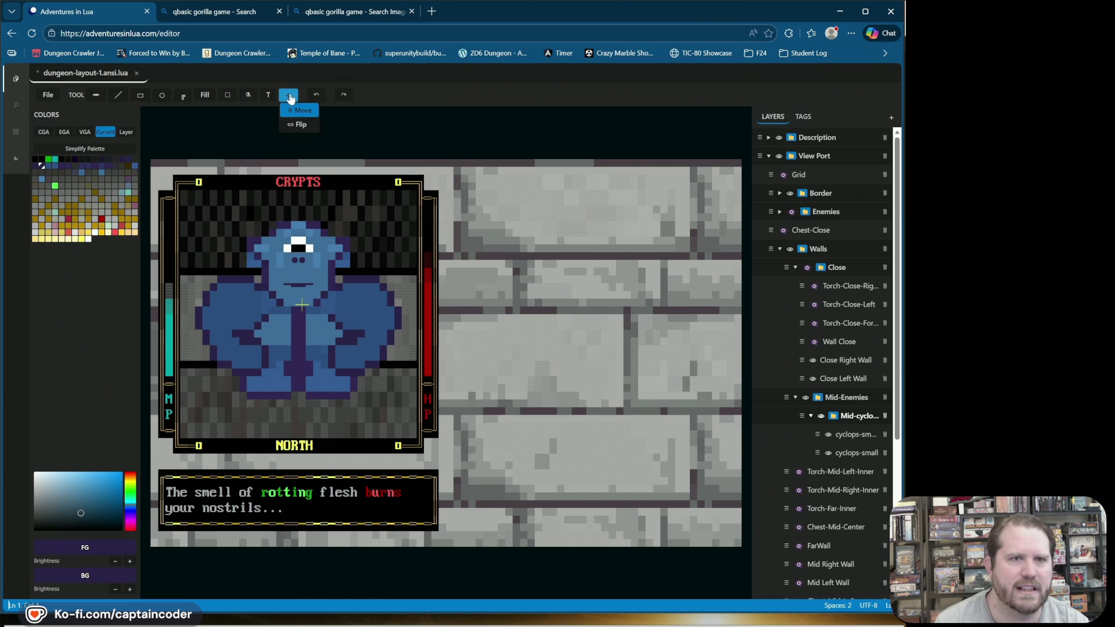
pyautogui.moveTo(288, 102)
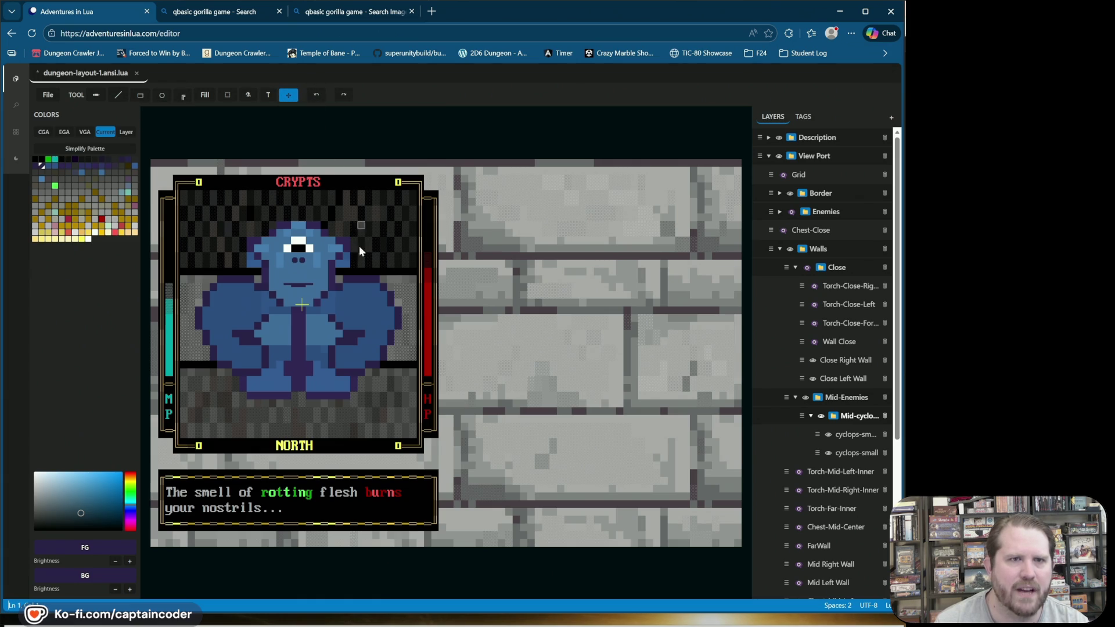
pyautogui.moveTo(321, 289)
pyautogui.mouseDown()
pyautogui.moveTo(466, 299)
pyautogui.moveTo(445, 291)
pyautogui.moveTo(480, 323)
pyautogui.moveTo(494, 359)
pyautogui.moveTo(480, 324)
pyautogui.mouseUp()
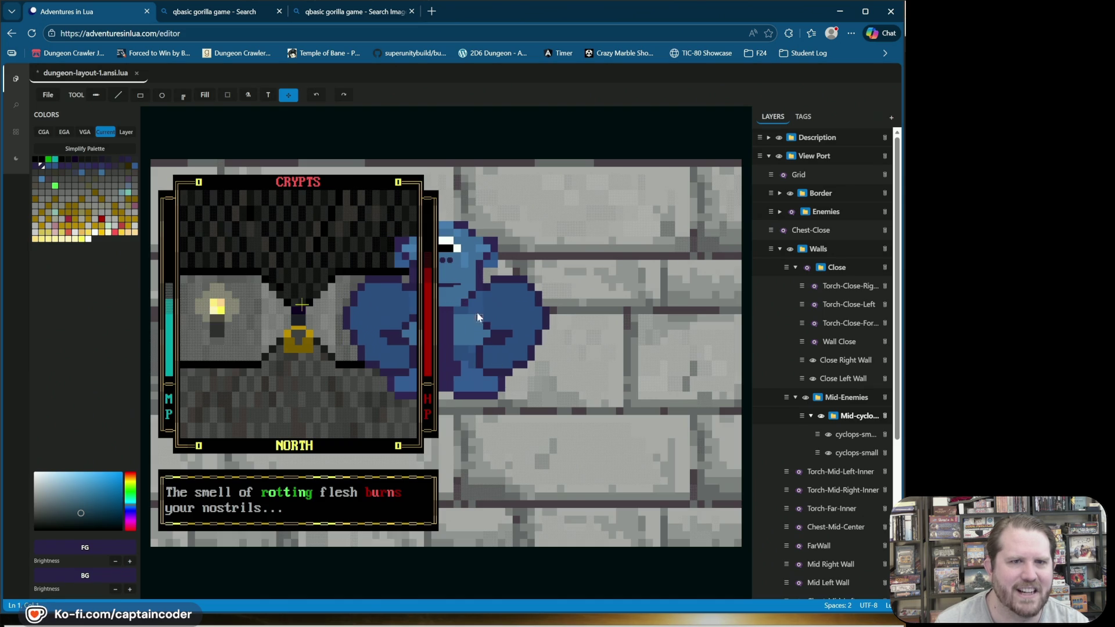
pyautogui.click(316, 96)
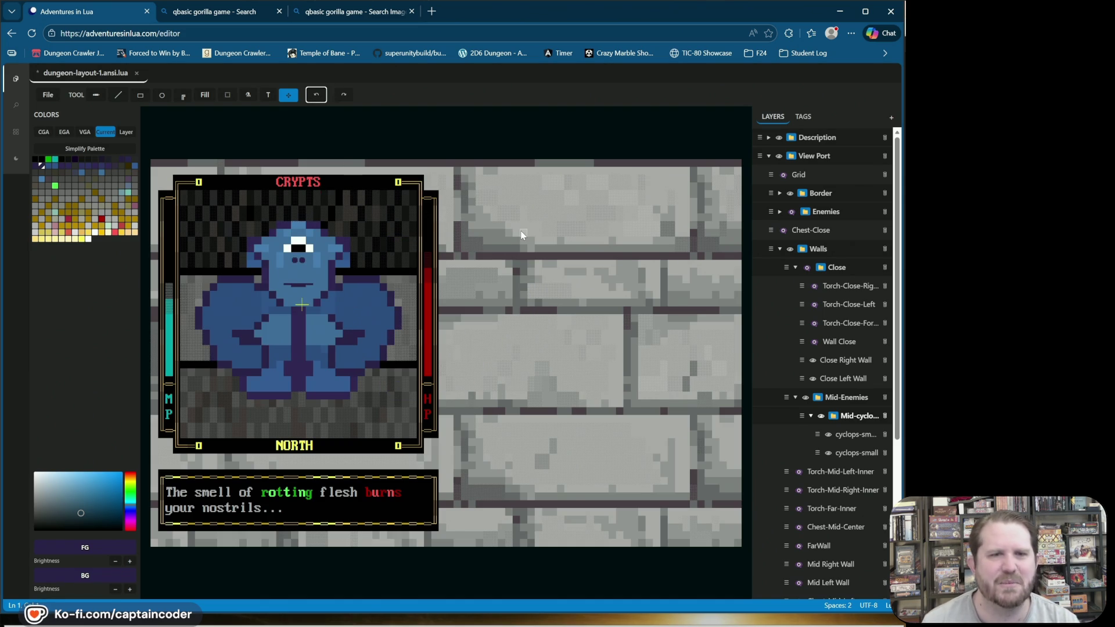
pyautogui.hotkey('ctrl', 's')
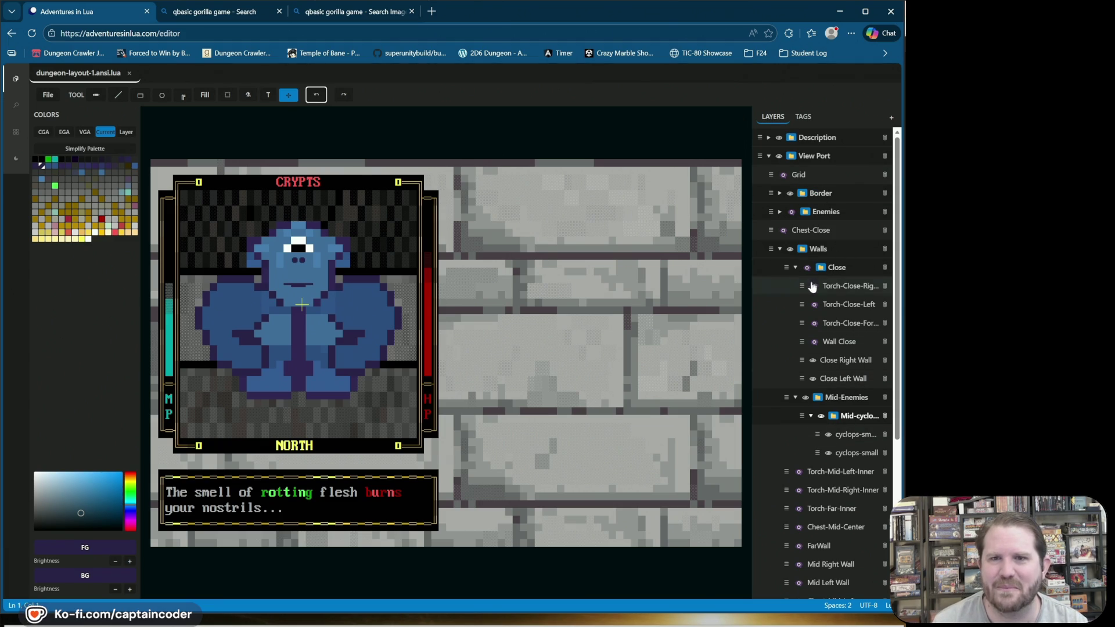
# Step: Show cyclops-side and the Enemies group while keeping cyclops-close hidden
pyautogui.click(780, 212)
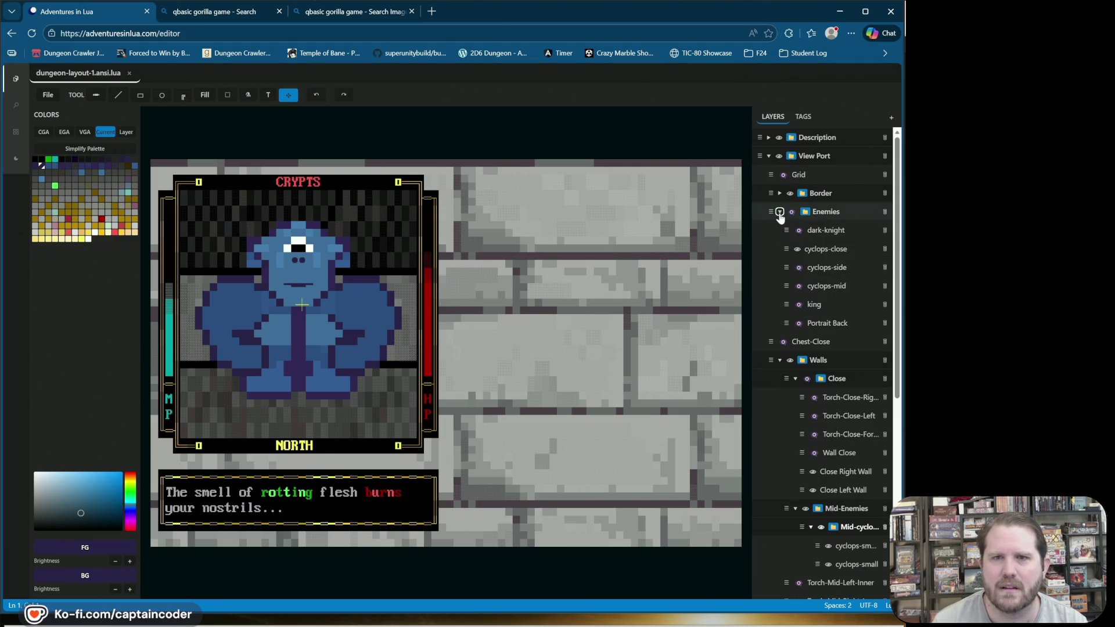
pyautogui.click(798, 267)
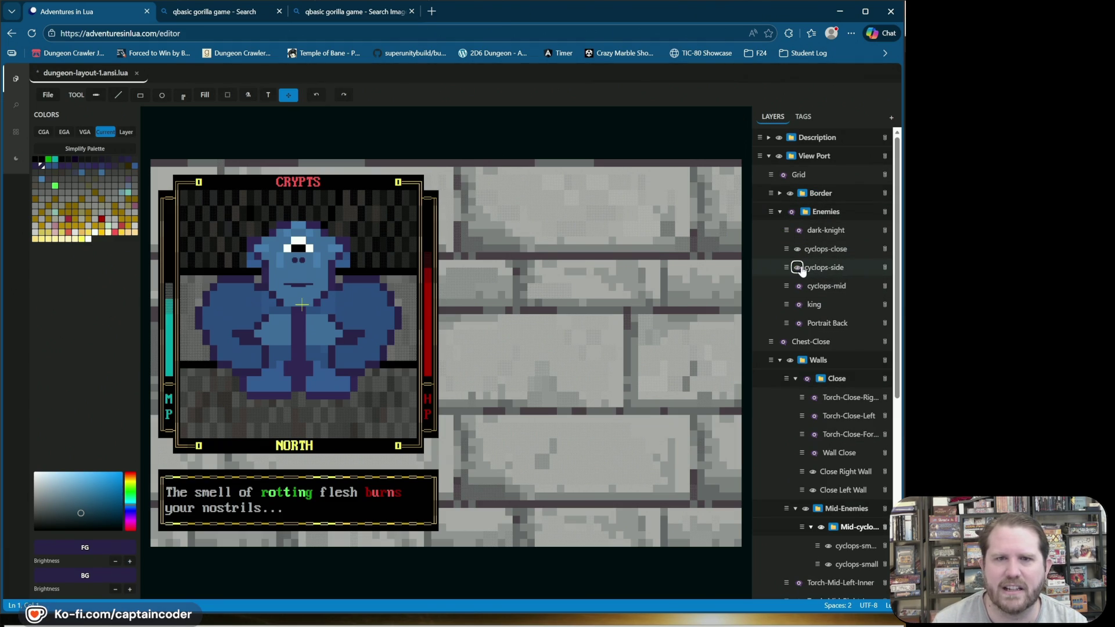
pyautogui.click(791, 211)
pyautogui.click(791, 211)
pyautogui.click(790, 211)
pyautogui.click(797, 250)
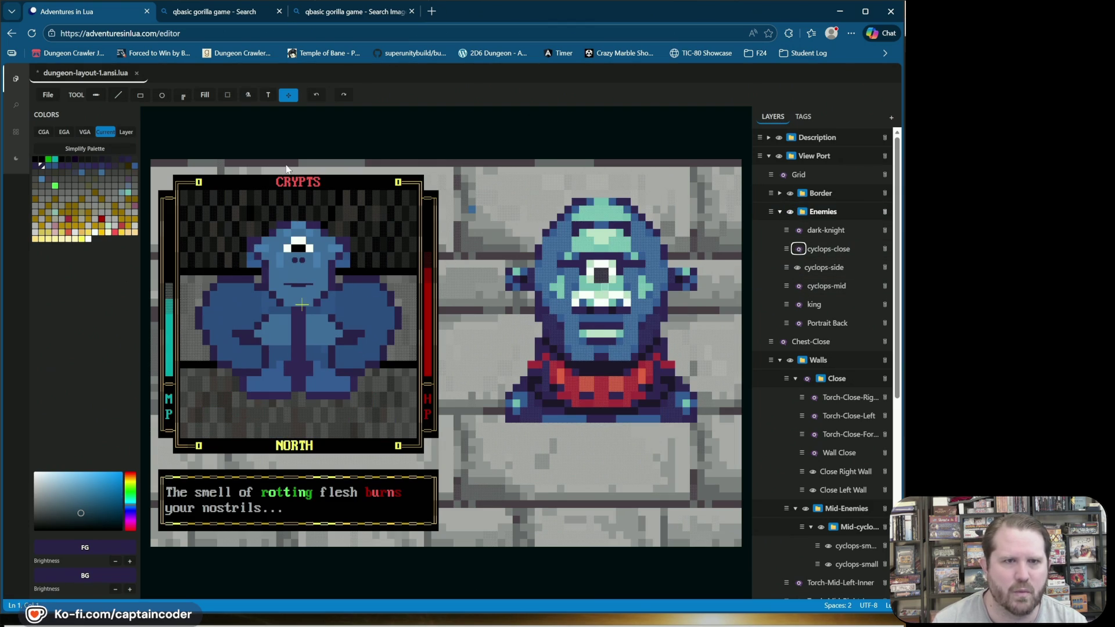
# Step: Save the layout and select the cyclops-small layer for editing
pyautogui.hotkey('ctrl', 's')
pyautogui.scroll(-1, 840, 485)
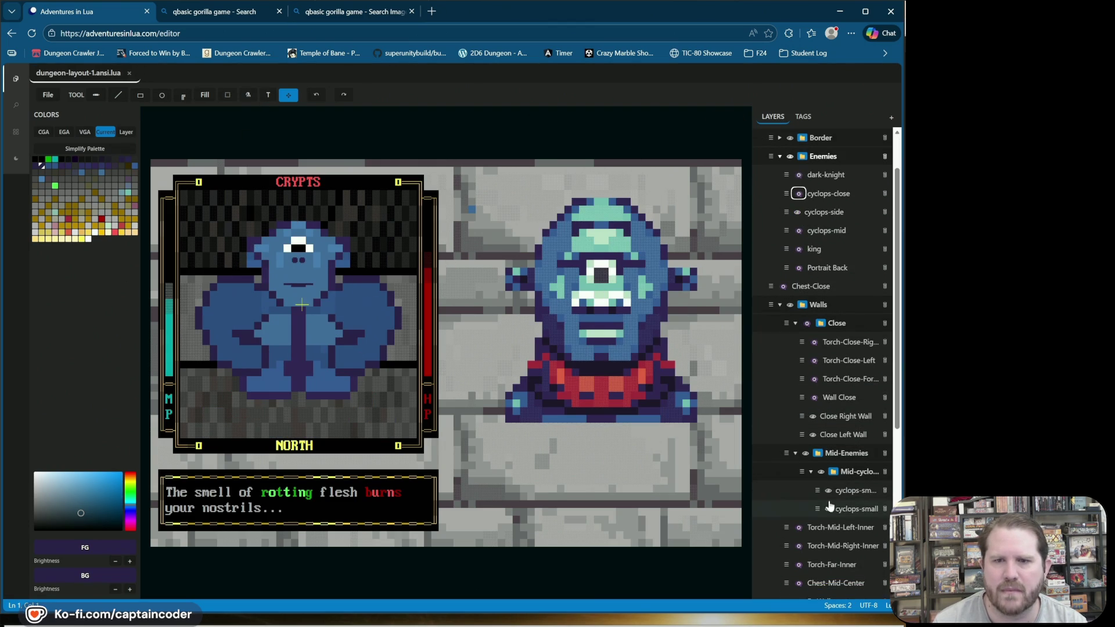
pyautogui.click(839, 492)
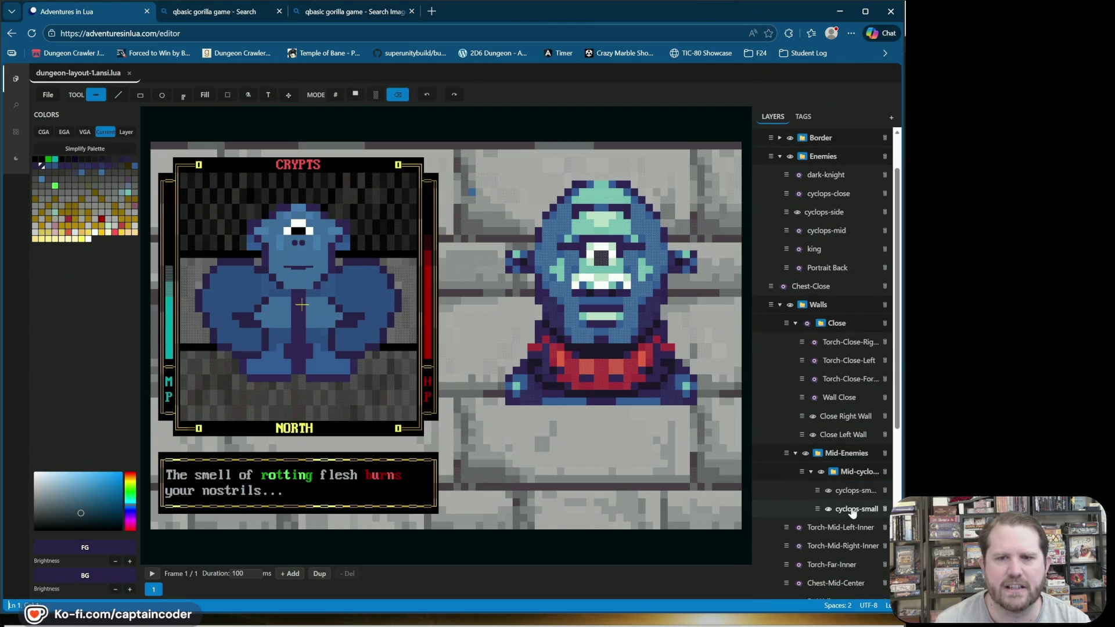
pyautogui.click(852, 510)
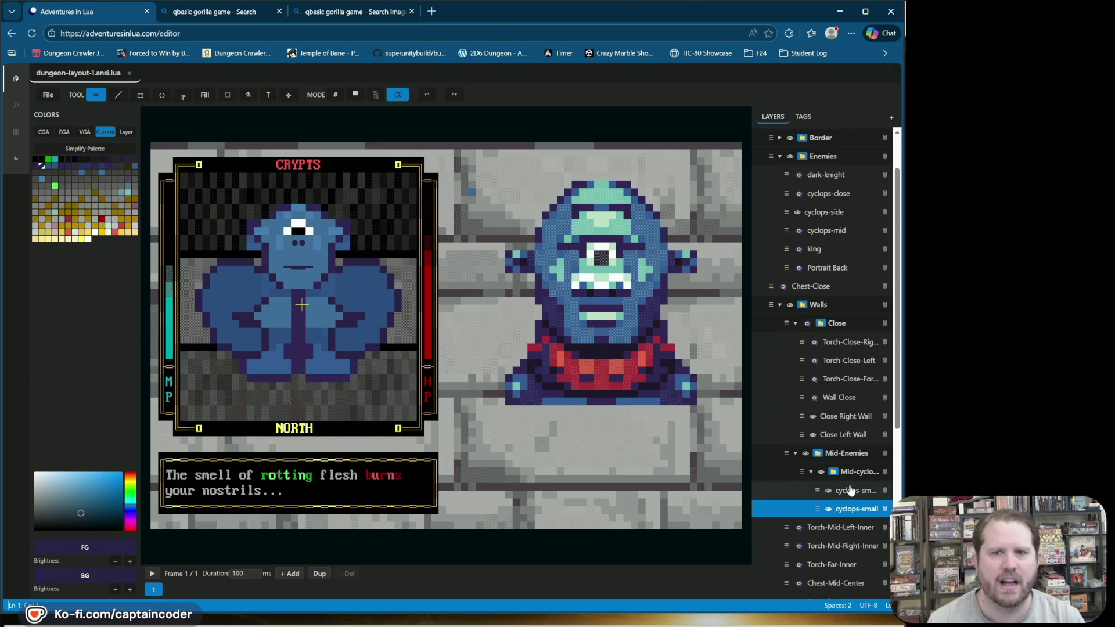
pyautogui.click(829, 491)
pyautogui.click(828, 491)
pyautogui.click(829, 492)
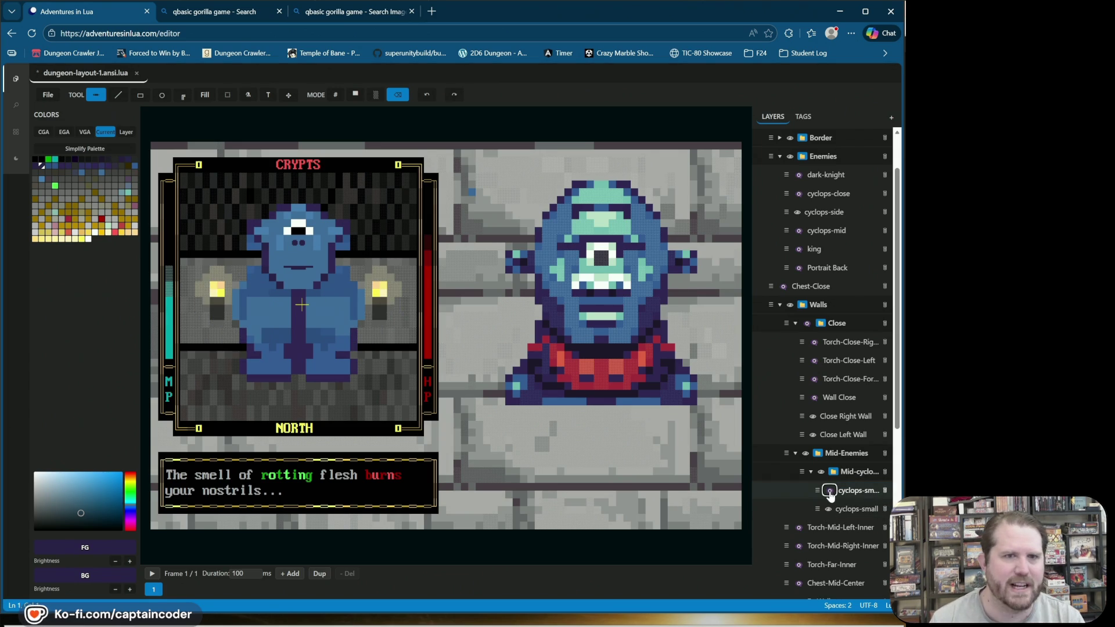
pyautogui.click(830, 491)
pyautogui.click(830, 492)
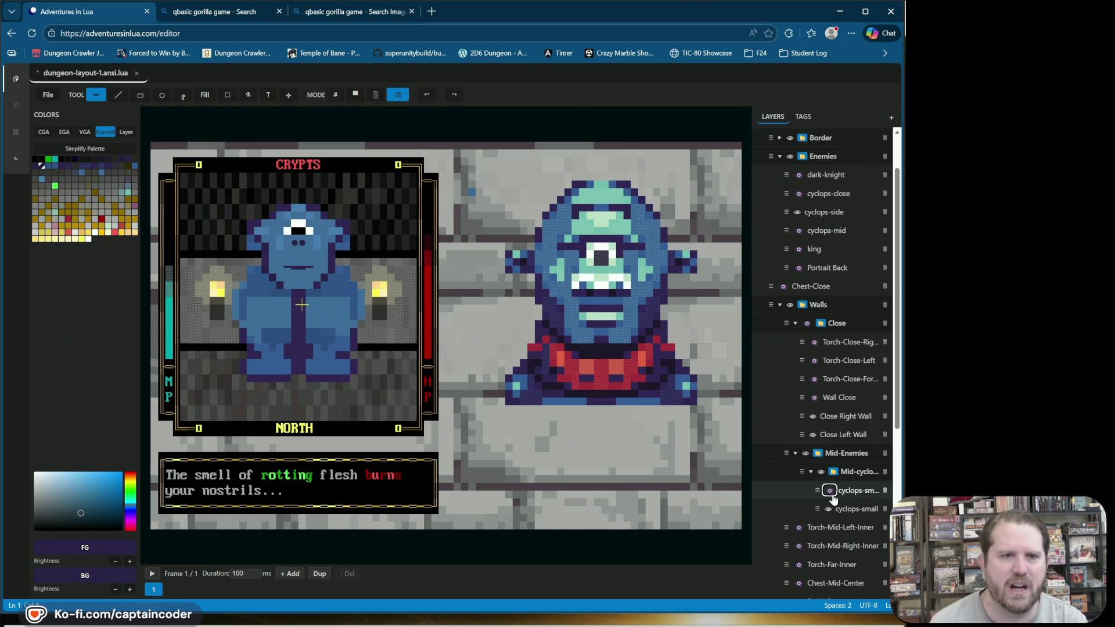
pyautogui.click(828, 491)
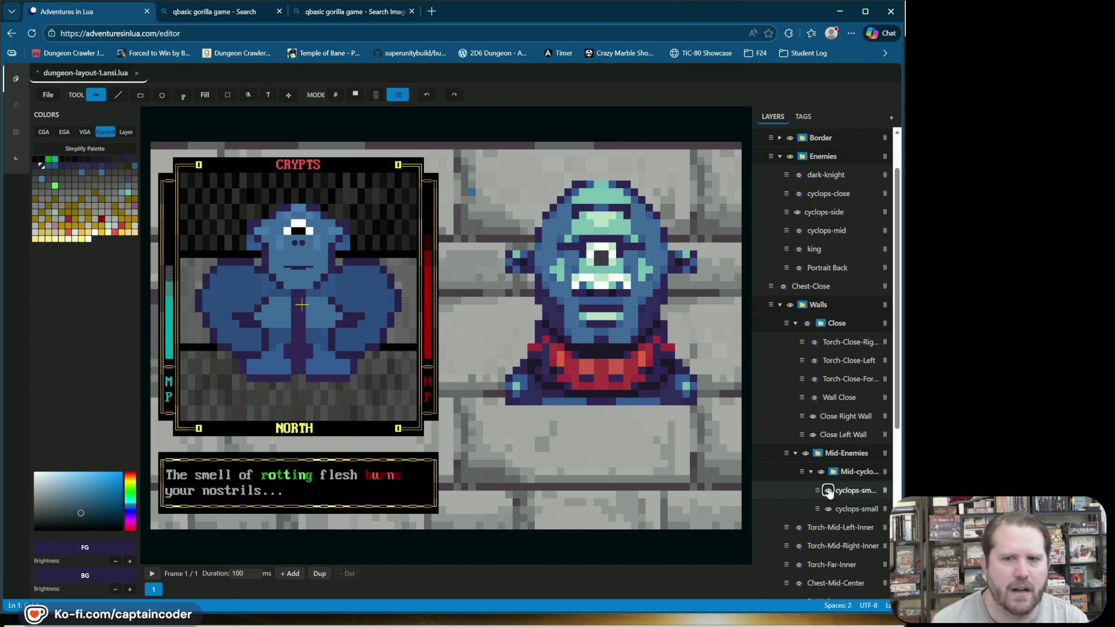
pyautogui.click(829, 491)
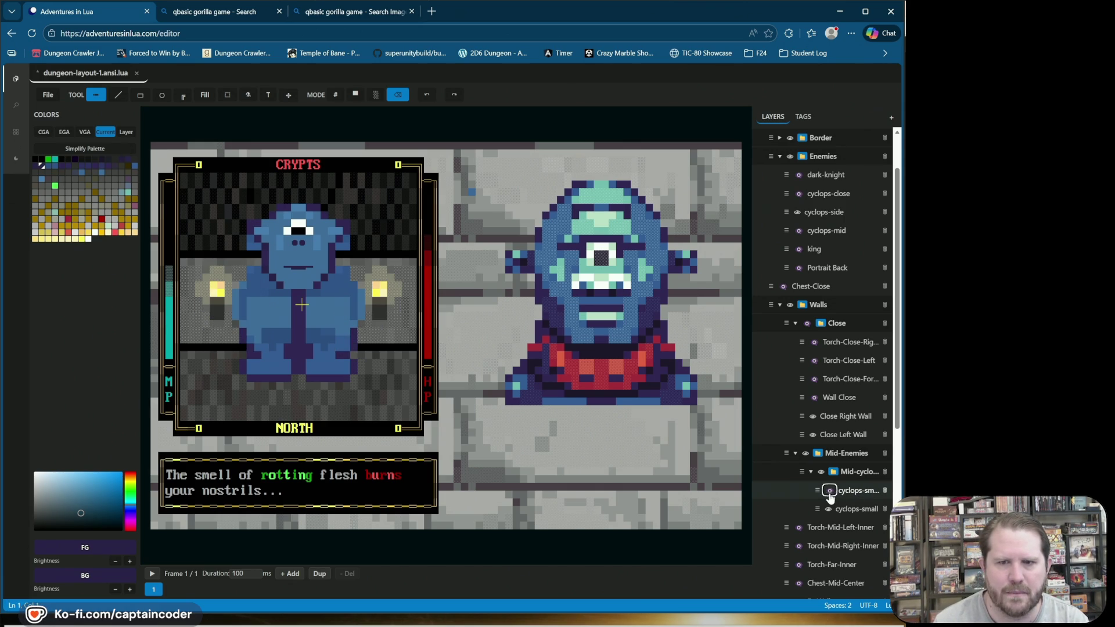
pyautogui.click(828, 491)
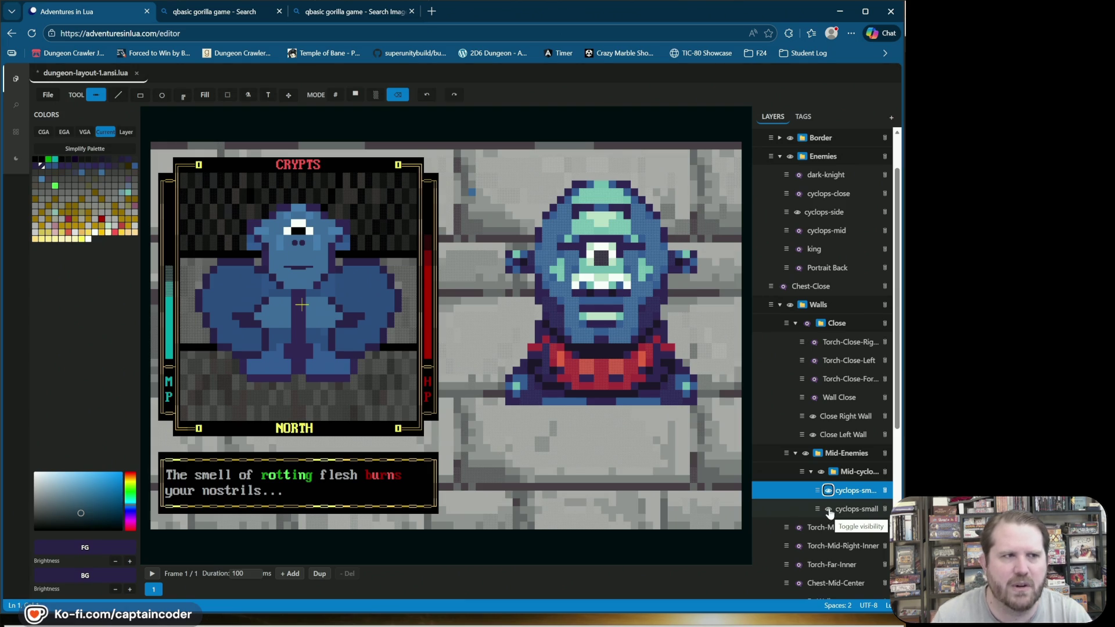
pyautogui.scroll(-3, 842, 511)
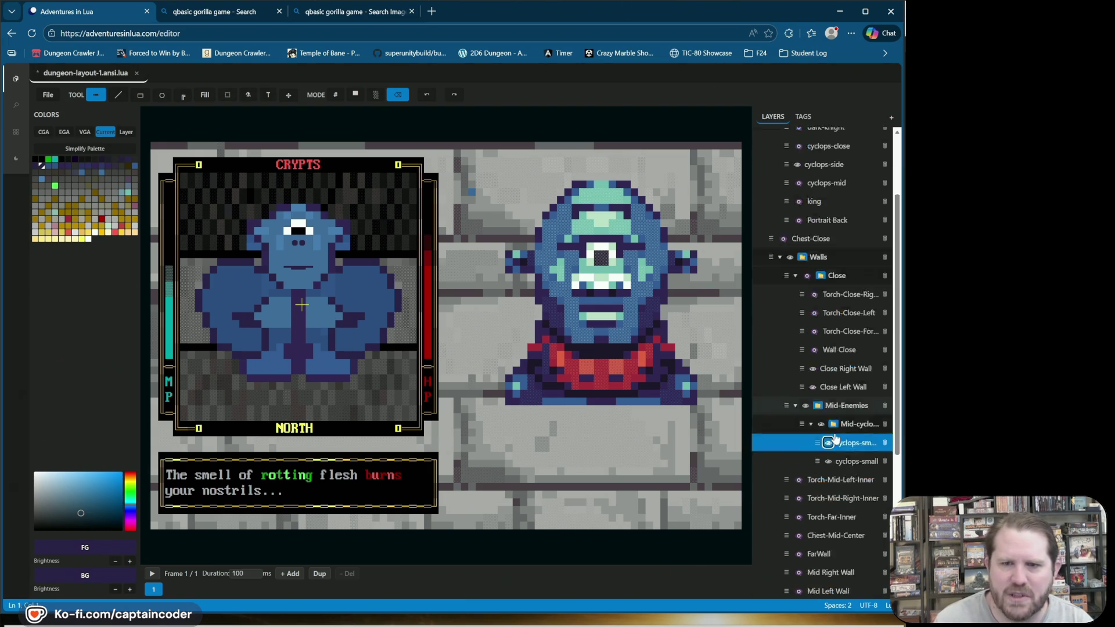
pyautogui.click(856, 344)
pyautogui.click(829, 343)
pyautogui.click(829, 342)
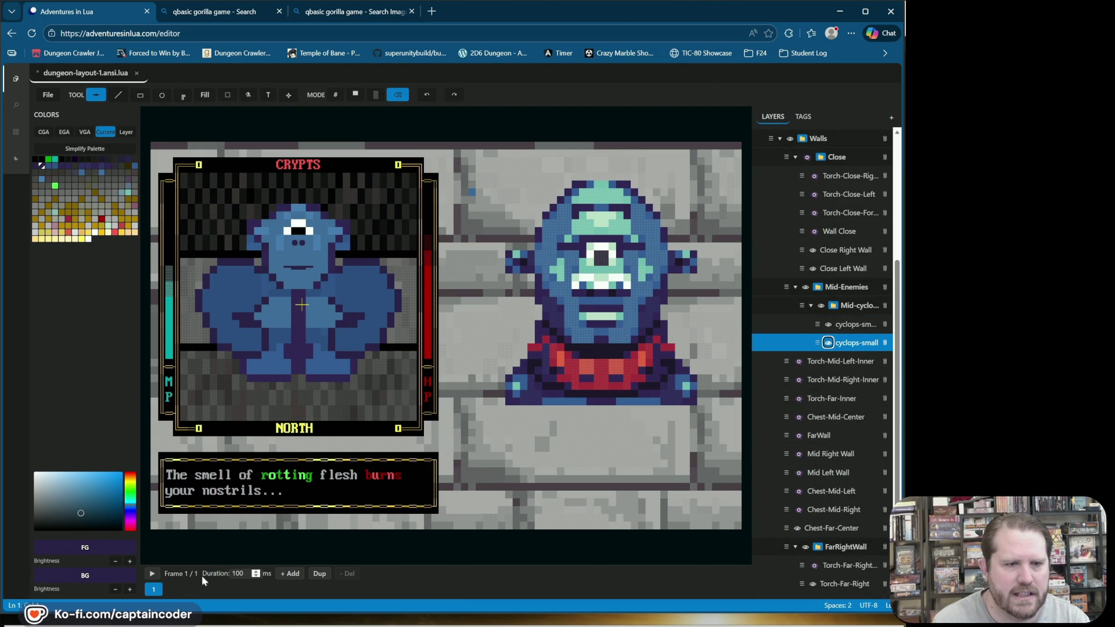
pyautogui.click(290, 574)
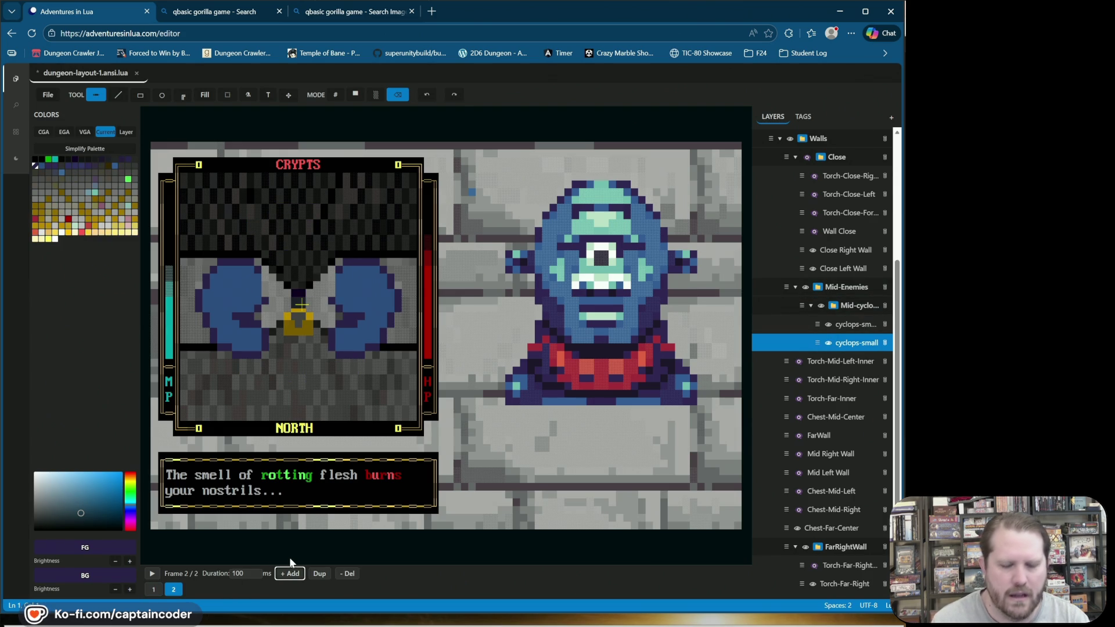
pyautogui.press('space')
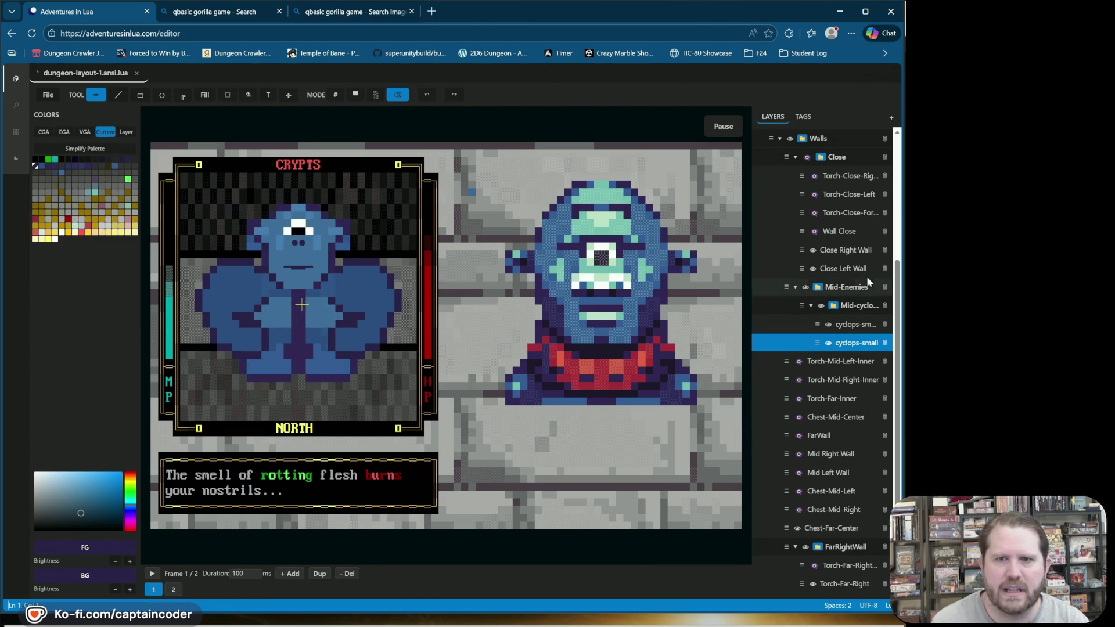
pyautogui.click(850, 324)
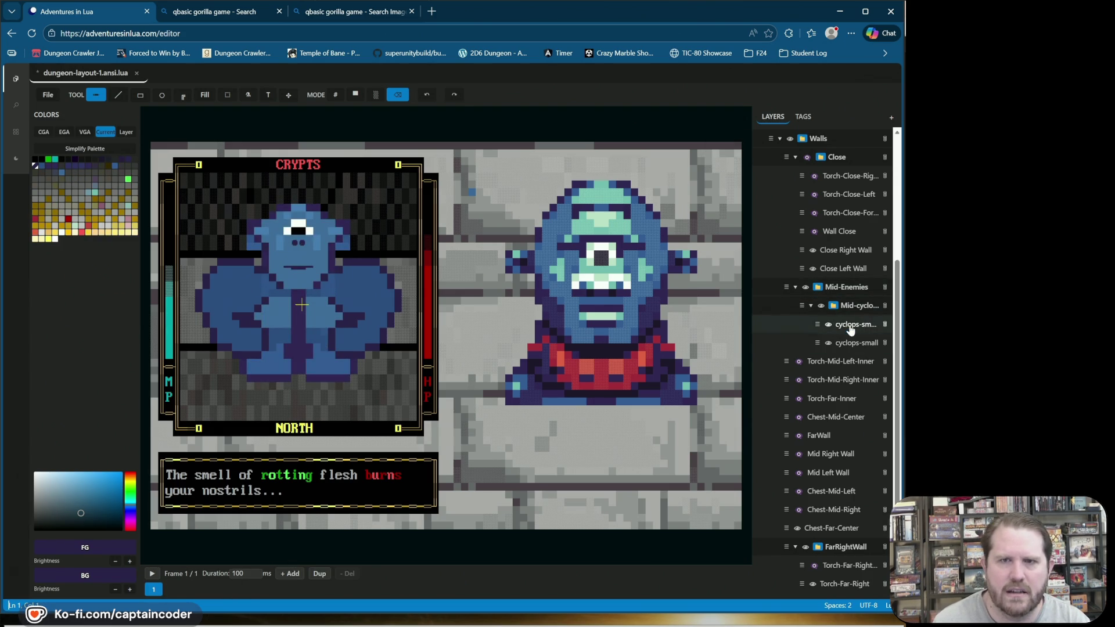
pyautogui.click(427, 95)
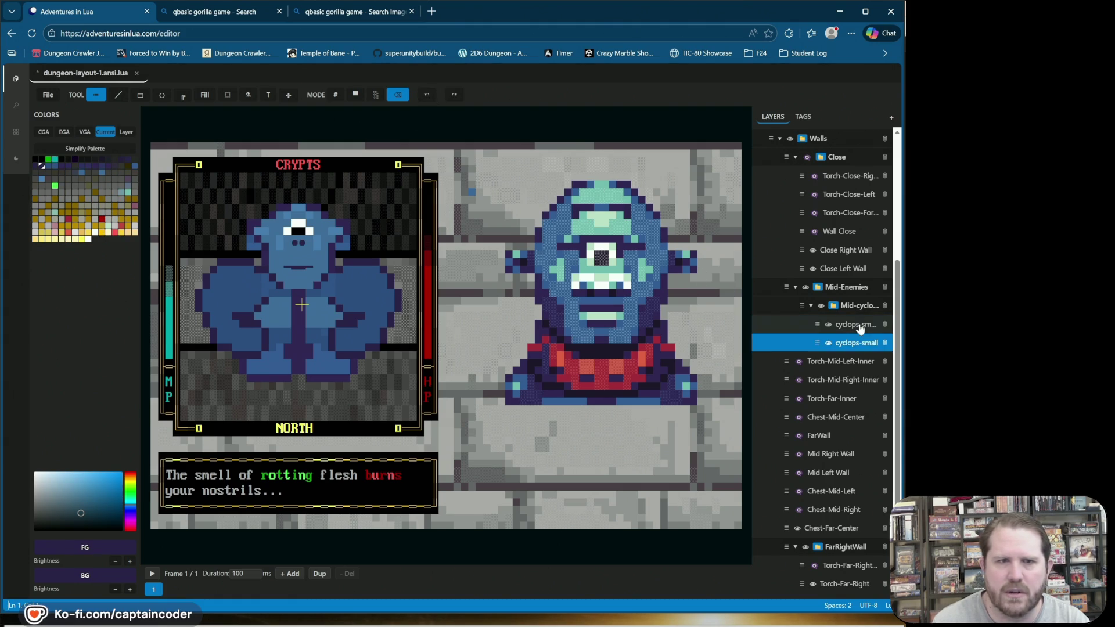
pyautogui.click(828, 324)
pyautogui.click(829, 324)
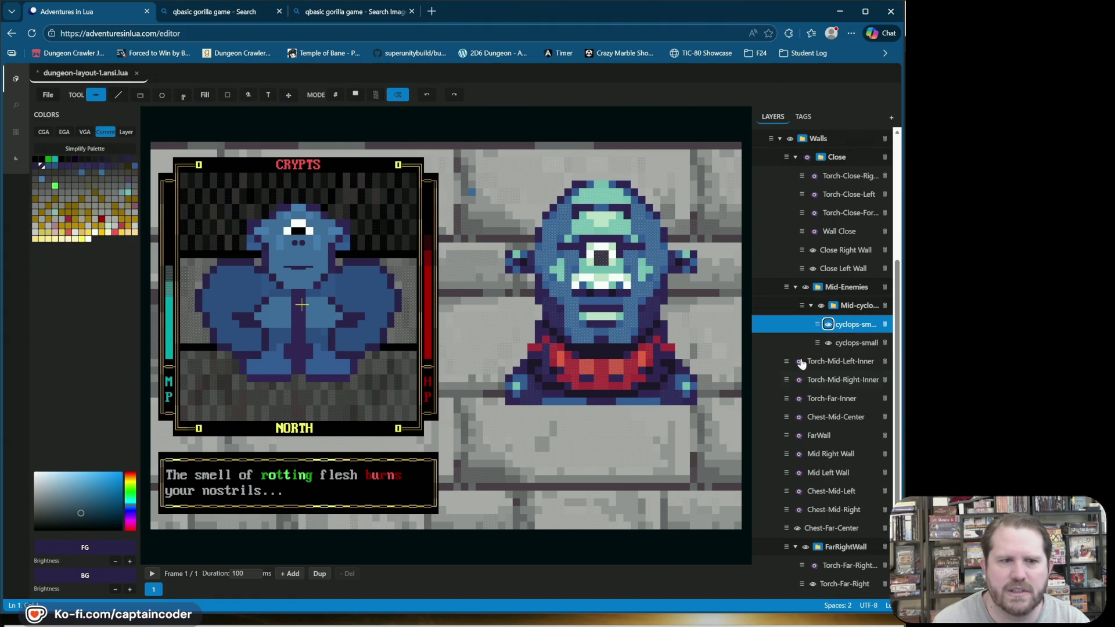
pyautogui.click(294, 574)
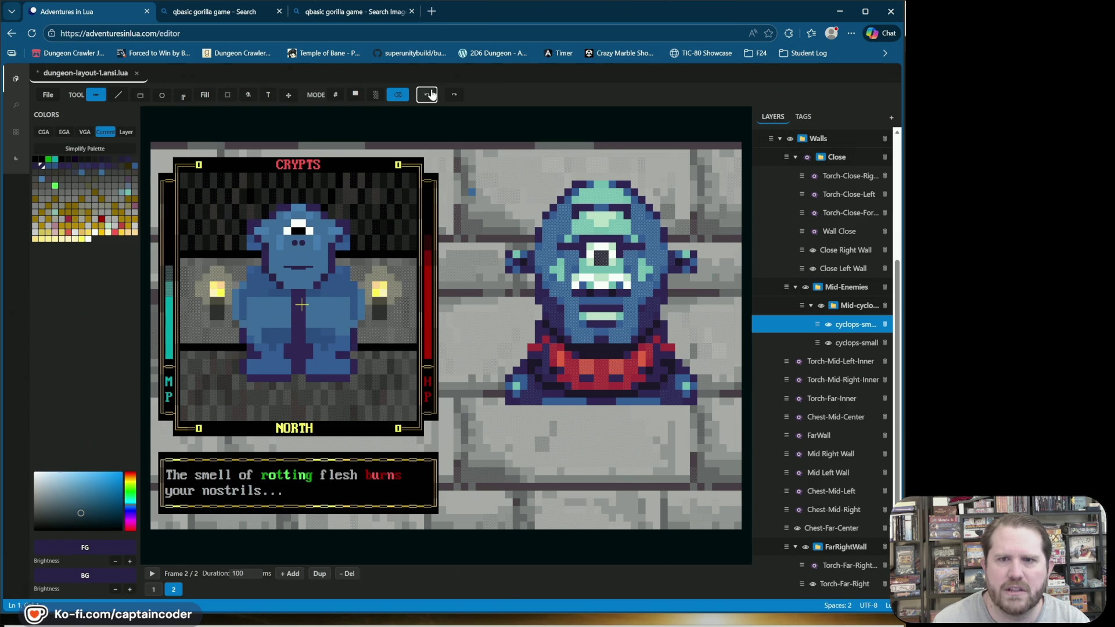
pyautogui.hotkey('ctrl', 'z')
pyautogui.click(828, 324)
pyautogui.click(828, 324)
pyautogui.click(828, 342)
pyautogui.click(828, 342)
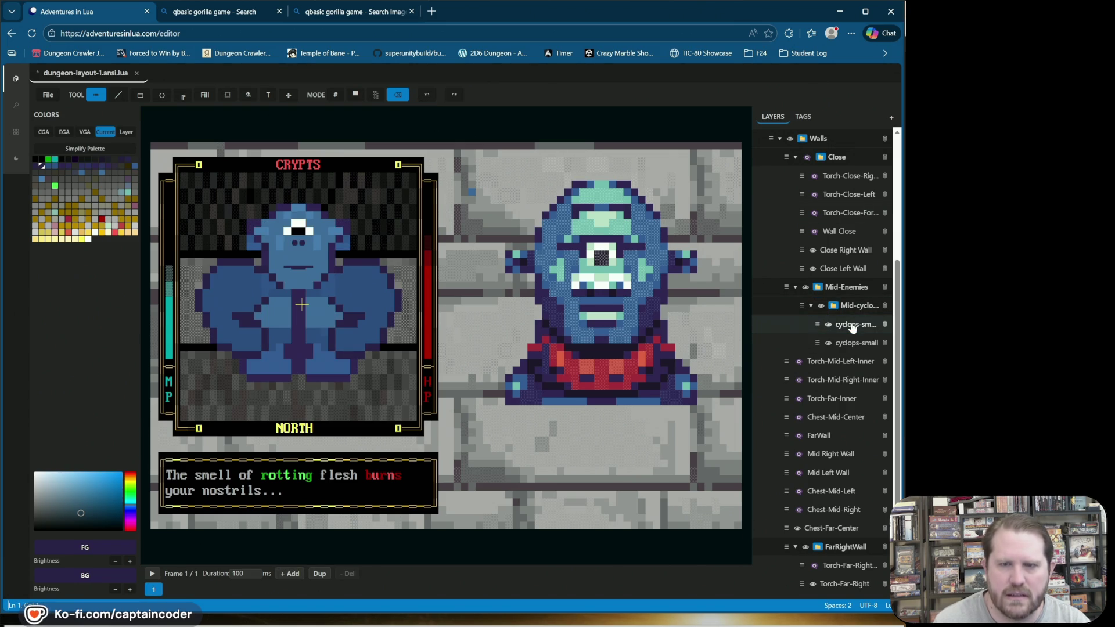
pyautogui.press('space')
pyautogui.press('space')
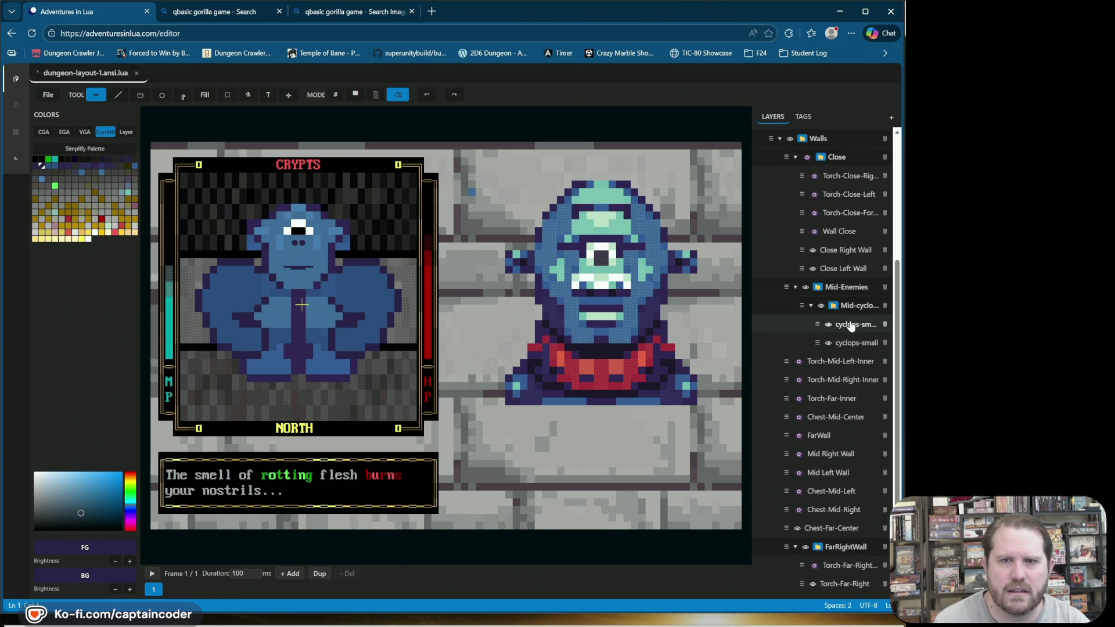
pyautogui.click(828, 327)
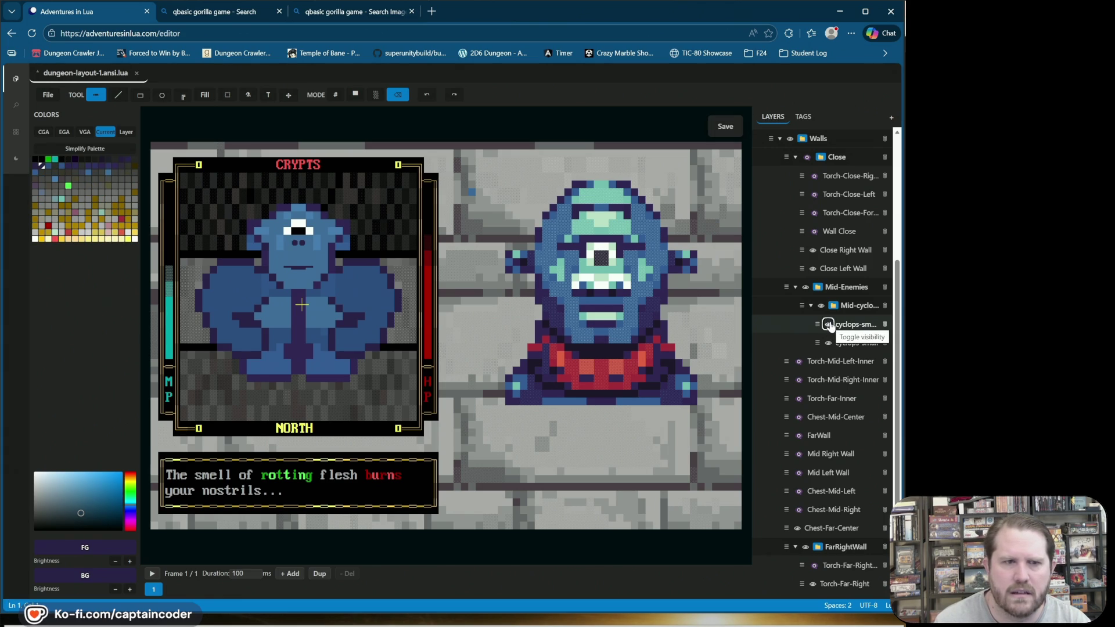
pyautogui.press('space')
pyautogui.press('space')
pyautogui.click(830, 326)
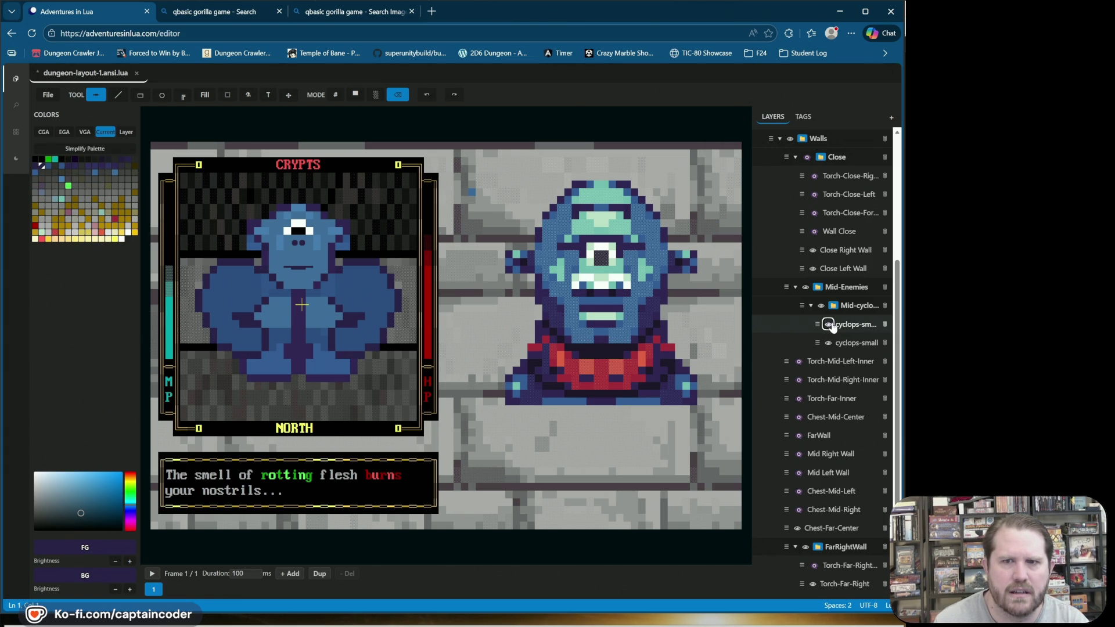
pyautogui.click(849, 329)
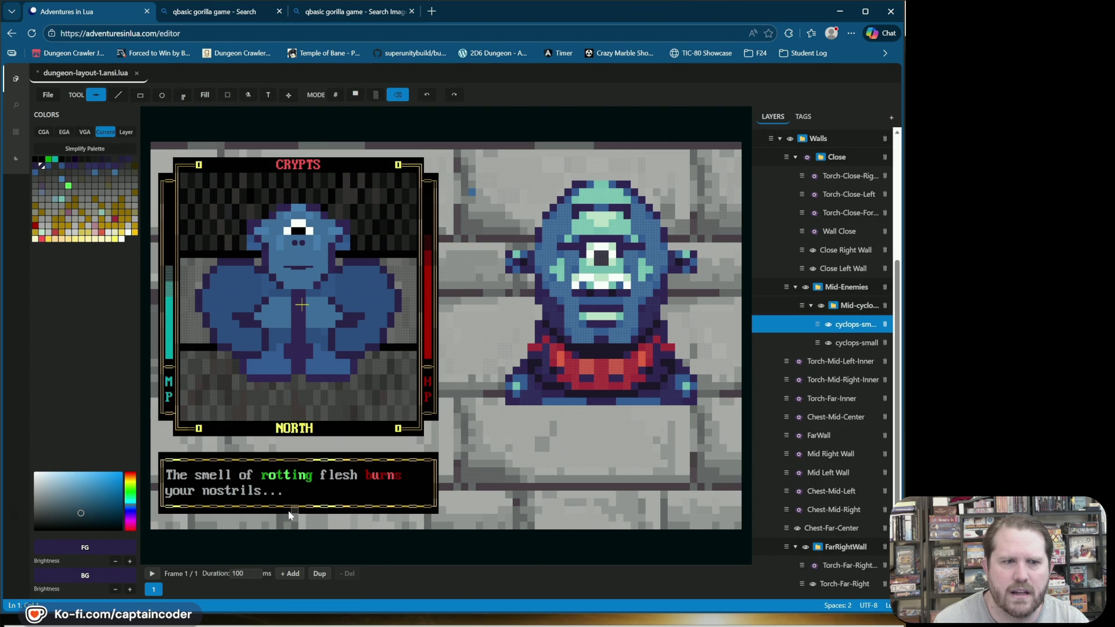
# Step: Duplicate frame 1 into a second frame and nudge the cyclops's arms in frame 2
pyautogui.click(292, 573)
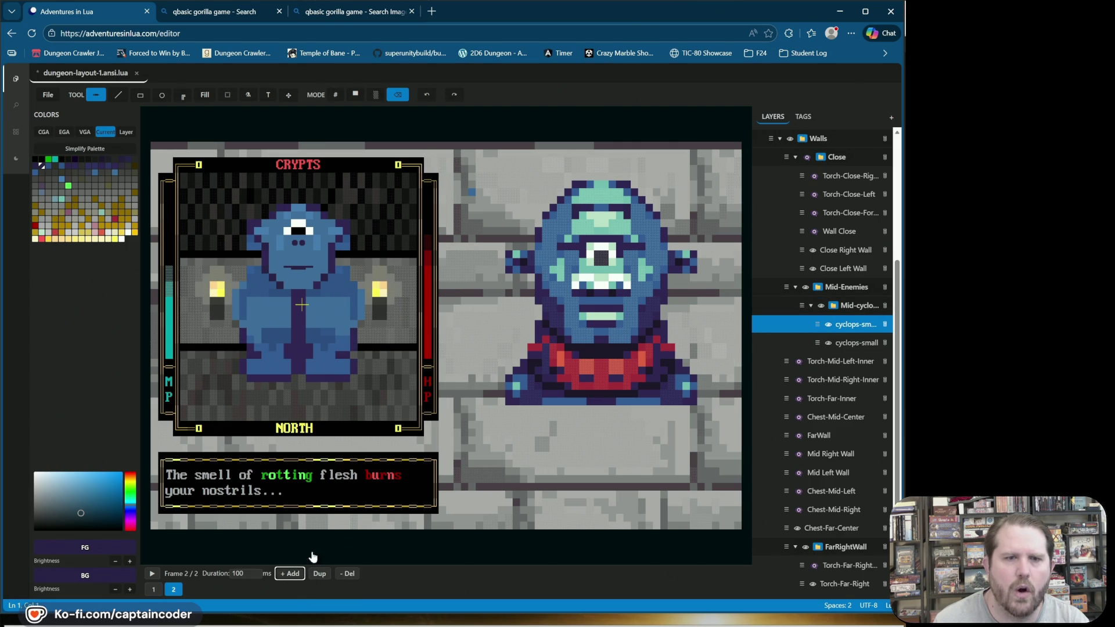
pyautogui.click(350, 574)
pyautogui.click(320, 570)
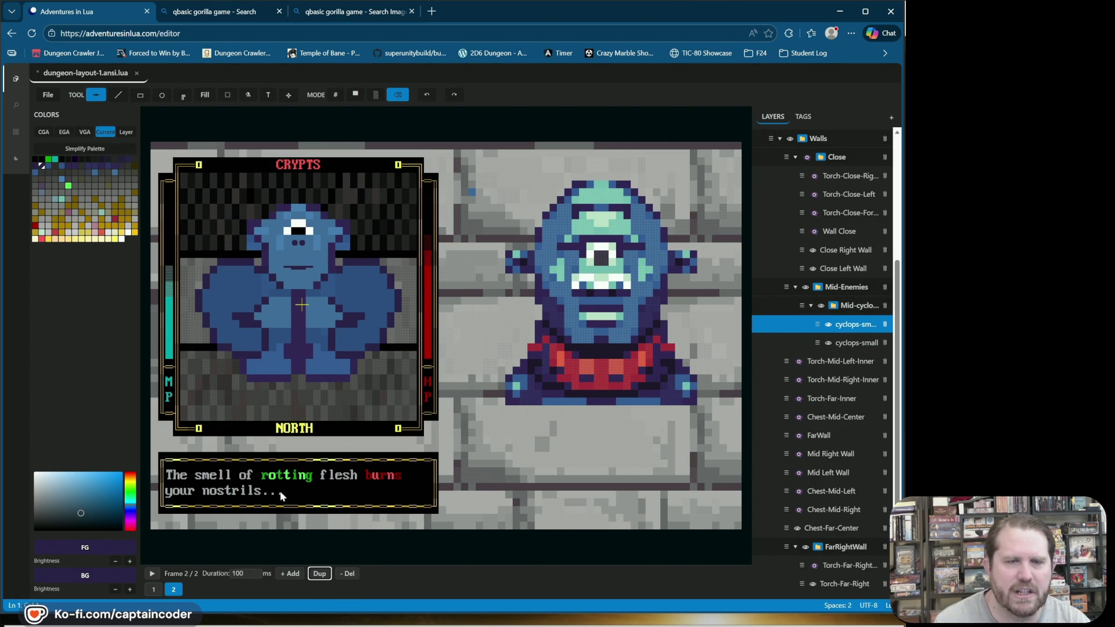
pyautogui.click(288, 95)
pyautogui.moveTo(361, 302)
pyautogui.mouseDown()
pyautogui.moveTo(362, 323)
pyautogui.moveTo(361, 298)
pyautogui.mouseUp()
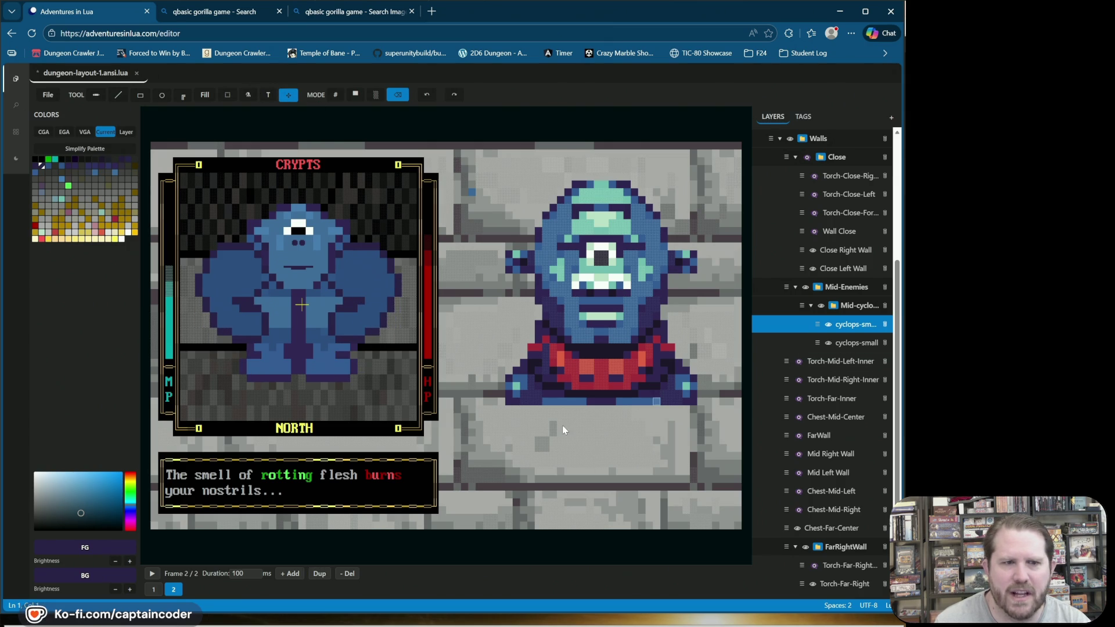
# Step: Play the two-frame animation, then return to frame 2
pyautogui.press('space')
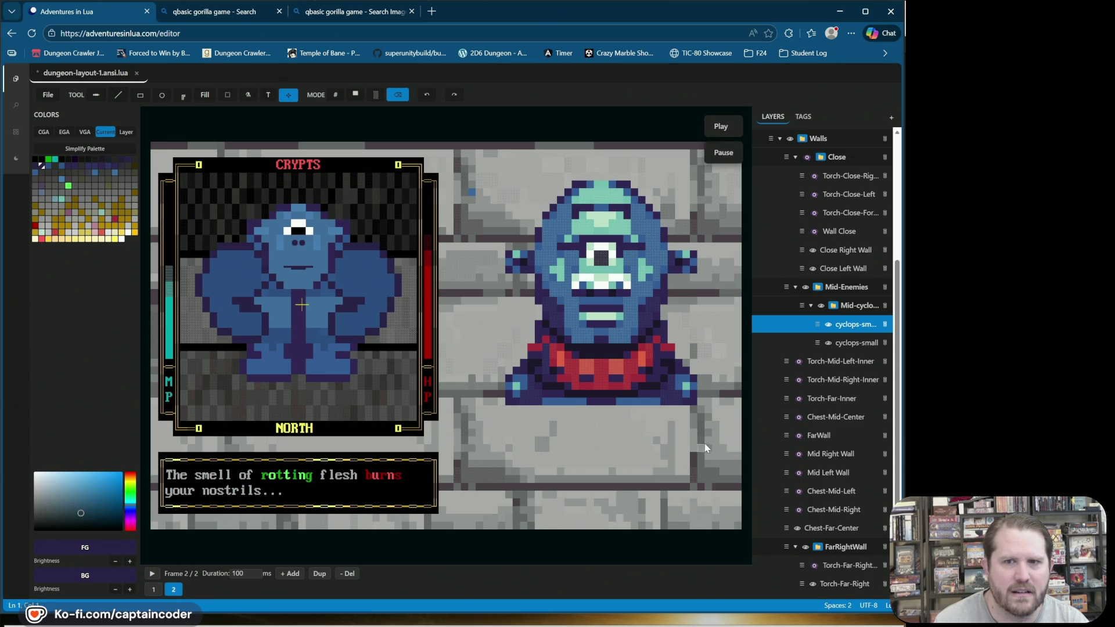
pyautogui.click(154, 592)
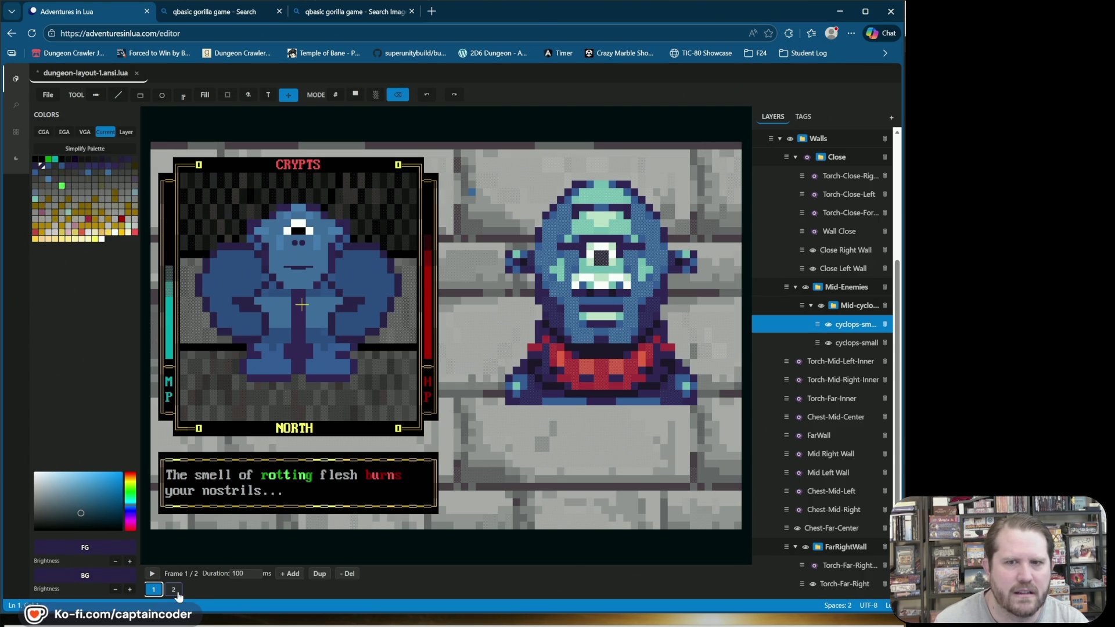
pyautogui.click(174, 590)
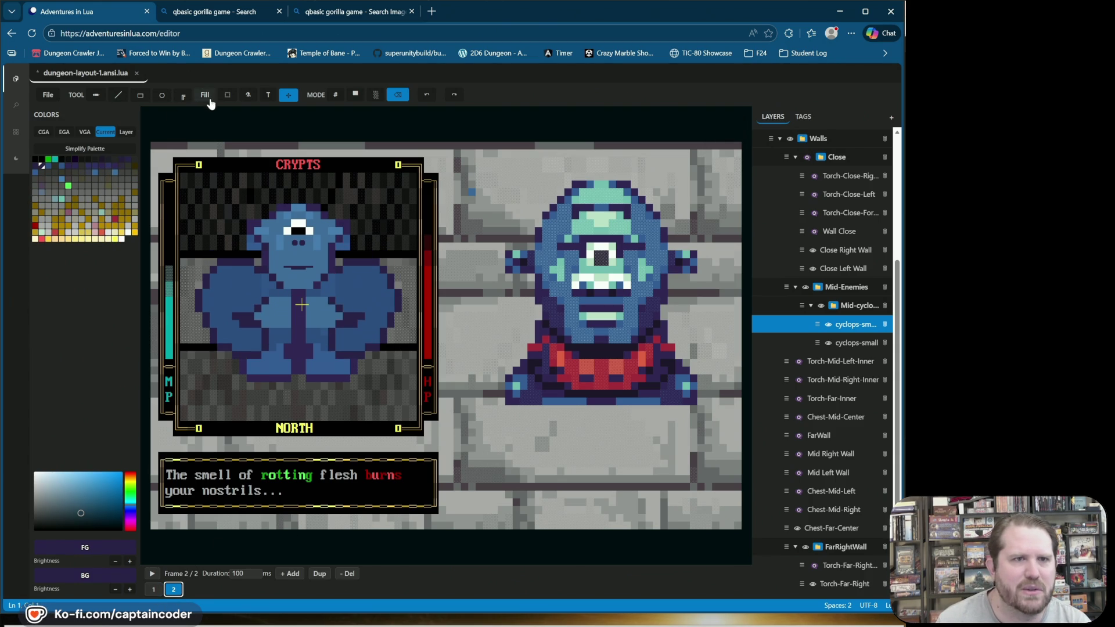
pyautogui.click(227, 94)
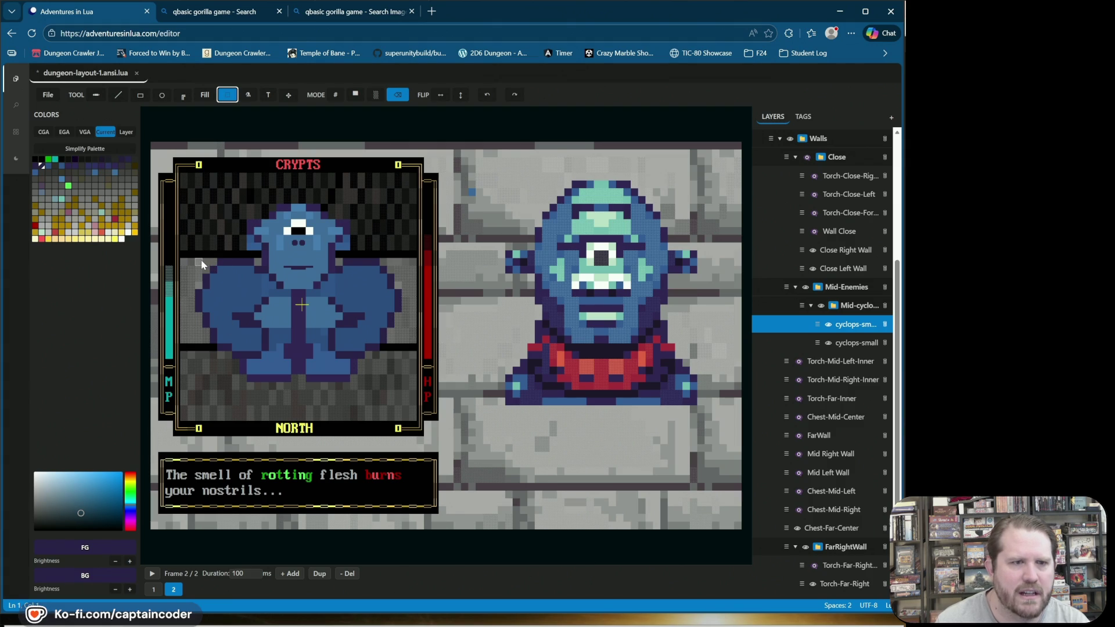
# Step: Box-select the cyclops's body in frame 2, lift it slightly, and preview the animation
pyautogui.moveTo(195, 251)
pyautogui.mouseDown()
pyautogui.moveTo(209, 280)
pyautogui.moveTo(356, 364)
pyautogui.moveTo(399, 362)
pyautogui.mouseUp()
pyautogui.moveTo(370, 324); pyautogui.dragTo(371, 308)
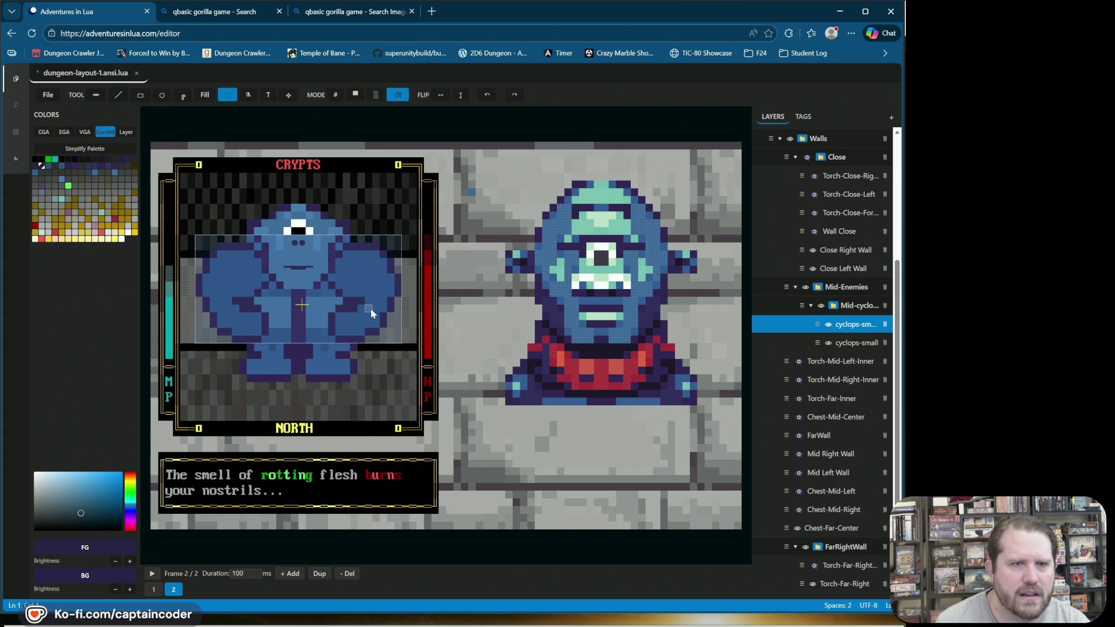
pyautogui.click(420, 325)
pyautogui.press('space')
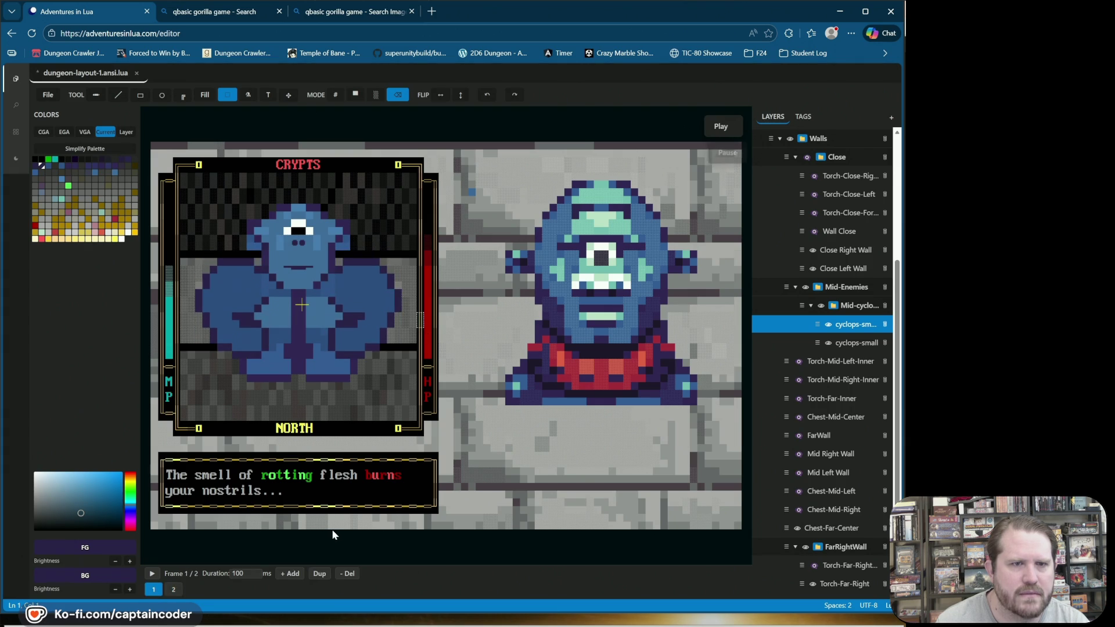
# Step: Set the frame duration to 650 ms, replay the animation, then delete the second frame
pyautogui.click(245, 576)
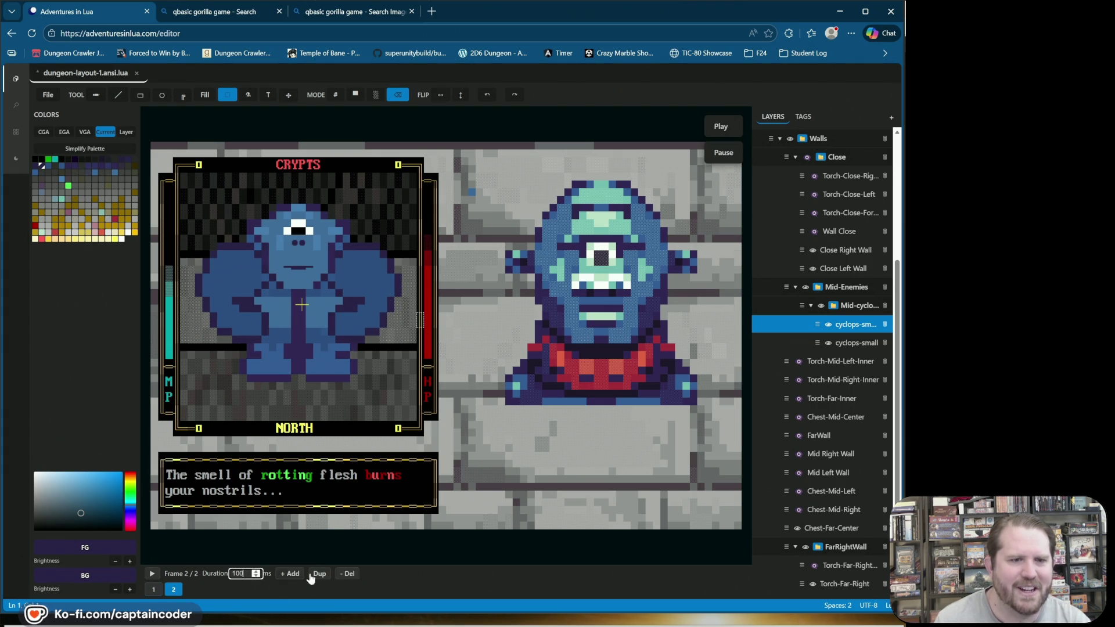
pyautogui.write('65')
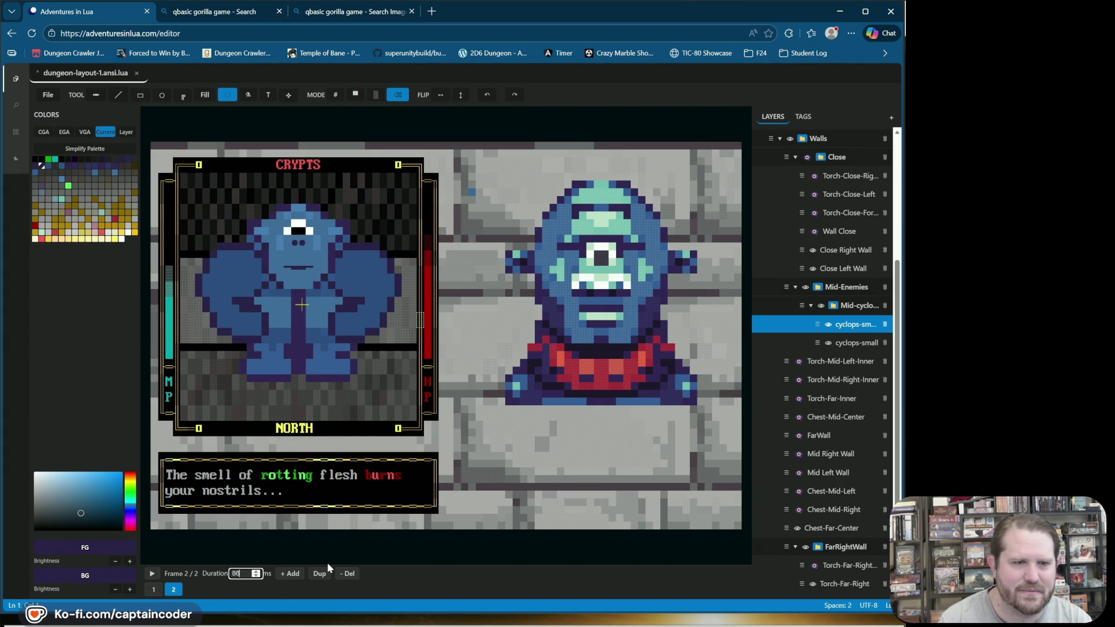
pyautogui.press('Return')
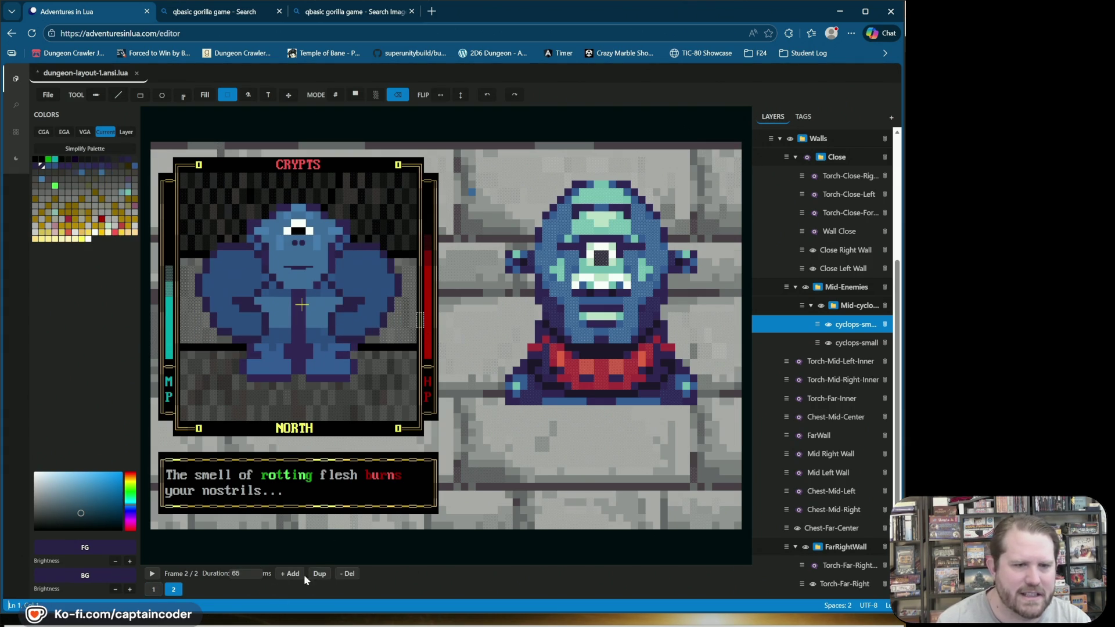
pyautogui.click(247, 574)
pyautogui.write('0')
pyautogui.press('Return')
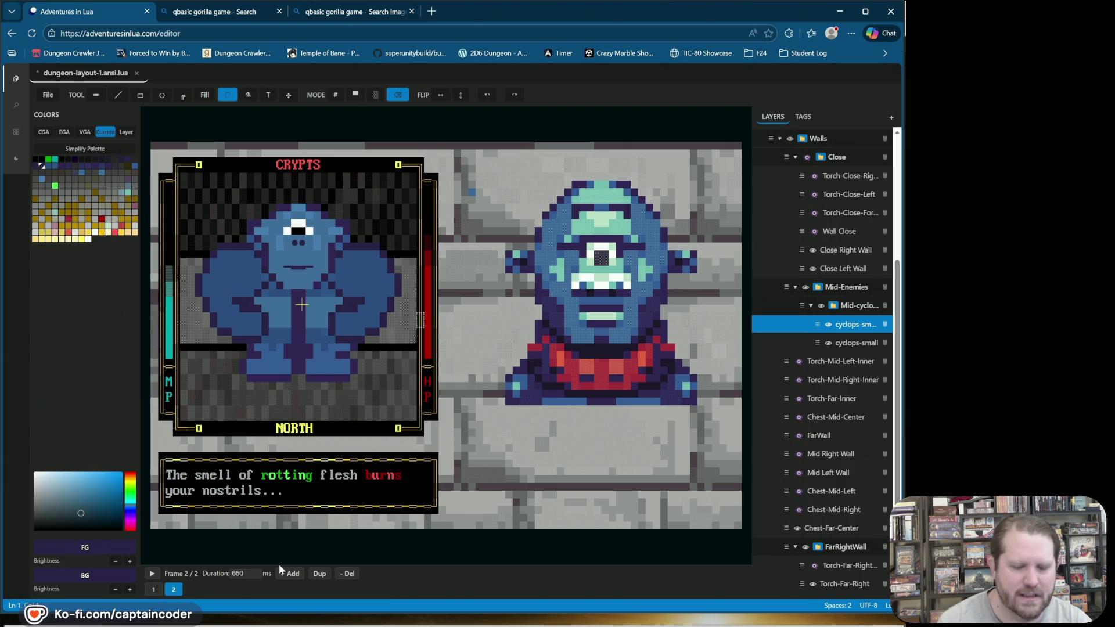
pyautogui.press('space')
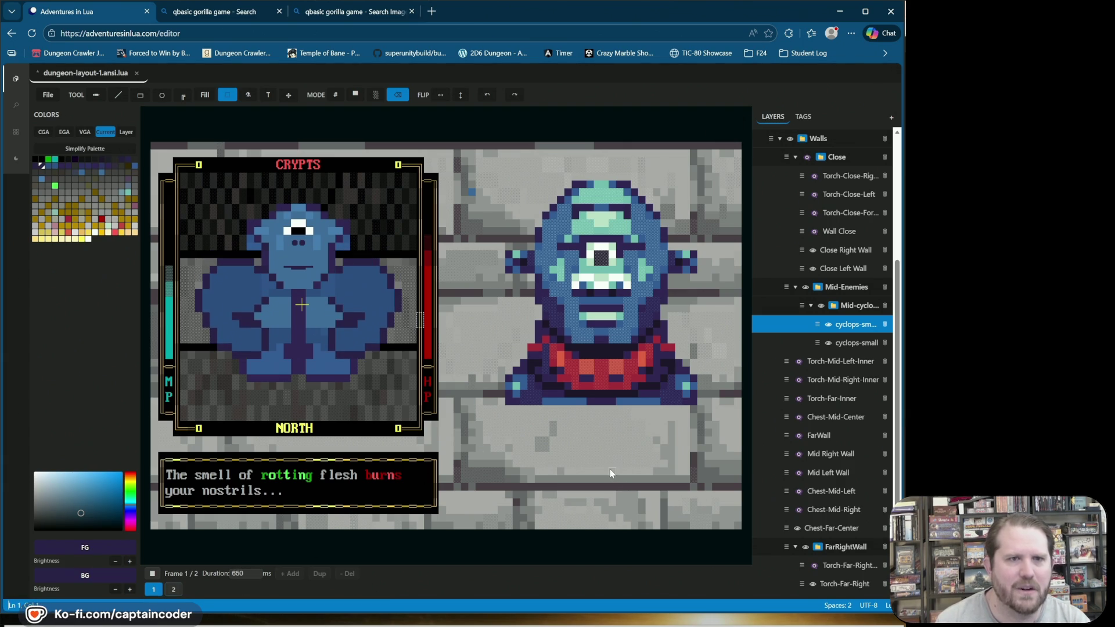
pyautogui.press('space')
pyautogui.click(346, 574)
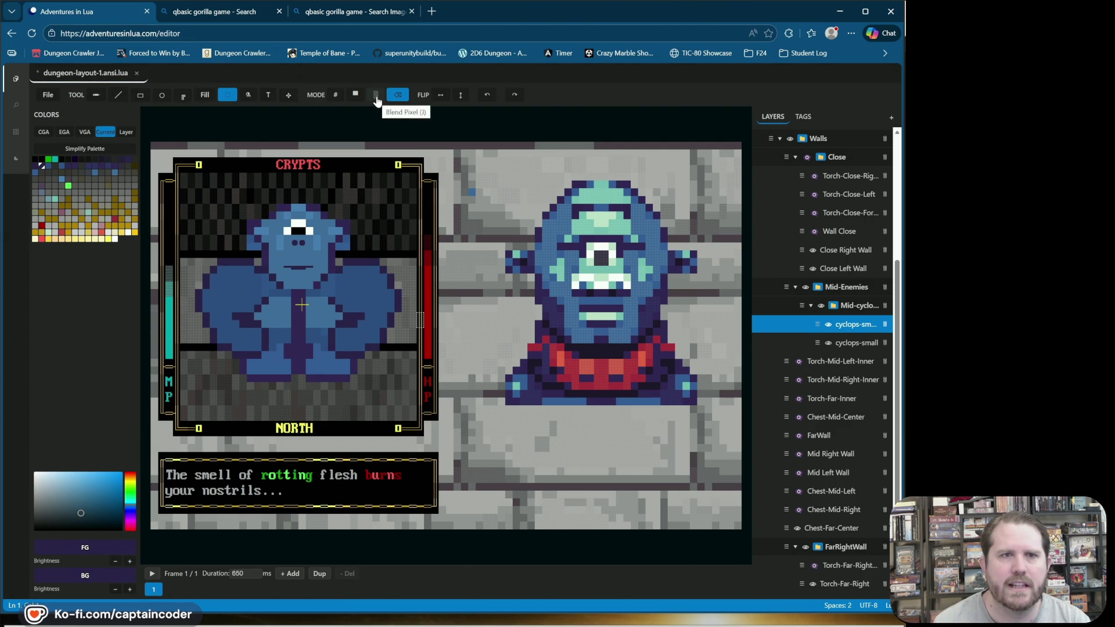
# Step: Set MODE to # and eyedrop the cyclops's light teal as foreground, medium blue as background
pyautogui.click(335, 95)
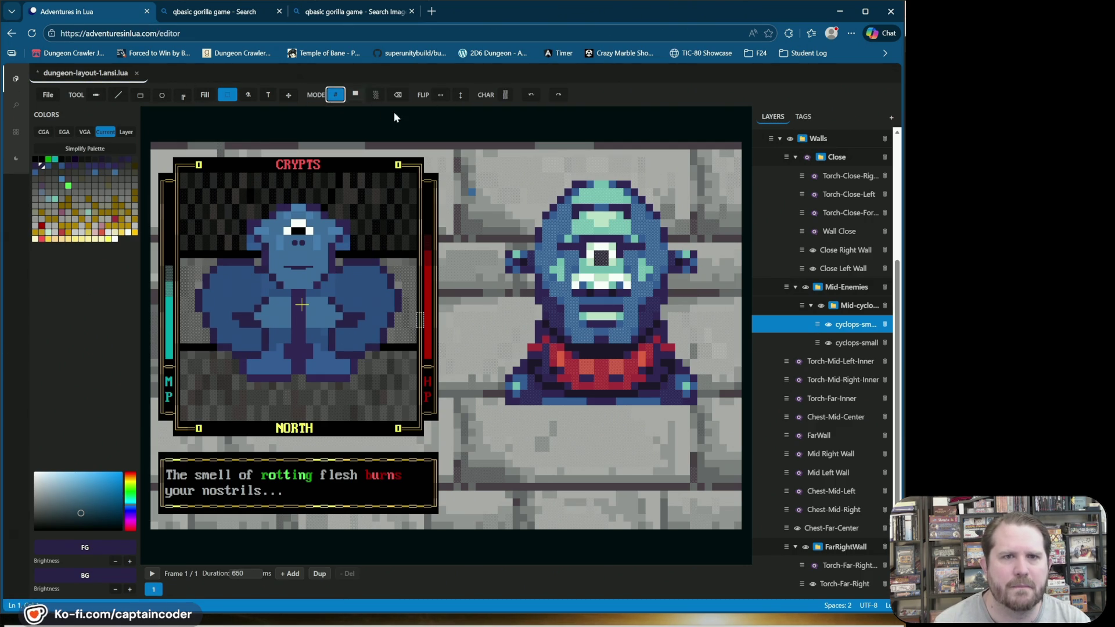
pyautogui.keyDown('alt'); pyautogui.click(562, 229); pyautogui.keyUp('alt')
pyautogui.keyDown('alt'); pyautogui.rightClick(562, 229); pyautogui.keyUp('alt')
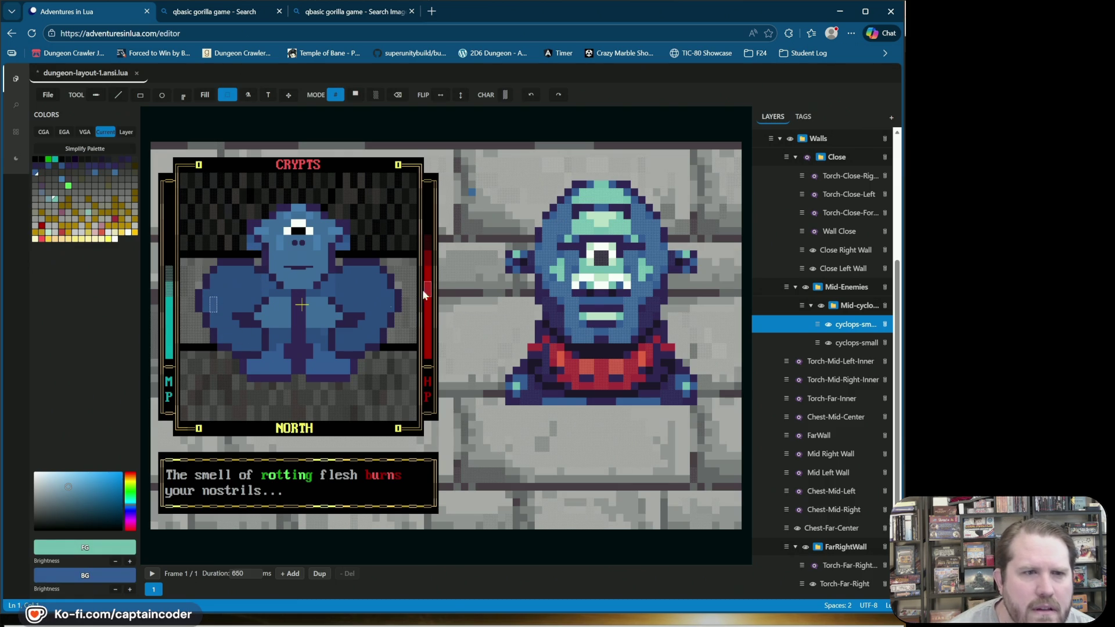
pyautogui.click(117, 95)
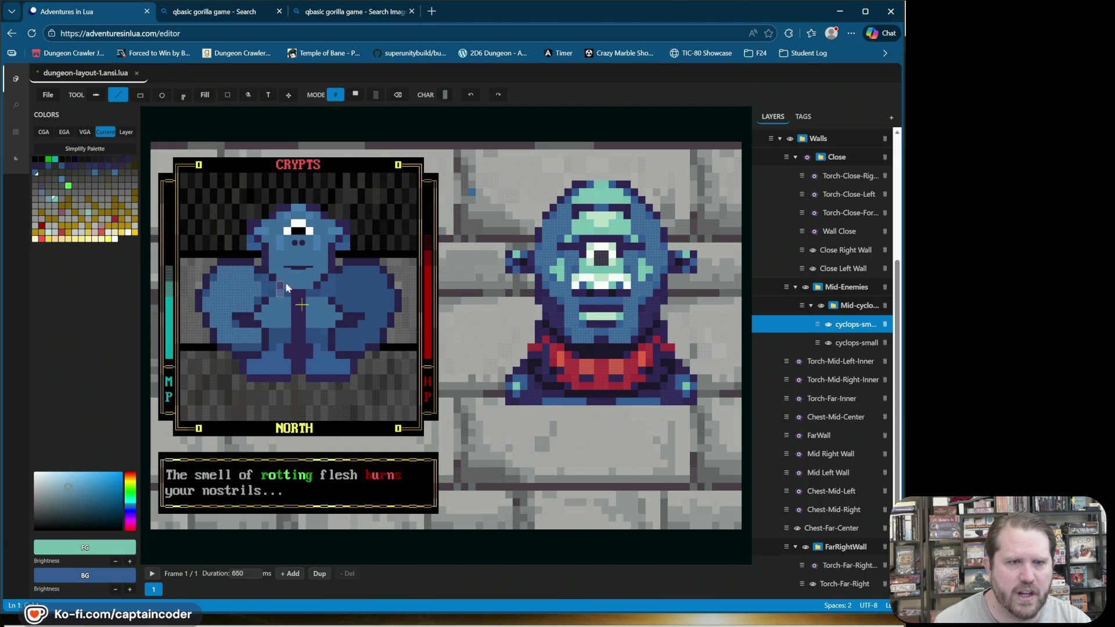
# Step: Reselect the cyclops-small layer and lower the background colour's brightness one step
pyautogui.click(833, 328)
pyautogui.click(833, 328)
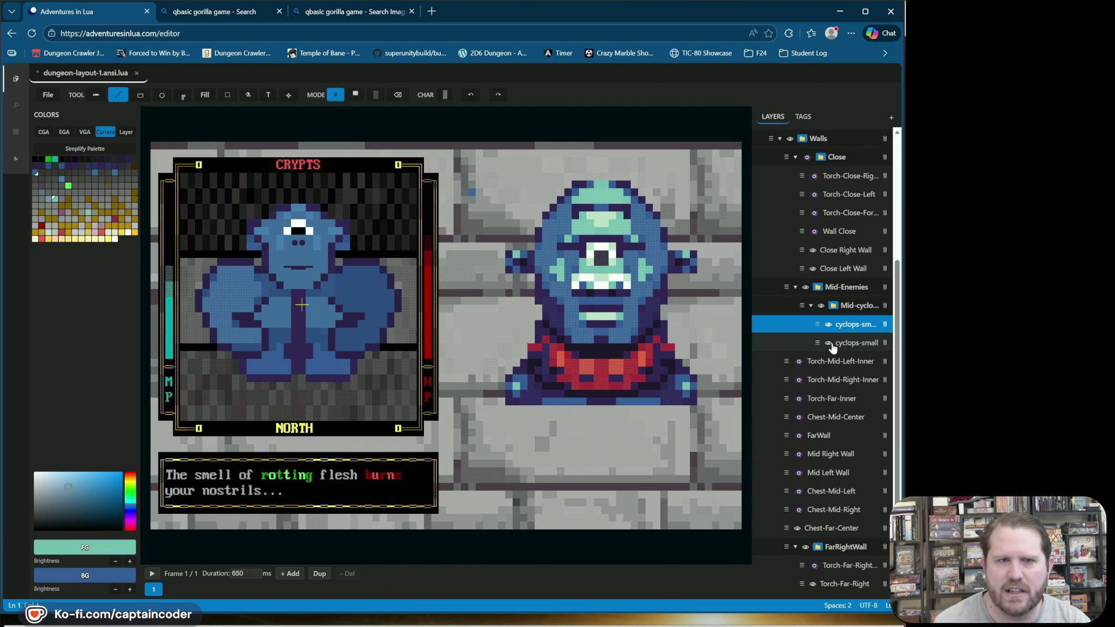
pyautogui.click(828, 342)
pyautogui.click(829, 343)
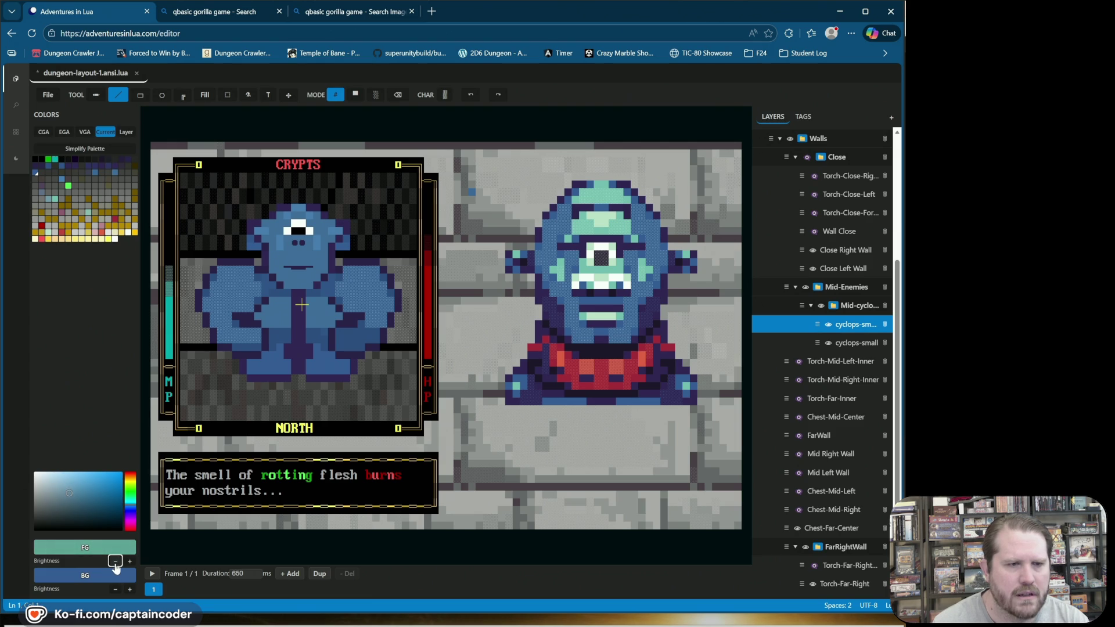
pyautogui.click(115, 590)
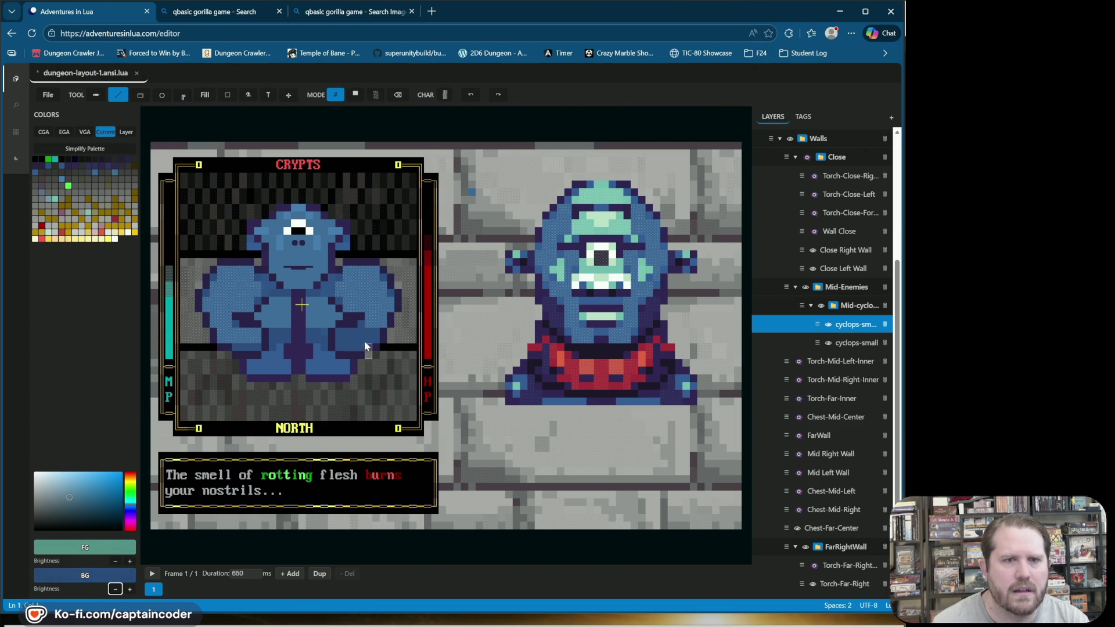
pyautogui.click(204, 94)
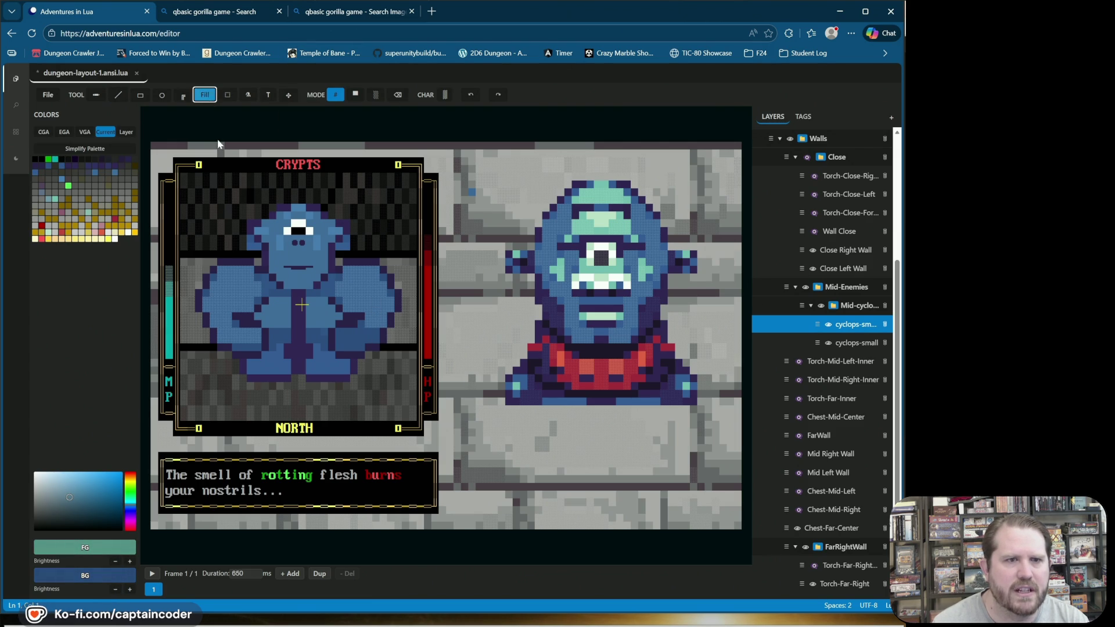
# Step: Fill the cyclops's left arm with darker blue, try dither blend and undo it, then save
pyautogui.click(233, 288)
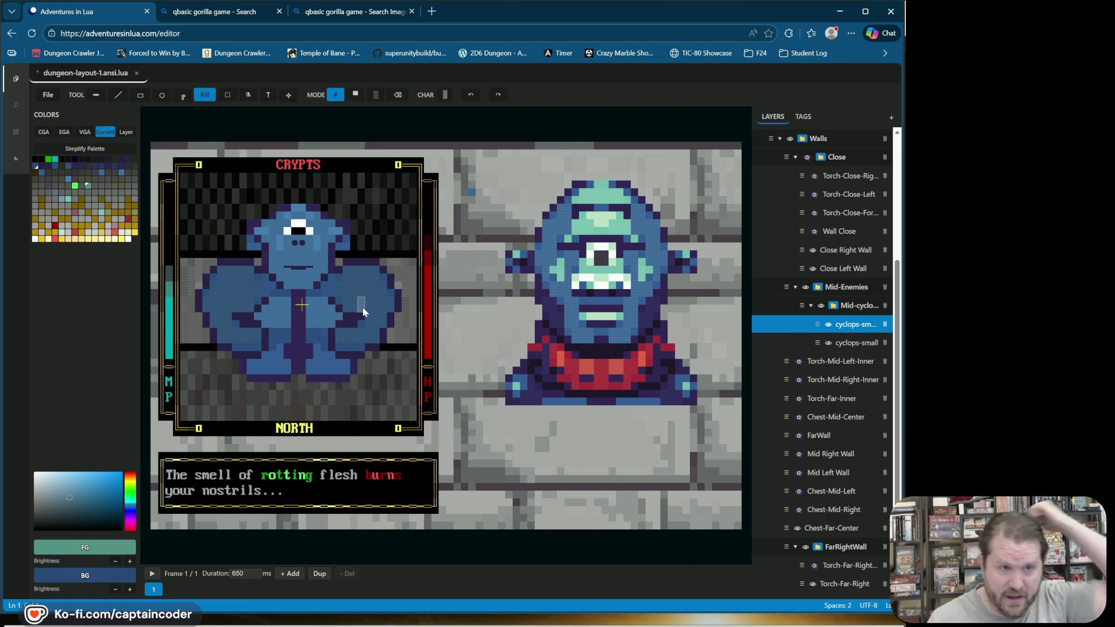
pyautogui.click(375, 94)
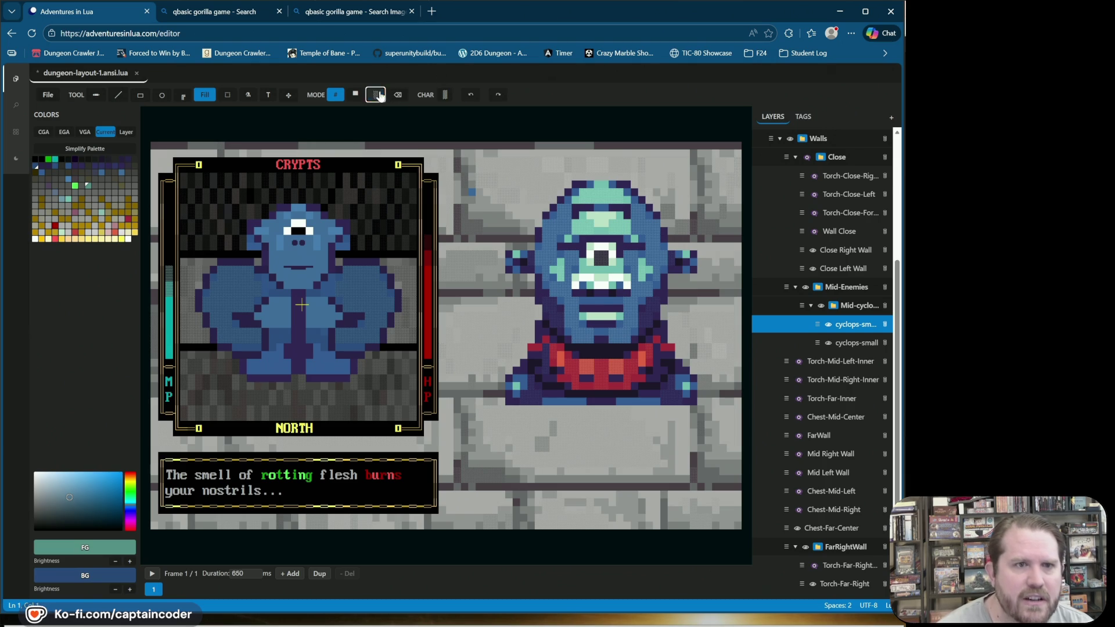
pyautogui.click(260, 285)
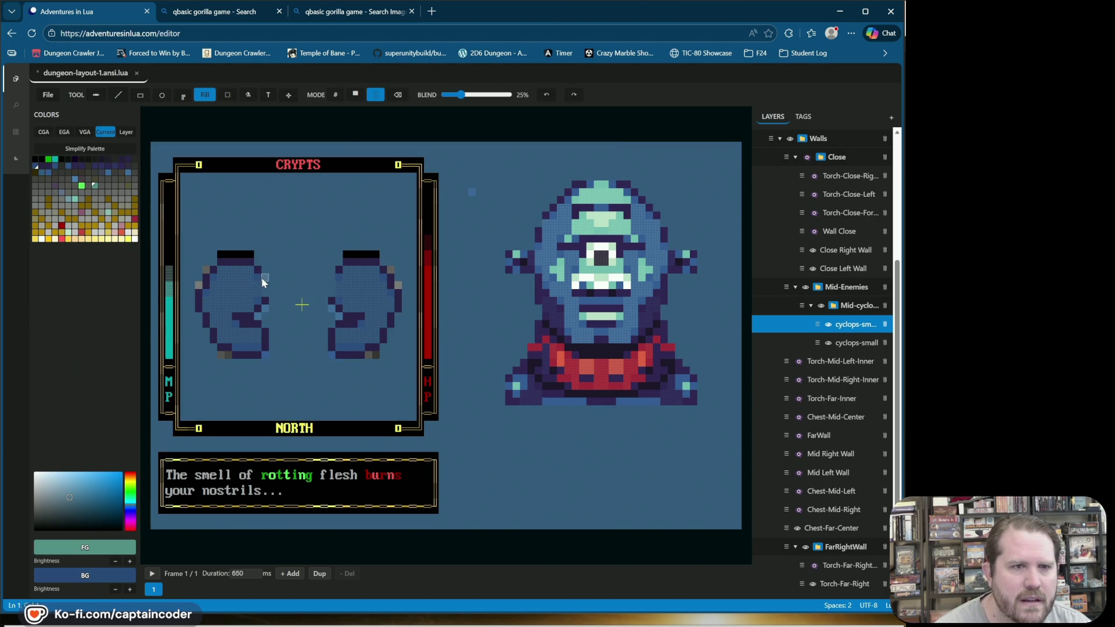
pyautogui.click(546, 95)
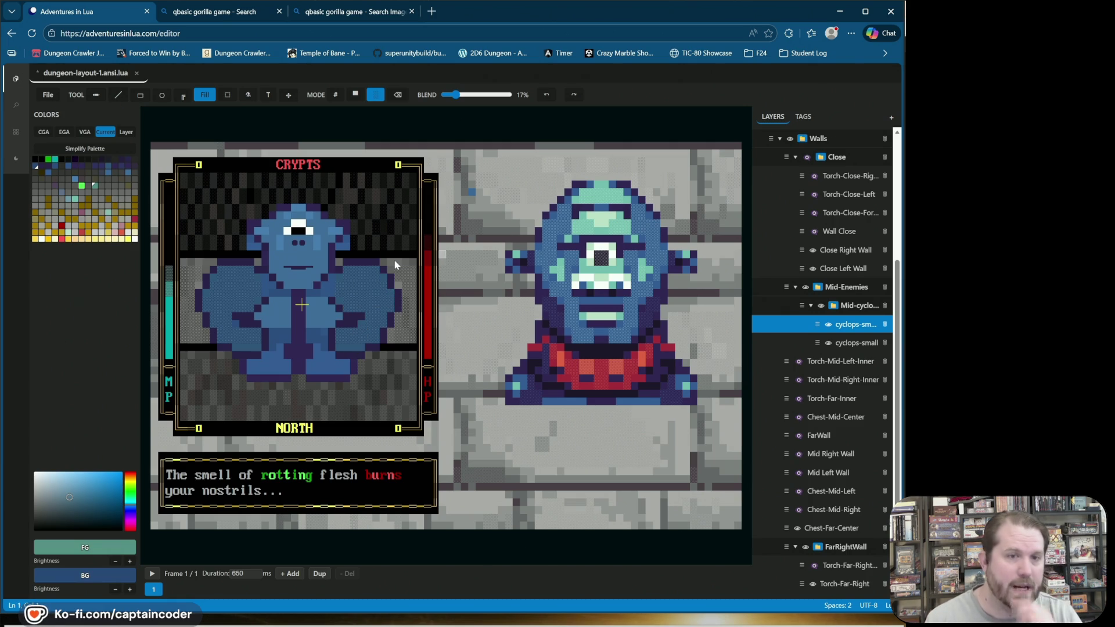
pyautogui.hotkey('ctrl', 's')
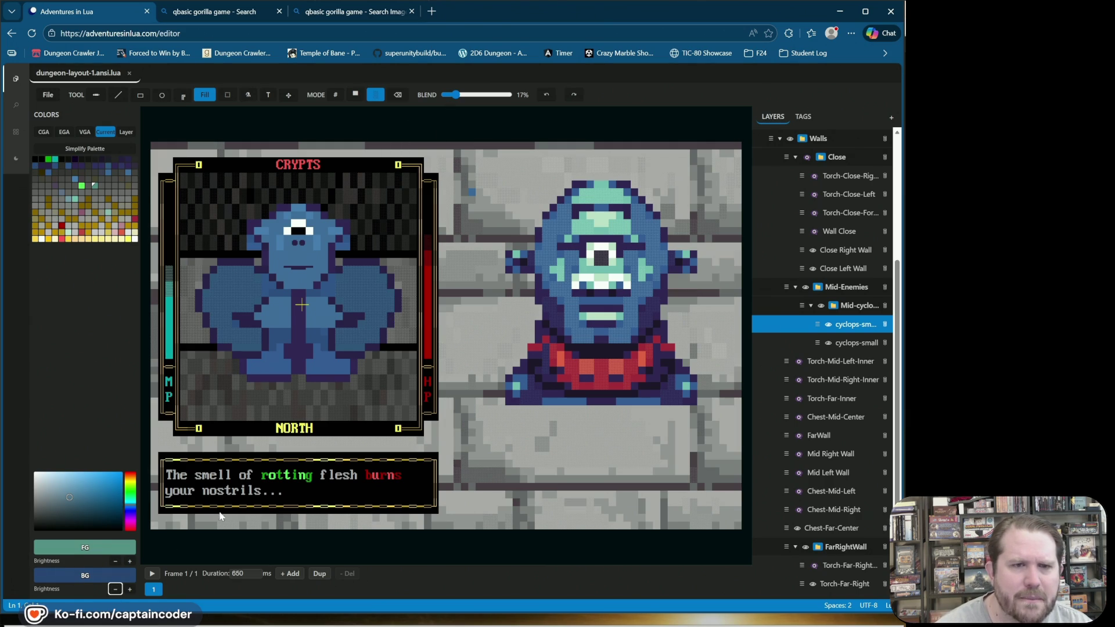
# Step: Shade further patches on the cyclops's arm in solid # mode, saving along the way
pyautogui.click(324, 381)
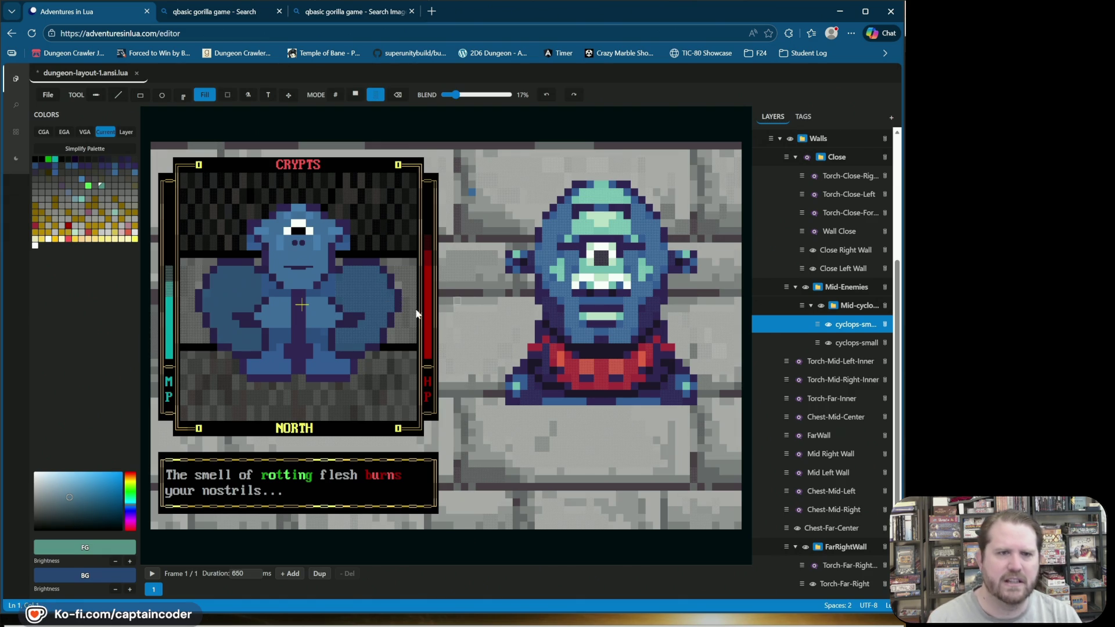
pyautogui.hotkey('ctrl', 's')
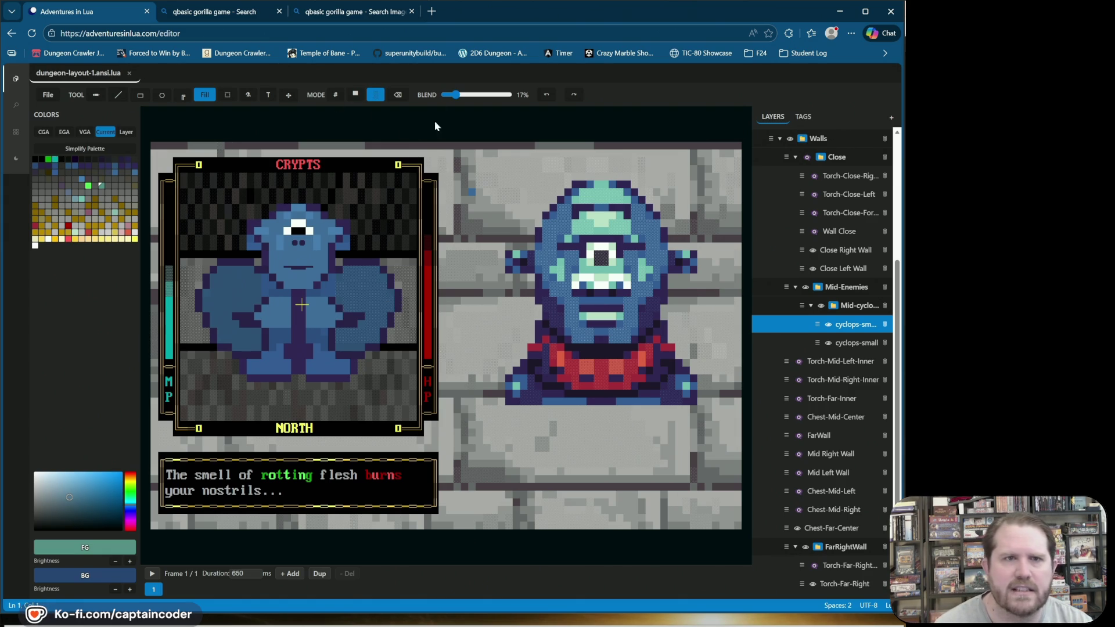
pyautogui.click(335, 94)
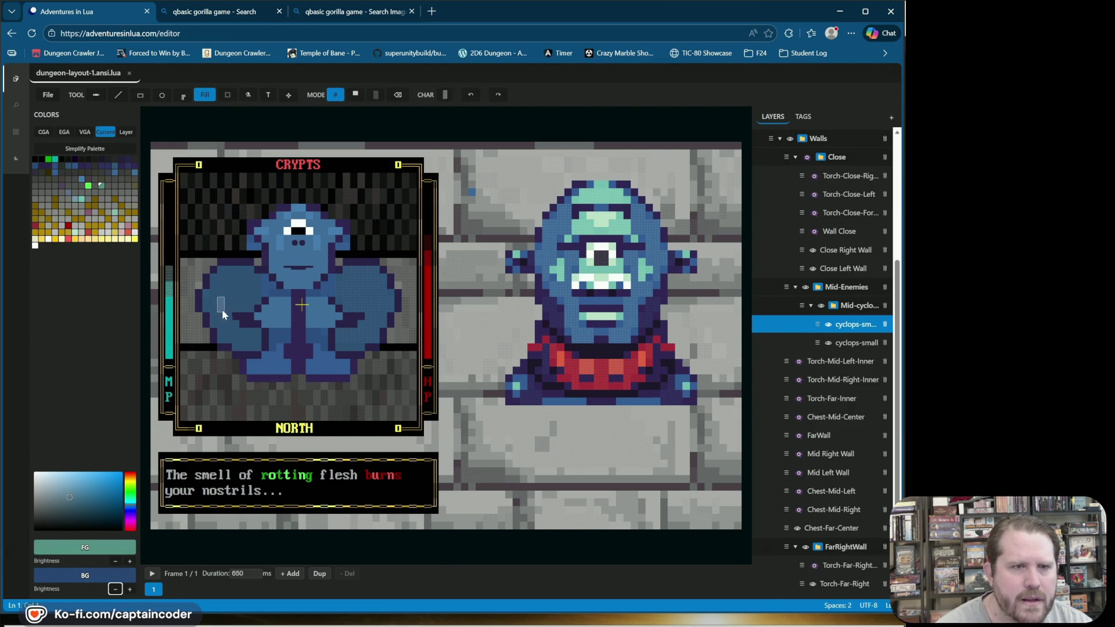
pyautogui.click(242, 310)
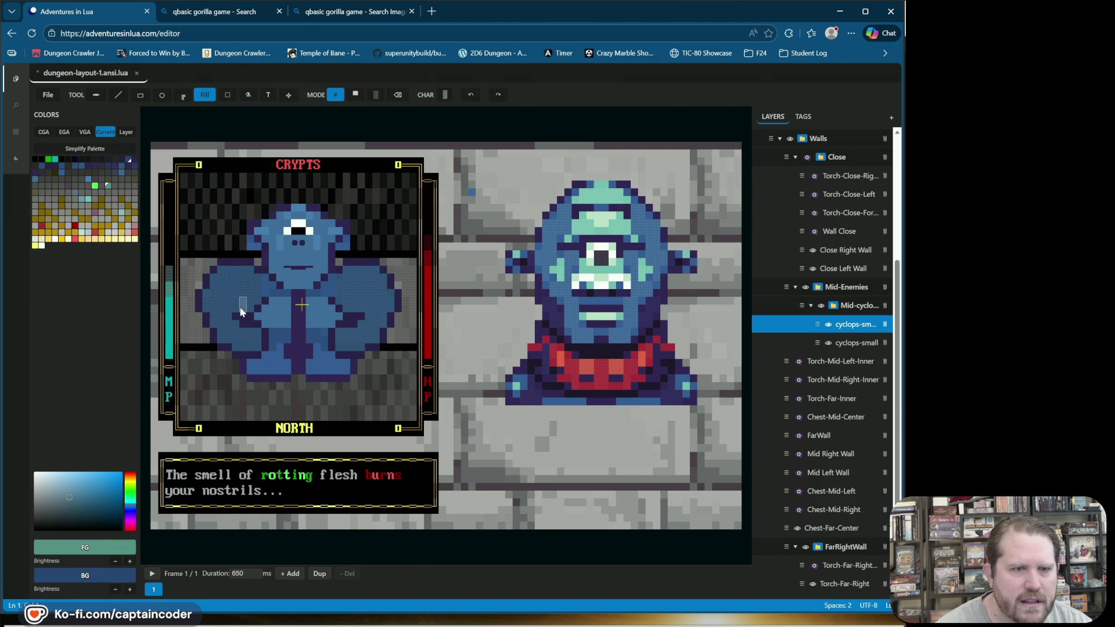
# Step: Undo the flood fill and return to the line-drawing tool on the cyclops
pyautogui.click(470, 95)
pyautogui.click(119, 94)
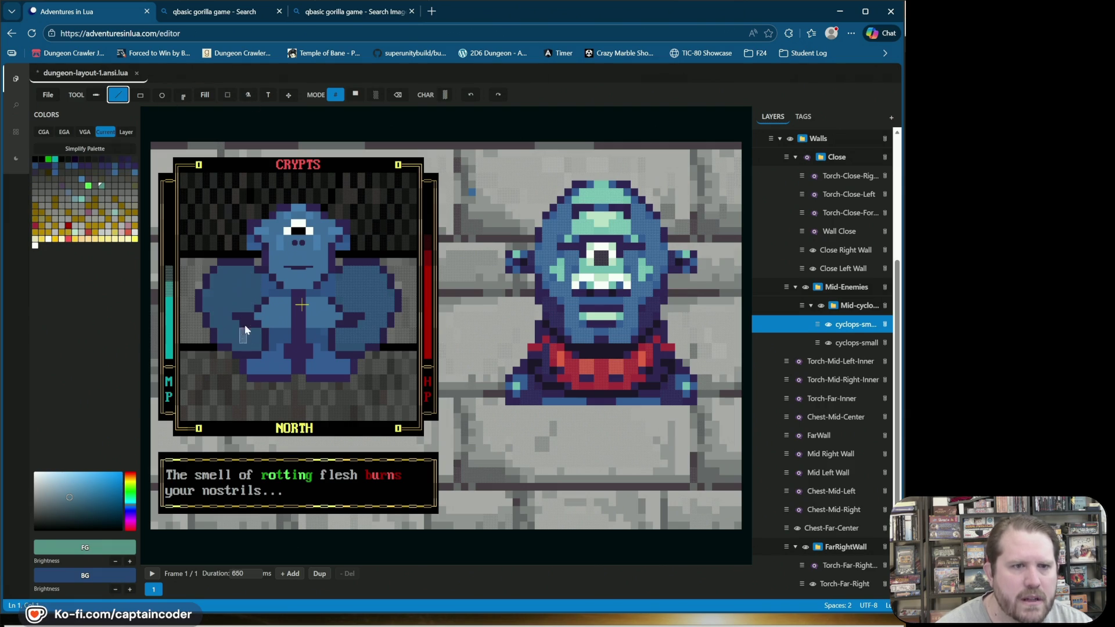
pyautogui.click(248, 307)
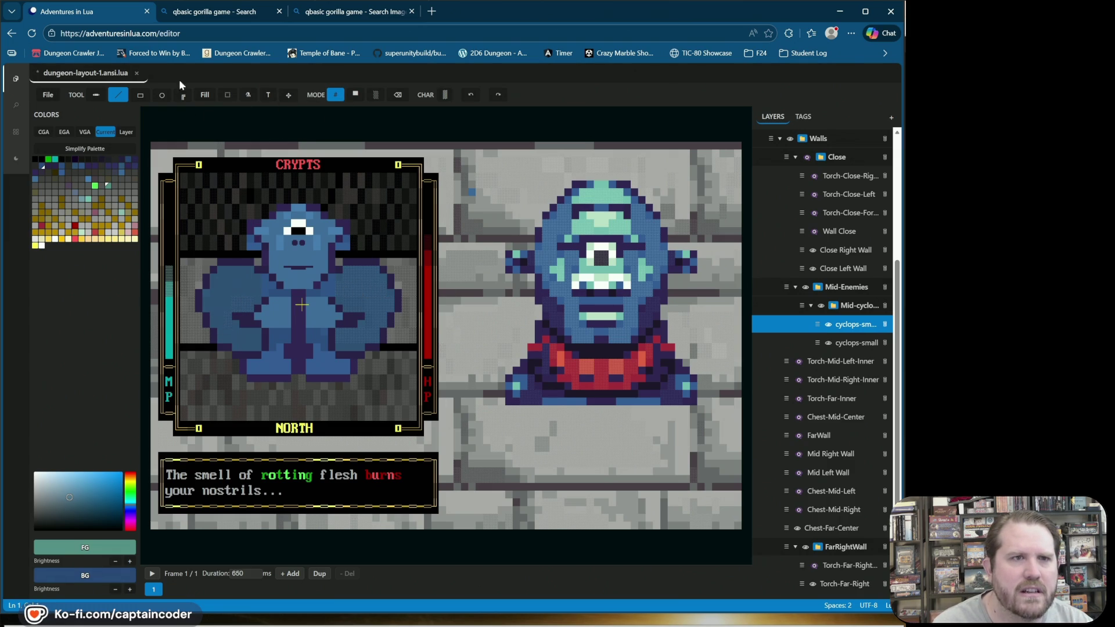
pyautogui.click(205, 94)
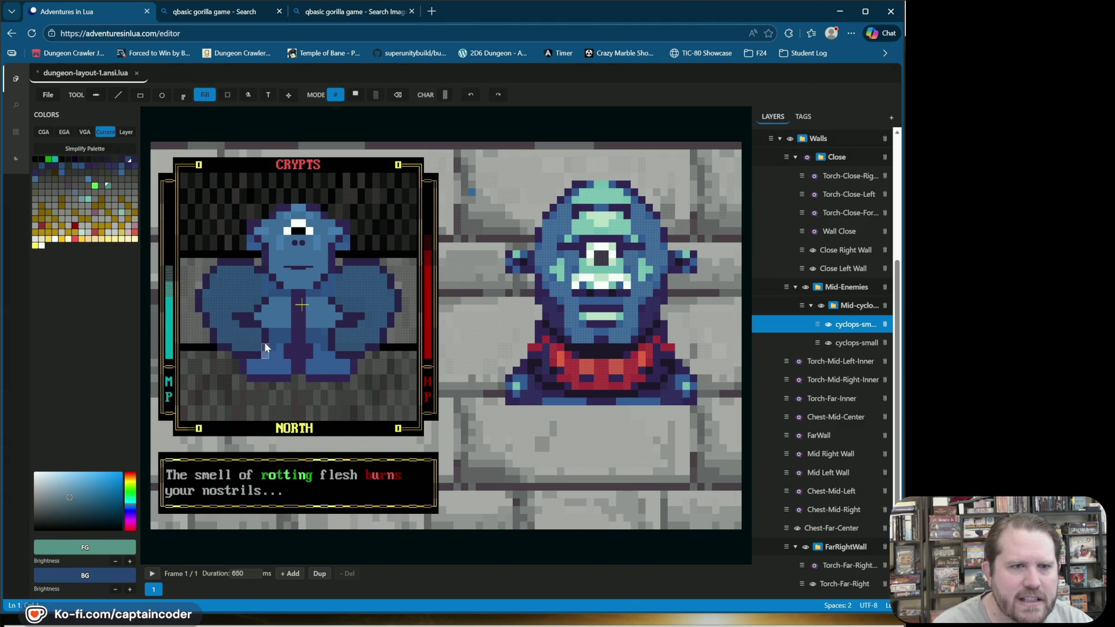
pyautogui.click(118, 95)
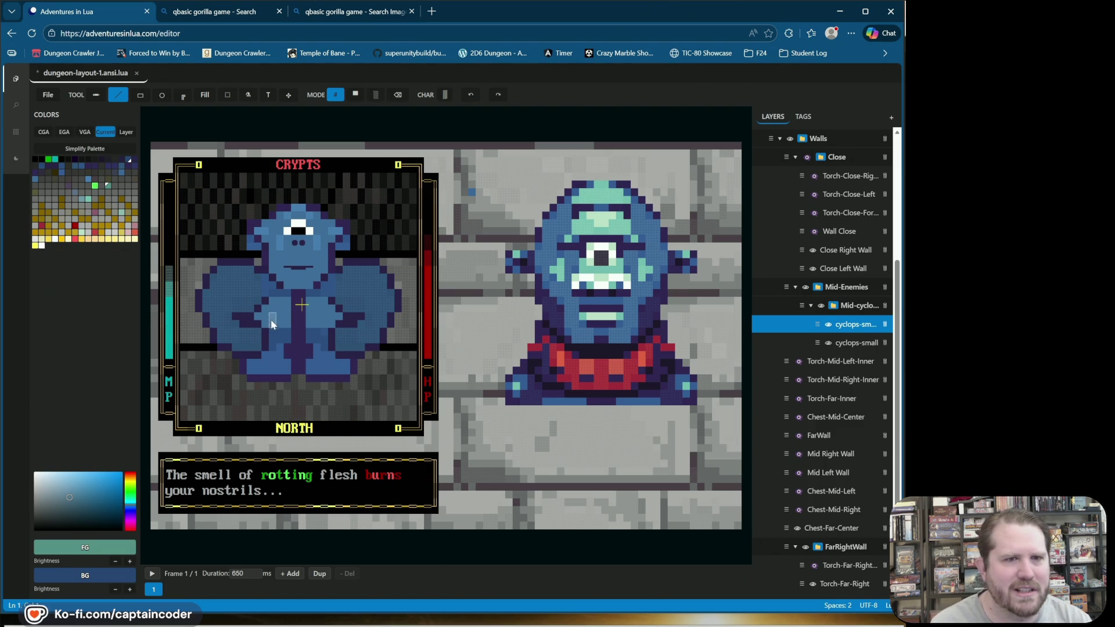
# Step: Adjust the background brightness and paint brighter cells on the cyclops, undoing one stroke
pyautogui.click(115, 596)
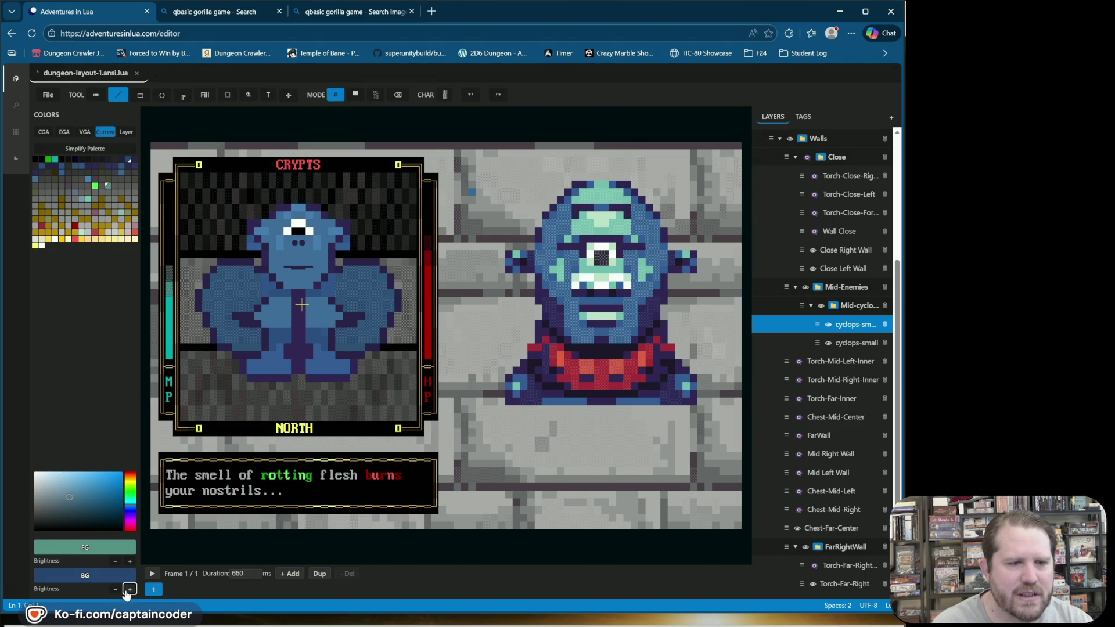
pyautogui.click(129, 590)
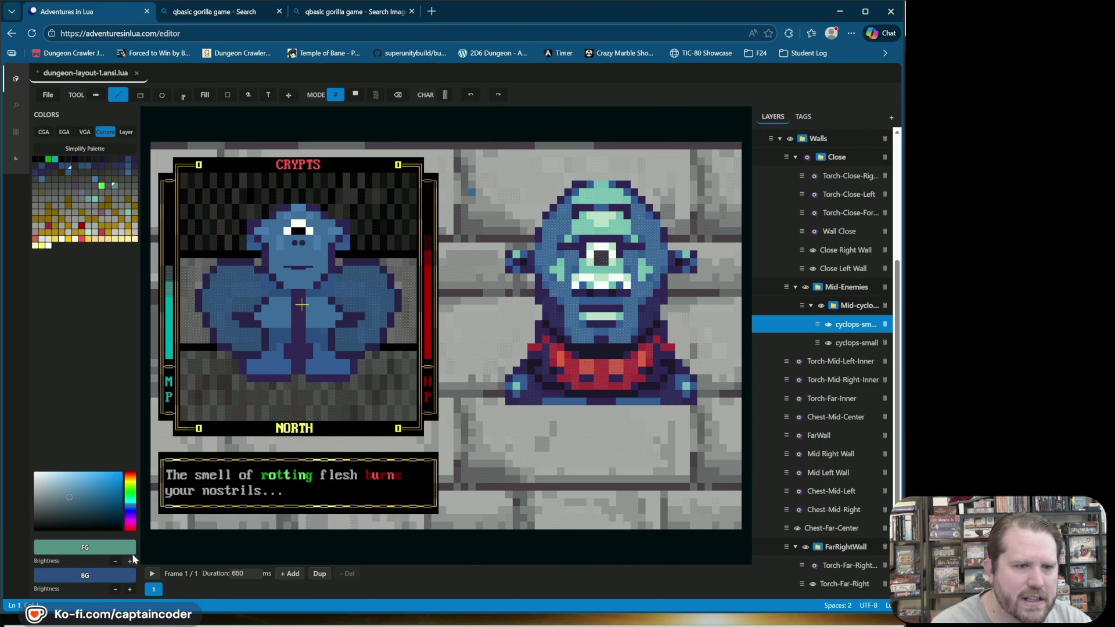
pyautogui.click(244, 278)
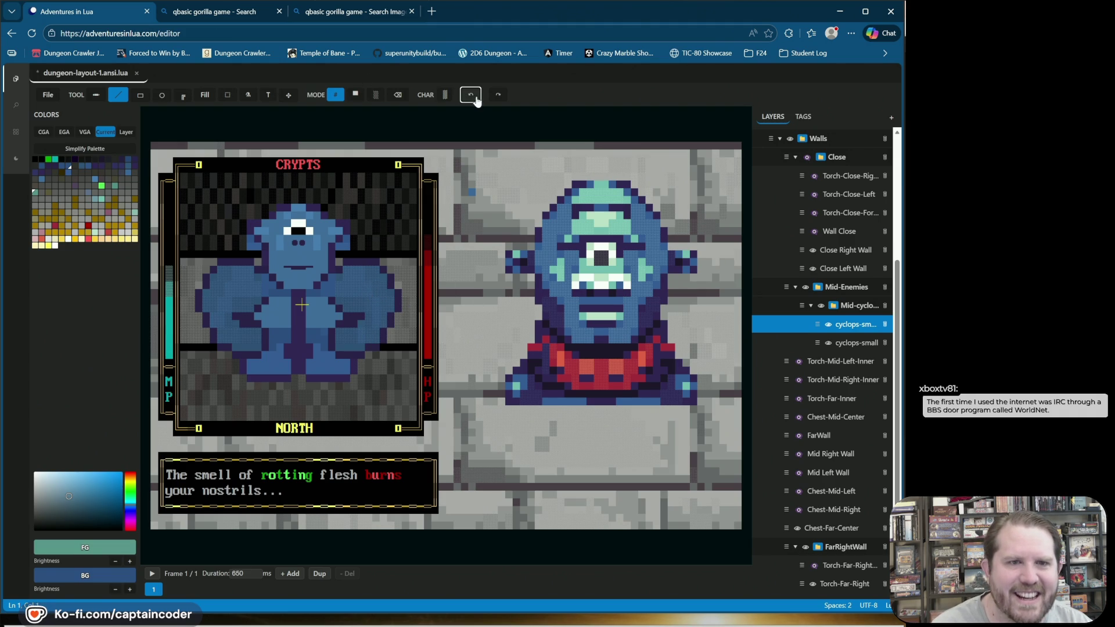
pyautogui.click(470, 95)
pyautogui.click(387, 303)
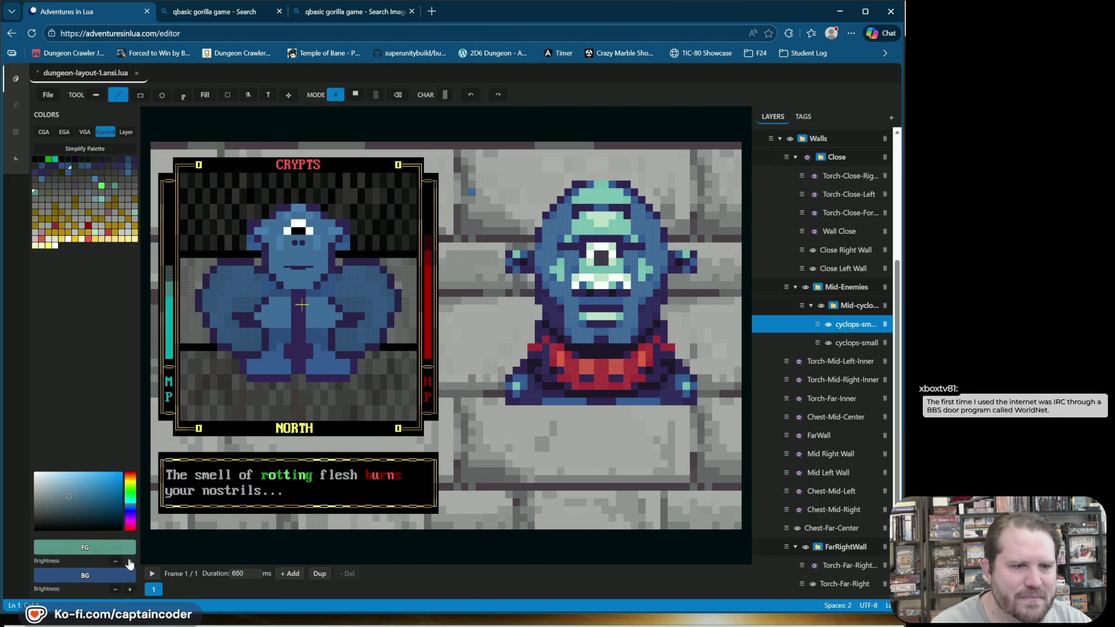
# Step: Brighten the foreground a step, darken the background a step, and save the layout
pyautogui.click(129, 562)
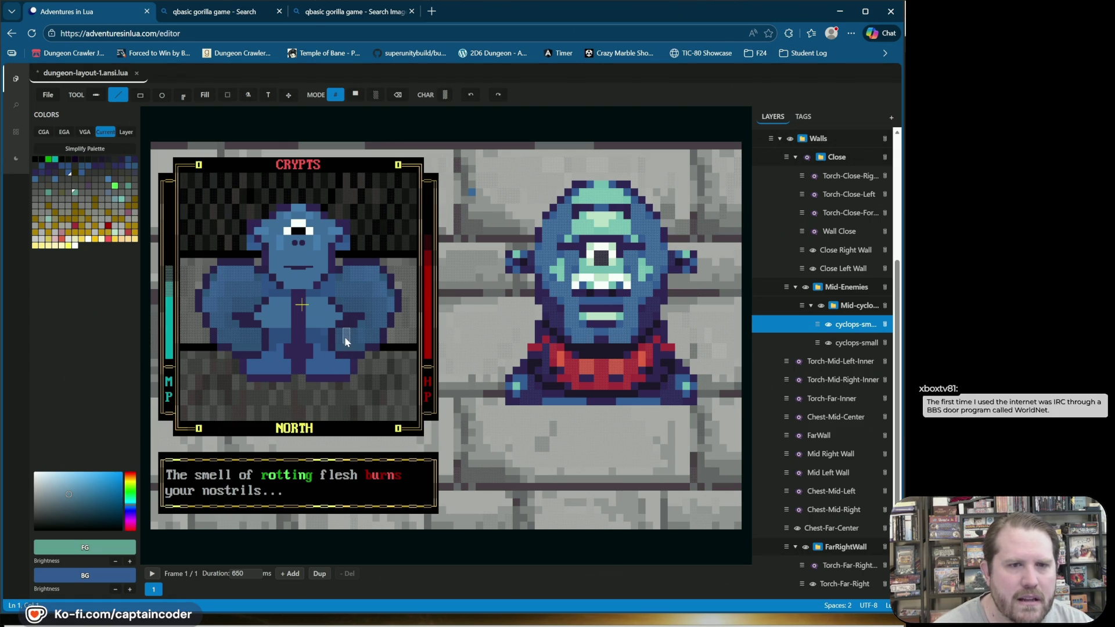
pyautogui.click(115, 589)
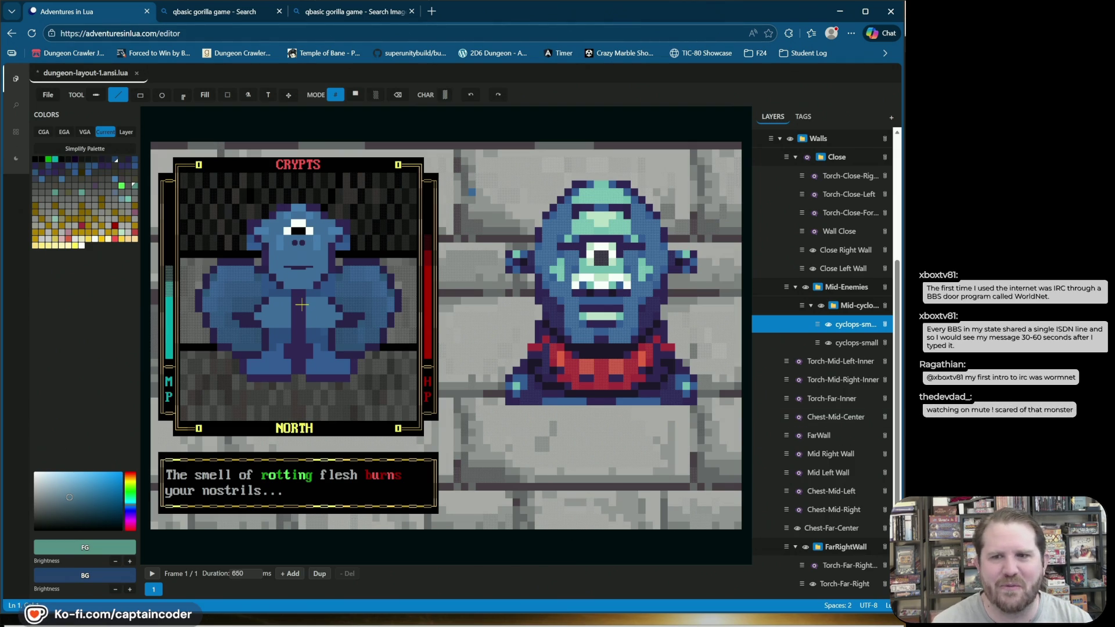
pyautogui.hotkey('ctrl', 's')
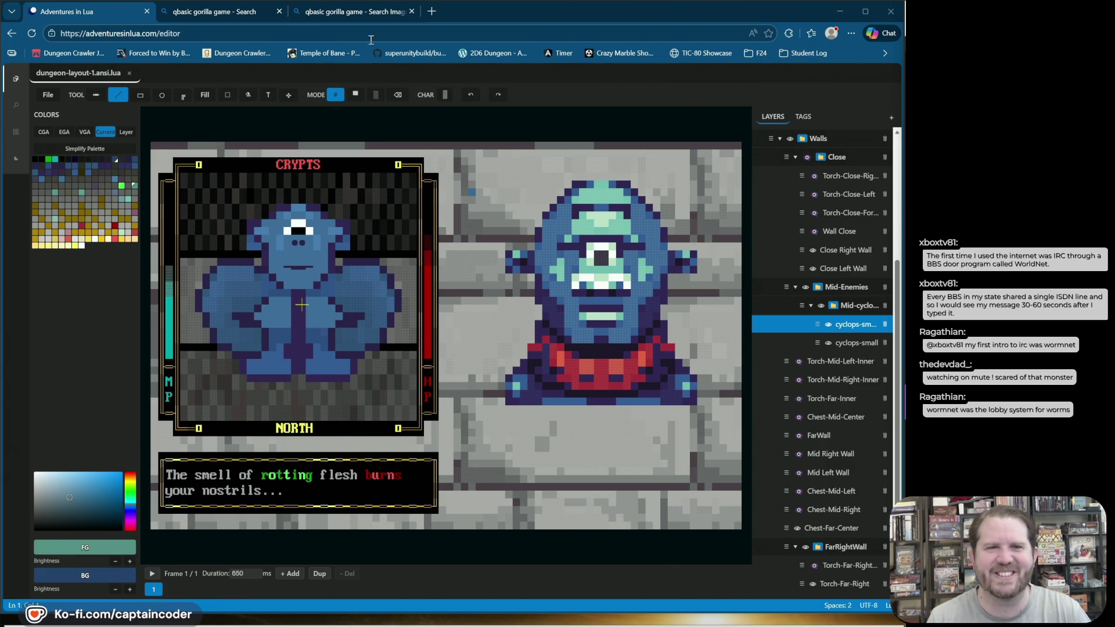
# Step: Blend darker shading along the cyclops's left arm at 13% then 32% strength
pyautogui.click(375, 94)
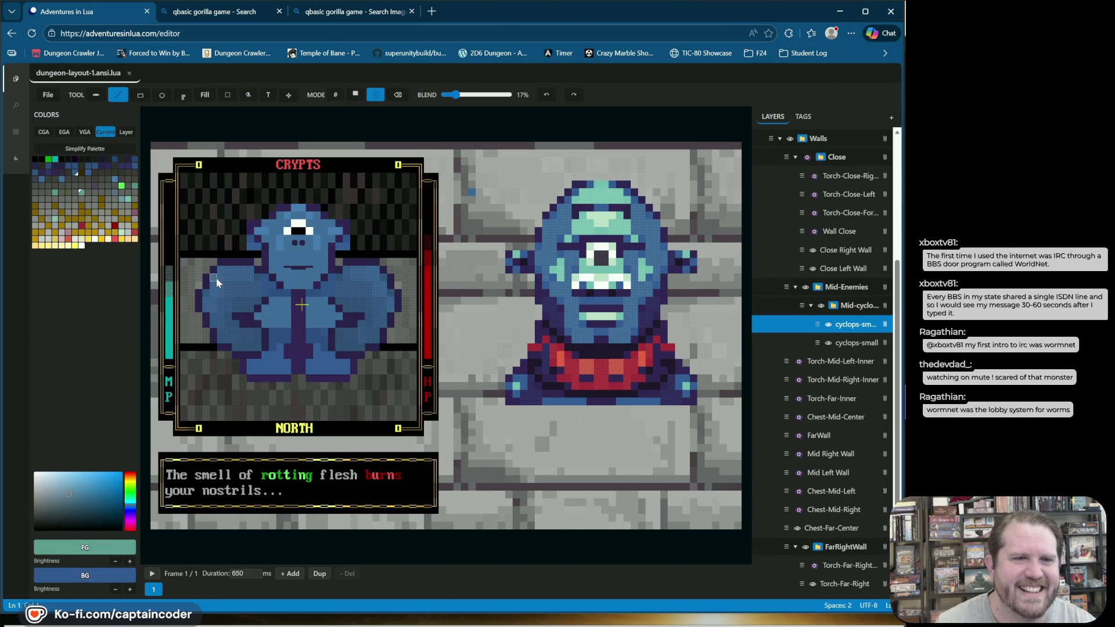
pyautogui.click(215, 278)
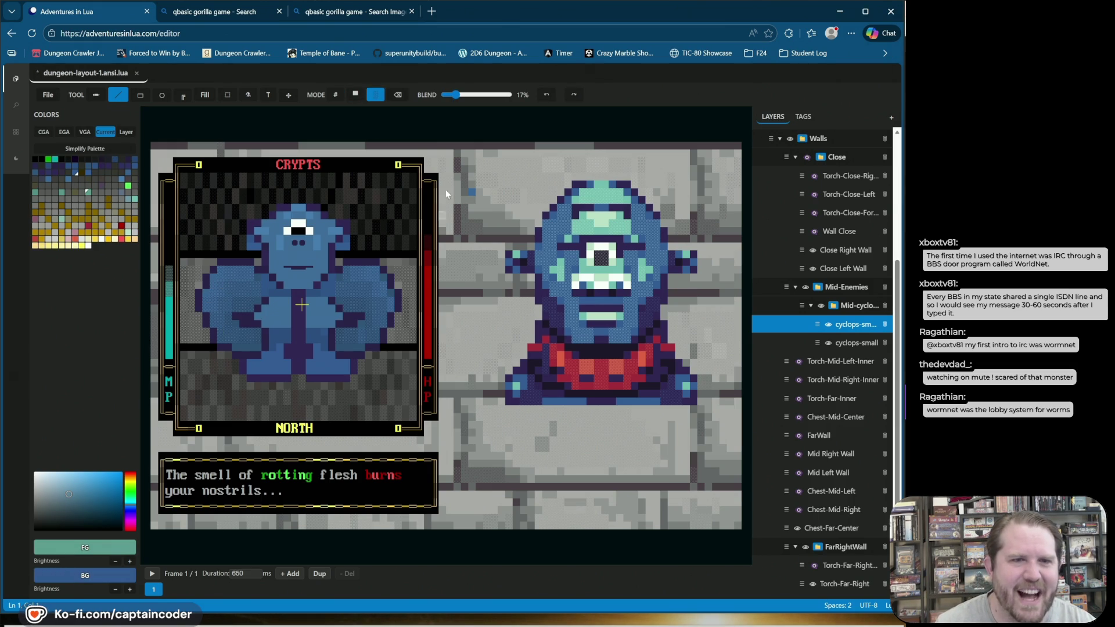
pyautogui.moveTo(456, 97); pyautogui.dragTo(453, 95)
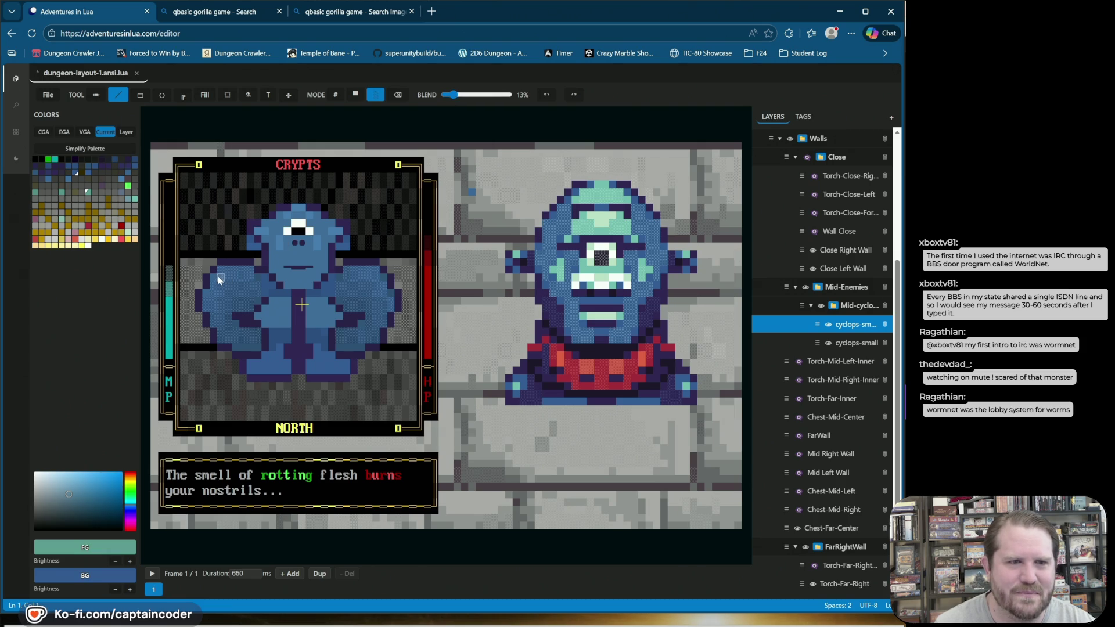
pyautogui.moveTo(217, 274); pyautogui.dragTo(211, 308)
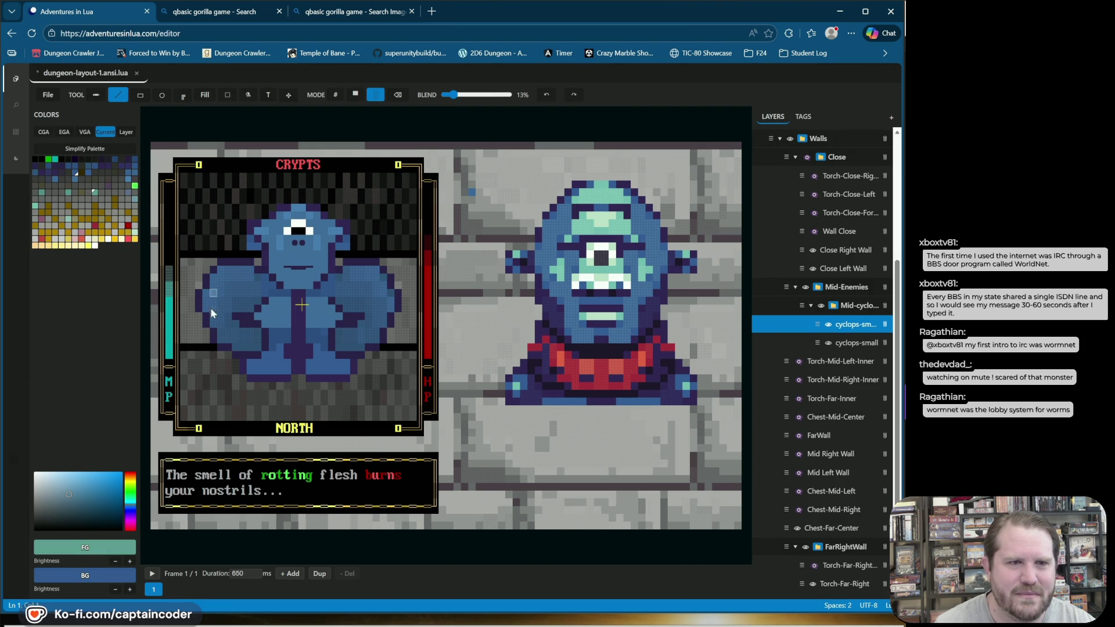
pyautogui.click(464, 96)
pyautogui.moveTo(217, 277); pyautogui.dragTo(208, 297)
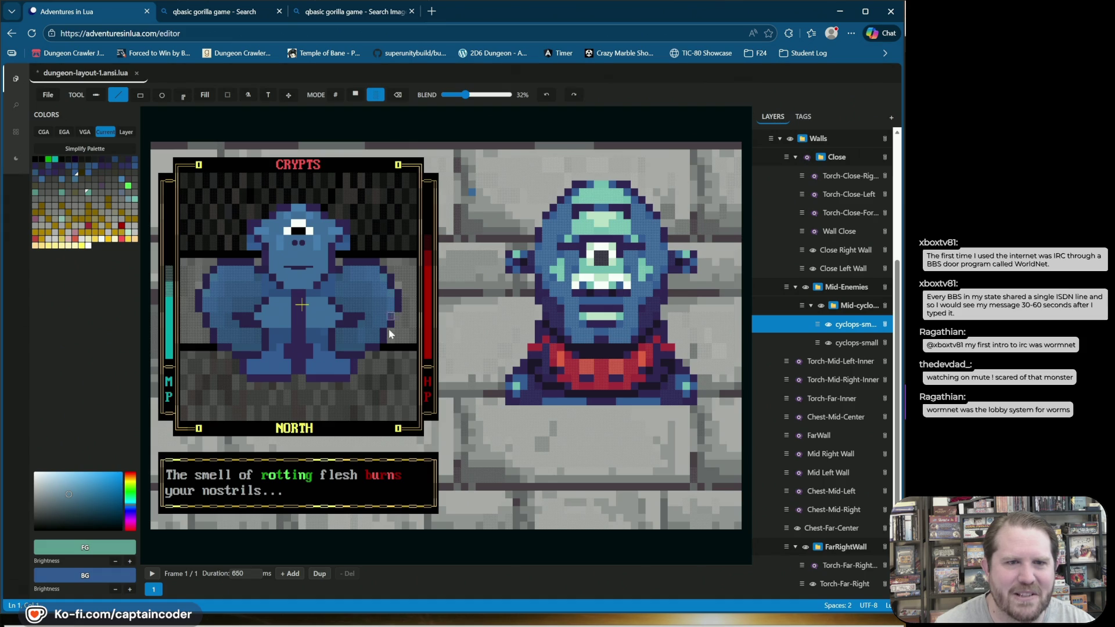
# Step: Pick up the teal and blue cyclops colours and apply a faint 15% blend
pyautogui.keyDown('alt'); pyautogui.click(251, 349); pyautogui.keyUp('alt')
pyautogui.click(251, 349)
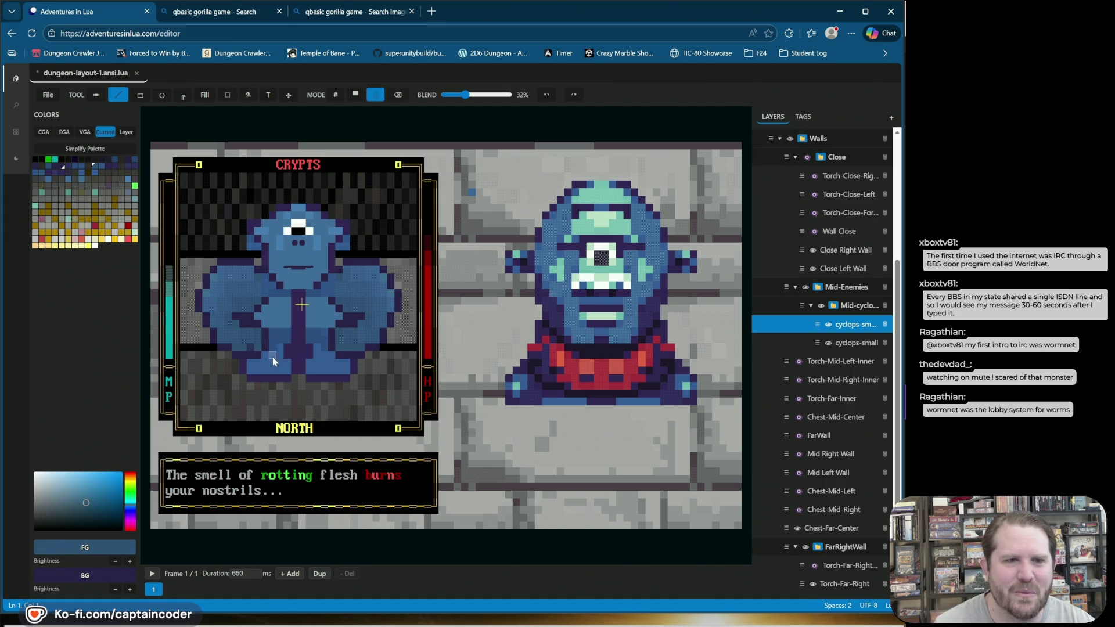
pyautogui.click(546, 94)
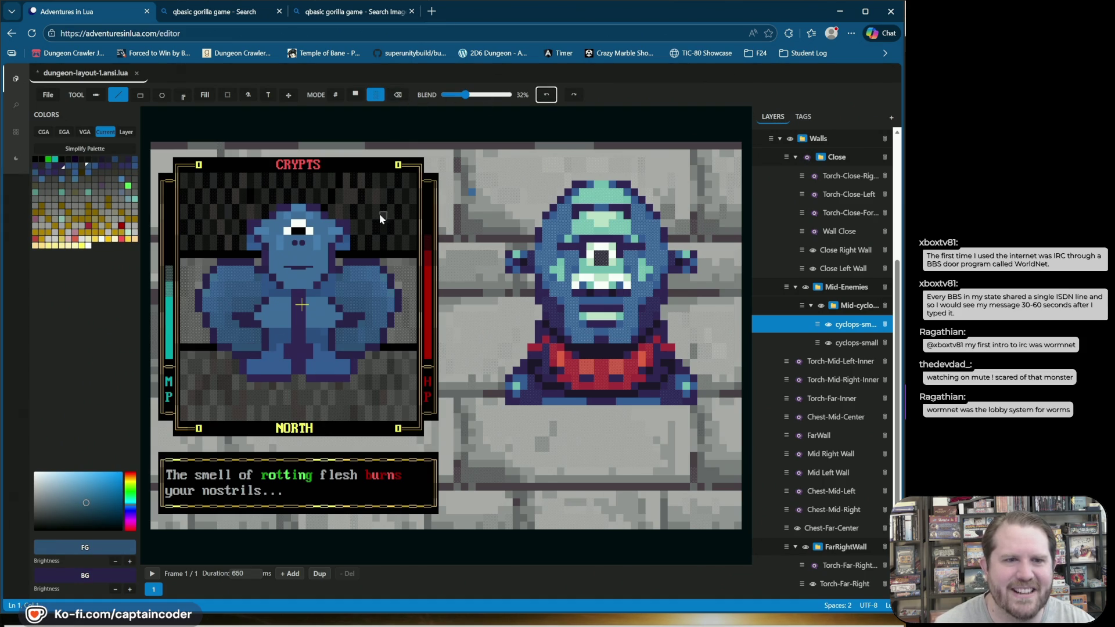
pyautogui.keyDown('alt'); pyautogui.click(256, 336); pyautogui.keyUp('alt')
pyautogui.click(260, 351)
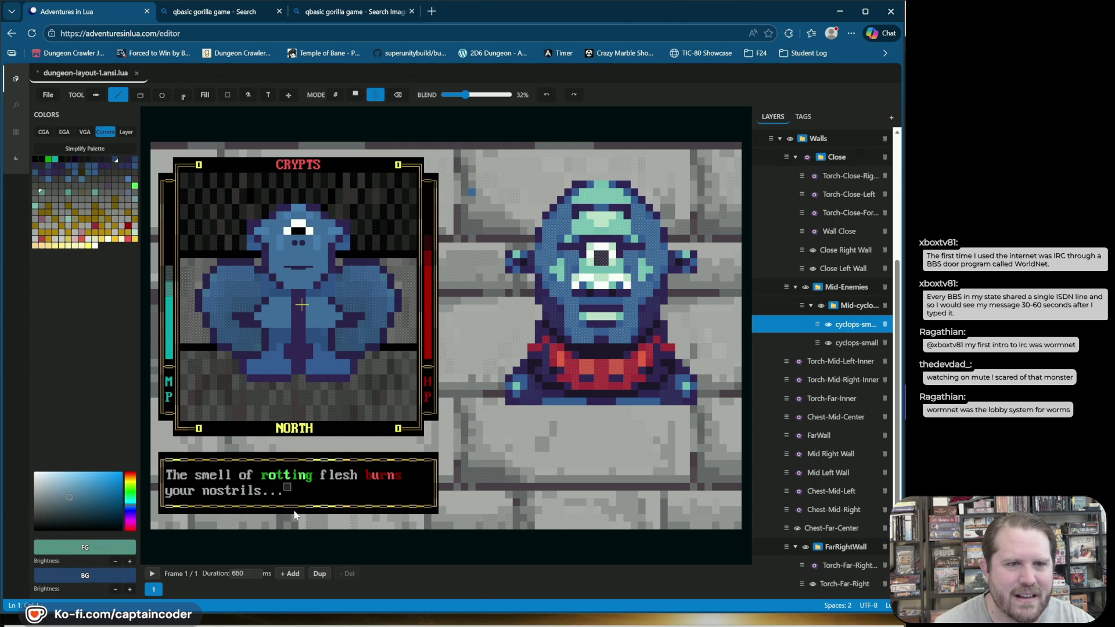
pyautogui.moveTo(459, 99); pyautogui.dragTo(454, 97)
pyautogui.click(259, 352)
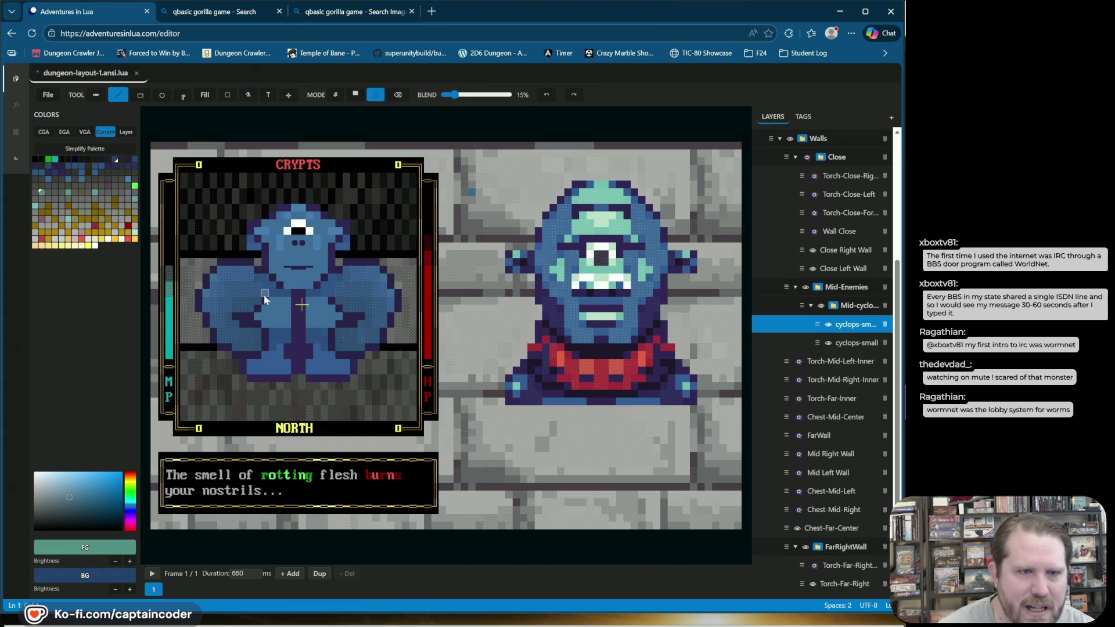
# Step: Toggle the wide cyclops layer to compare, return to # mode, and save
pyautogui.click(829, 324)
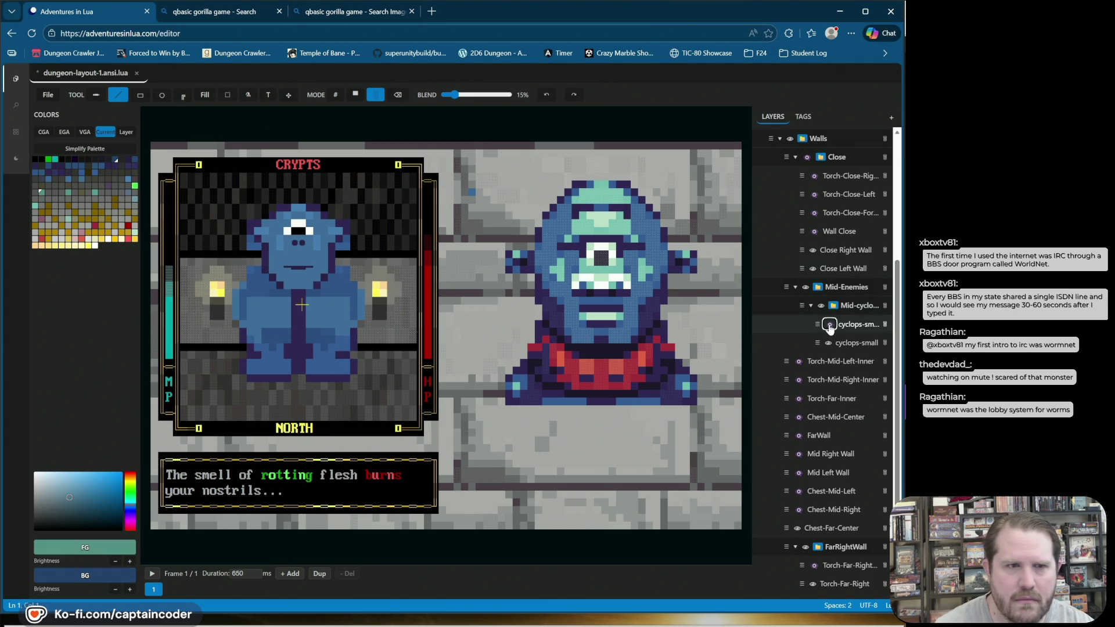
pyautogui.click(829, 324)
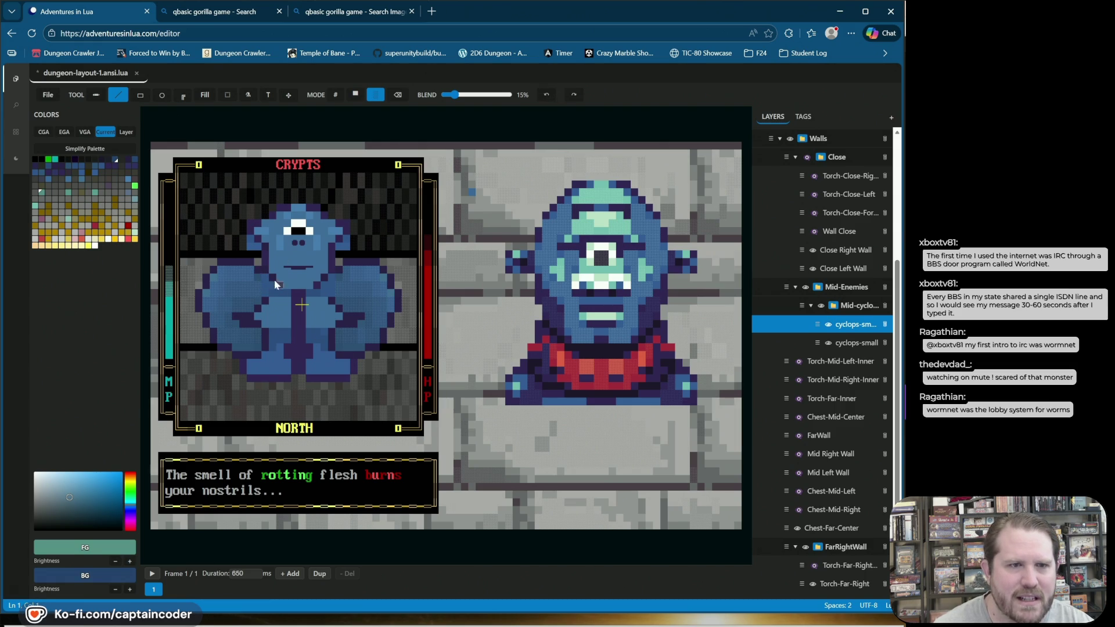
pyautogui.click(335, 95)
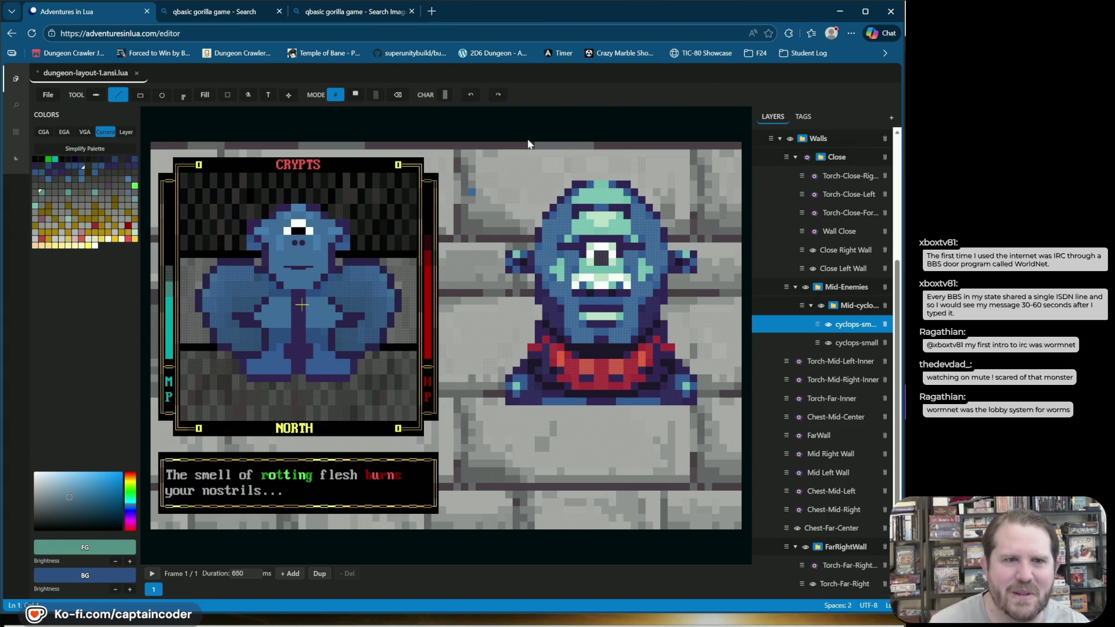
pyautogui.hotkey('ctrl', 's')
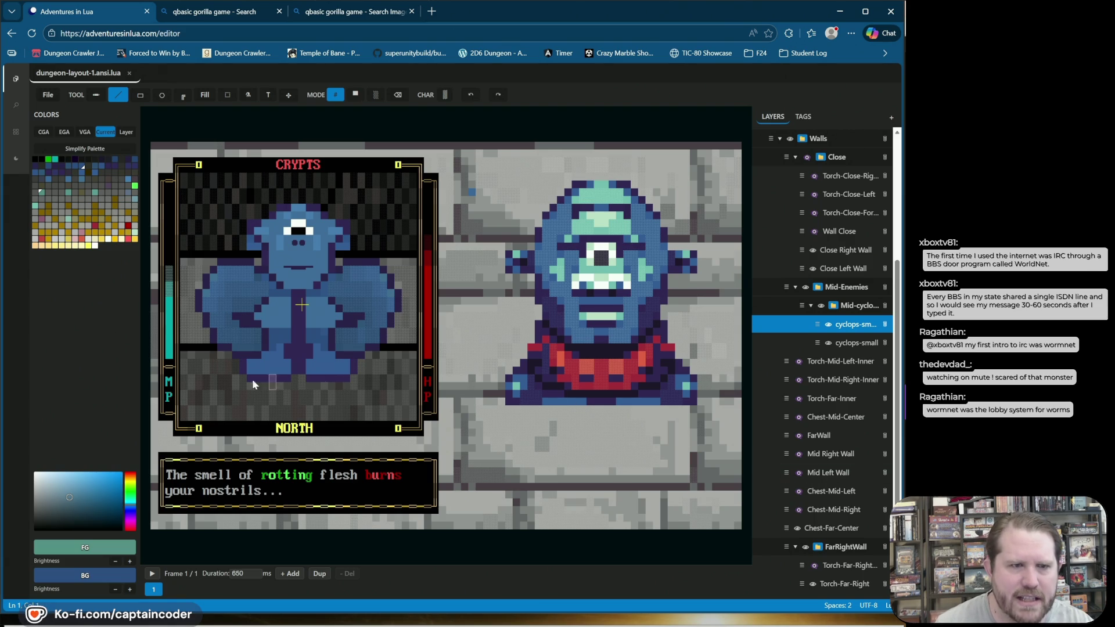
# Step: In half-block mode, pick a swatch from the layer's own palette and paint cyclops cells
pyautogui.click(356, 94)
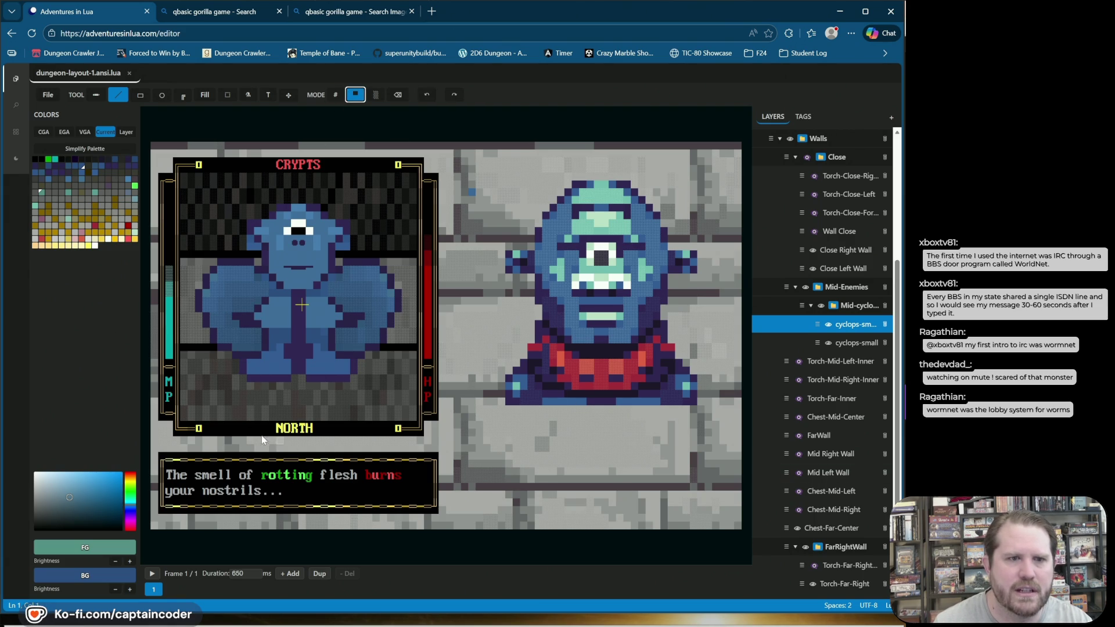
pyautogui.keyDown('alt'); pyautogui.click(259, 347); pyautogui.keyUp('alt')
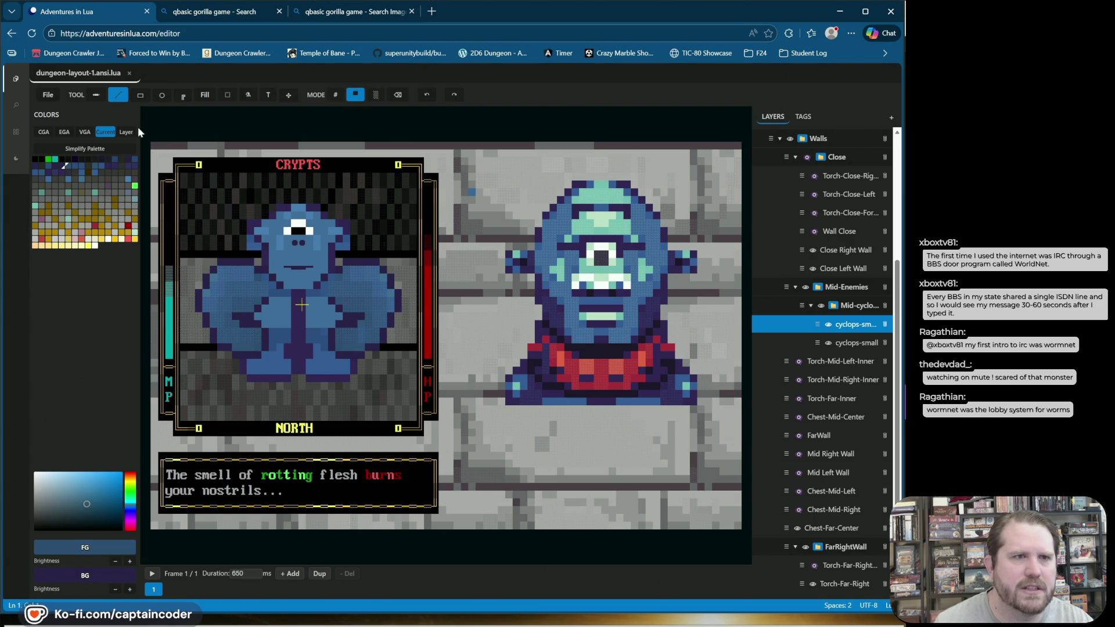
pyautogui.click(124, 132)
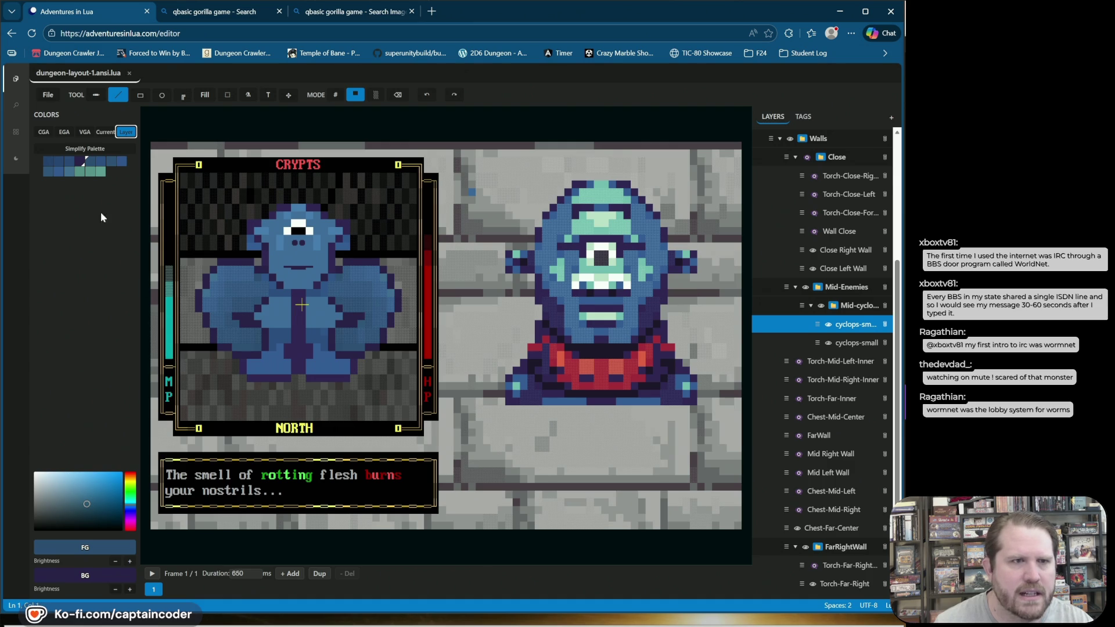
pyautogui.click(92, 160)
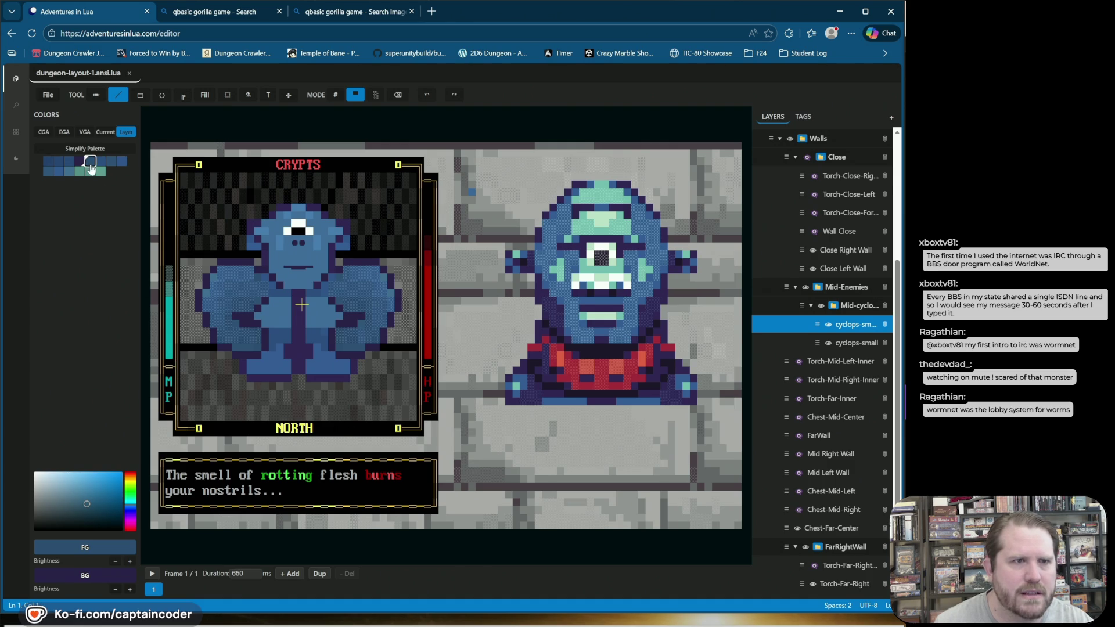
pyautogui.click(254, 352)
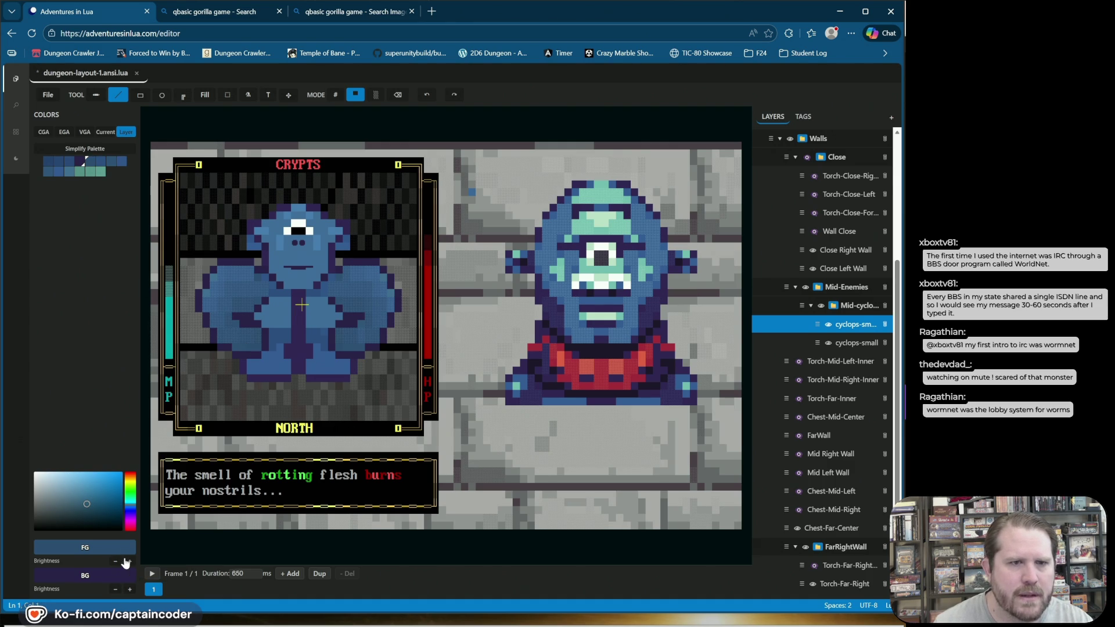
pyautogui.click(249, 349)
# Step: Raise foreground brightness two steps, paint lighter highlight cells on the arm, and save
pyautogui.click(130, 561)
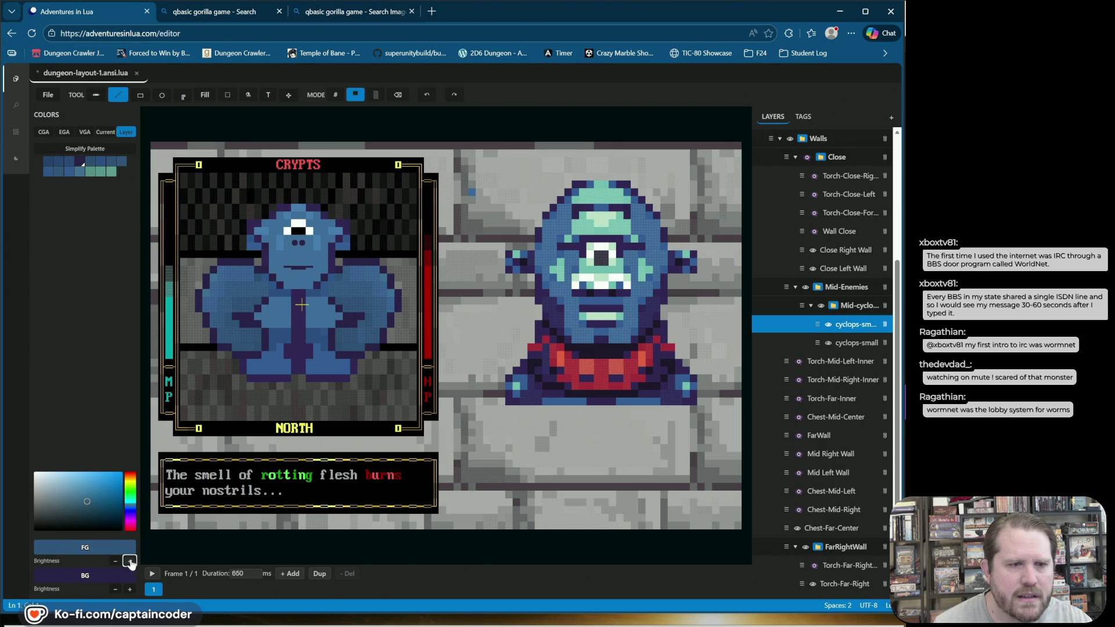
pyautogui.click(235, 524)
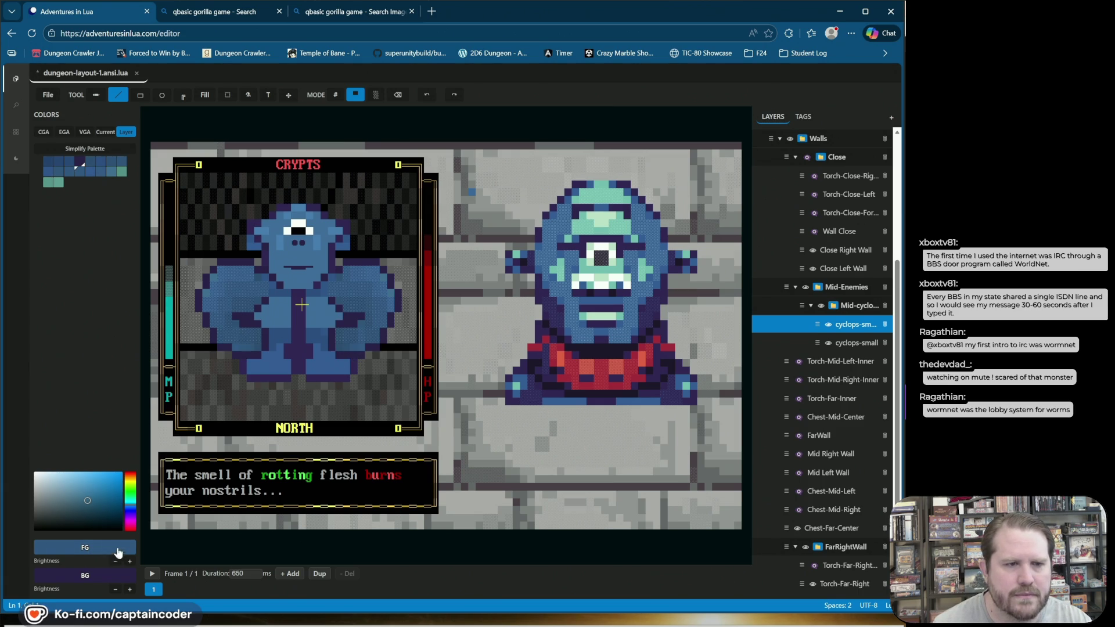
pyautogui.click(343, 351)
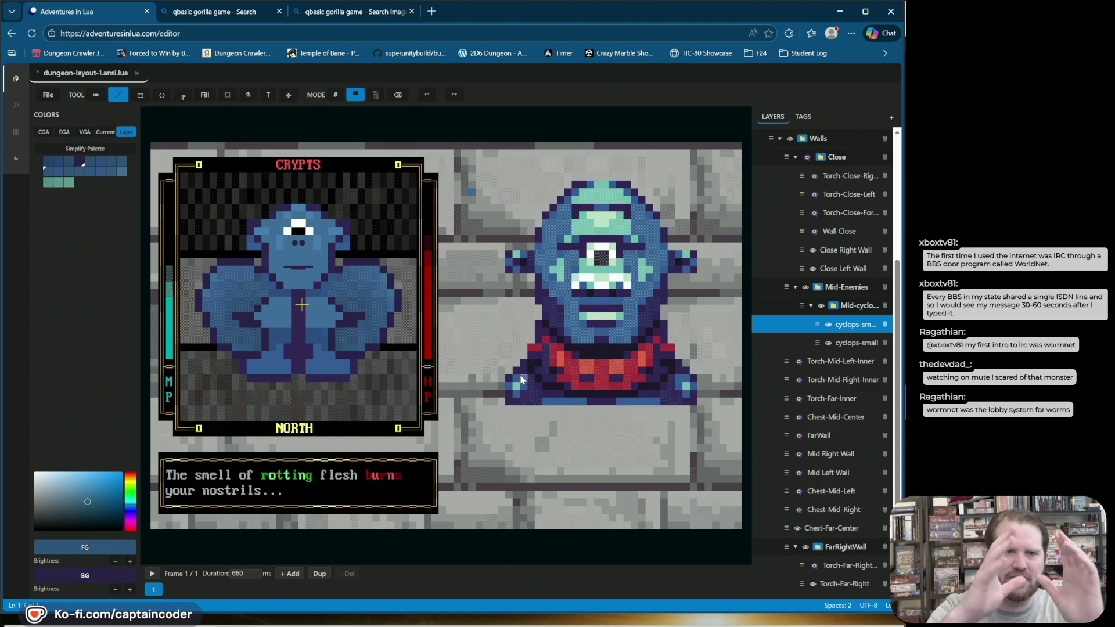
pyautogui.click(221, 324)
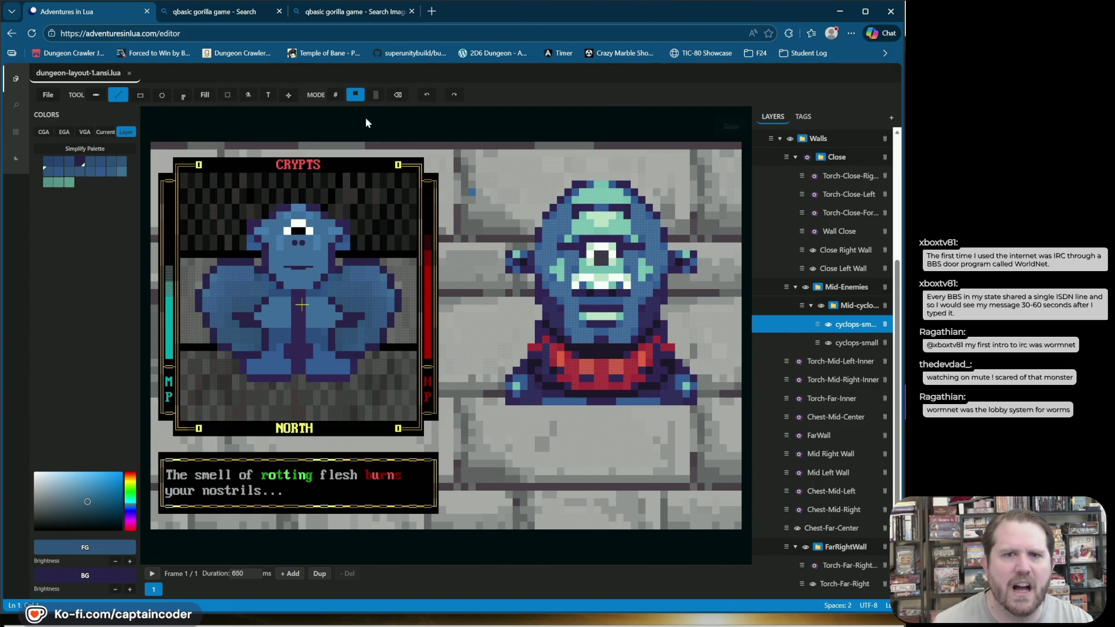
pyautogui.hotkey('ctrl', 's')
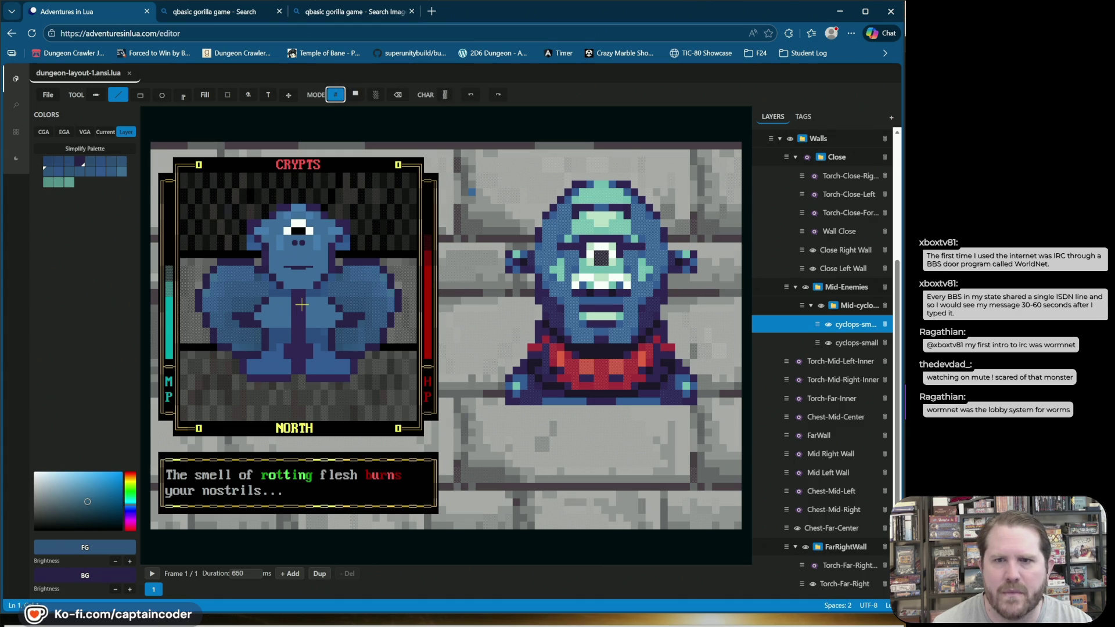
pyautogui.click(828, 346)
# Step: Toggle the cyclops-small layer to compare, sample the mouth colour, and select that layer
pyautogui.click(828, 344)
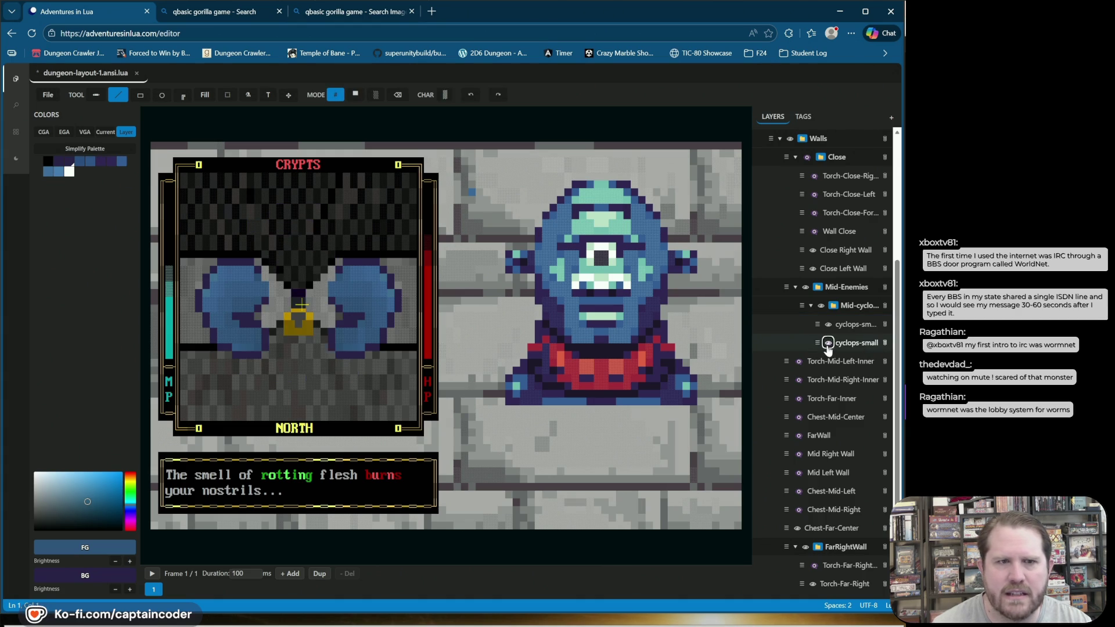
pyautogui.click(827, 344)
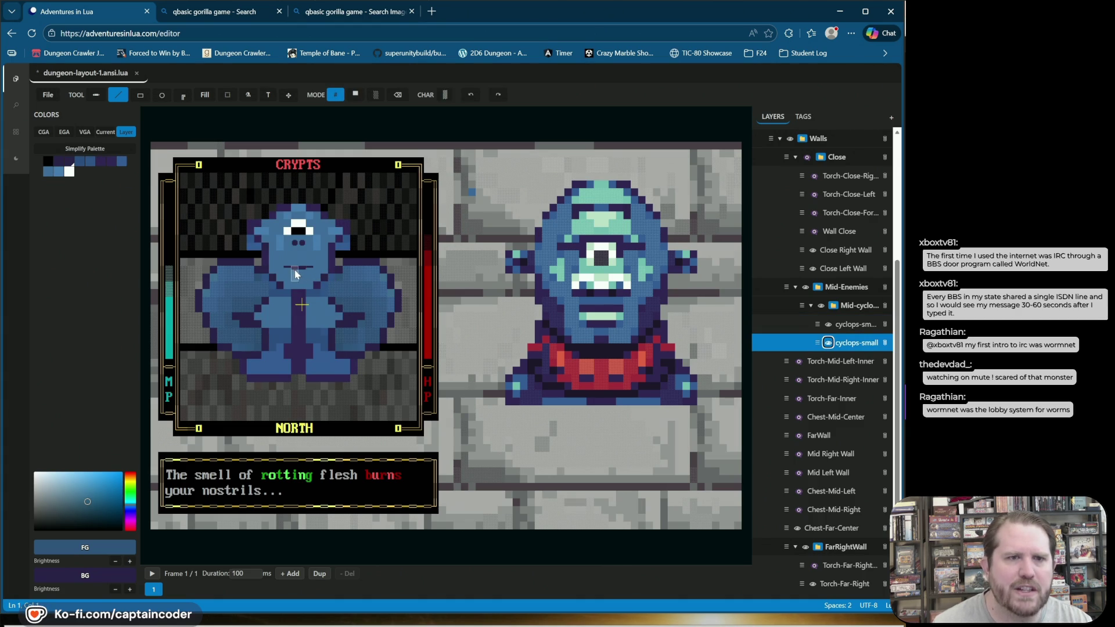
pyautogui.click(305, 266)
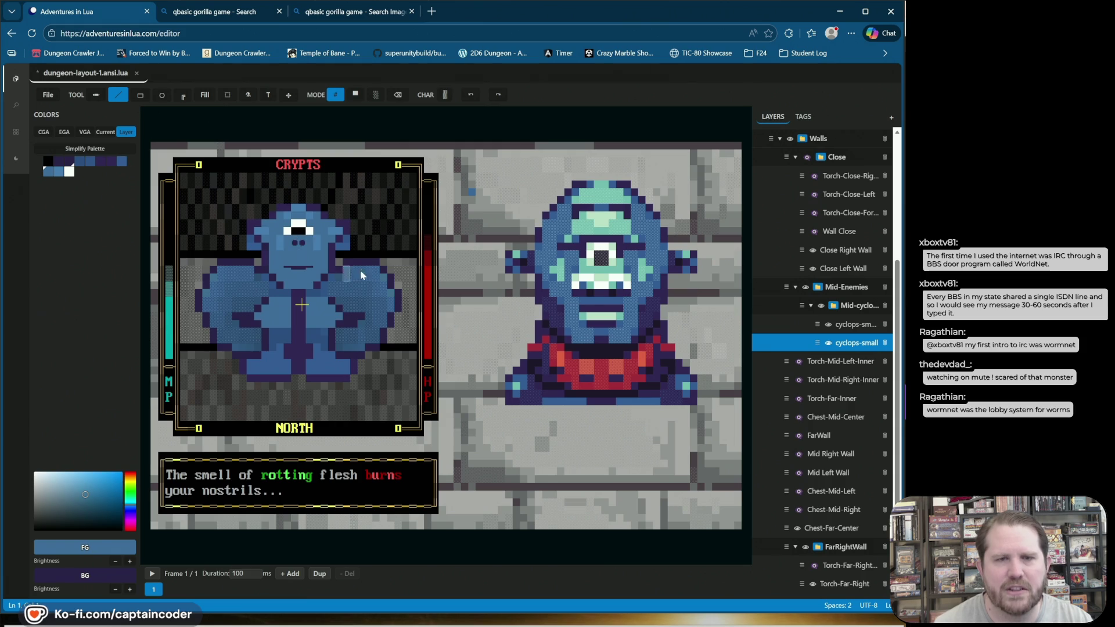
pyautogui.click(829, 344)
pyautogui.click(828, 344)
pyautogui.click(828, 344)
pyautogui.click(829, 344)
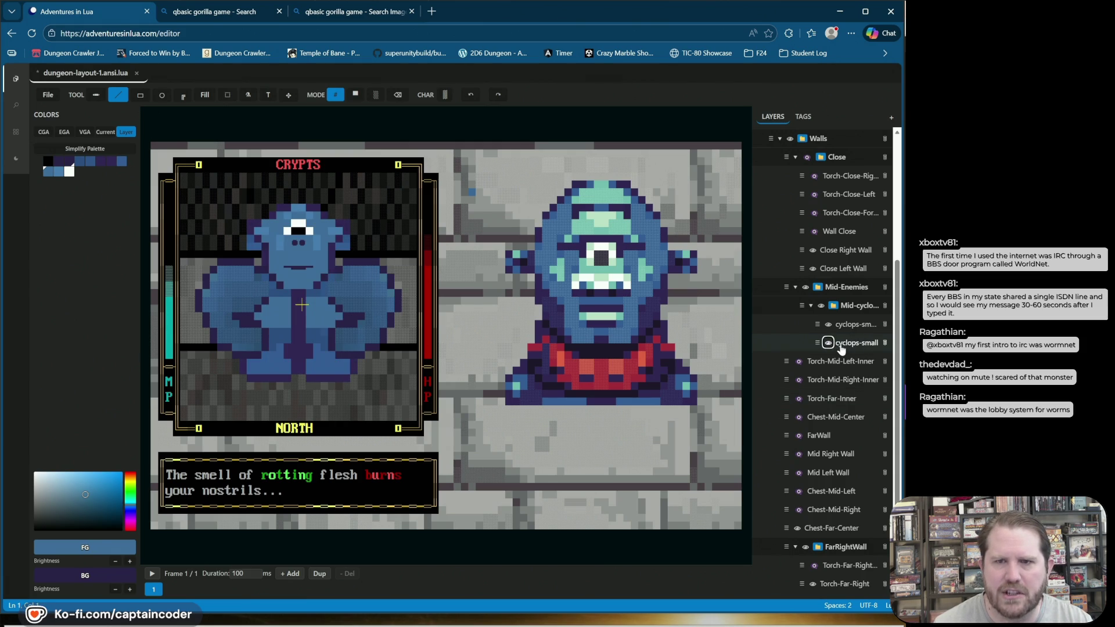
pyautogui.click(855, 343)
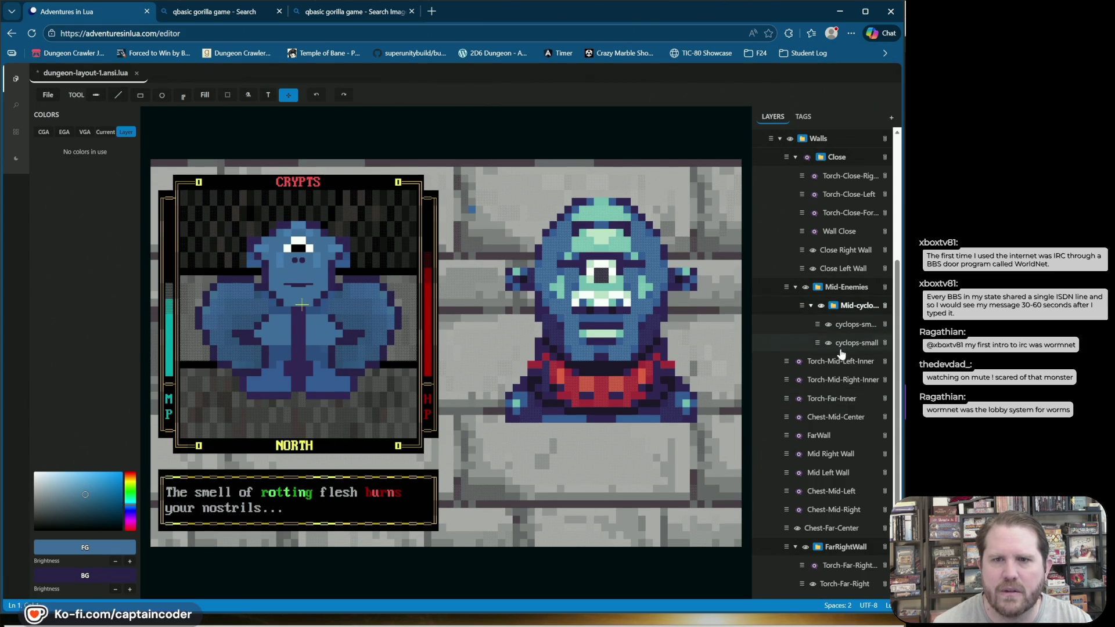
# Step: Collapse the Enemies folder and the Close folder under Walls, then save
pyautogui.scroll(5, 835, 176)
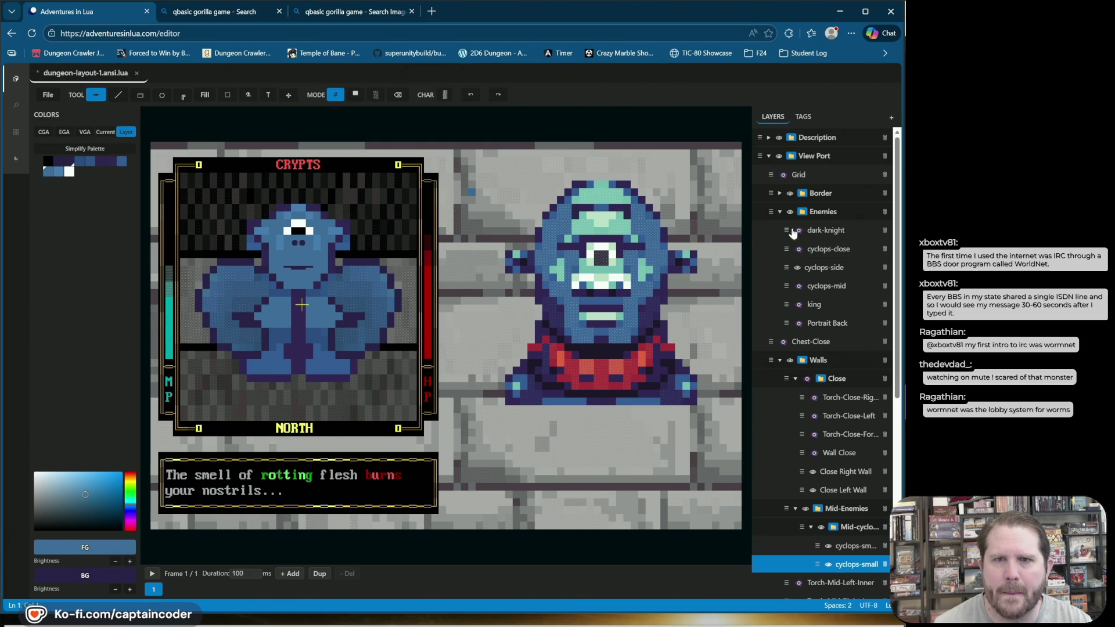
pyautogui.click(780, 212)
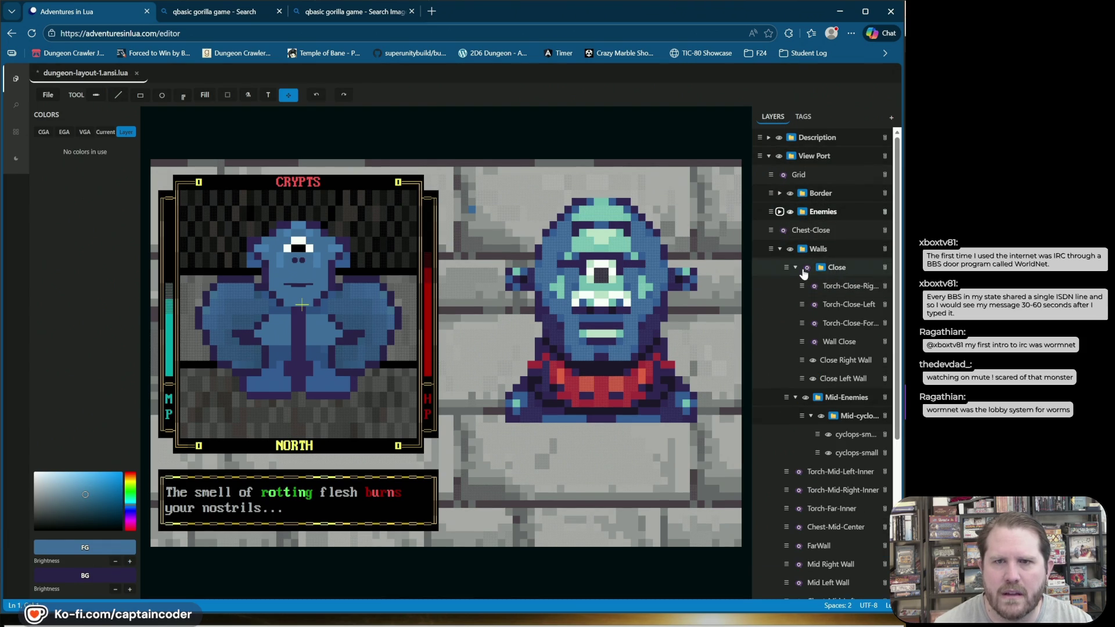
pyautogui.click(795, 268)
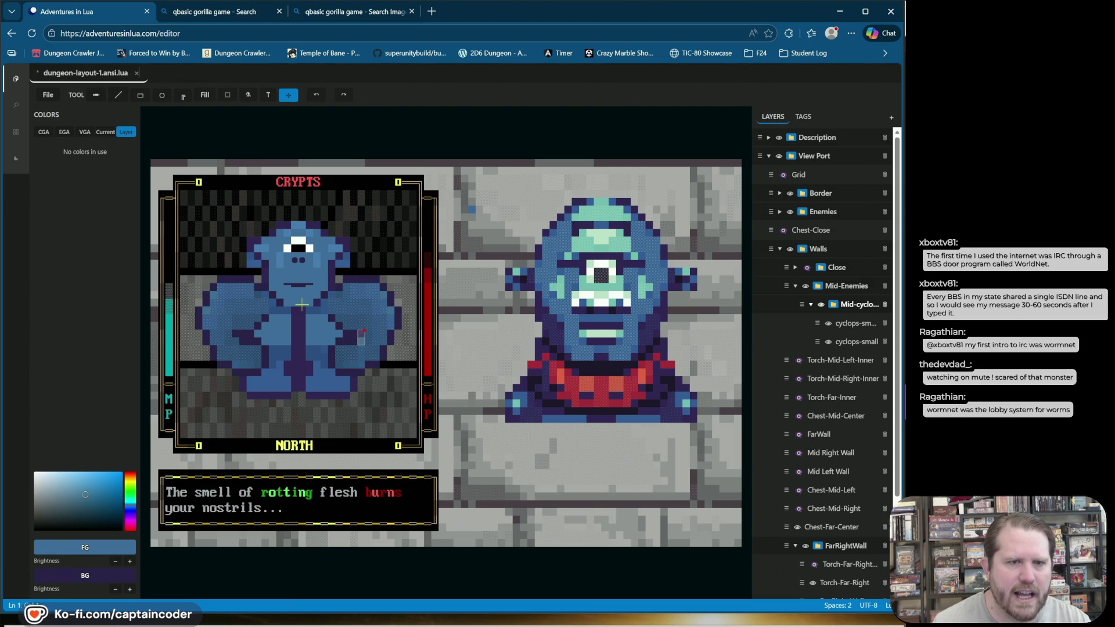
pyautogui.hotkey('ctrl', 's')
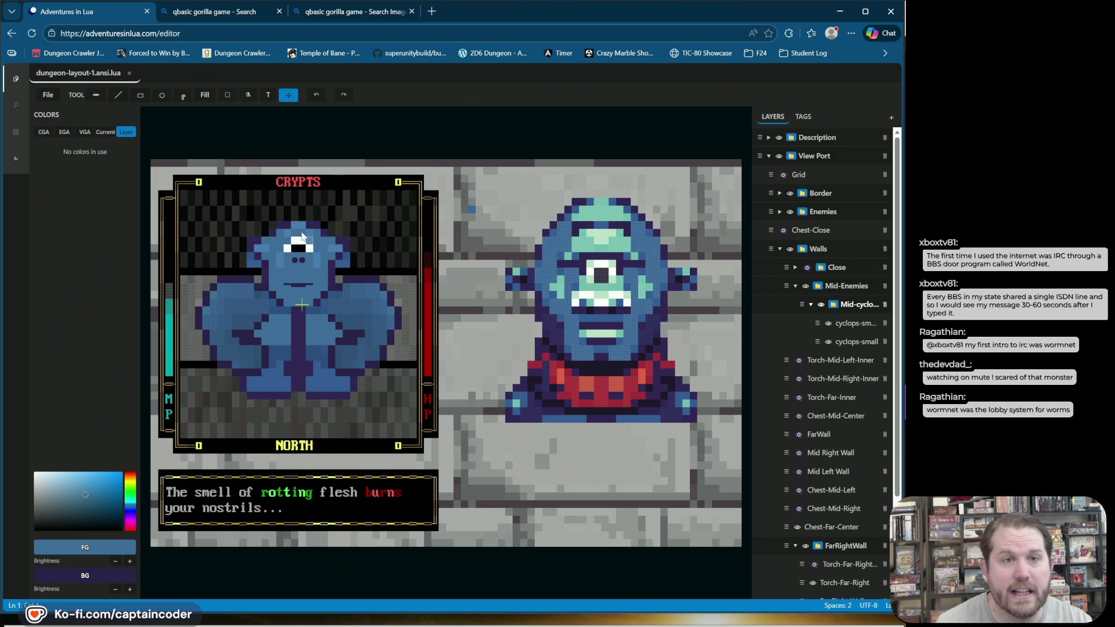
pyautogui.click(834, 329)
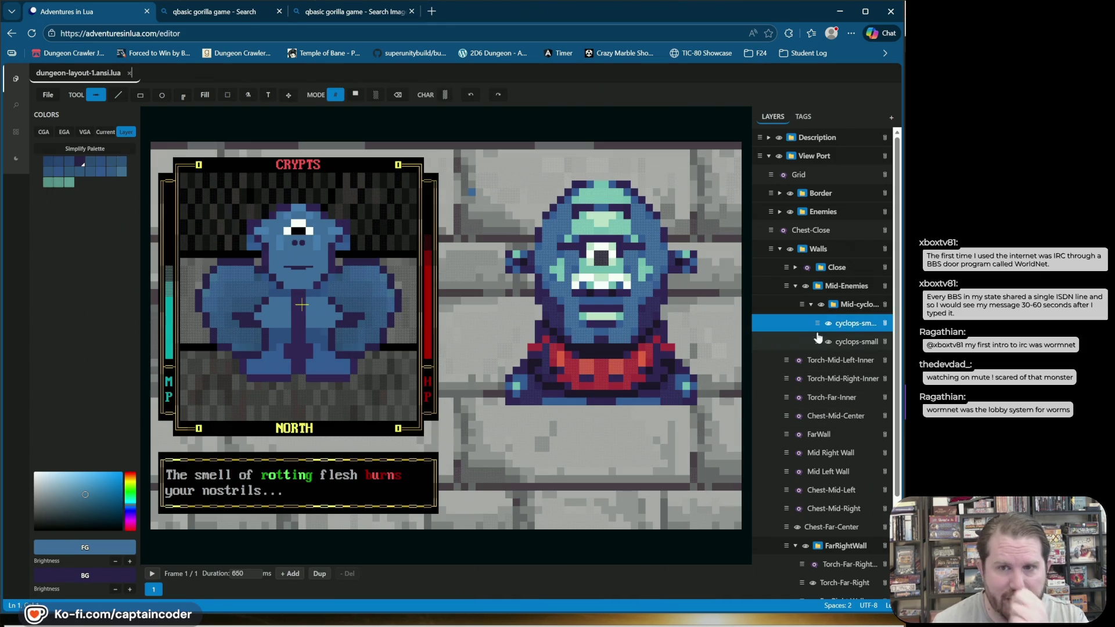
# Step: Pick the Quadrant Lower Right block for the cyclops edges, undo a cell, and swap FG/BG
pyautogui.click(828, 322)
pyautogui.click(829, 323)
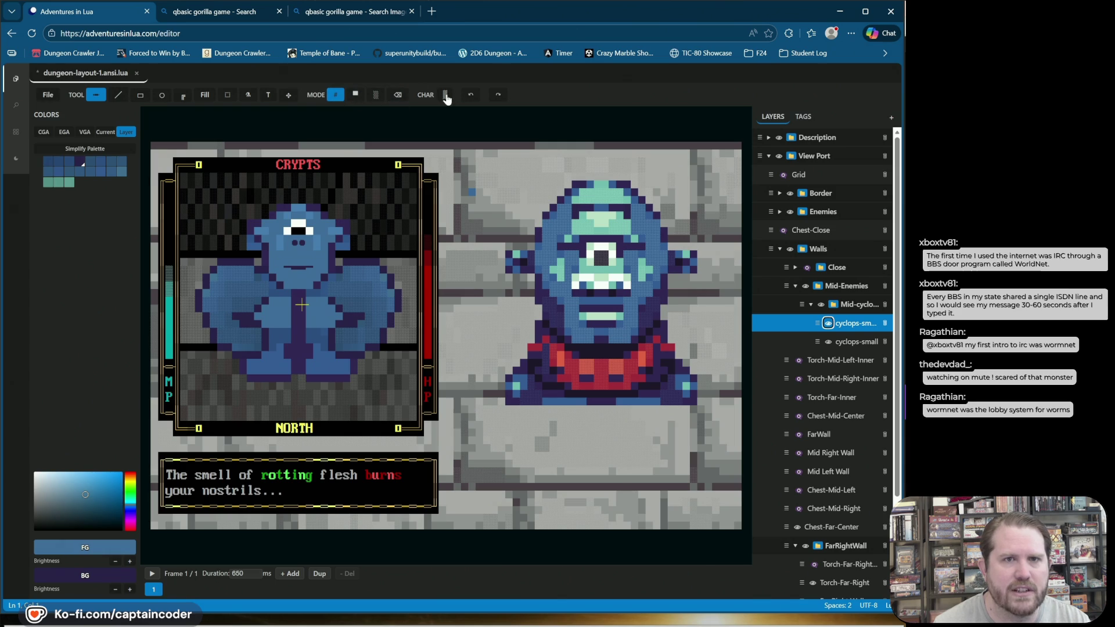
pyautogui.click(445, 94)
pyautogui.click(497, 112)
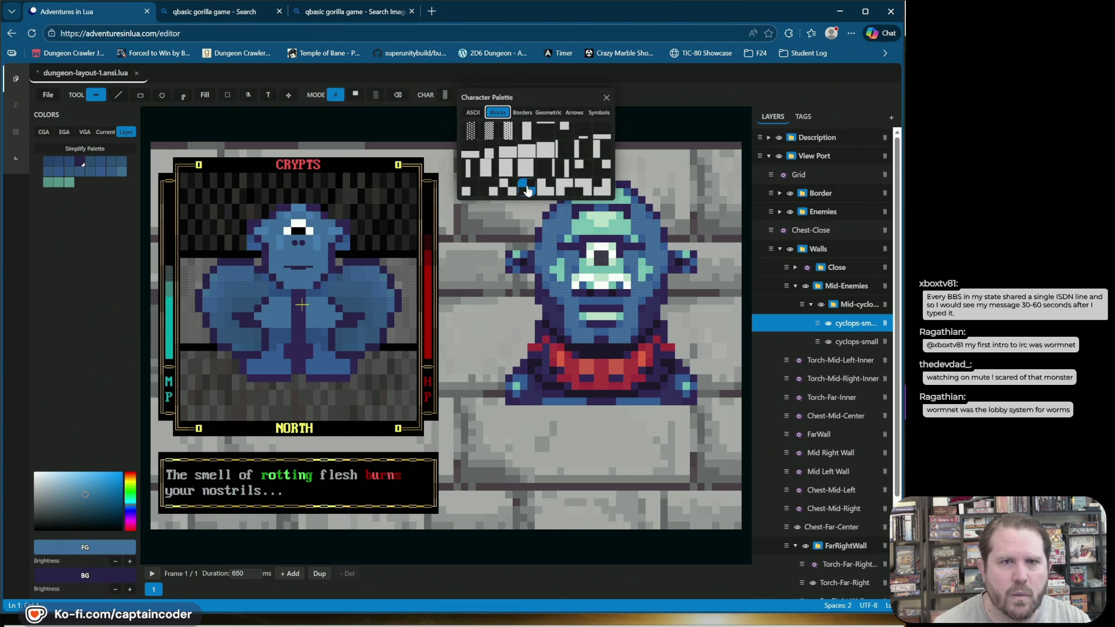
pyautogui.click(492, 193)
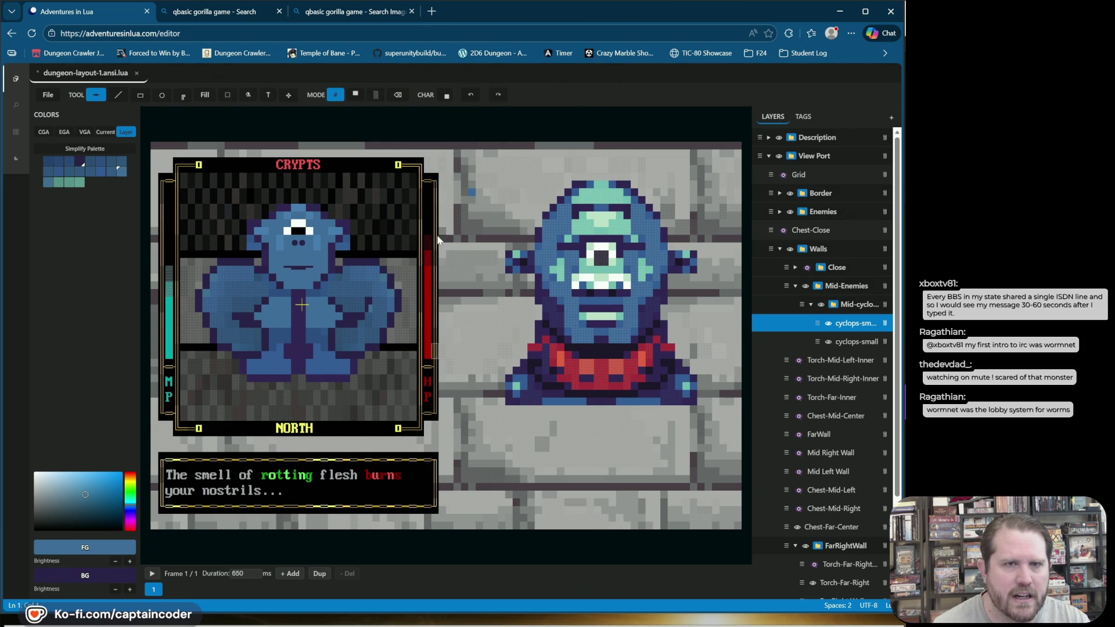
pyautogui.click(471, 95)
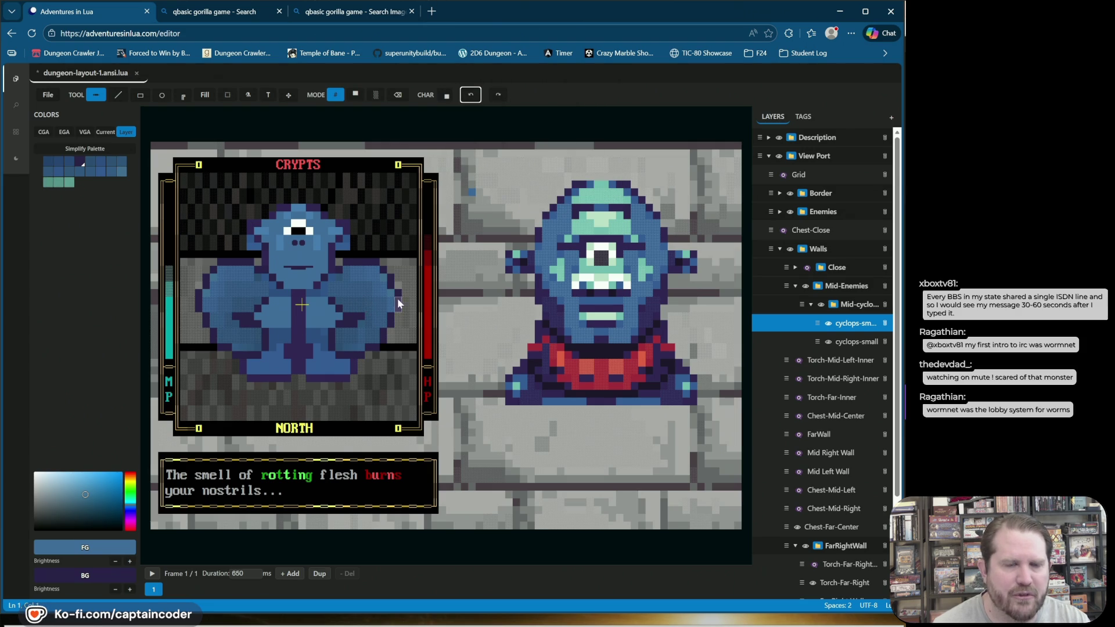
pyautogui.press('x')
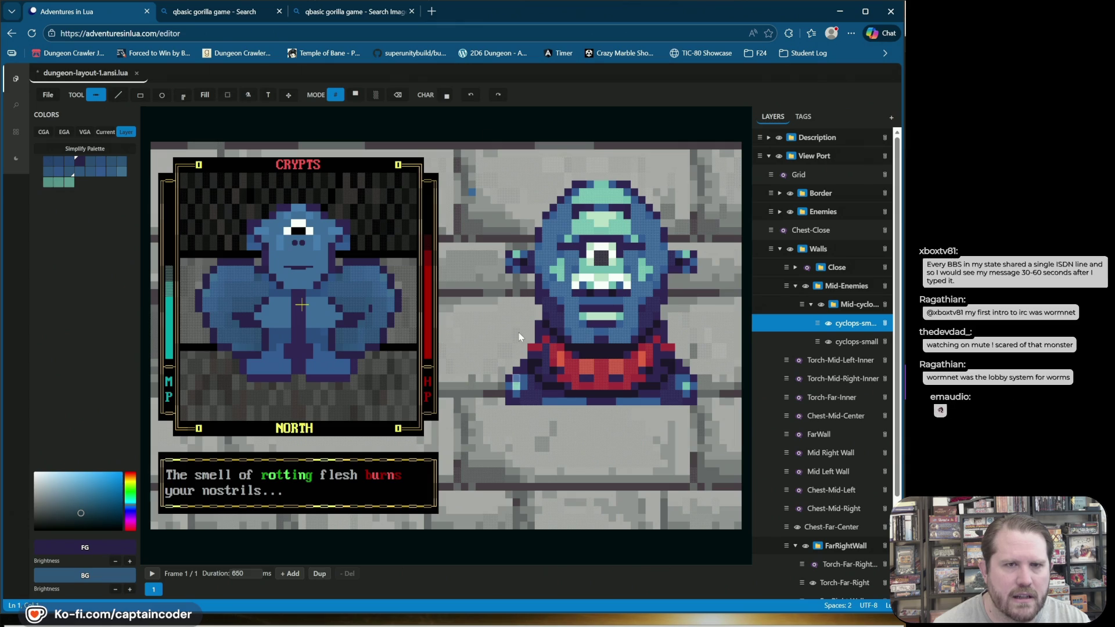
# Step: Shade edge cells with the Quadrant Lower Left and another quadrant block character
pyautogui.click(446, 98)
pyautogui.click(504, 115)
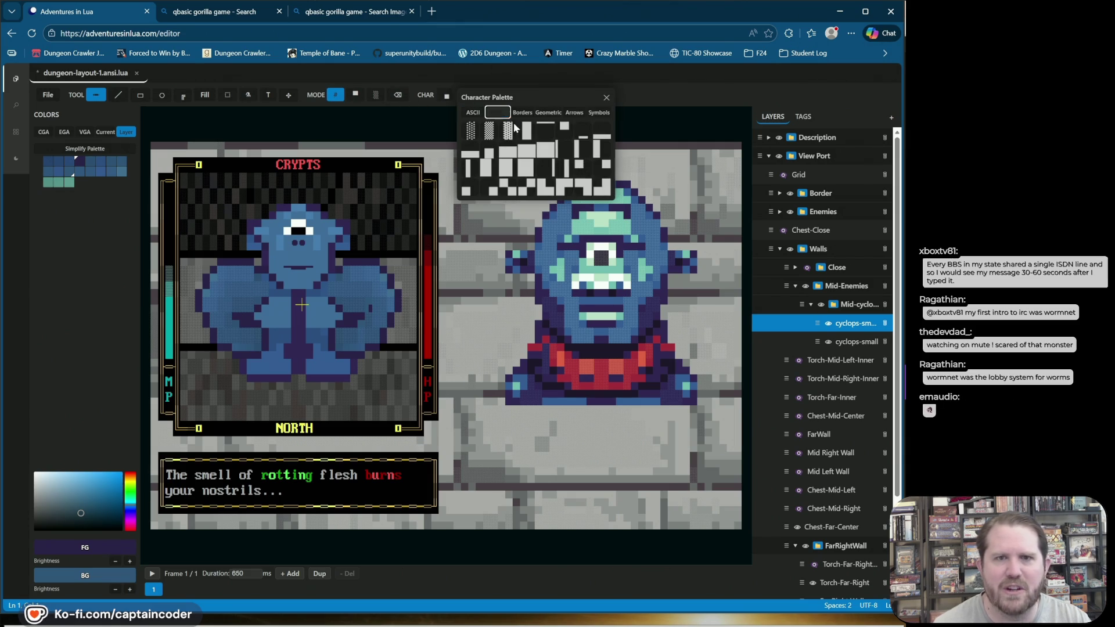
pyautogui.click(471, 189)
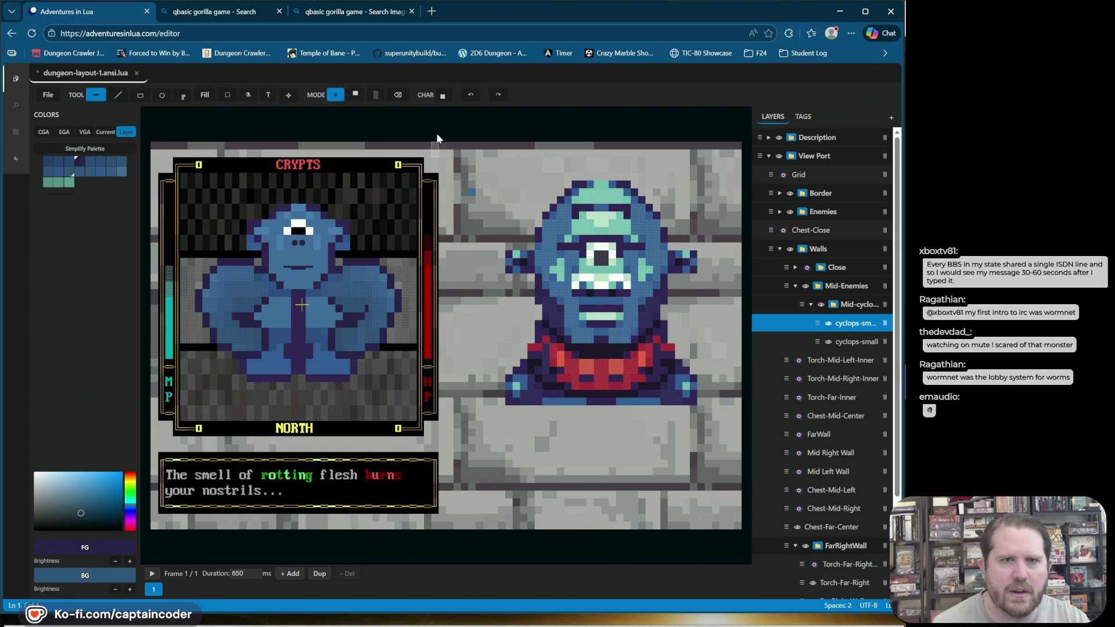
pyautogui.click(444, 95)
pyautogui.click(498, 112)
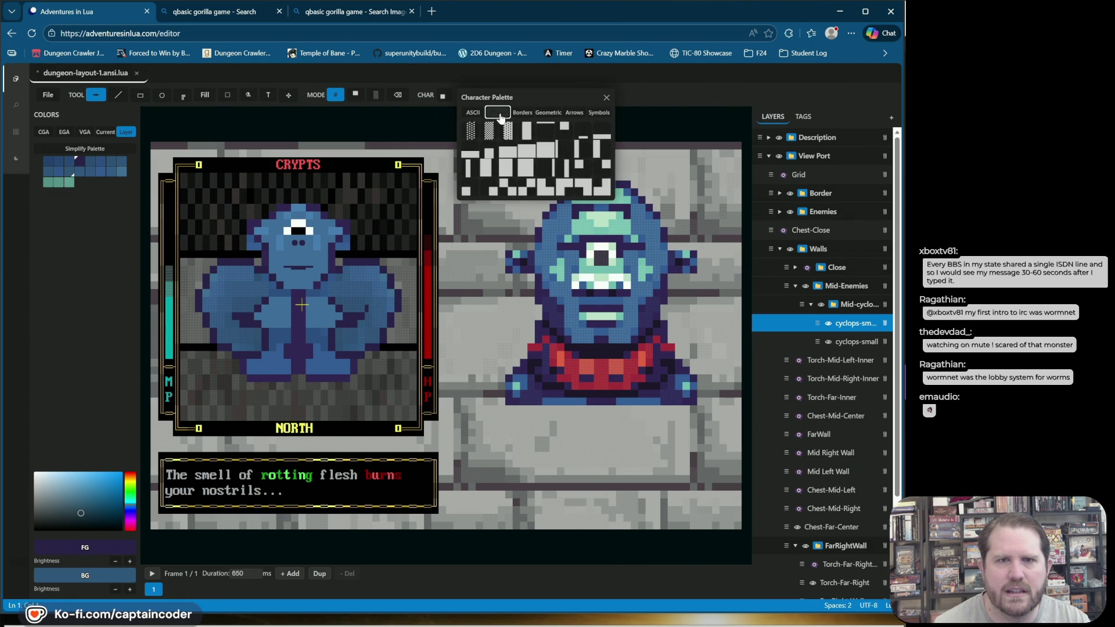
pyautogui.click(529, 190)
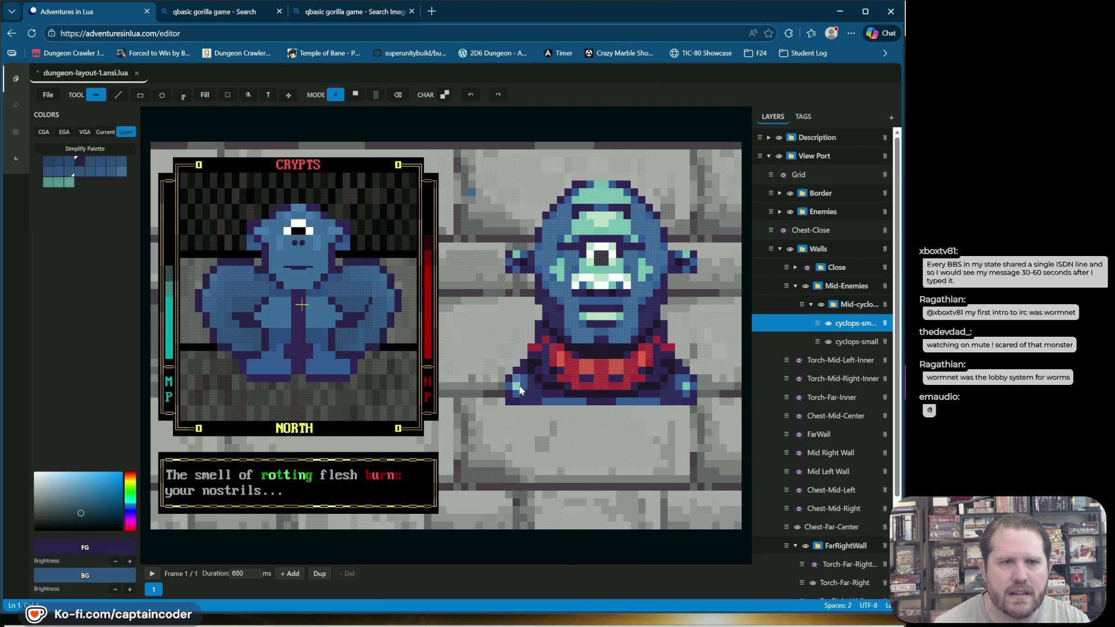
# Step: Add the Quadrant Three Lower-Left block, undo one cell, and save the layout
pyautogui.click(445, 95)
pyautogui.click(497, 112)
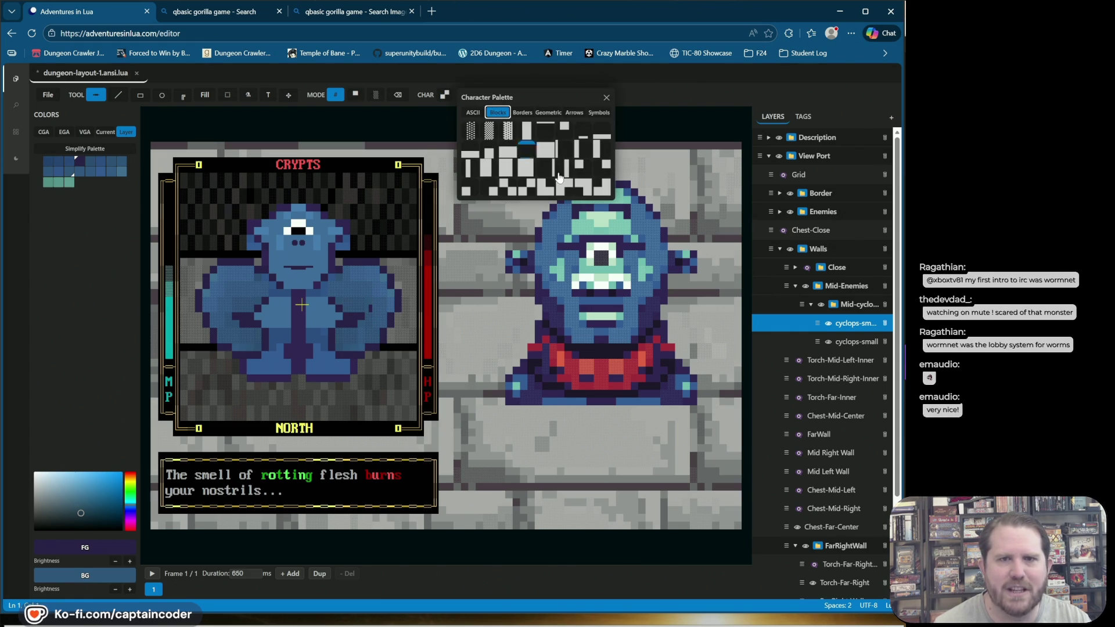
pyautogui.click(598, 186)
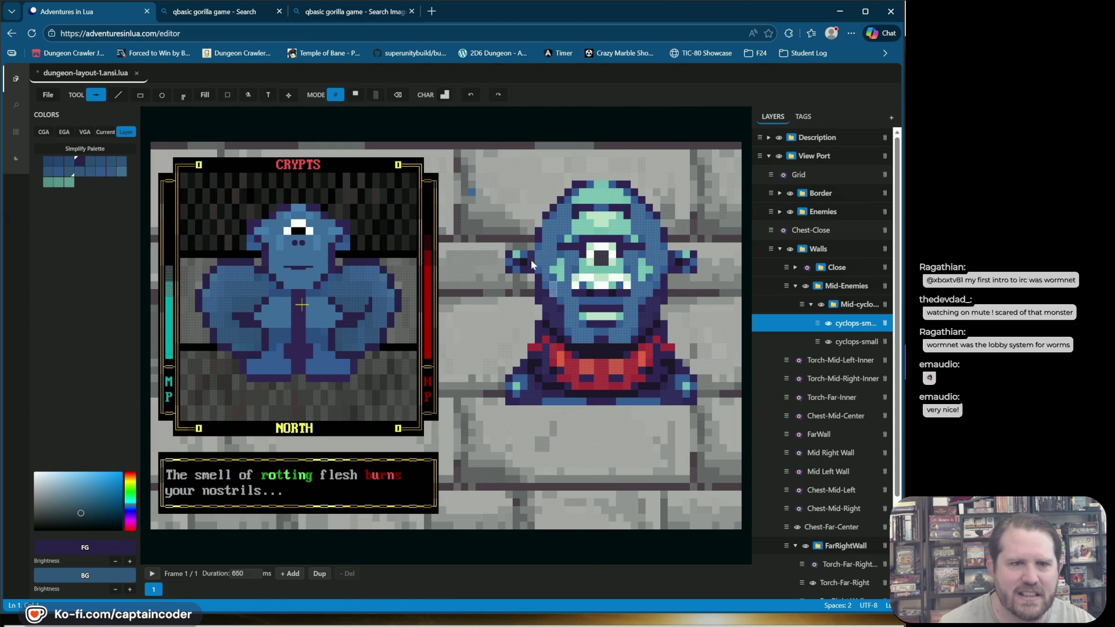
pyautogui.click(472, 95)
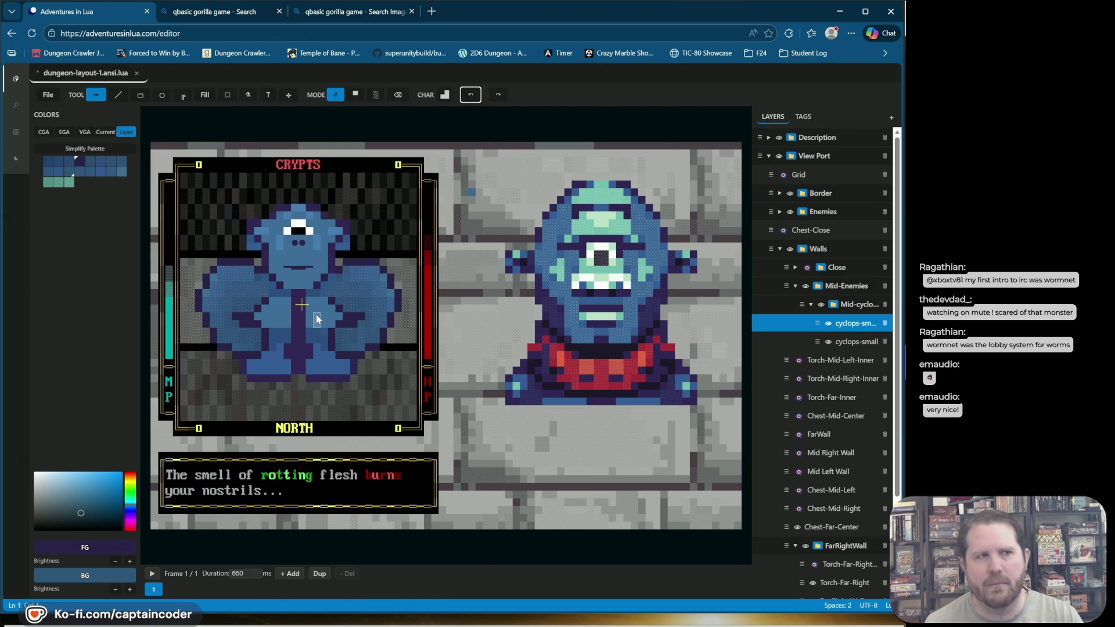
pyautogui.hotkey('ctrl', 's')
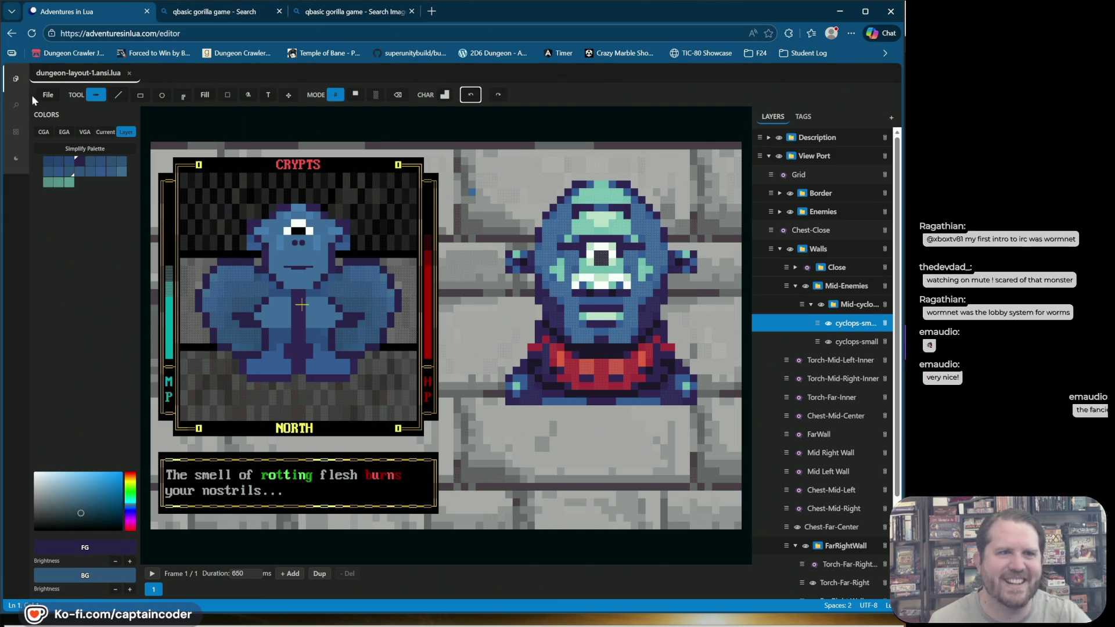
pyautogui.click(47, 96)
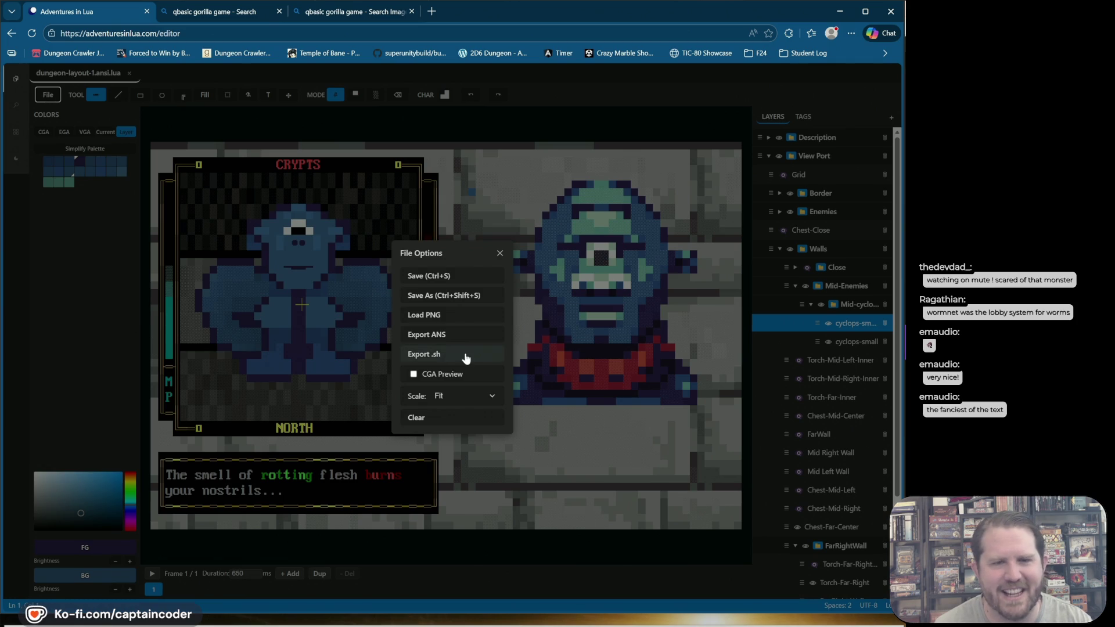
# Step: Export the layout as dungeon-layout-1.sh and open the downloaded script
pyautogui.click(497, 354)
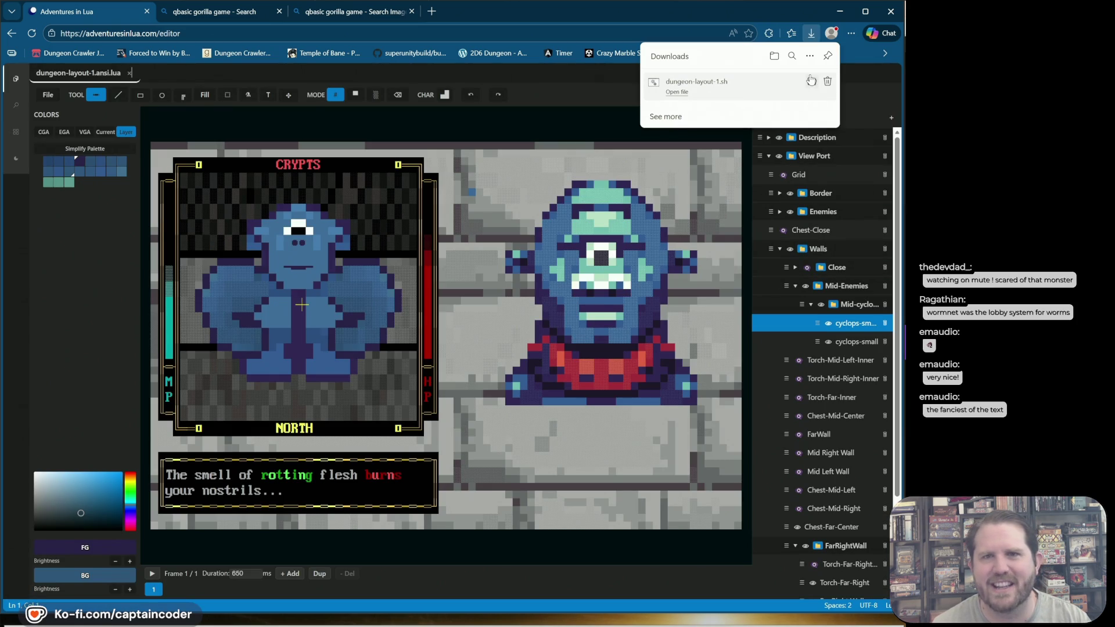
pyautogui.click(814, 83)
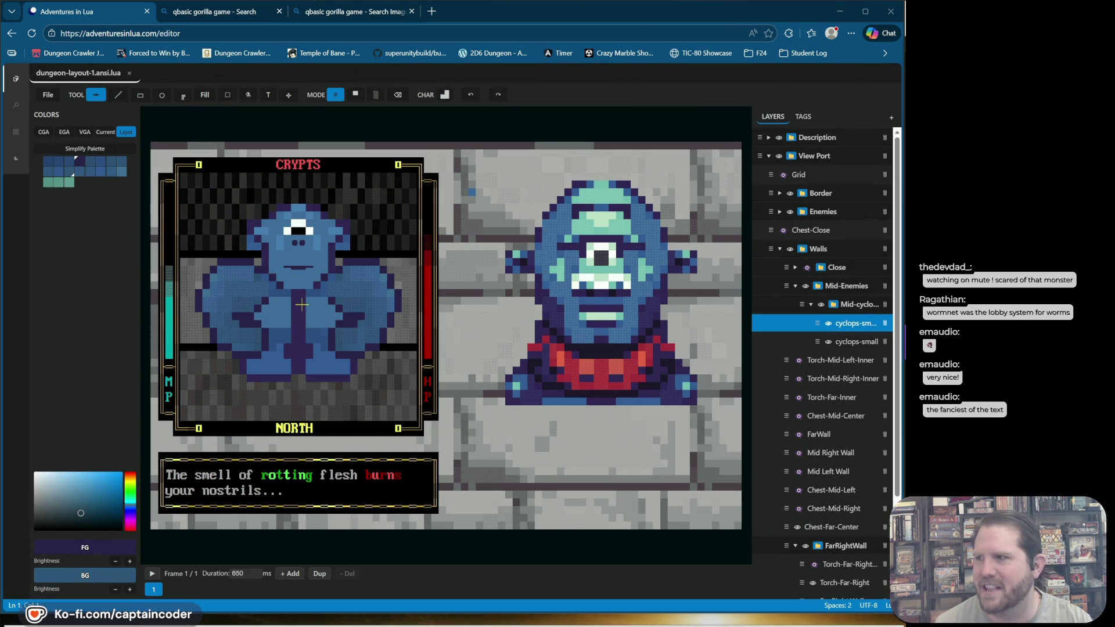
# Step: Stop the running preview, clear the console with cls, and list the .sh files
pyautogui.hotkey('ctrl', 'c')
pyautogui.write('clear')
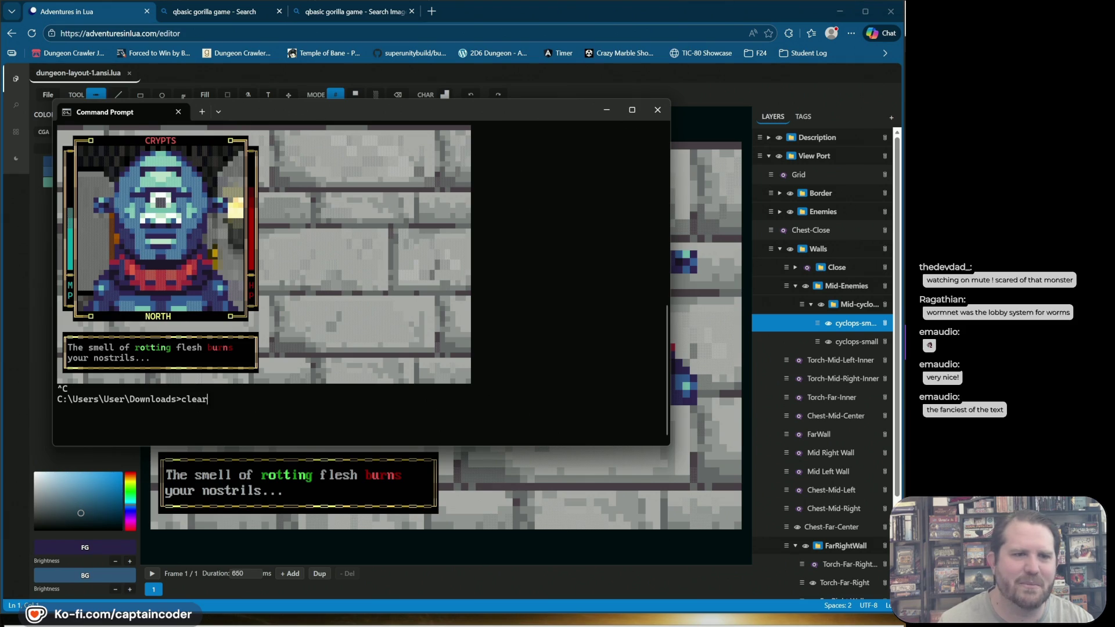
pyautogui.press('Return')
pyautogui.write('cls')
pyautogui.press('Return')
pyautogui.write('bash ')
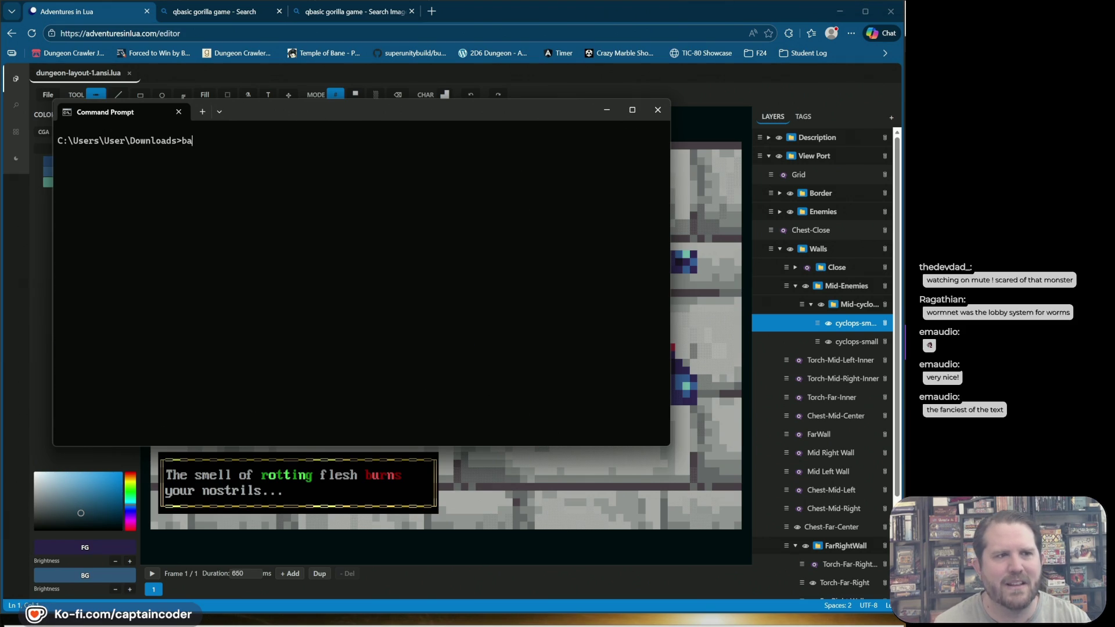
pyautogui.write('DungeonFooty')
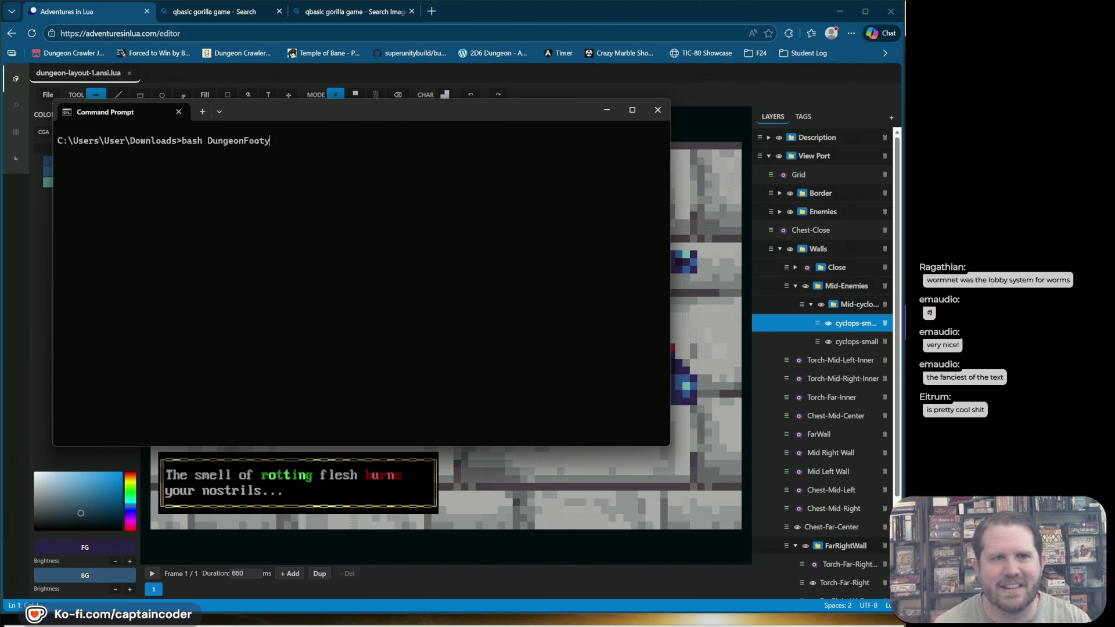
pyautogui.press('BackSpace')
pyautogui.press('BackSpace')
pyautogui.press('BackSpace')
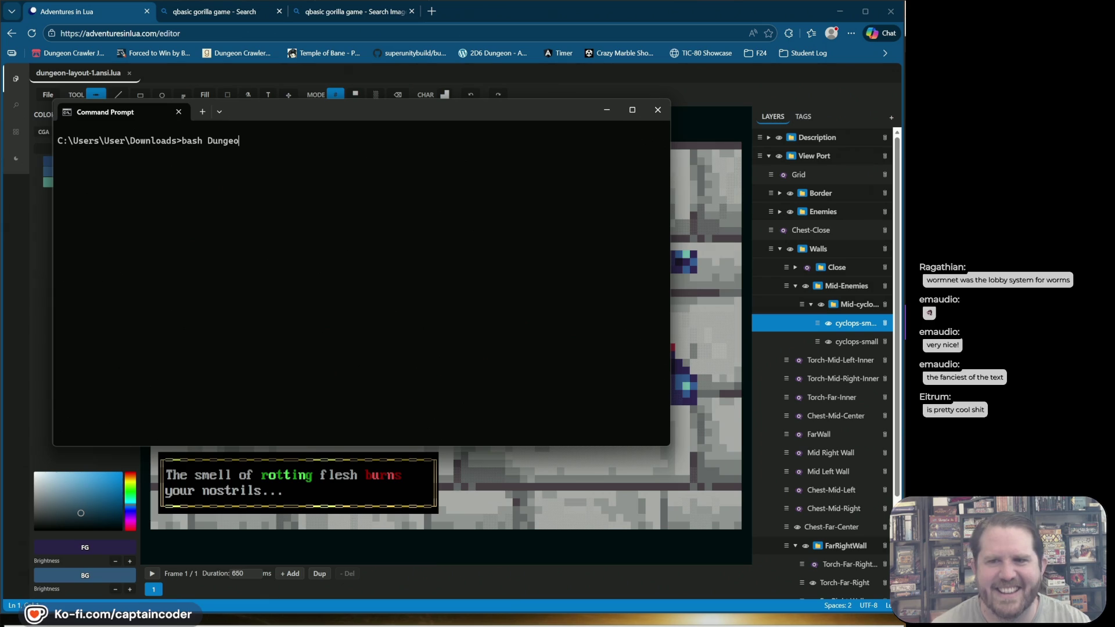
pyautogui.press('BackSpace')
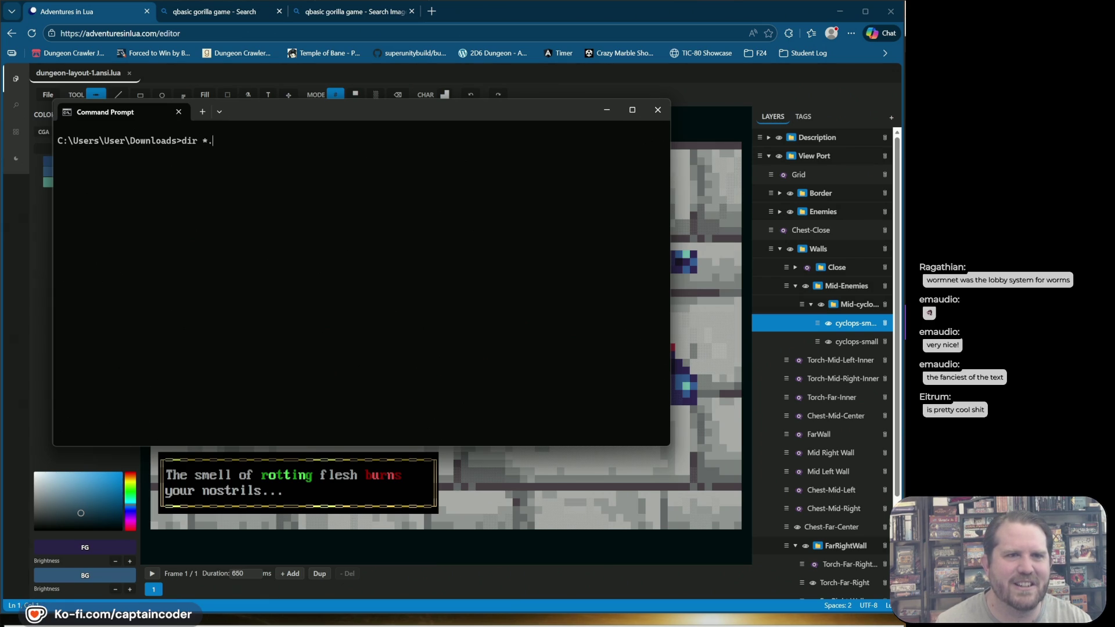
pyautogui.write('sh')
pyautogui.press('Return')
# Step: Run bash dungeon-layout-1.sh to render the crypt scene, then return to the editor
pyautogui.write('bash dungeon-')
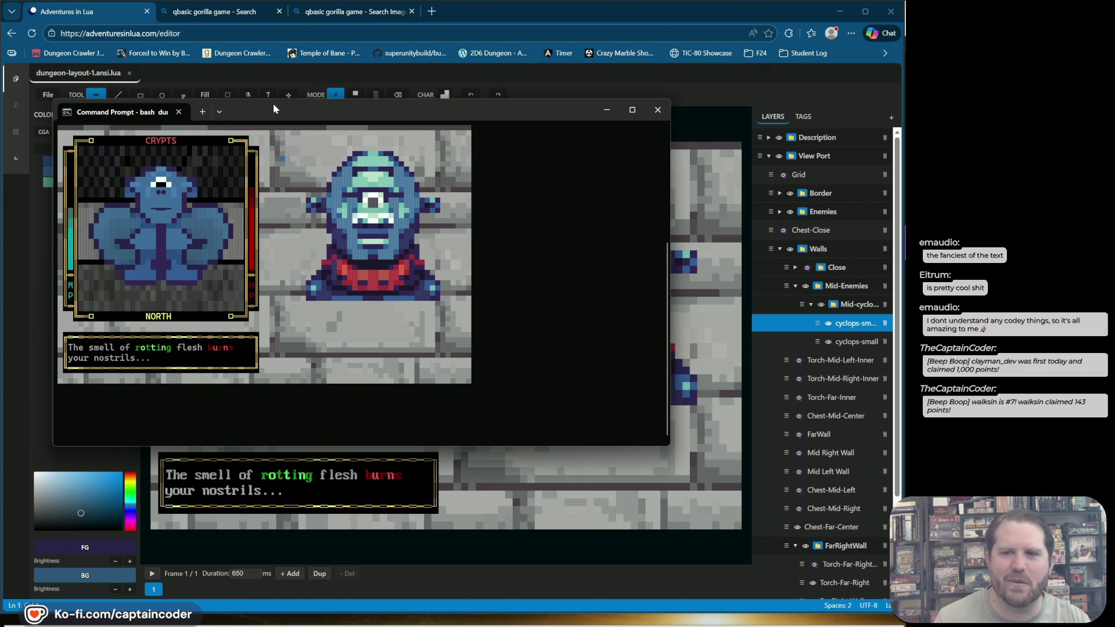
pyautogui.moveTo(273, 105); pyautogui.dragTo(291, 103)
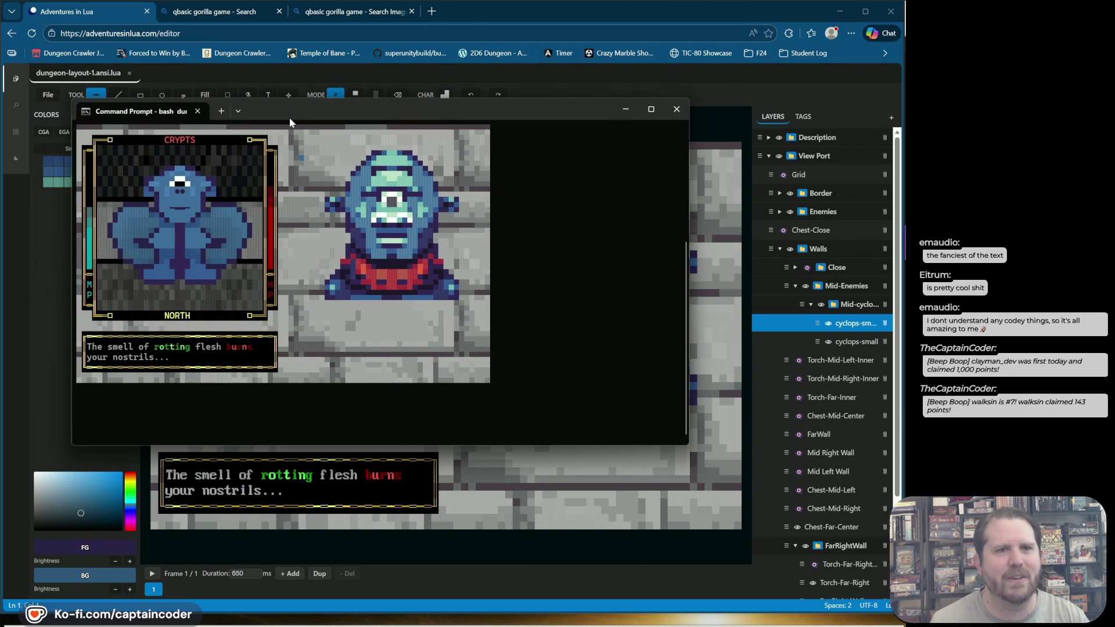
pyautogui.hotkey('alt', 'Tab')
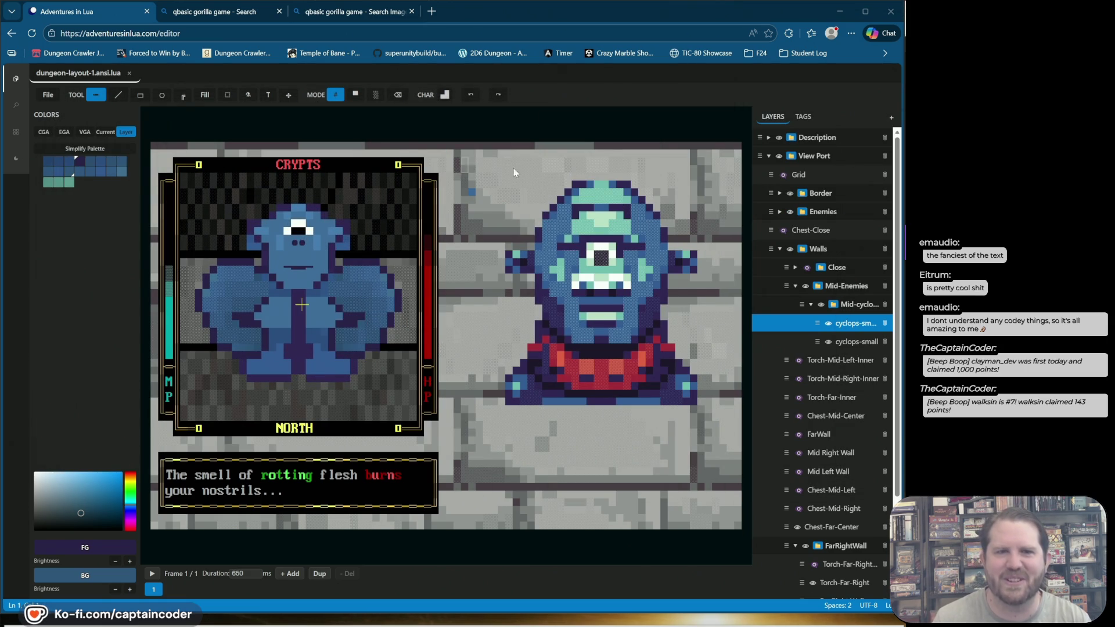
pyautogui.click(829, 323)
pyautogui.click(829, 323)
pyautogui.doubleClick(828, 324)
pyautogui.click(828, 342)
pyautogui.click(828, 342)
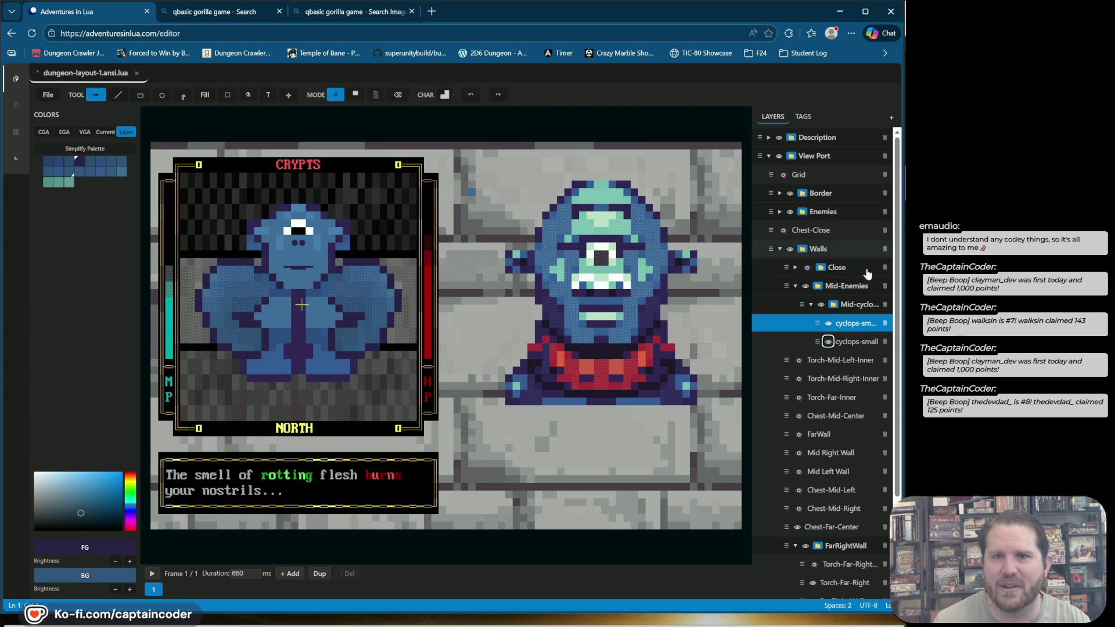
pyautogui.click(790, 211)
pyautogui.click(790, 212)
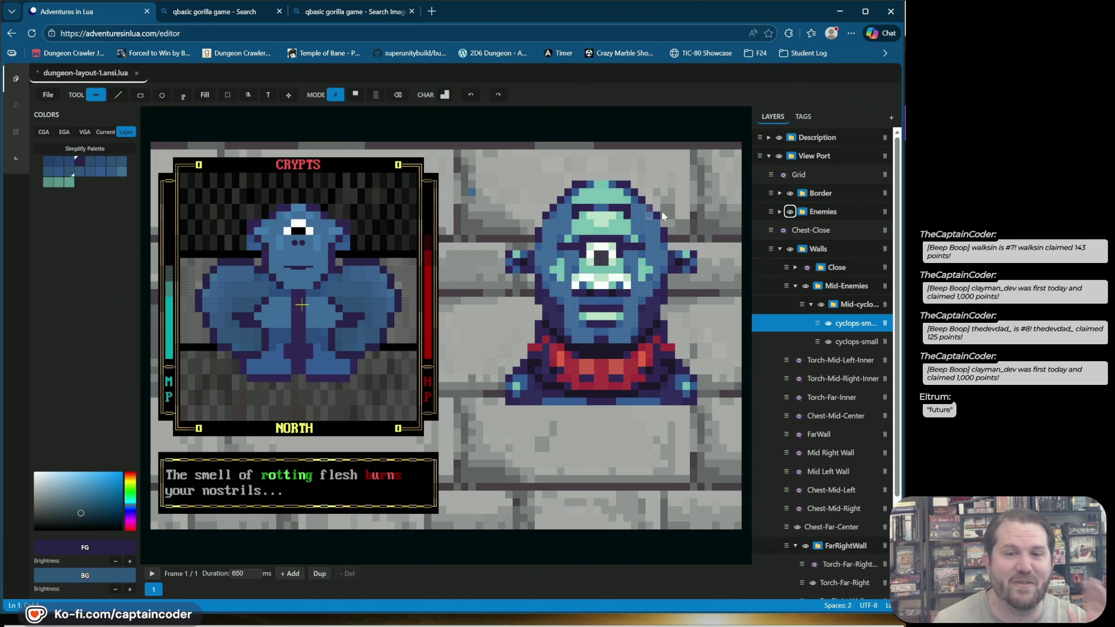
pyautogui.click(849, 347)
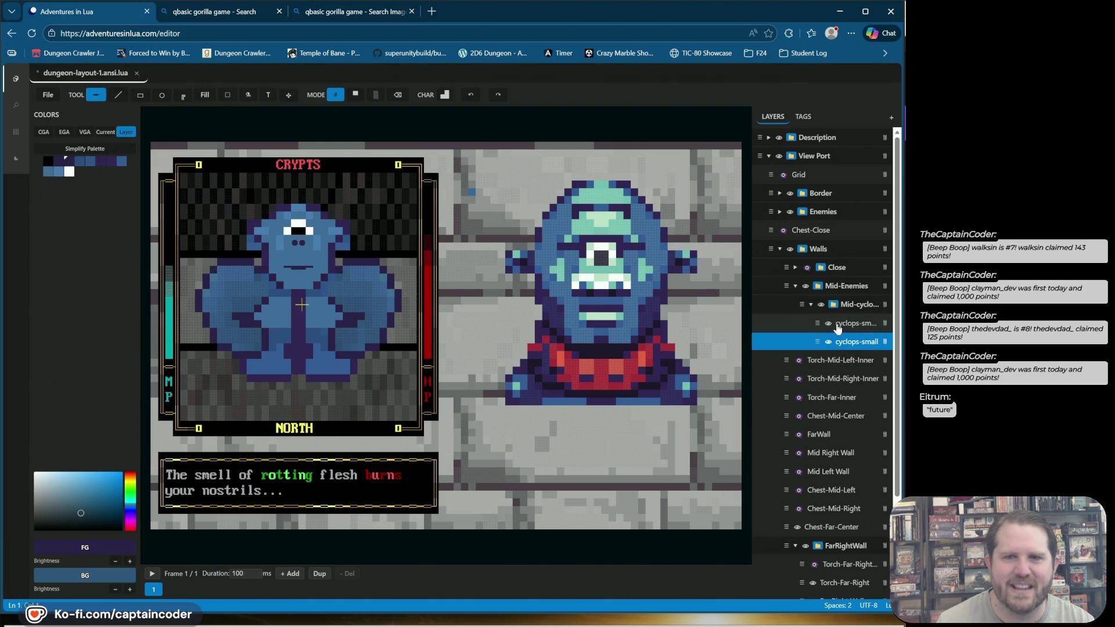
pyautogui.click(829, 324)
pyautogui.click(830, 323)
pyautogui.click(829, 324)
pyautogui.click(853, 323)
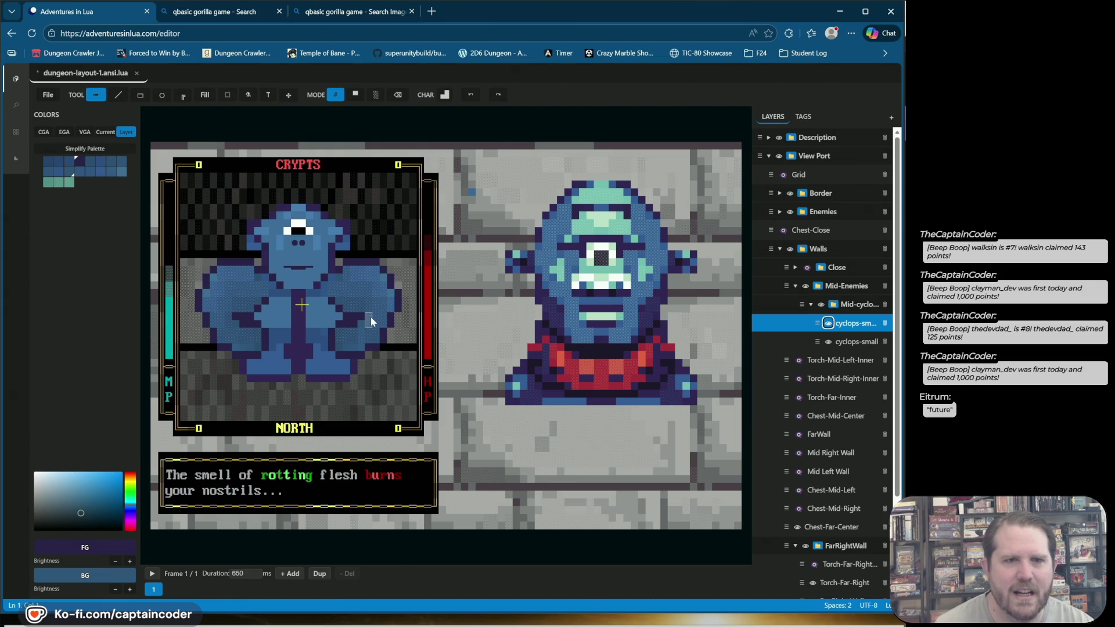
# Step: Choose a small shading block glyph from Blocks, try it on the arm, and undo
pyautogui.click(440, 95)
pyautogui.click(498, 112)
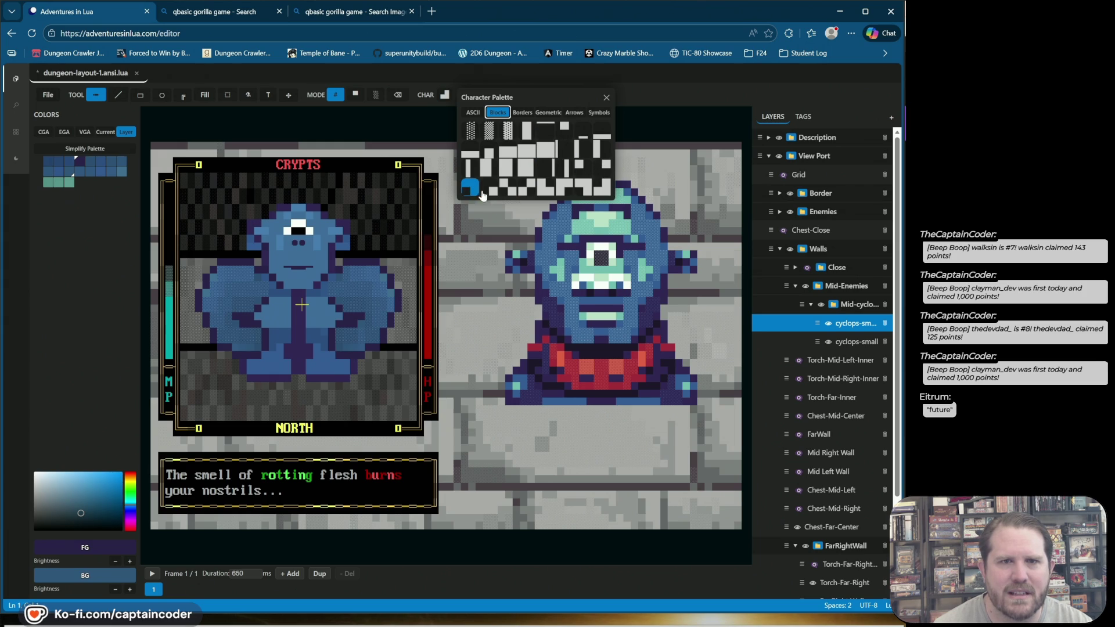
pyautogui.click(580, 165)
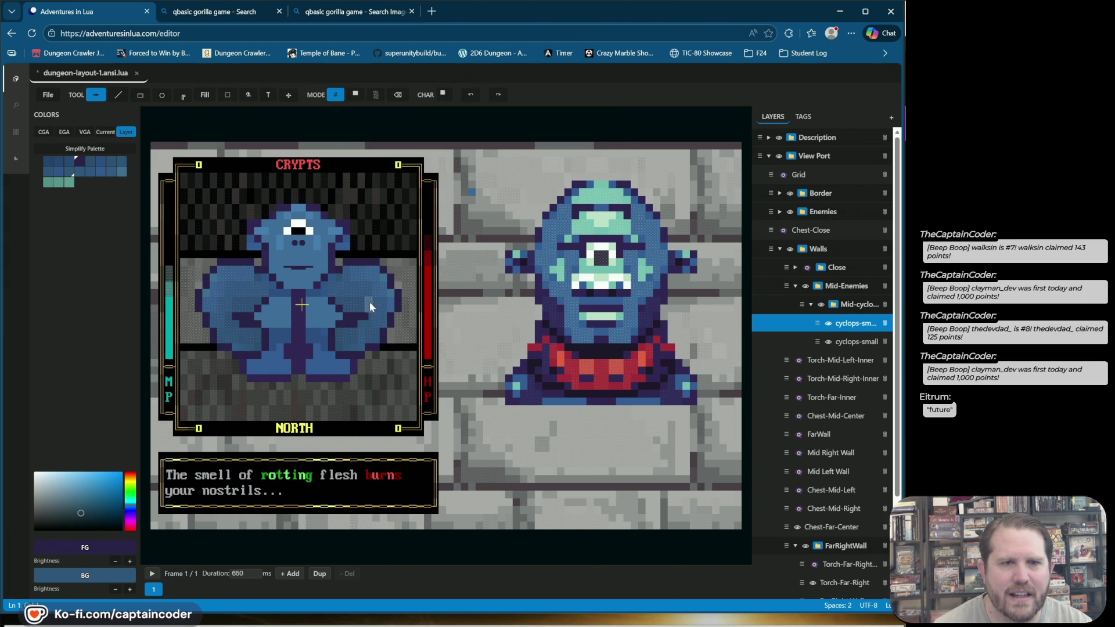
pyautogui.click(443, 93)
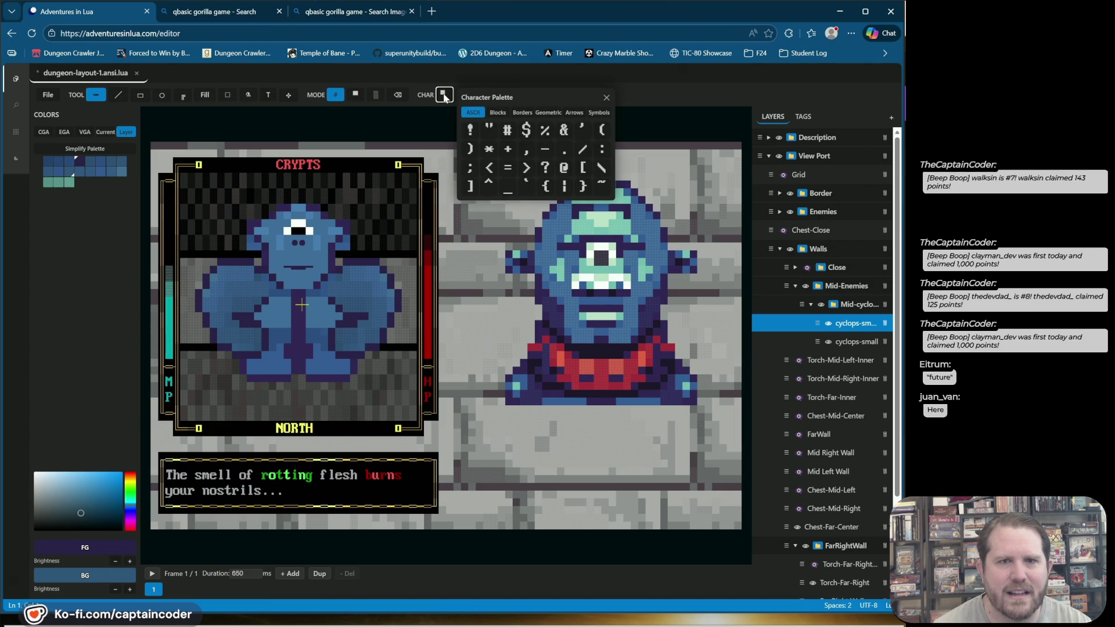
pyautogui.click(500, 113)
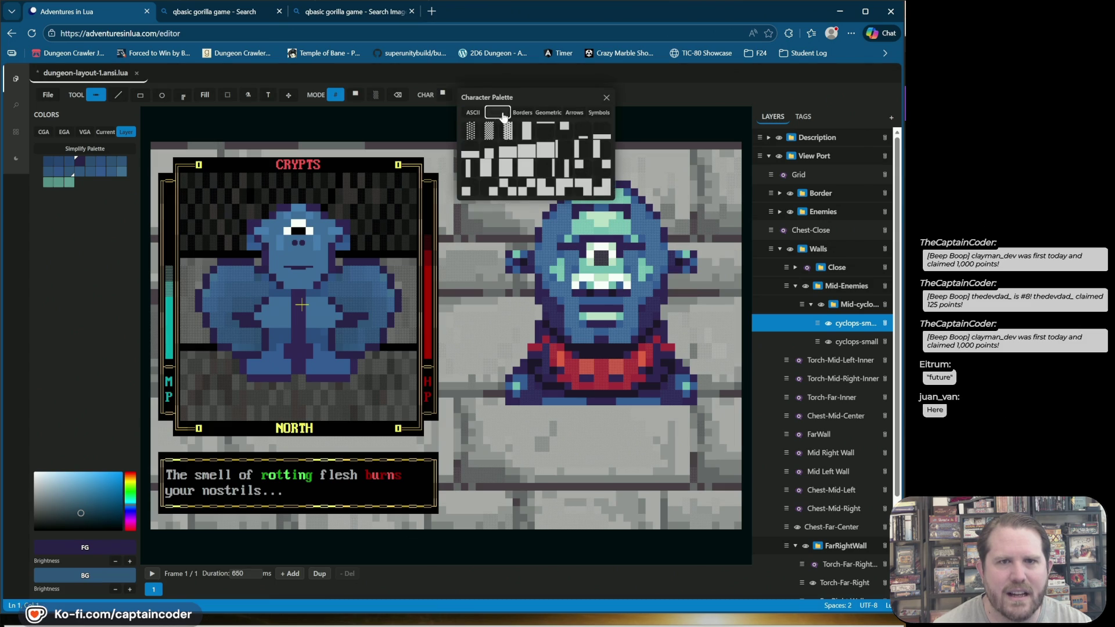
pyautogui.click(492, 193)
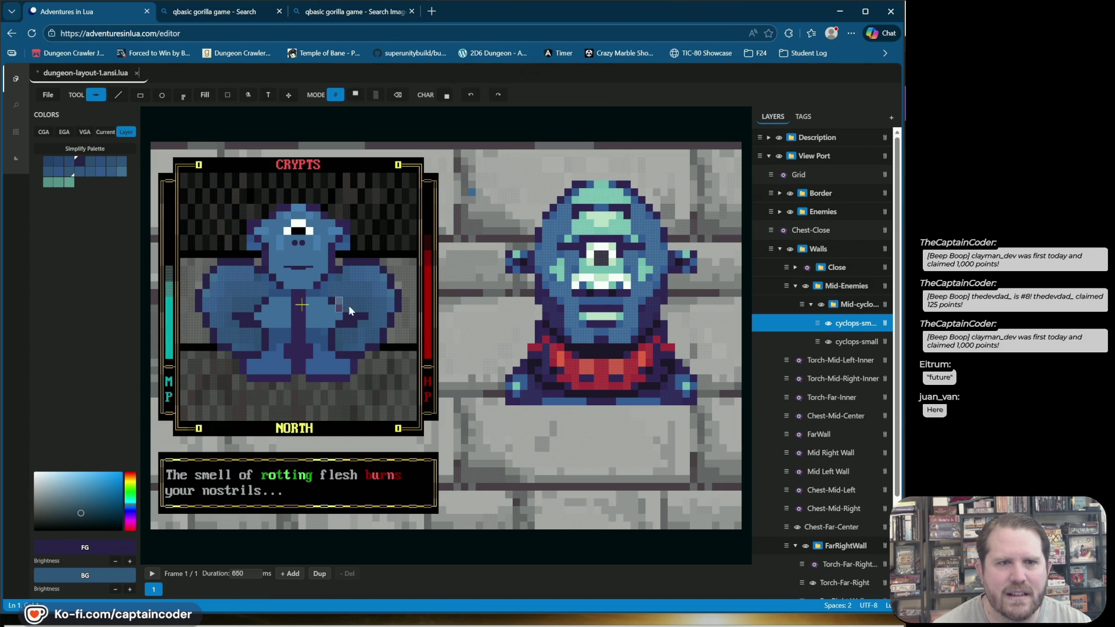
pyautogui.click(471, 95)
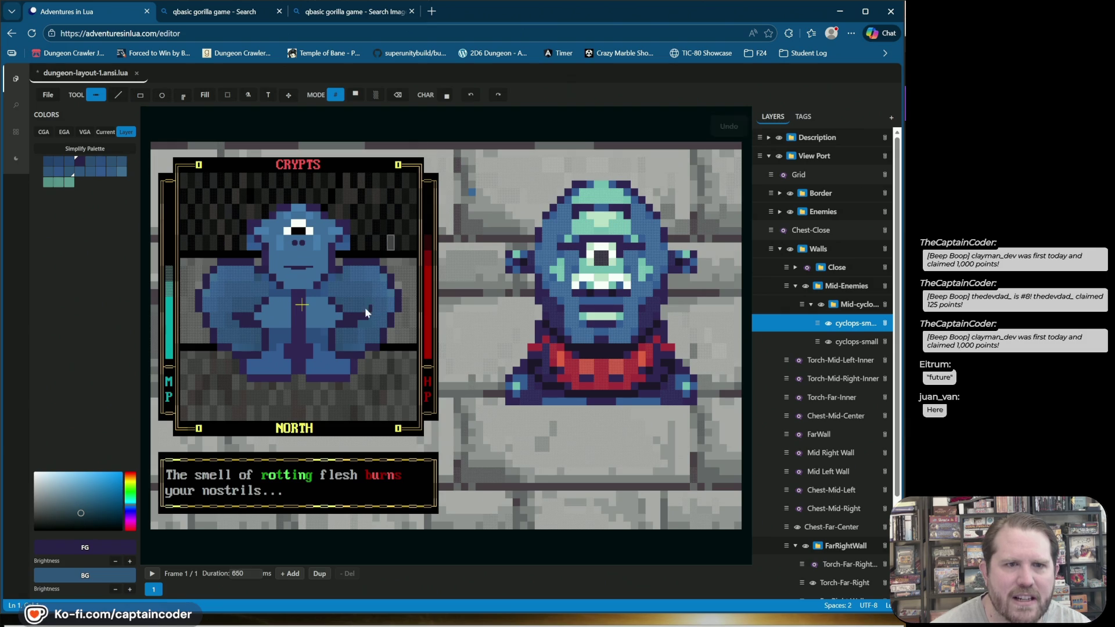
pyautogui.hotkey('ctrl', 'z')
pyautogui.hotkey('ctrl', 'z')
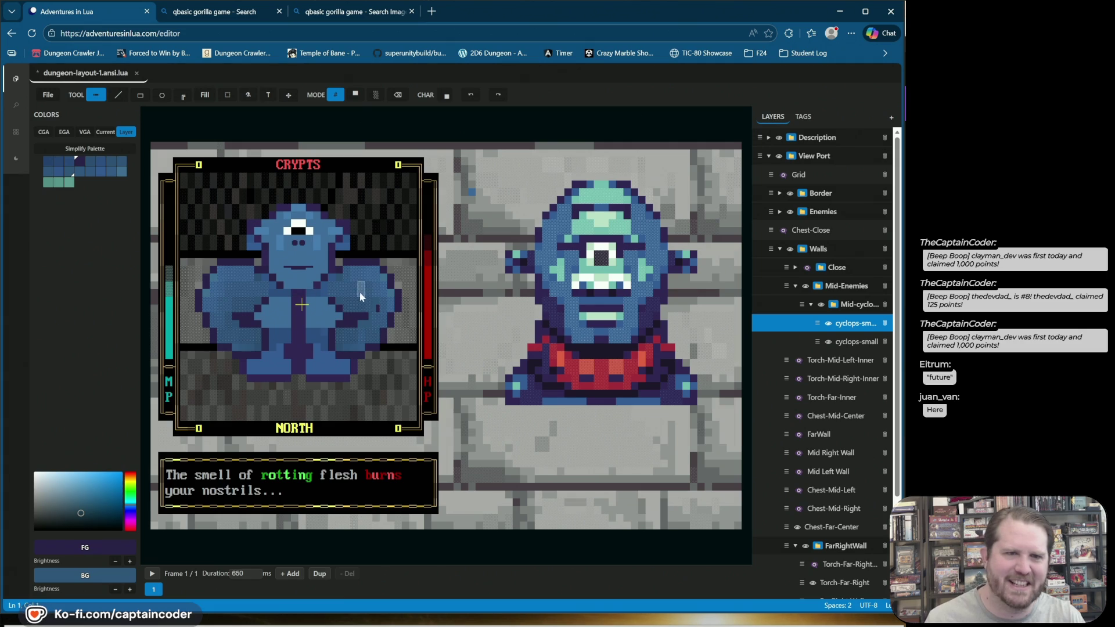
# Step: Drag across the canvas, cancel with Escape, and briefly reopen the glyph palette
pyautogui.moveTo(346, 306); pyautogui.dragTo(369, 307)
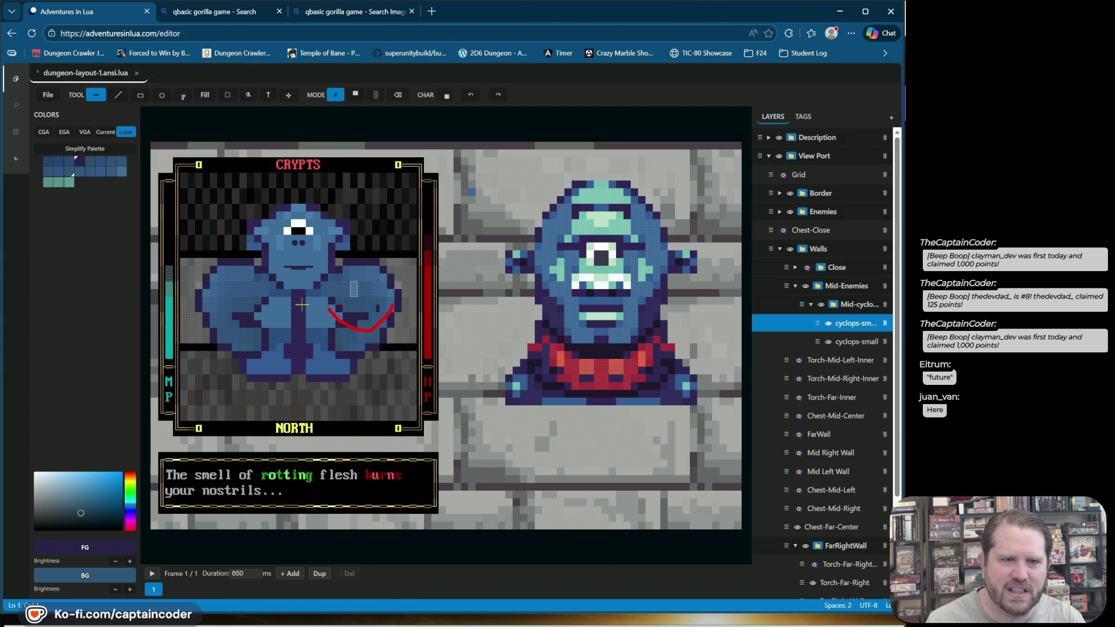
pyautogui.moveTo(400, 218); pyautogui.dragTo(376, 280)
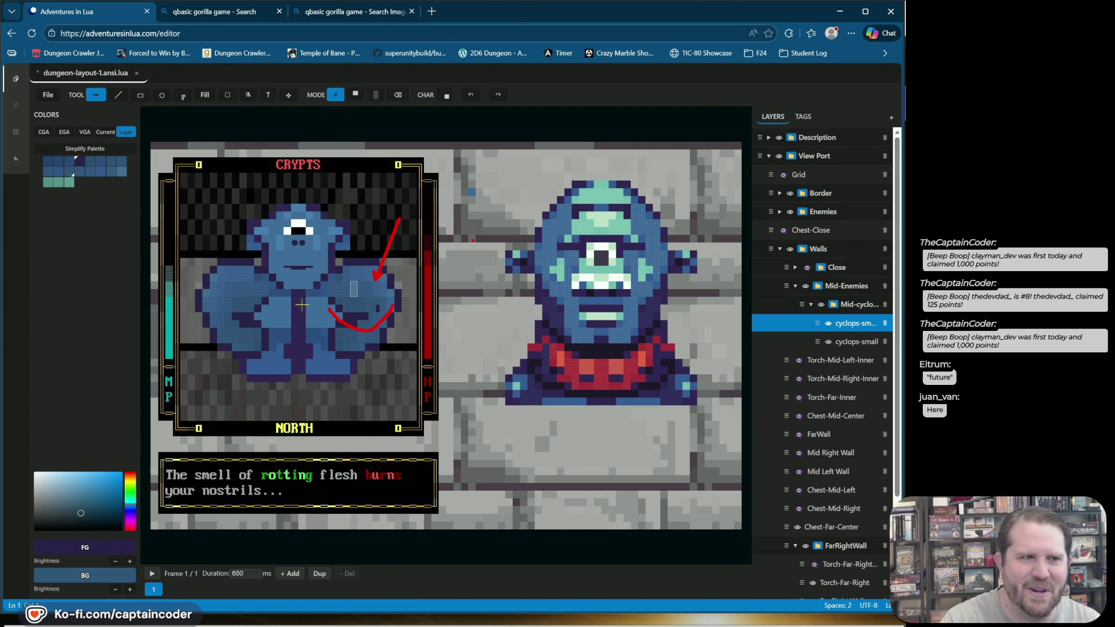
pyautogui.press('Escape')
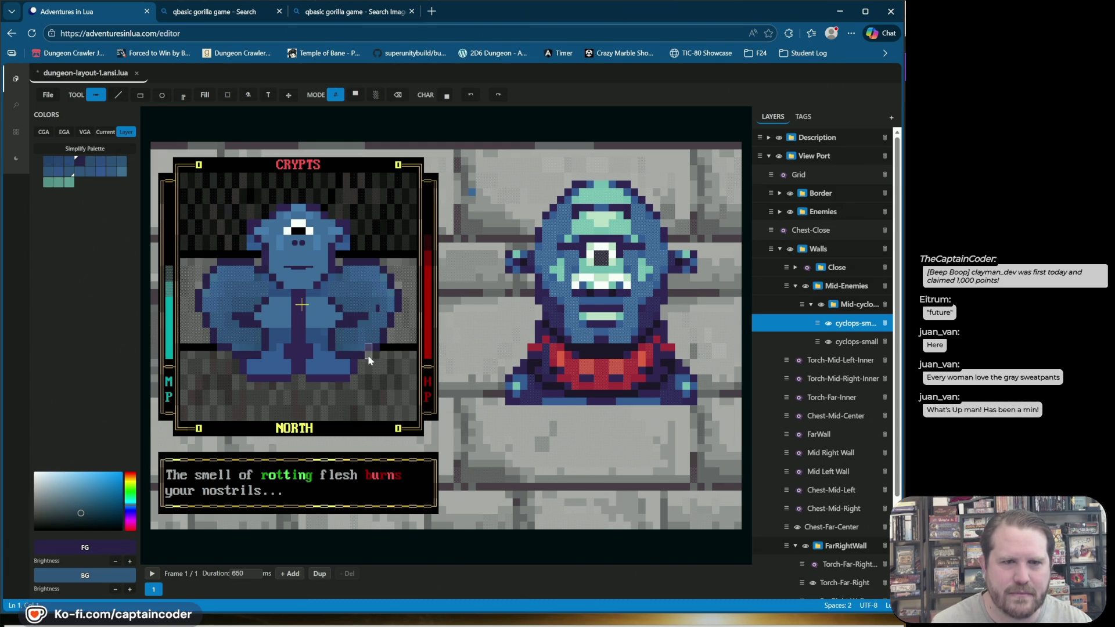
pyautogui.click(449, 97)
pyautogui.click(451, 86)
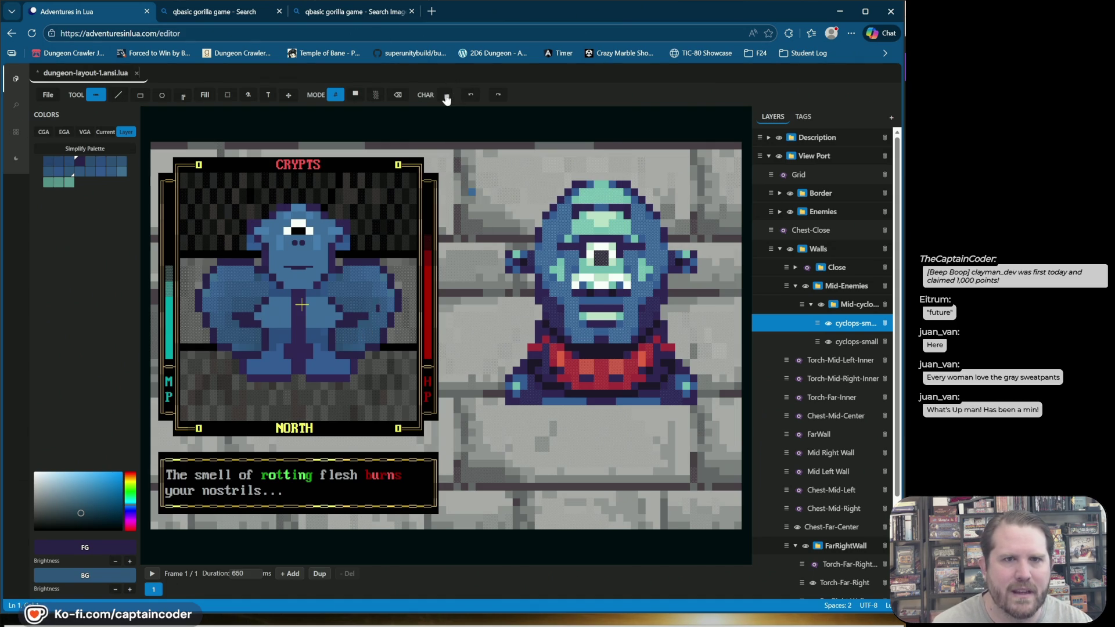
# Step: Select the small shading block glyph from CHAR > Blocks and paint it on the cyclops' arm
pyautogui.click(447, 96)
pyautogui.click(499, 114)
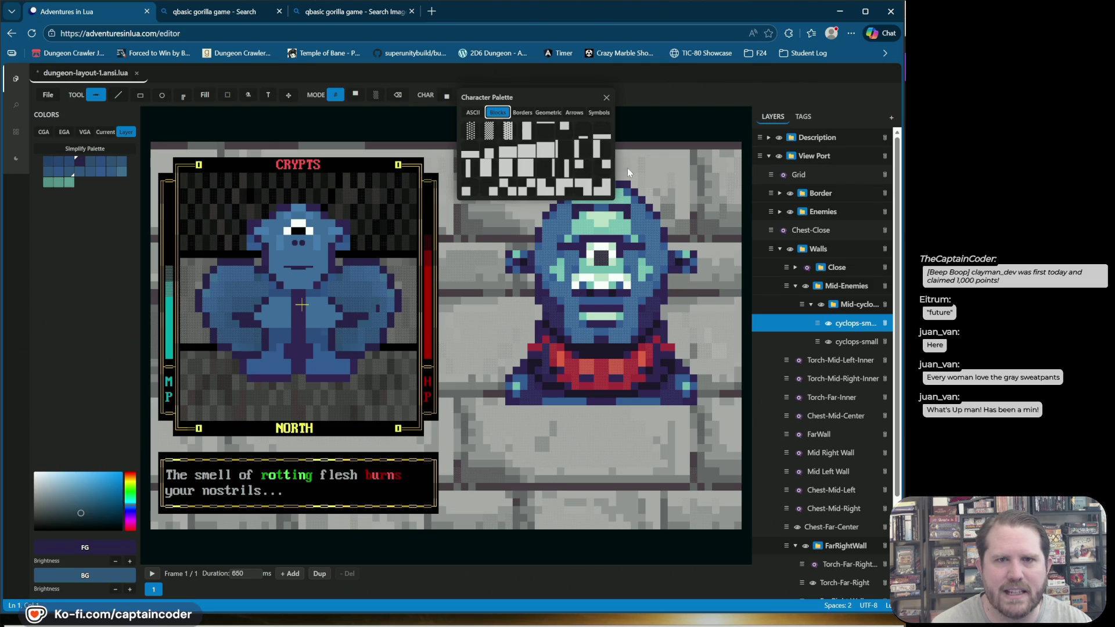
pyautogui.click(367, 314)
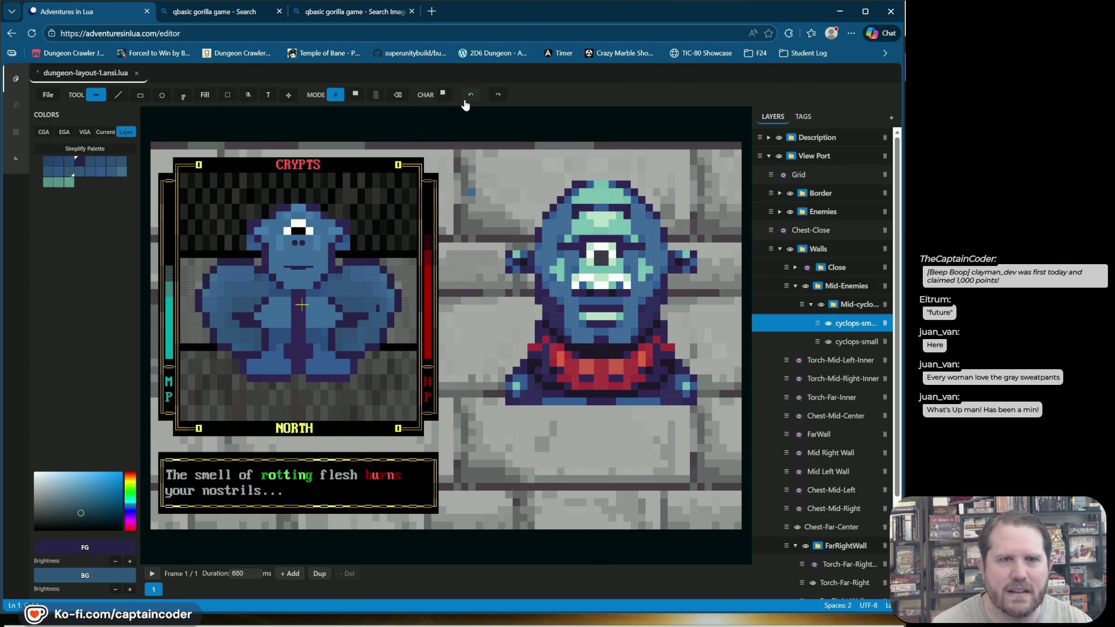
pyautogui.click(445, 99)
pyautogui.click(492, 114)
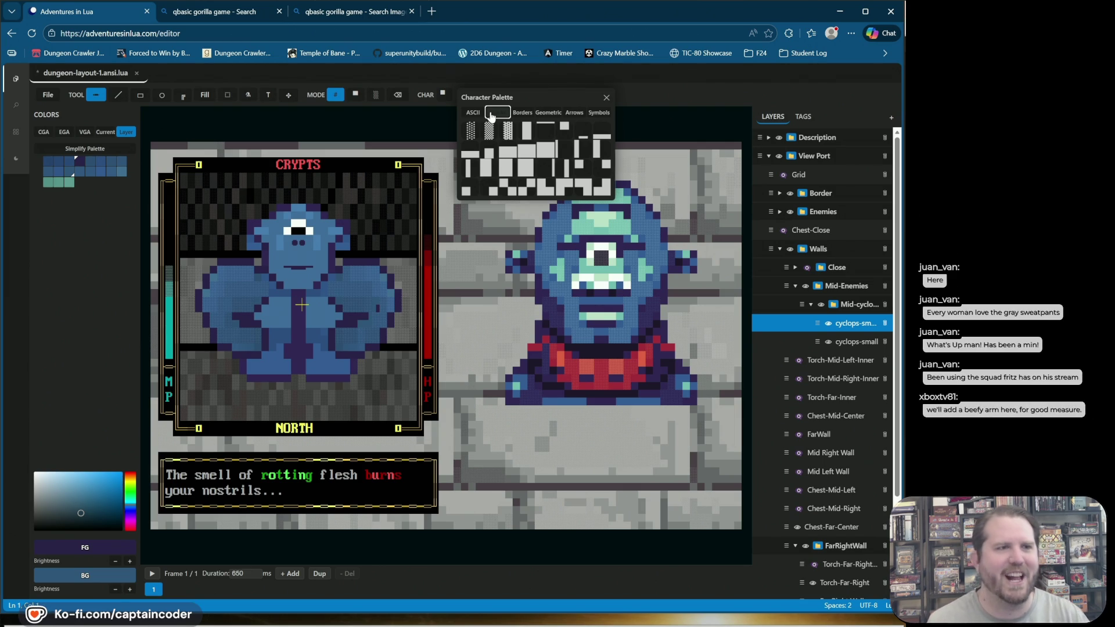
pyautogui.click(491, 114)
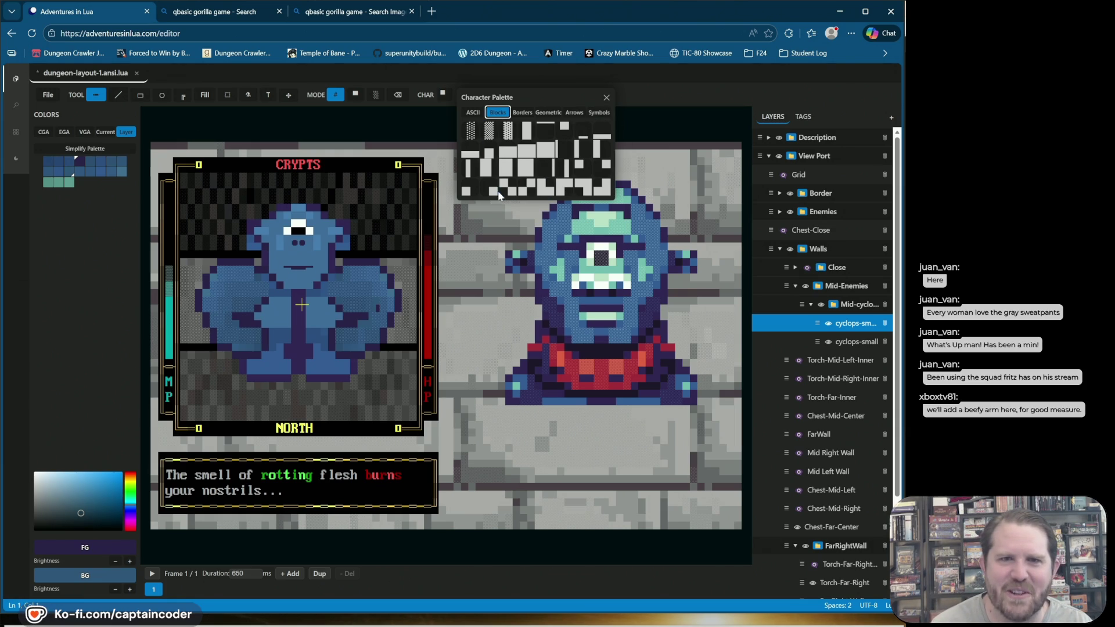
pyautogui.click(573, 184)
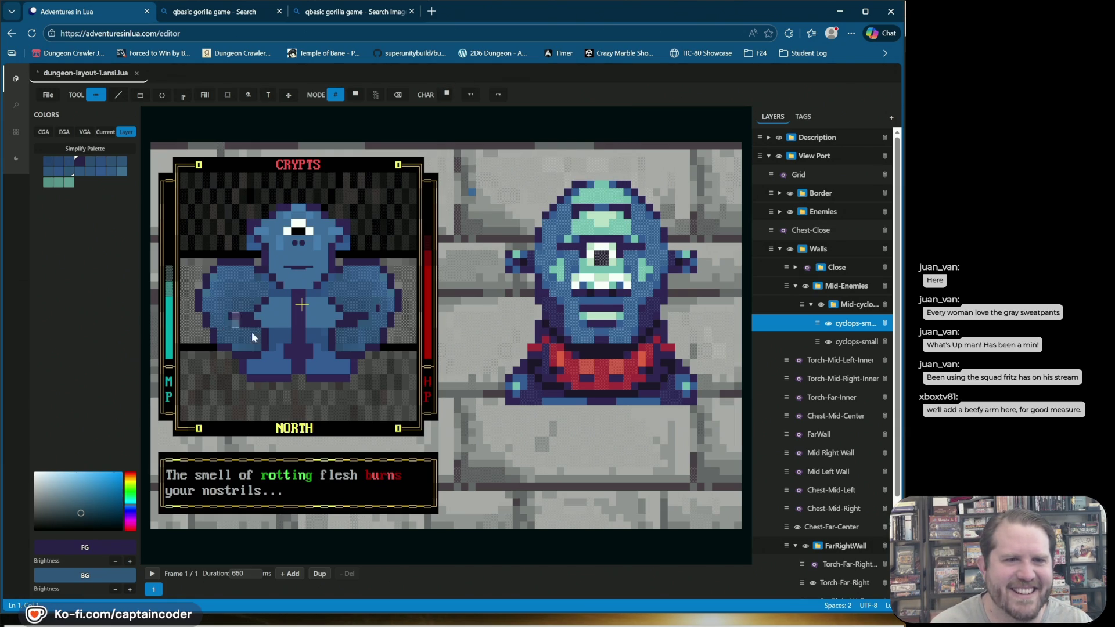
pyautogui.click(444, 95)
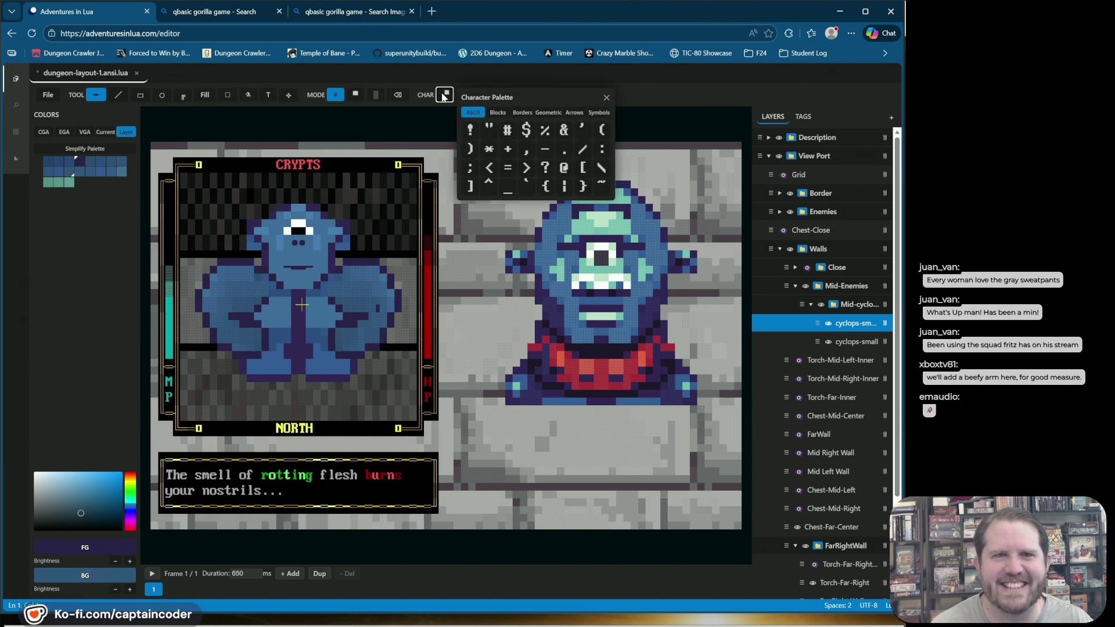
pyautogui.click(498, 116)
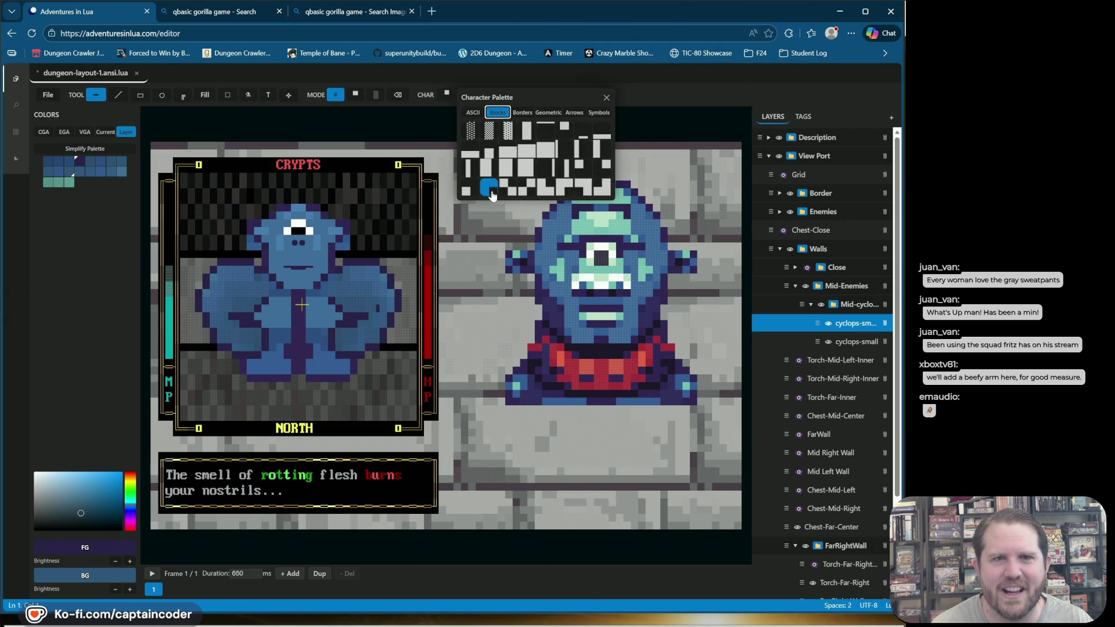
pyautogui.click(470, 188)
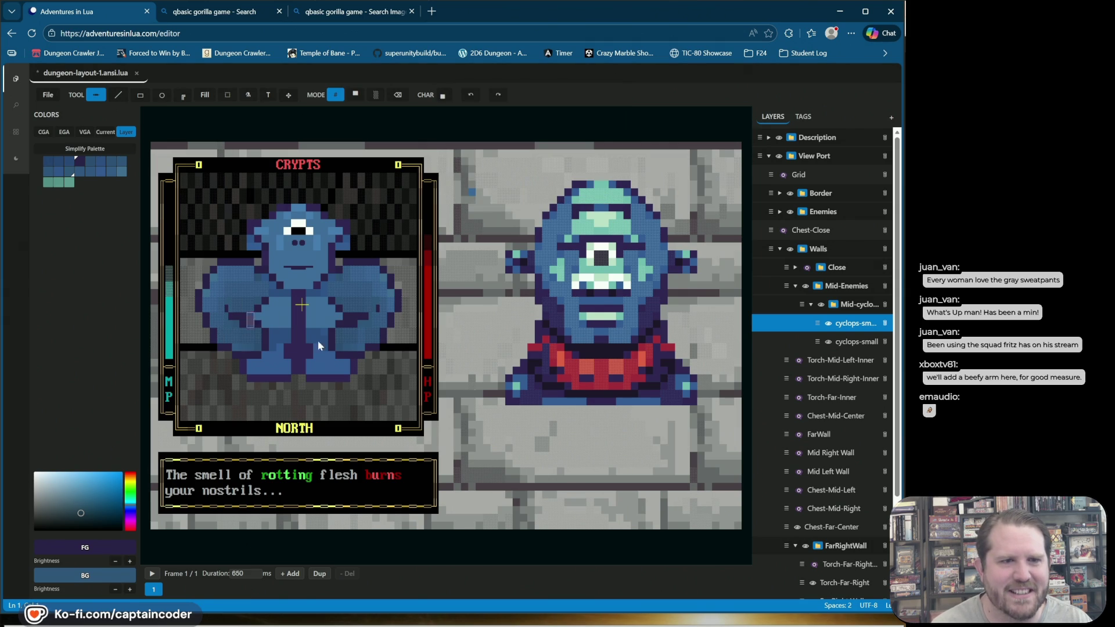
pyautogui.click(221, 305)
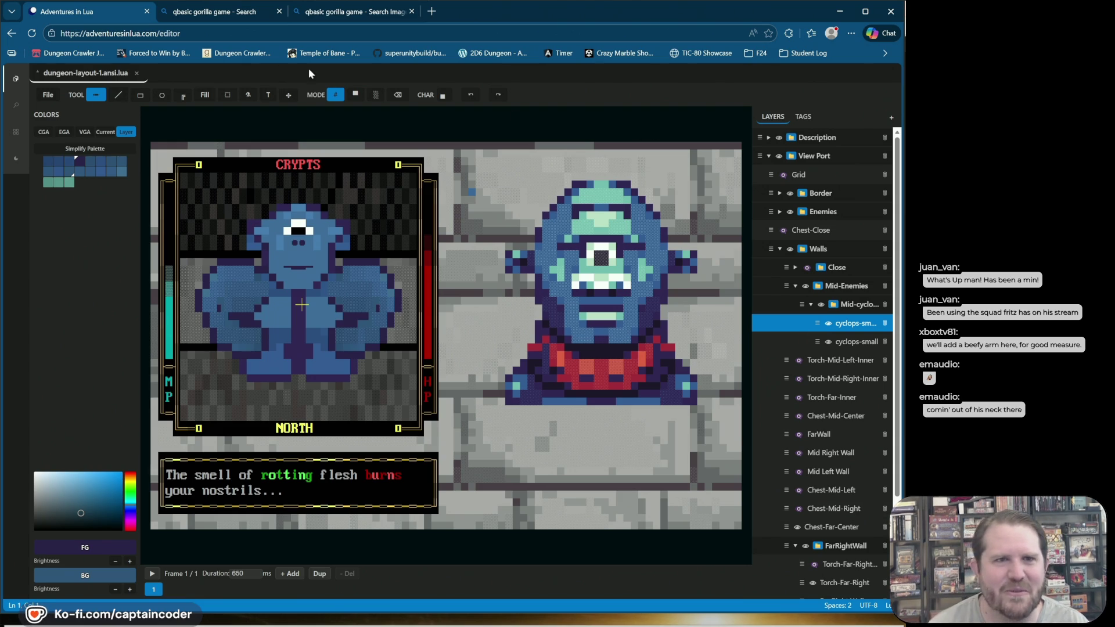
# Step: Rectangle-select the cyclops' right arm, drop it in its new position, and save
pyautogui.hotkey('ctrl', 's')
pyautogui.click(226, 97)
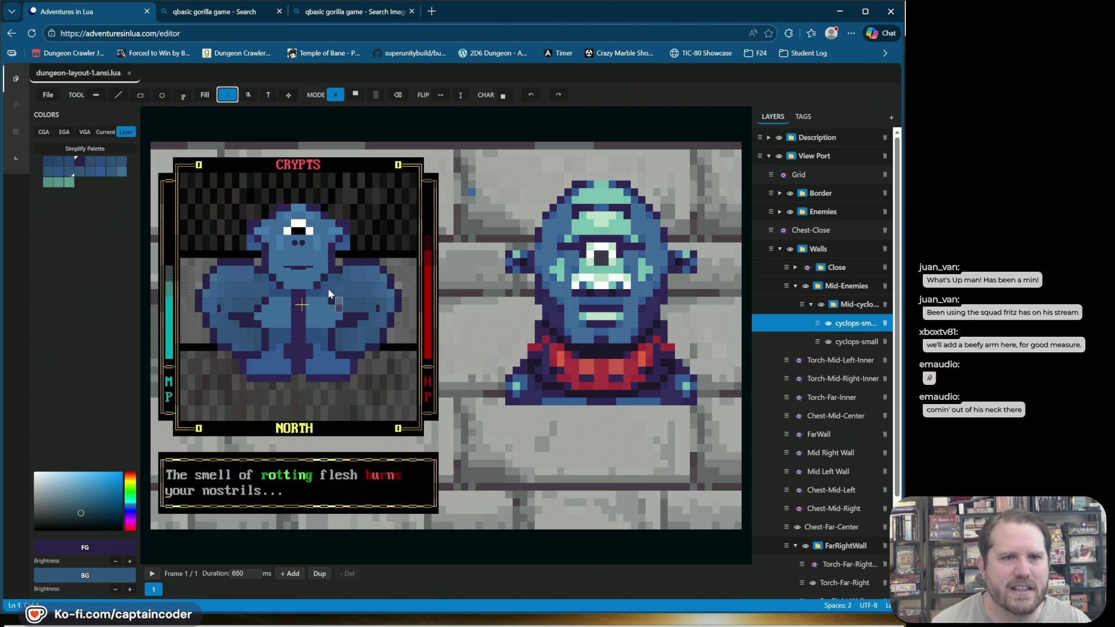
pyautogui.moveTo(321, 263); pyautogui.dragTo(392, 356)
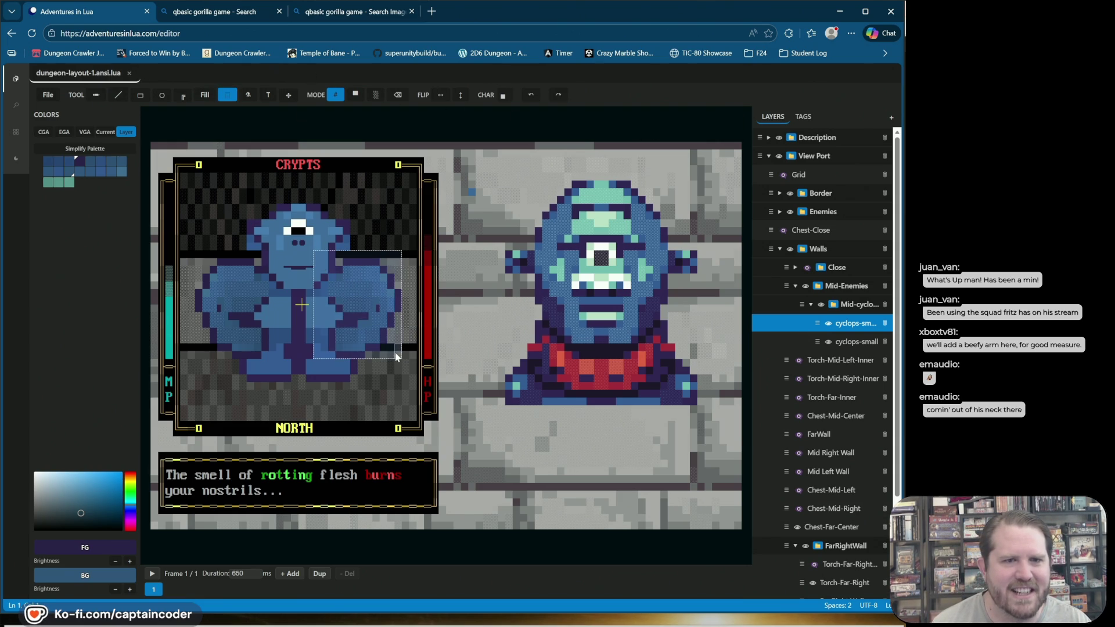
pyautogui.click(368, 229)
pyautogui.moveTo(314, 252)
pyautogui.mouseDown()
pyautogui.moveTo(401, 344)
pyautogui.moveTo(399, 356)
pyautogui.moveTo(356, 302)
pyautogui.moveTo(354, 278)
pyautogui.moveTo(316, 378)
pyautogui.moveTo(376, 323)
pyautogui.moveTo(363, 261)
pyautogui.moveTo(347, 296)
pyautogui.moveTo(387, 298)
pyautogui.moveTo(384, 338)
pyautogui.moveTo(330, 307)
pyautogui.moveTo(354, 298)
pyautogui.moveTo(359, 323)
pyautogui.moveTo(341, 331)
pyautogui.moveTo(359, 329)
pyautogui.mouseUp()
pyautogui.click(524, 168)
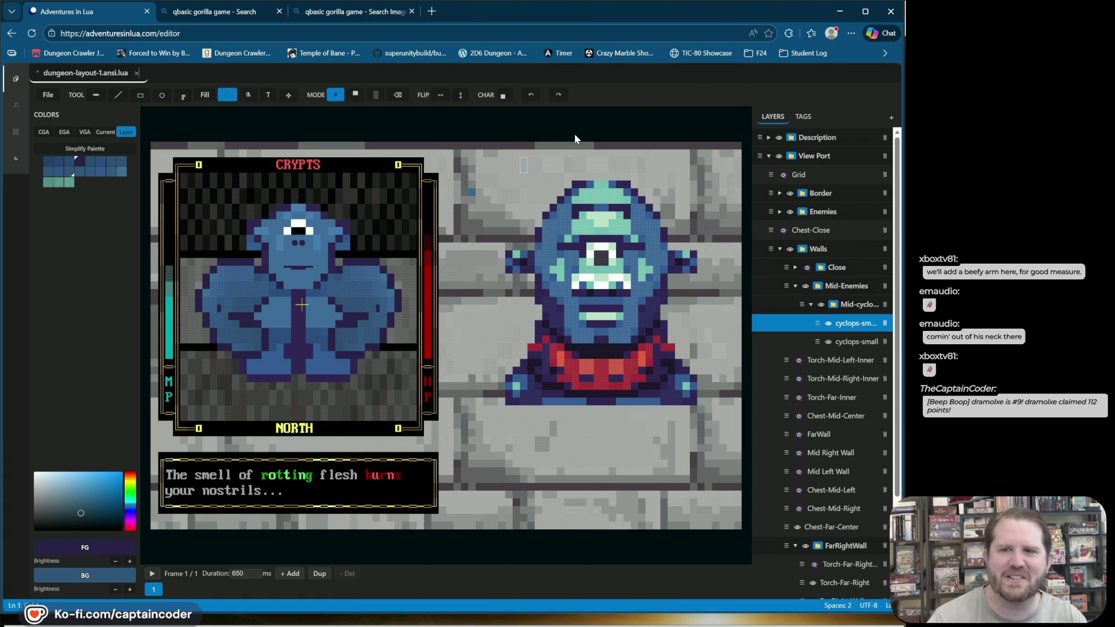
pyautogui.hotkey('ctrl', 's')
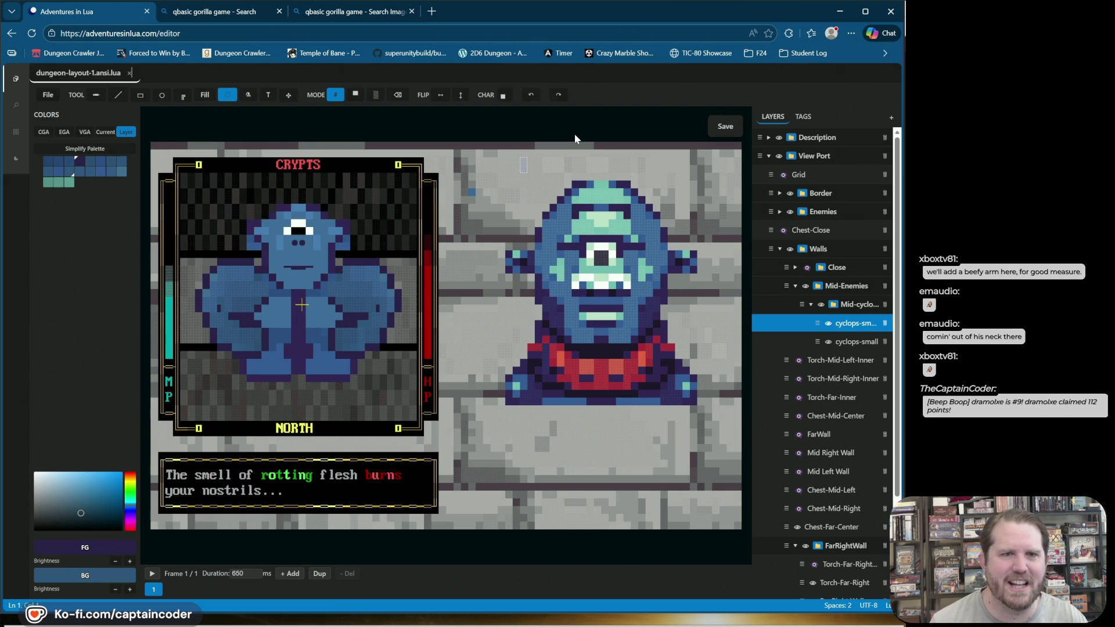
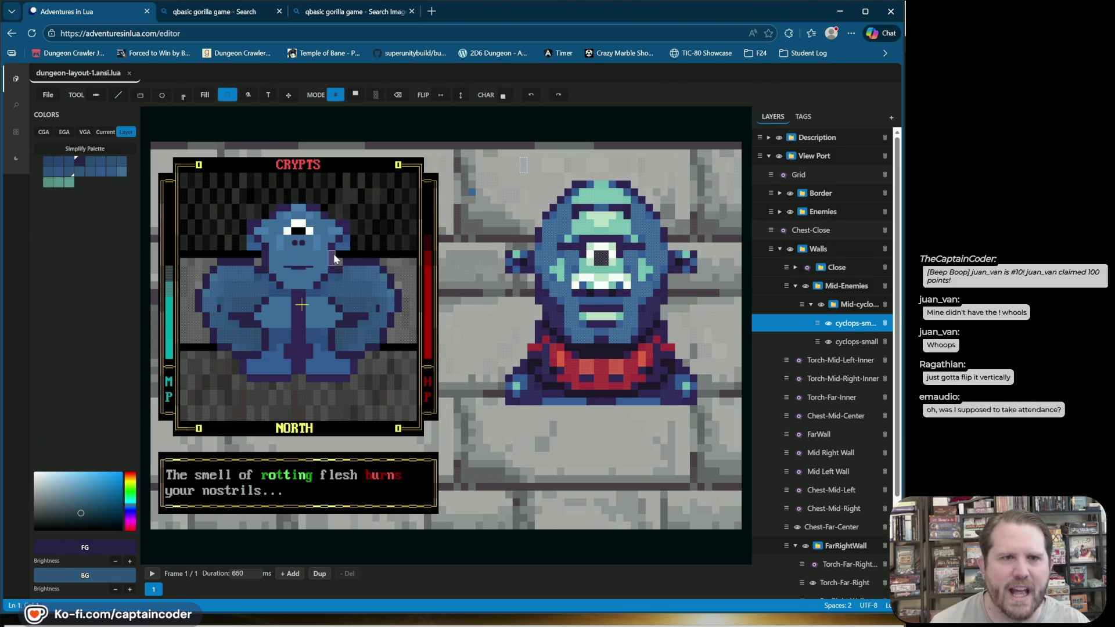
# Step: Try flipping the small cyclops's body section vertically and moving it up, then undo it
pyautogui.click(463, 99)
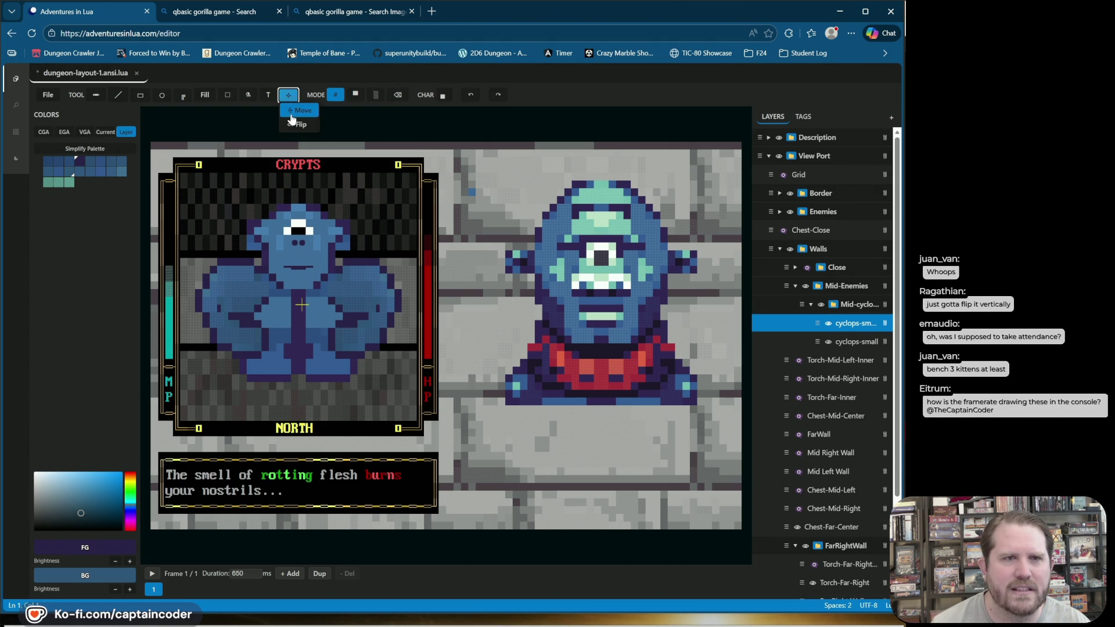
pyautogui.press('s')
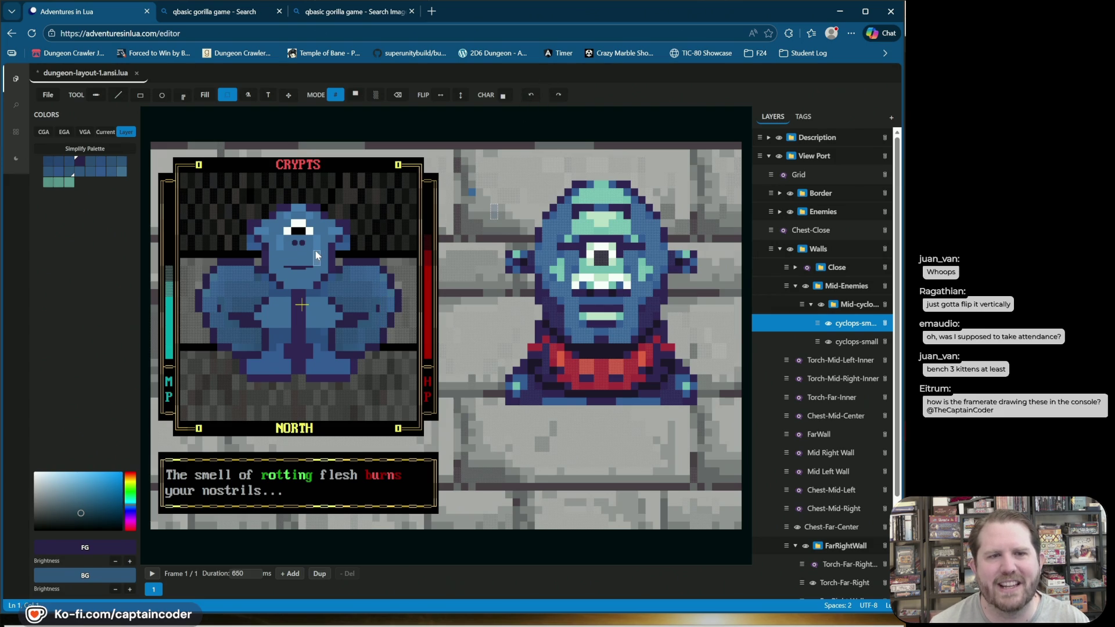
pyautogui.moveTo(313, 252); pyautogui.dragTo(402, 358)
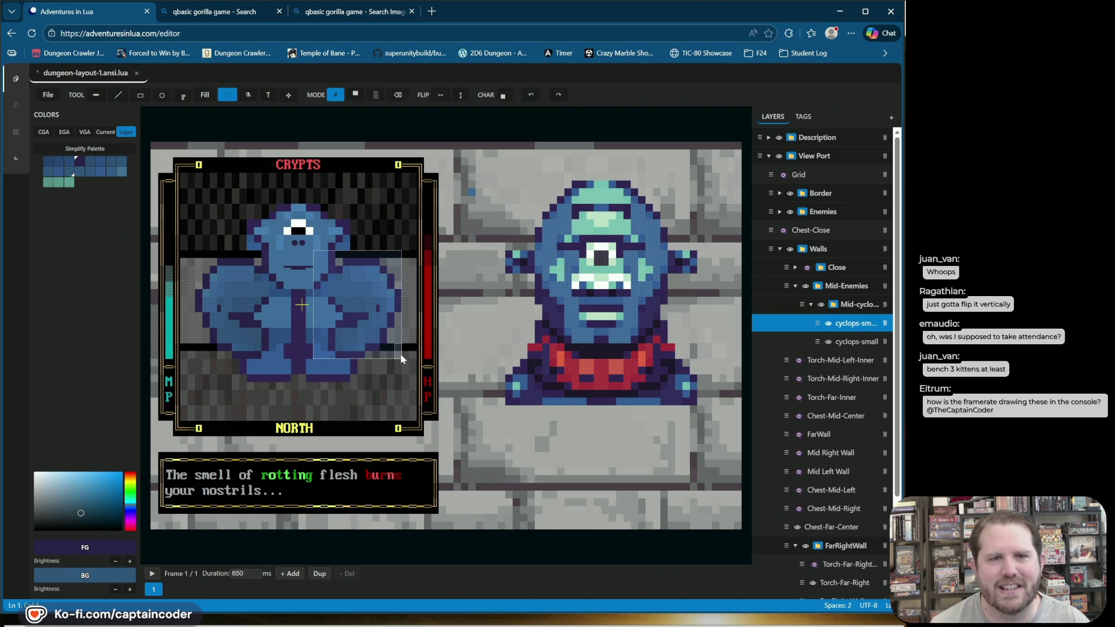
pyautogui.click(461, 96)
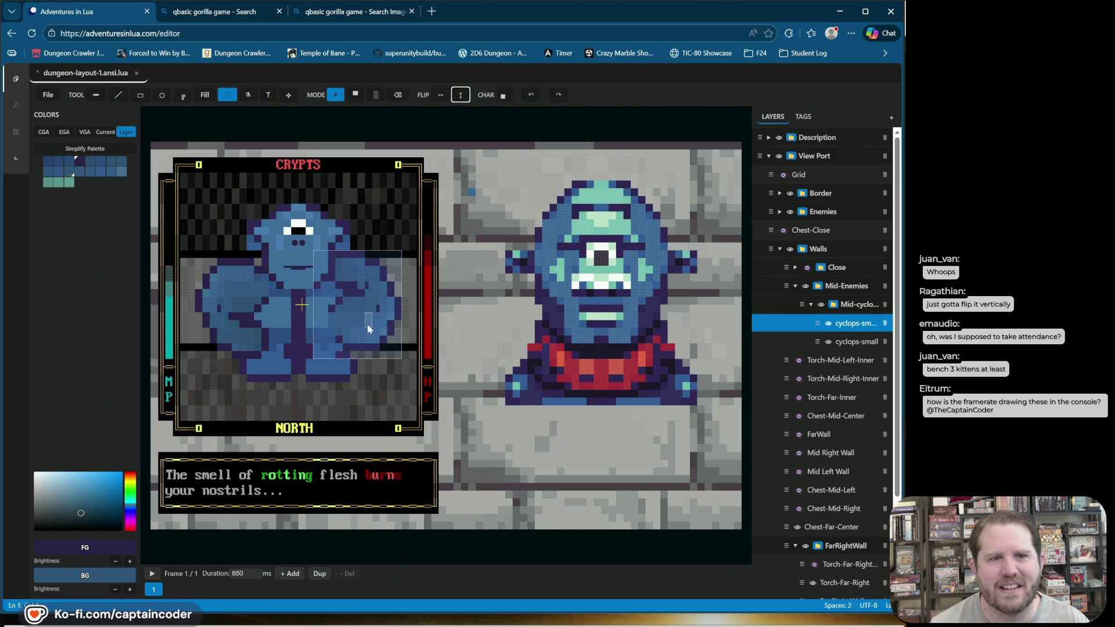
pyautogui.moveTo(387, 320)
pyautogui.mouseDown()
pyautogui.moveTo(357, 270)
pyautogui.moveTo(363, 263)
pyautogui.moveTo(372, 284)
pyautogui.mouseUp()
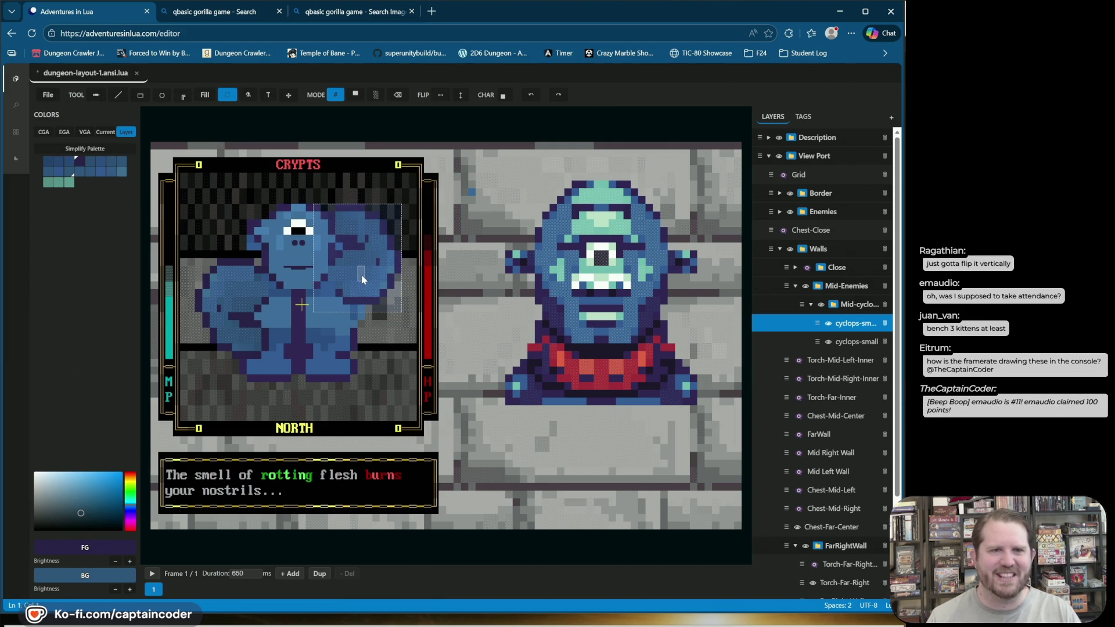
pyautogui.moveTo(462, 189); pyautogui.dragTo(477, 201)
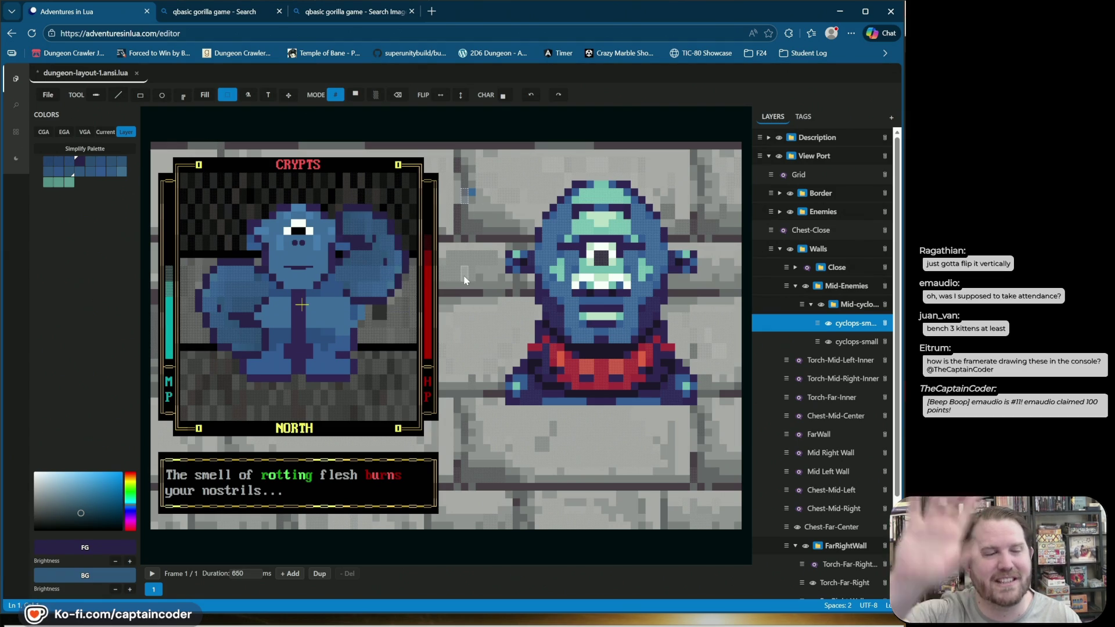
pyautogui.hotkey('ctrl', 'z')
pyautogui.hotkey('ctrl', 'z')
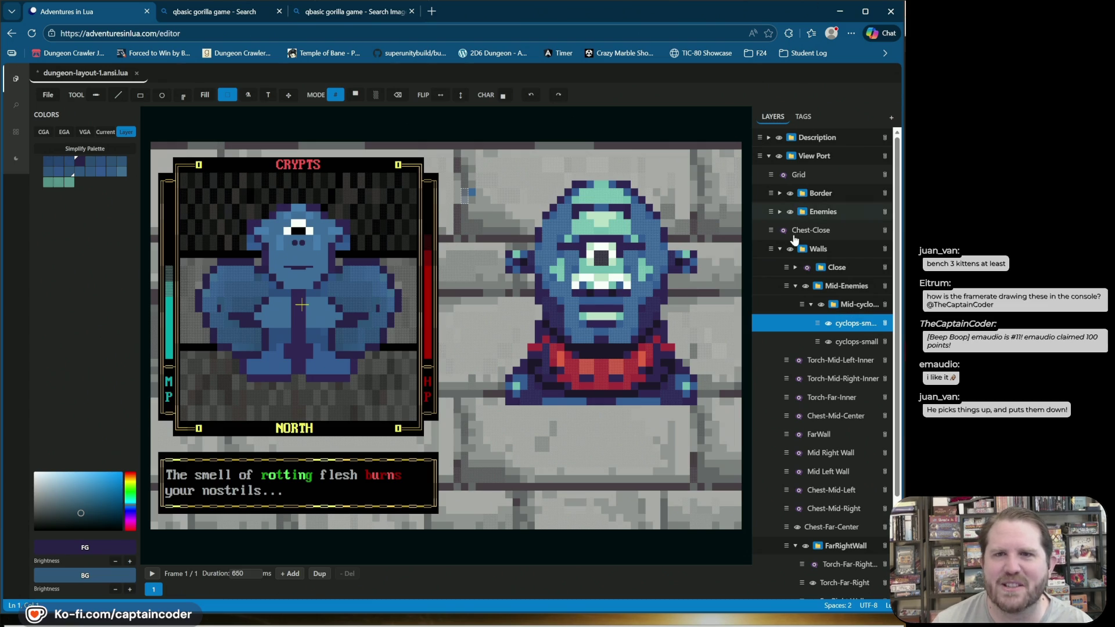
# Step: Expand the Description group and hide its original rotting-flesh Text layer
pyautogui.click(769, 139)
pyautogui.click(803, 157)
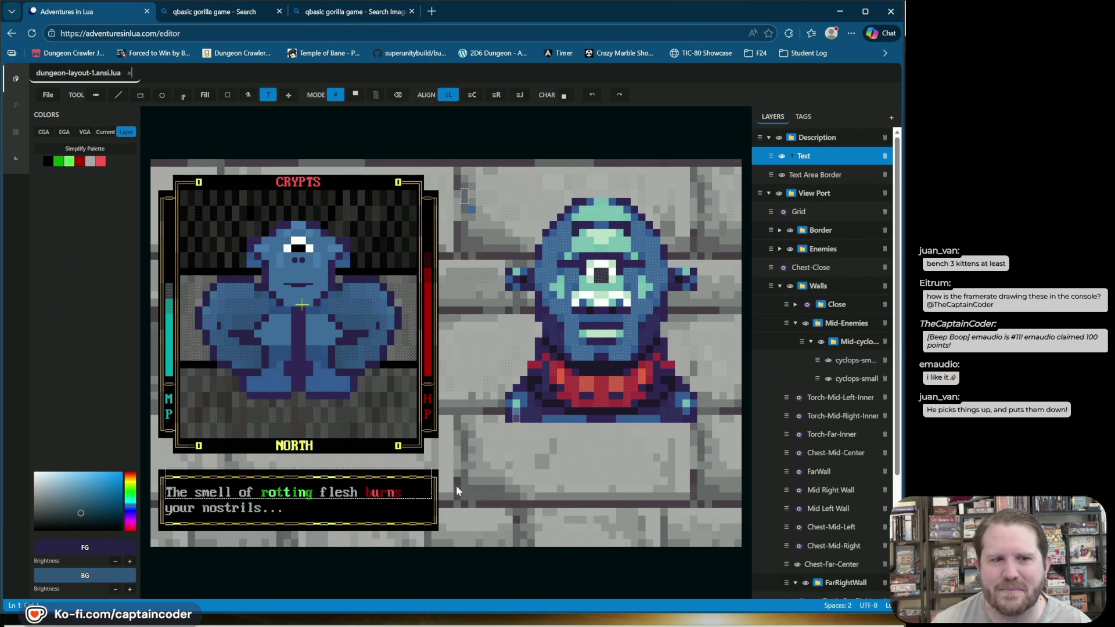
pyautogui.click(826, 158)
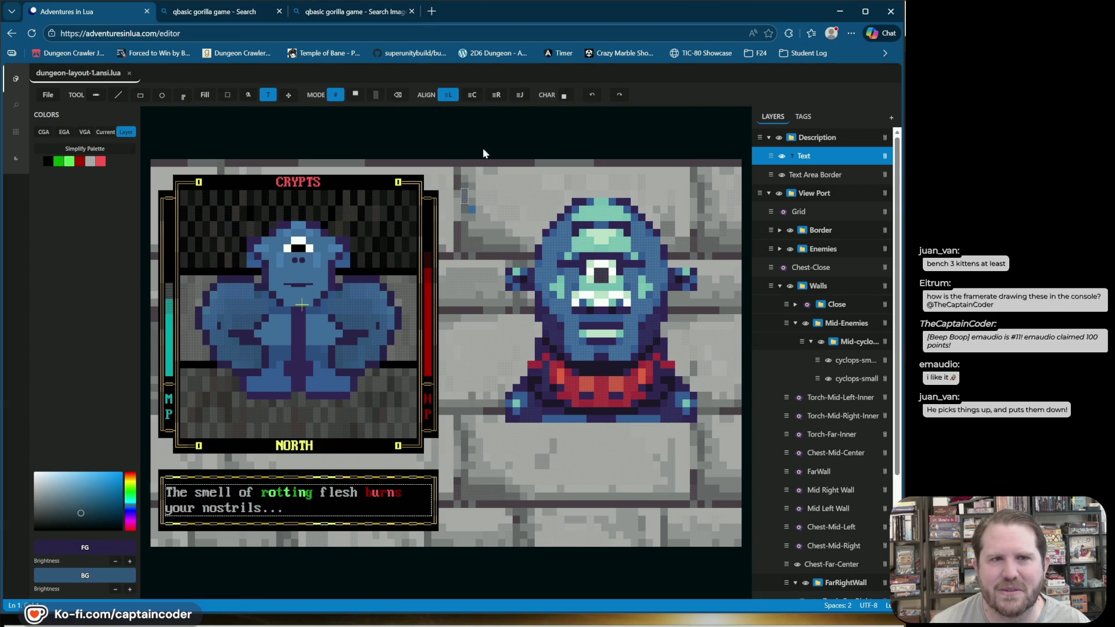
pyautogui.click(781, 157)
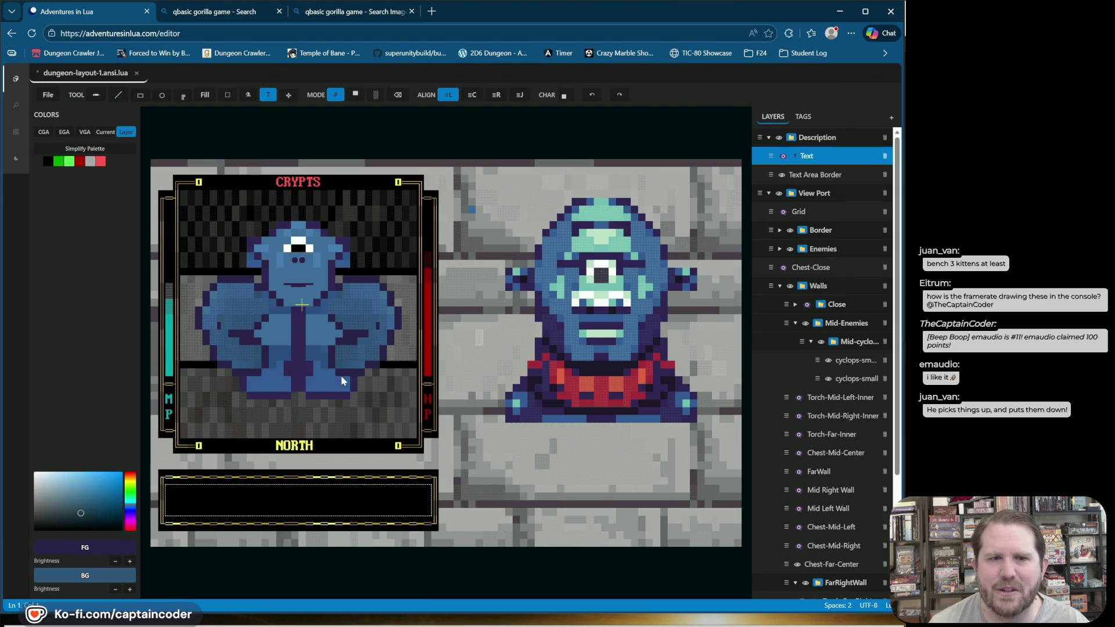
# Step: Add a new Text layer with a text area spanning the whole description box
pyautogui.click(601, 448)
pyautogui.moveTo(257, 477); pyautogui.dragTo(380, 495)
pyautogui.moveTo(166, 485)
pyautogui.mouseDown()
pyautogui.moveTo(292, 511)
pyautogui.moveTo(432, 515)
pyautogui.mouseUp()
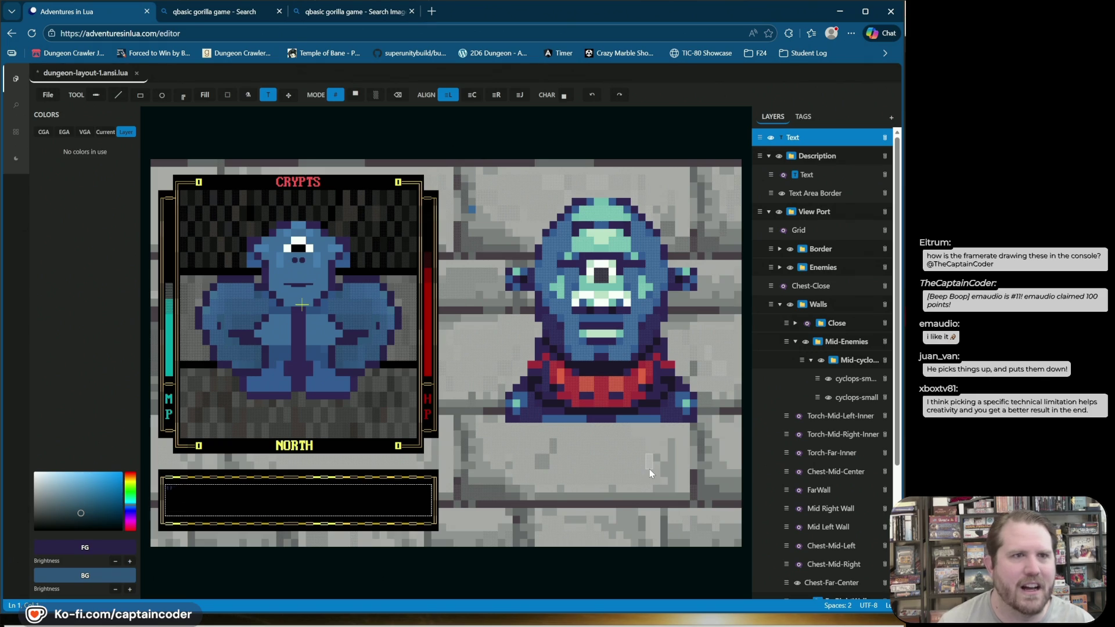
pyautogui.click(43, 132)
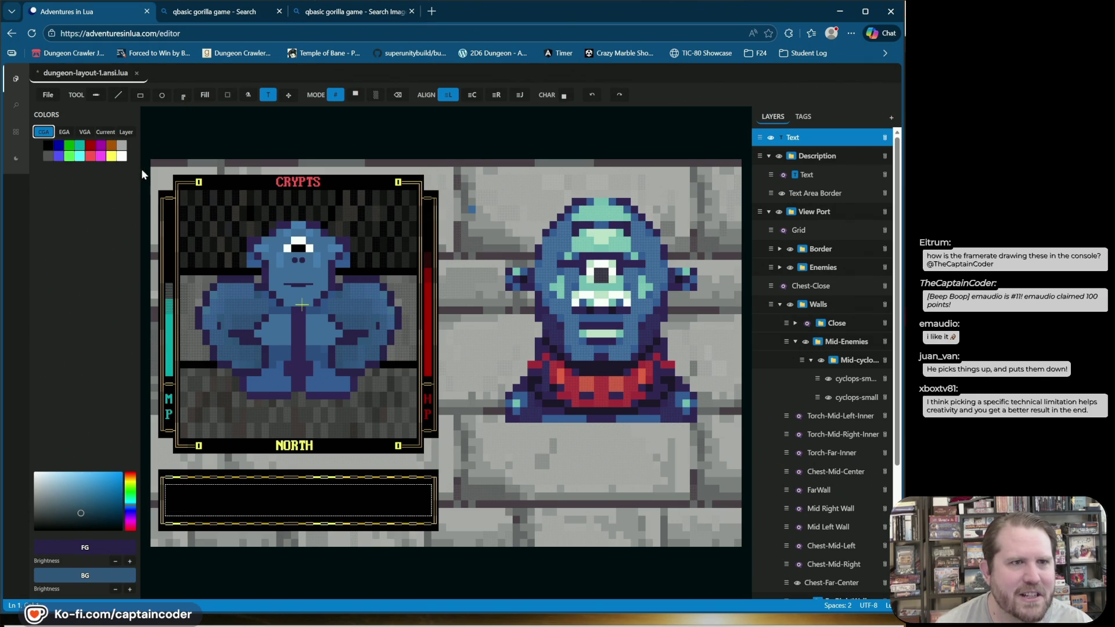
# Step: Type 'I pick things up and I put them down!' in light grey, then remove 'things'
pyautogui.click(120, 143)
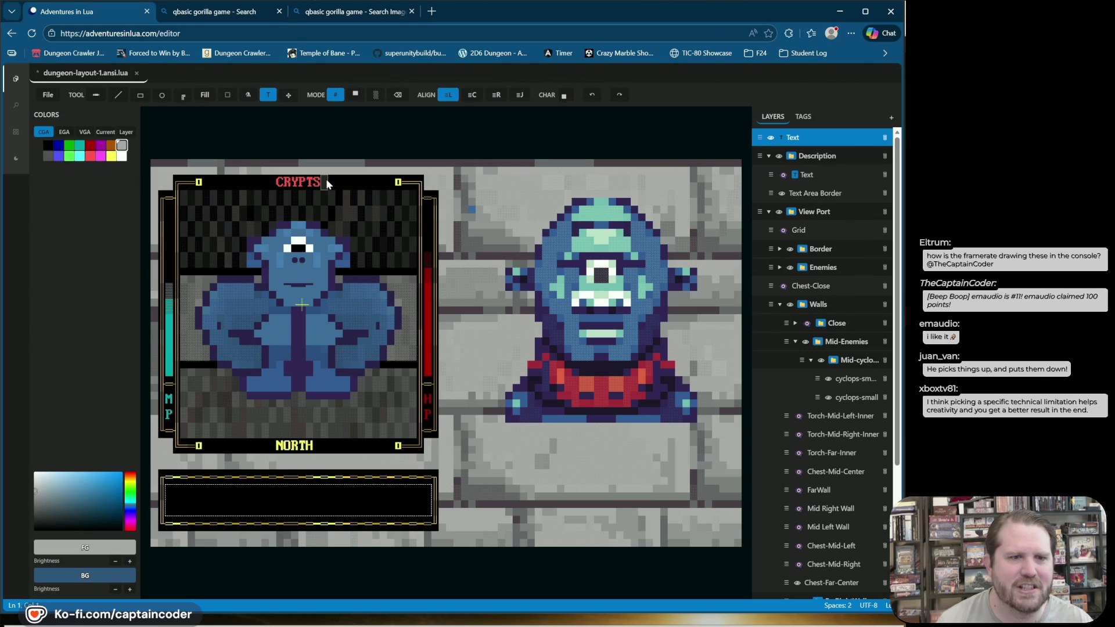
pyautogui.write('I pick thi')
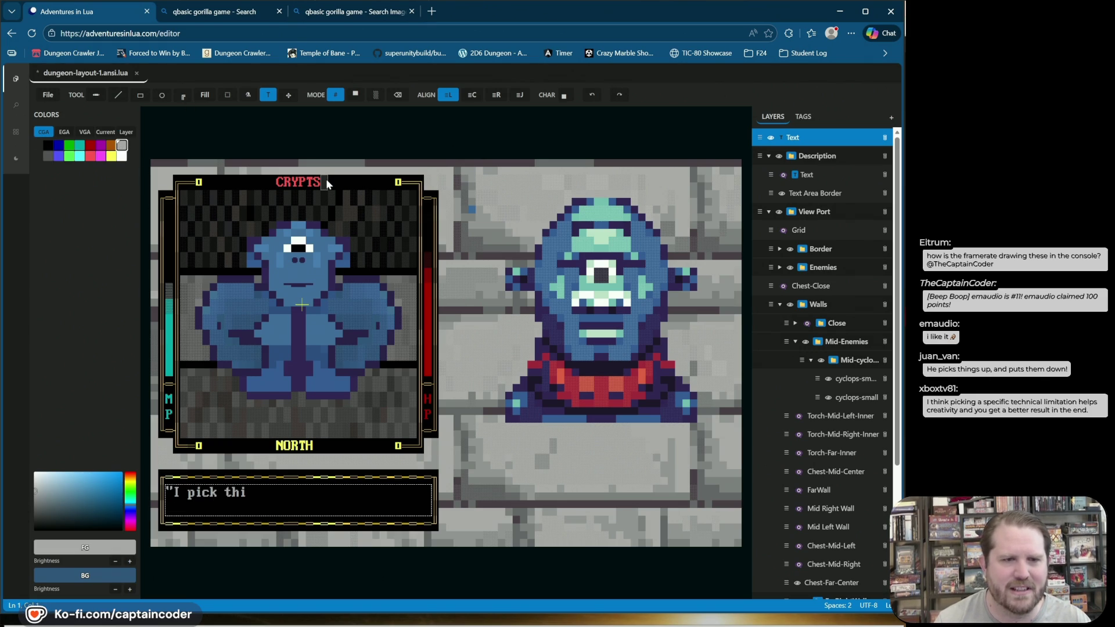
pyautogui.write('ngs up and I put th')
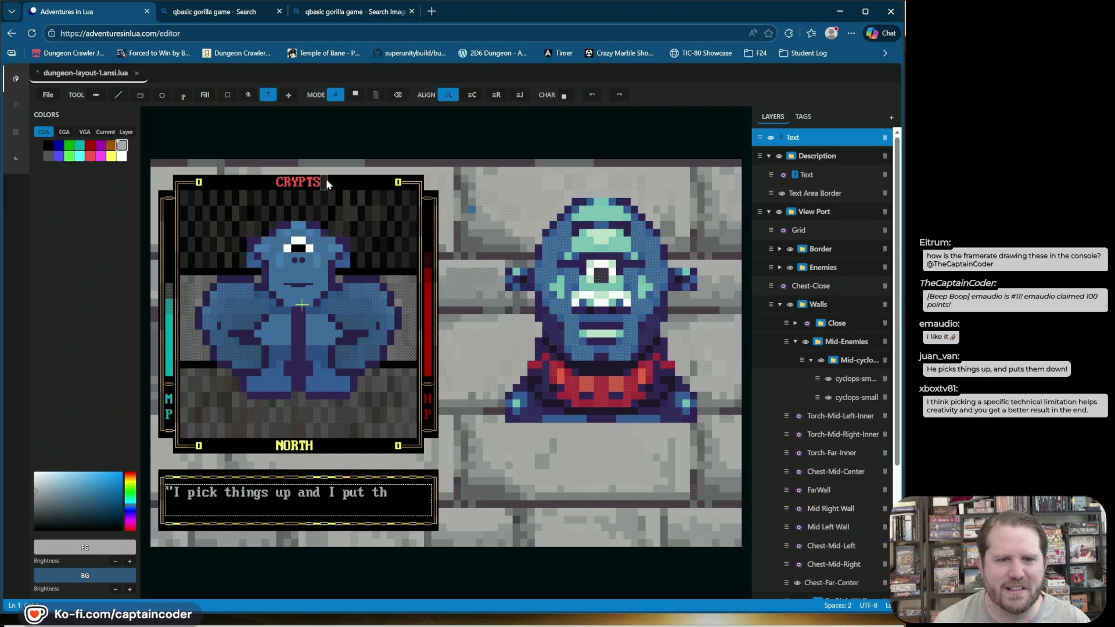
pyautogui.write('em down!"')
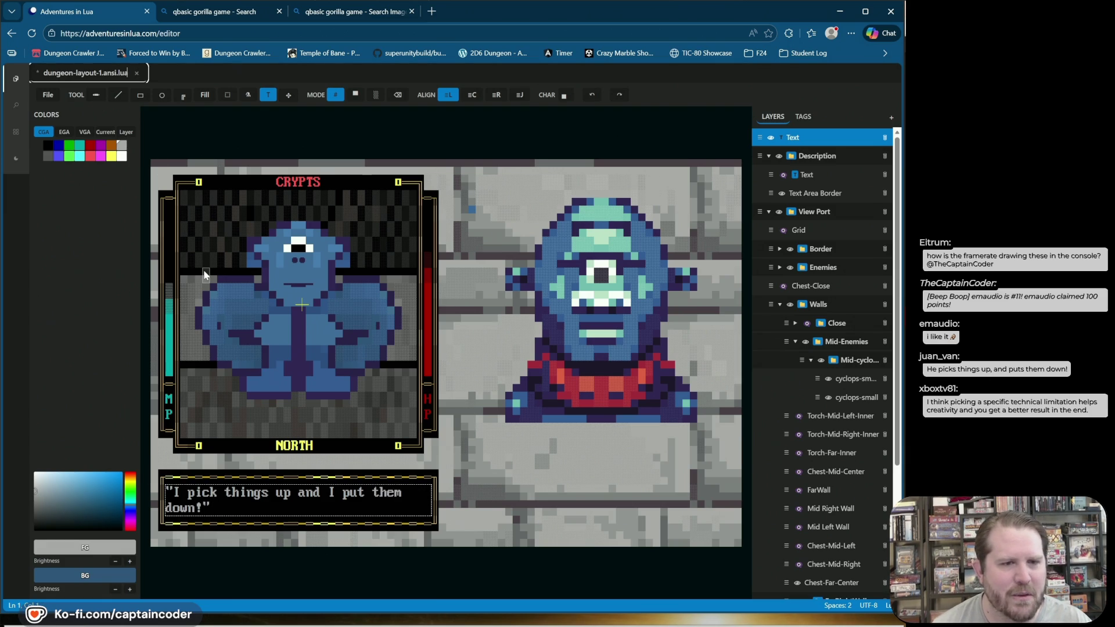
pyautogui.press('Left')
pyautogui.press('Left')
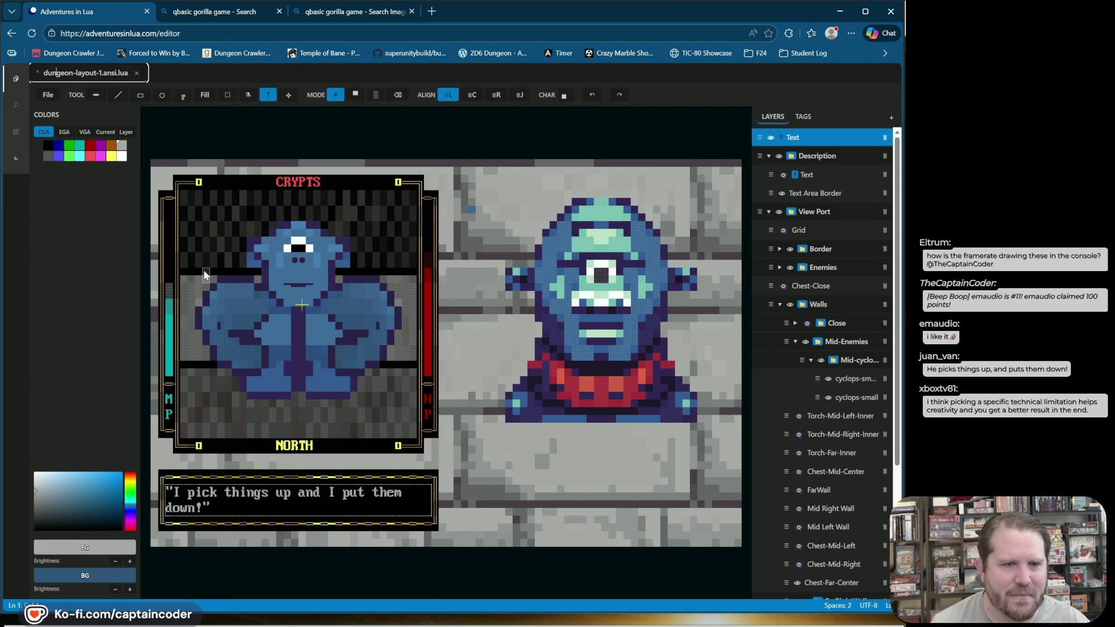
pyautogui.press('BackSpace')
pyautogui.press('BackSpace')
pyautogui.press('BackSpace')
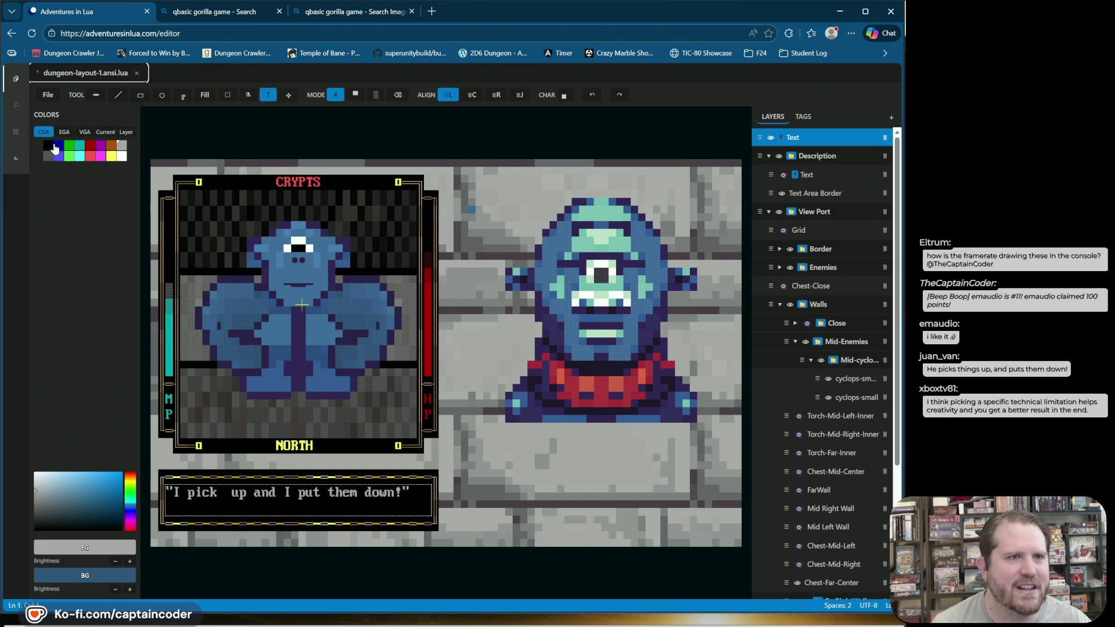
# Step: Retype 'things' letter by letter, alternating blue and teal
pyautogui.click(57, 157)
pyautogui.write('t')
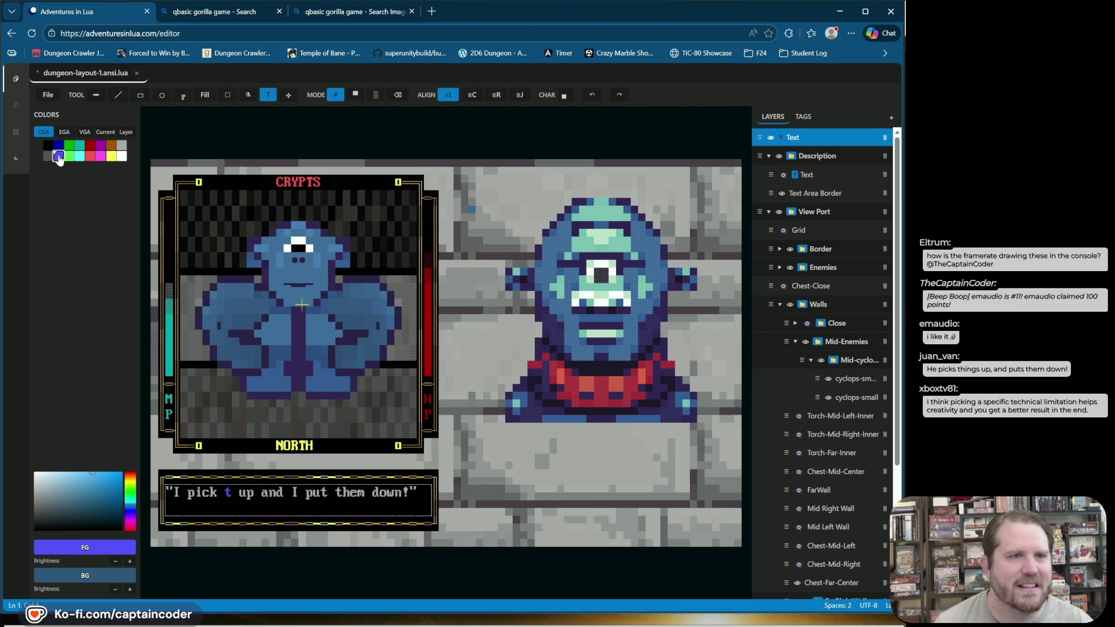
pyautogui.click(80, 147)
pyautogui.write('h')
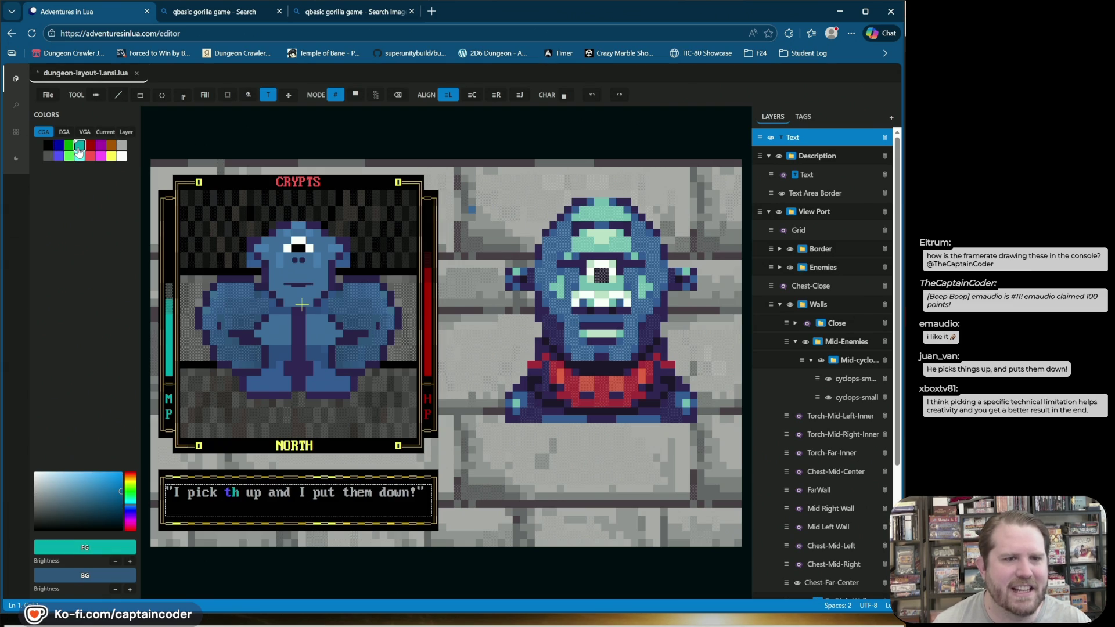
pyautogui.click(59, 155)
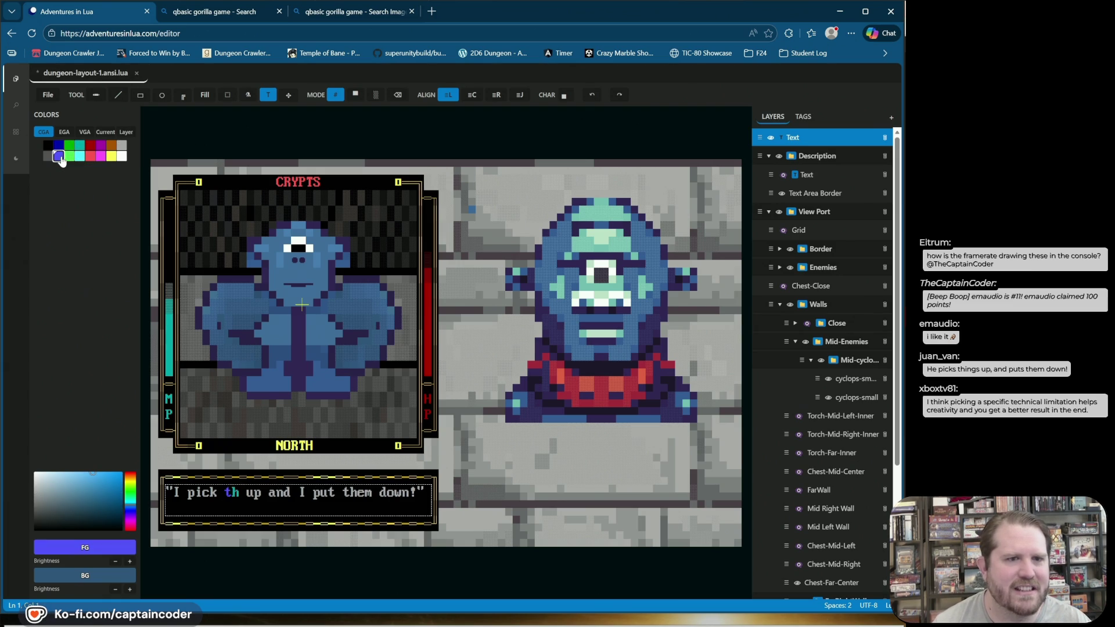
pyautogui.write('i')
pyautogui.click(79, 147)
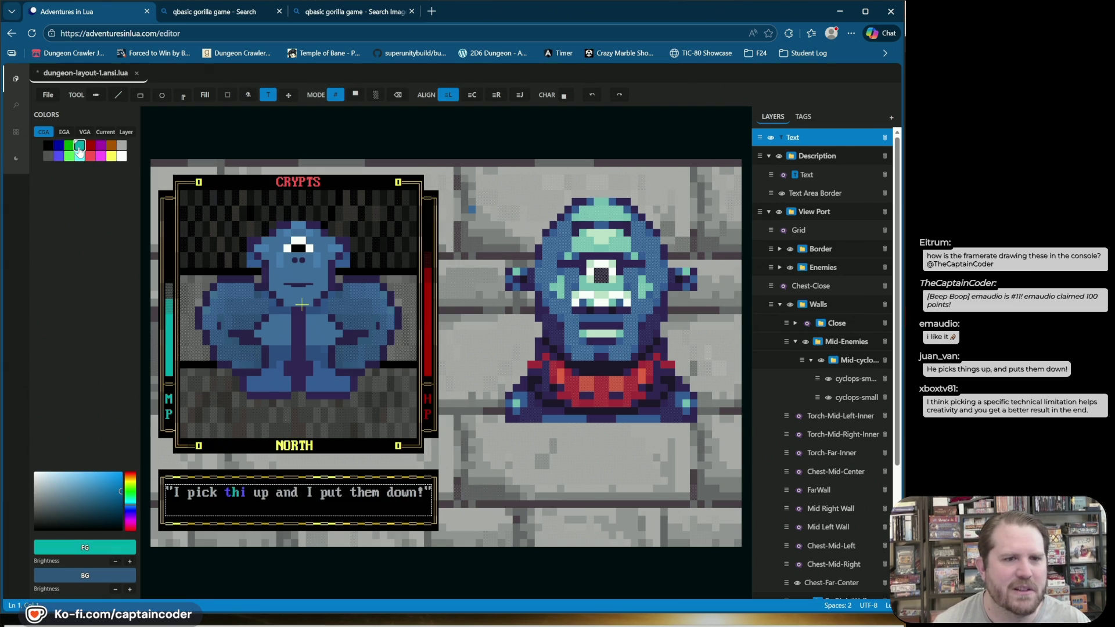
pyautogui.write('n')
pyautogui.click(59, 156)
pyautogui.write('g')
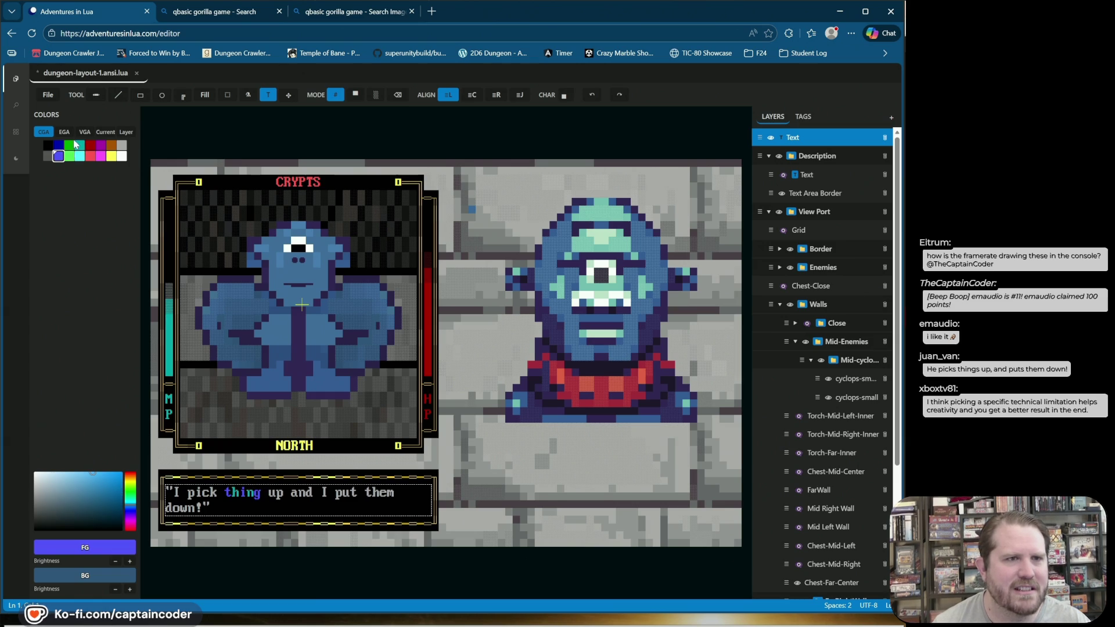
pyautogui.click(79, 147)
pyautogui.write('s')
# Step: Recolour 'down' in dark and light red, save the file, and hide the quote layer
pyautogui.press('Right')
pyautogui.press('Right')
pyautogui.press('Right')
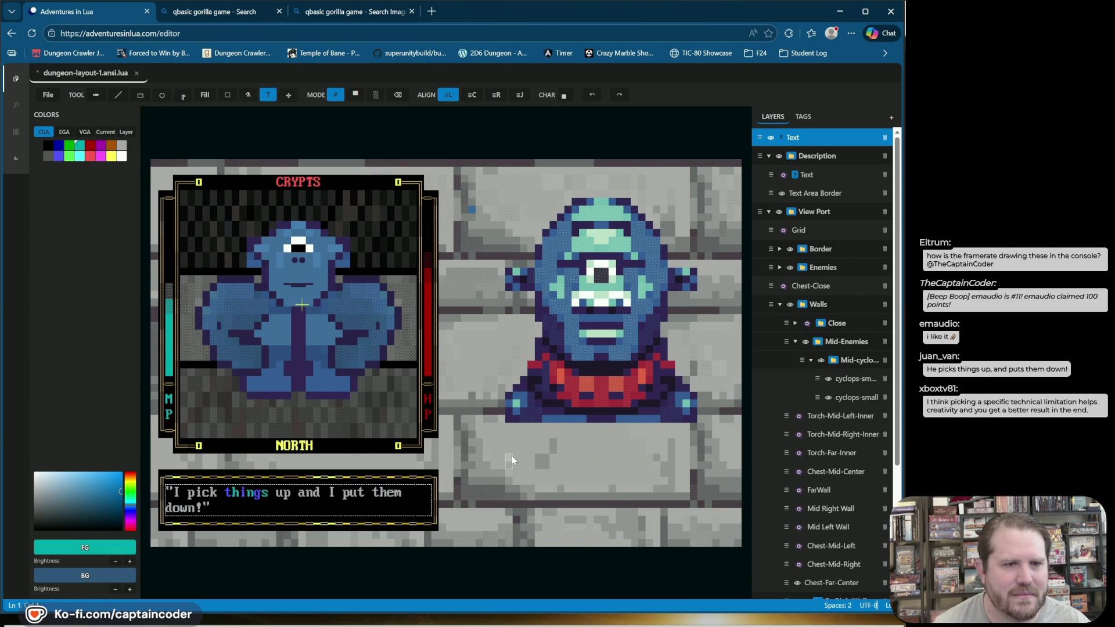
pyautogui.press('BackSpace')
pyautogui.press('BackSpace')
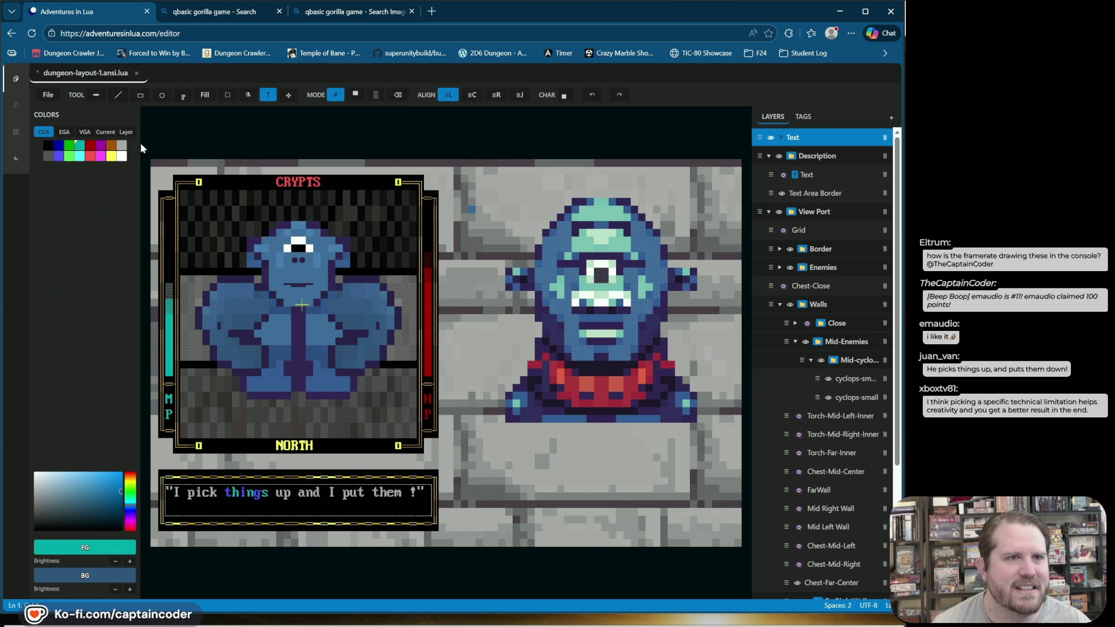
pyautogui.click(90, 156)
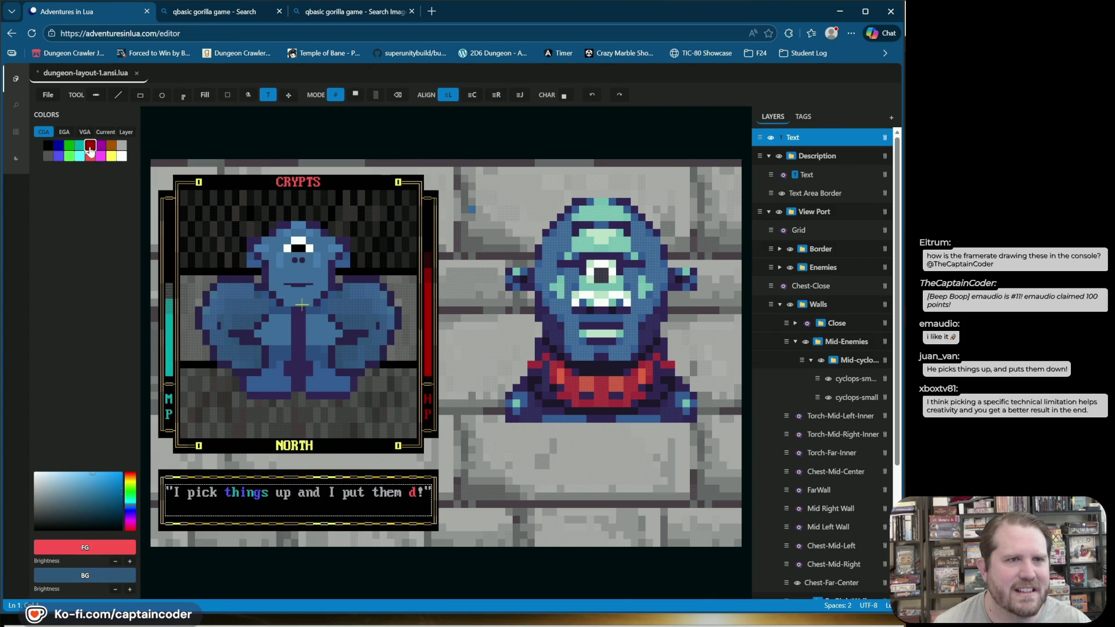
pyautogui.click(90, 148)
pyautogui.write('o')
pyautogui.click(90, 157)
pyautogui.write('w')
pyautogui.click(91, 150)
pyautogui.write('n')
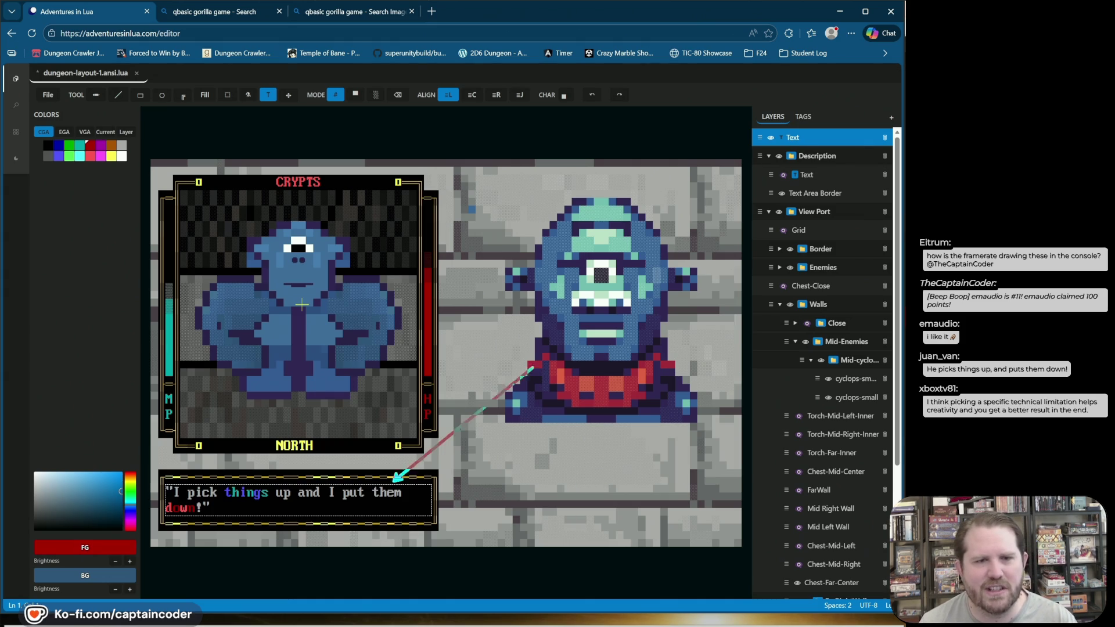
pyautogui.hotkey('ctrl', 's')
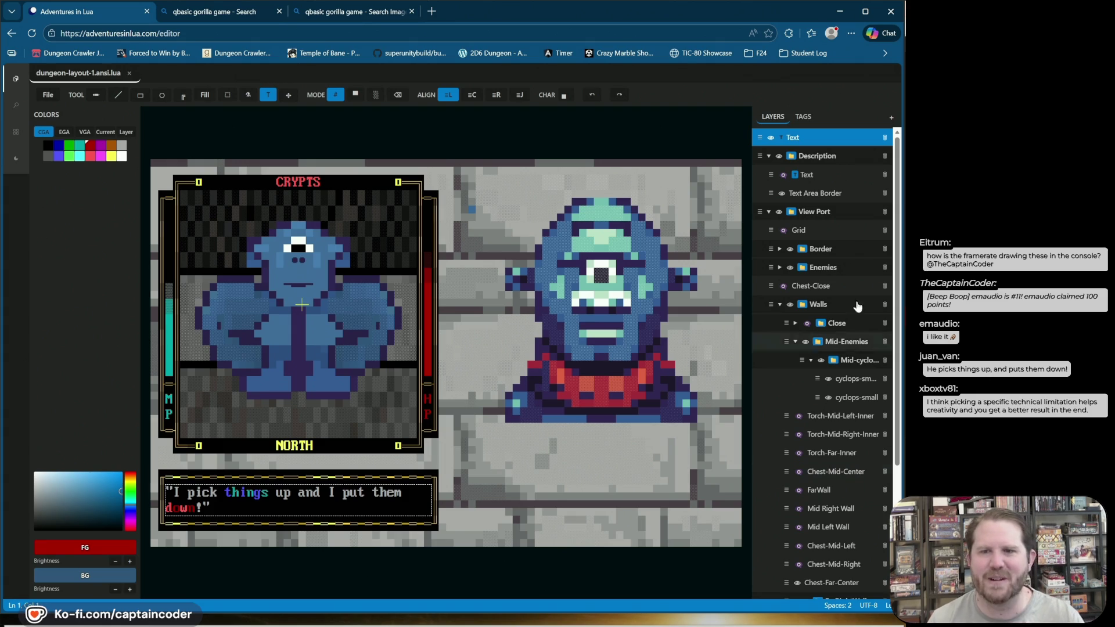
pyautogui.click(771, 138)
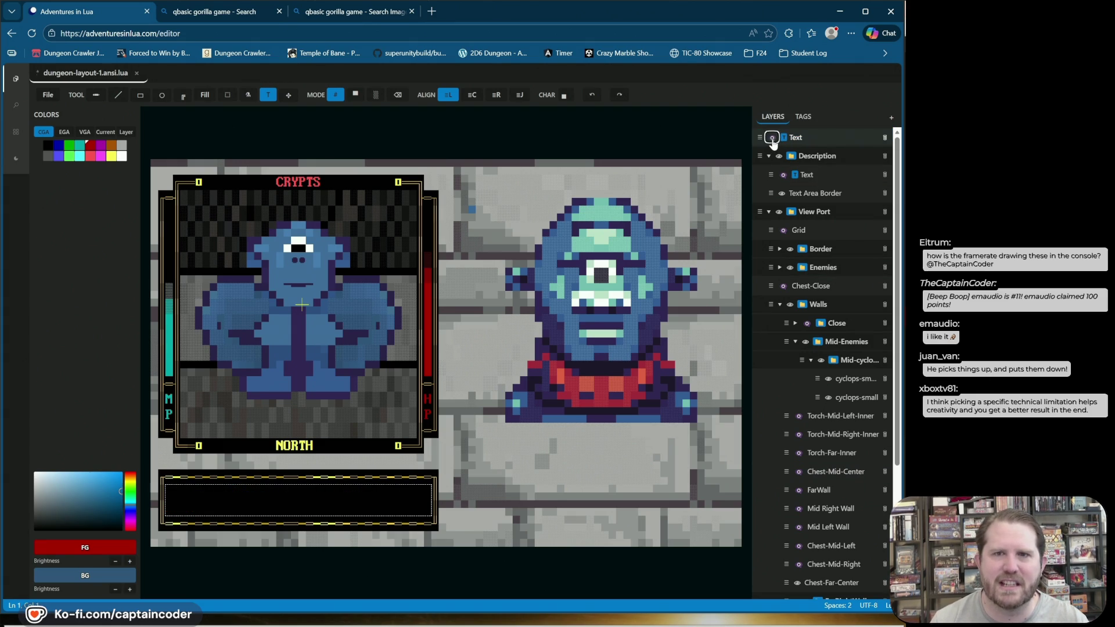
# Step: Show the rotting-flesh description again and save dungeon-layout-1.ansi.lua
pyautogui.click(782, 175)
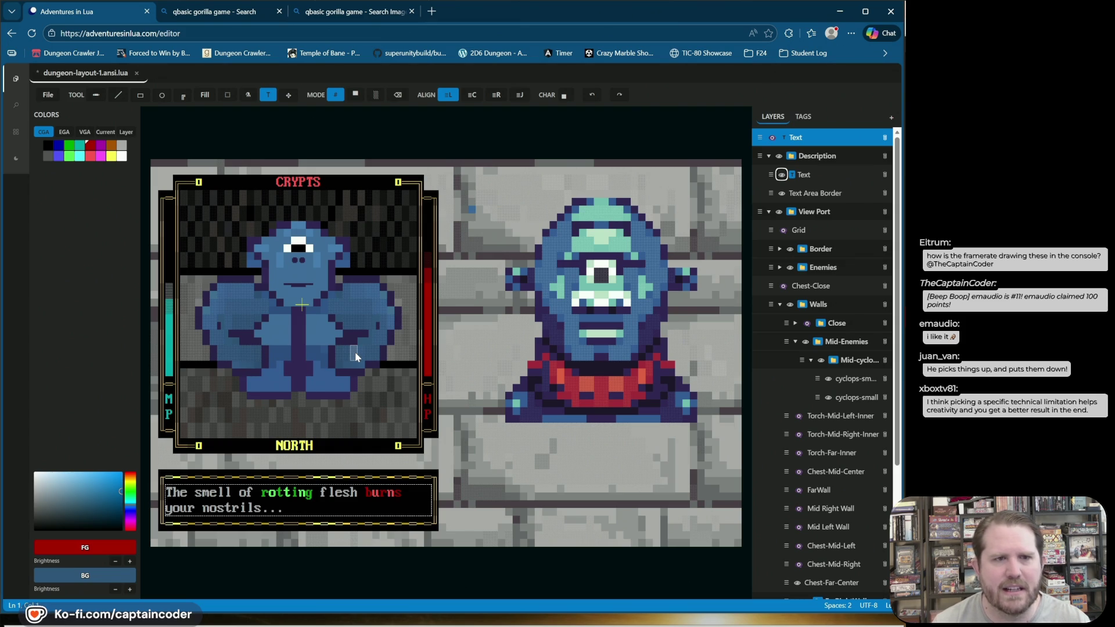
pyautogui.hotkey('ctrl', 's')
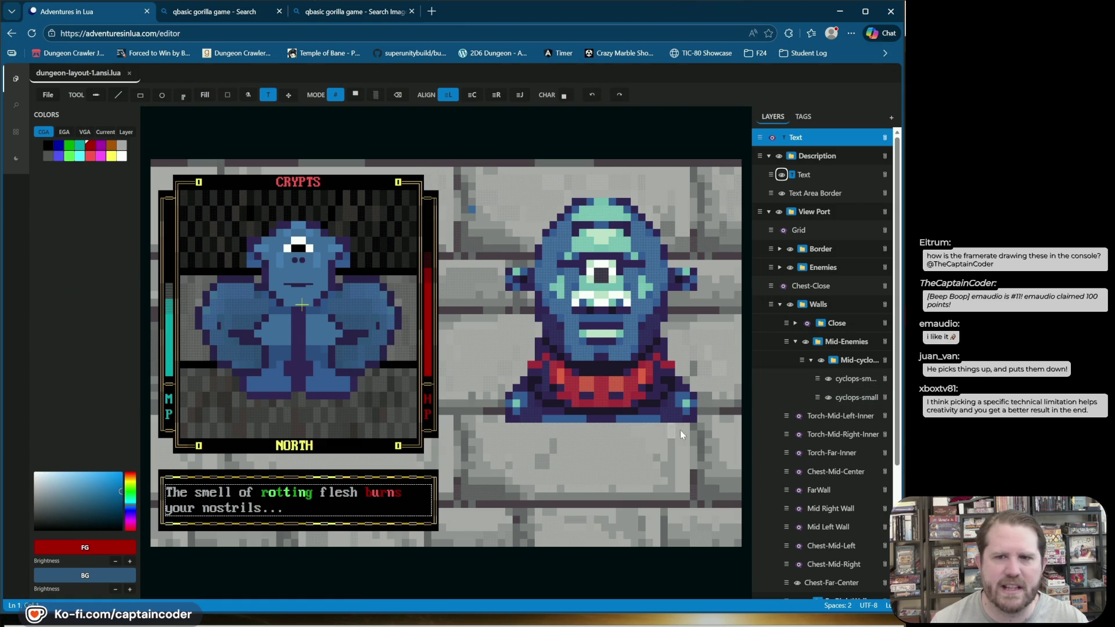
# Step: Toggle the cyclops-sm and cyclops-small layers on and off to compare them
pyautogui.click(830, 380)
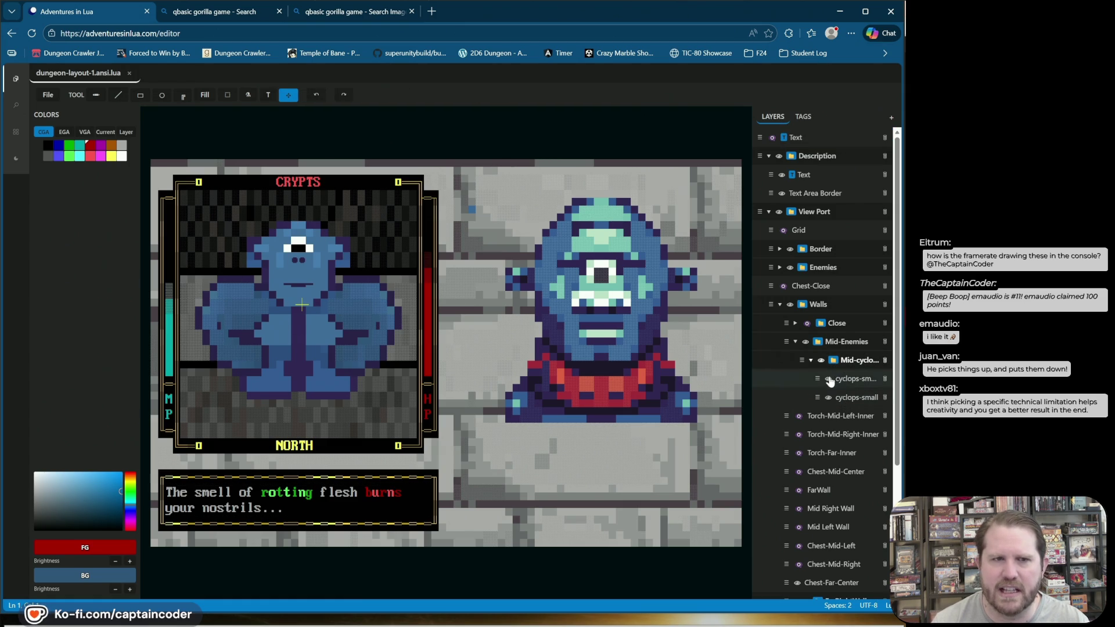
pyautogui.click(830, 380)
pyautogui.click(829, 380)
pyautogui.click(828, 380)
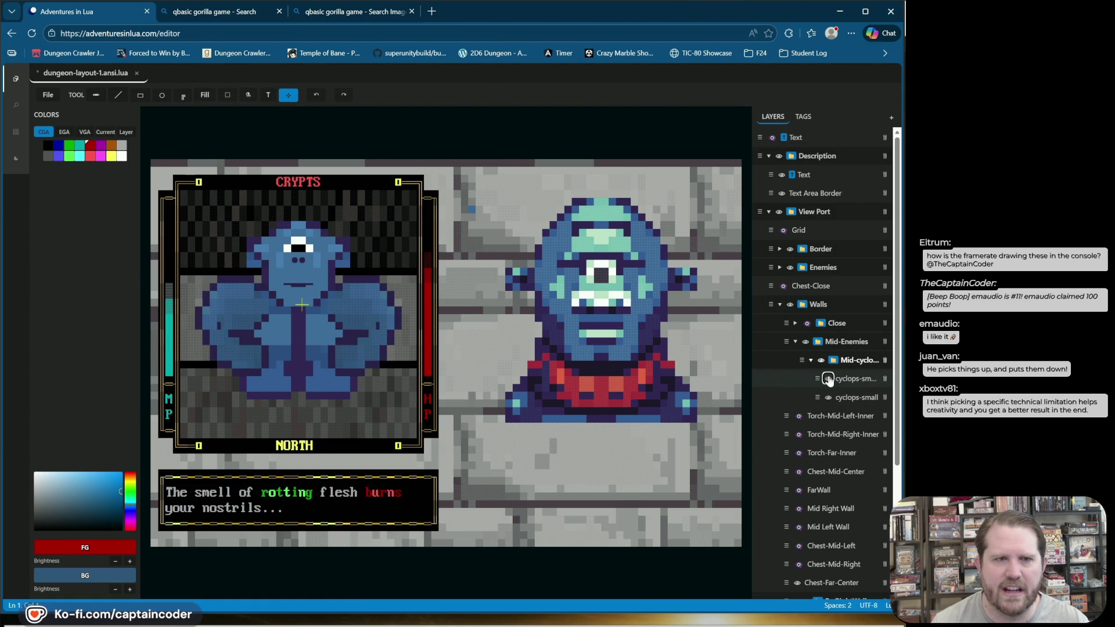
pyautogui.click(829, 398)
pyautogui.click(828, 398)
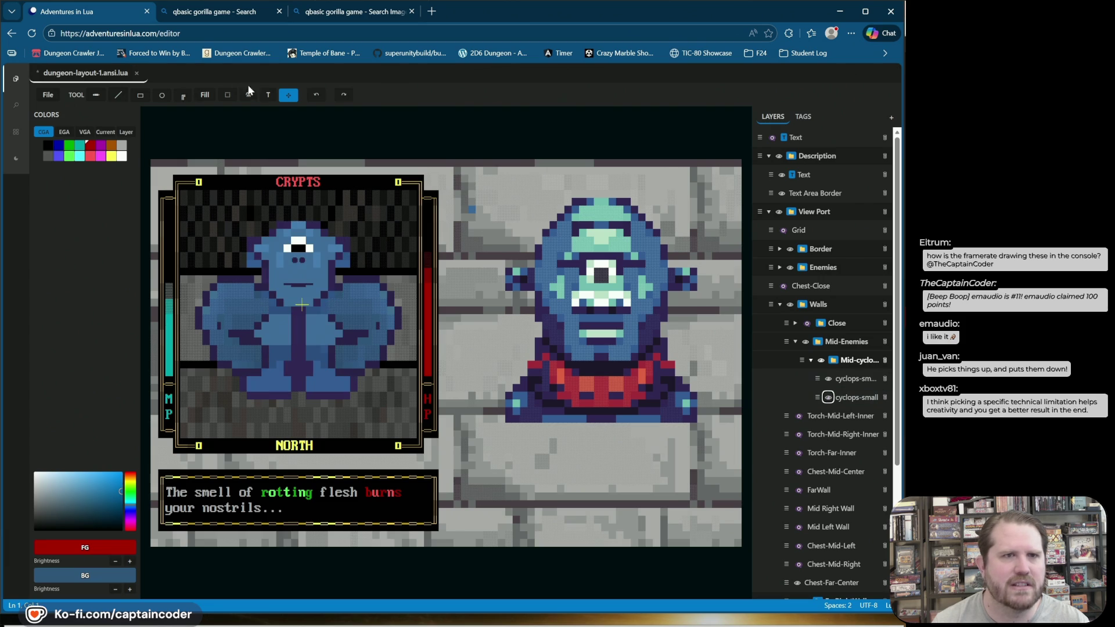
# Step: Switch the transform tool from Flip to Move and select the cyclops-sm layer
pyautogui.click(288, 96)
pyautogui.click(479, 212)
pyautogui.click(288, 95)
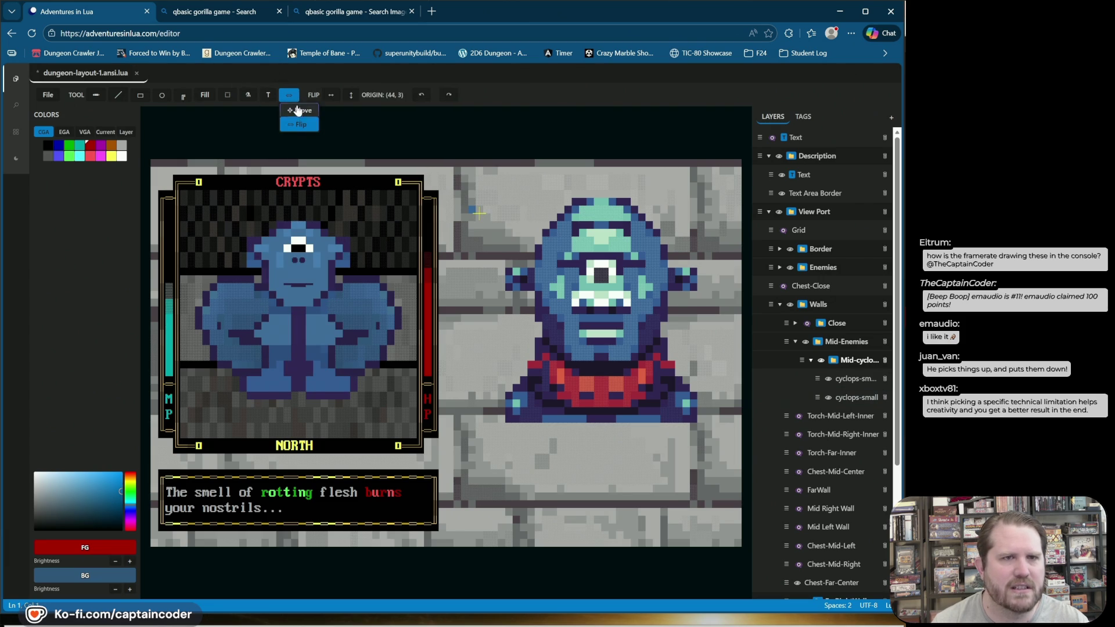
pyautogui.click(298, 110)
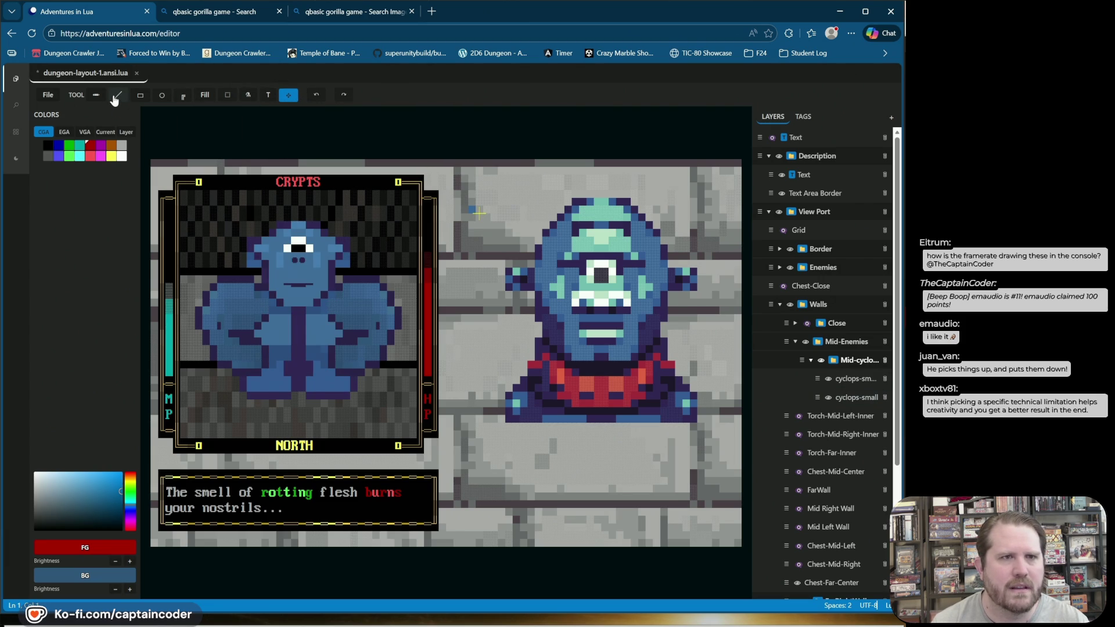
pyautogui.click(846, 383)
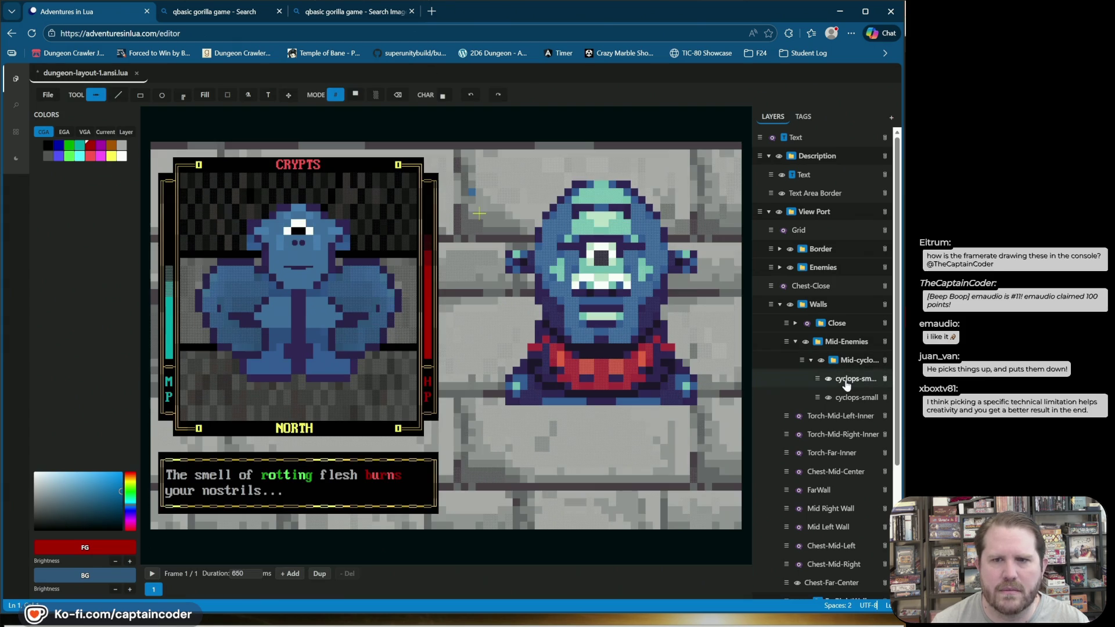
pyautogui.click(837, 383)
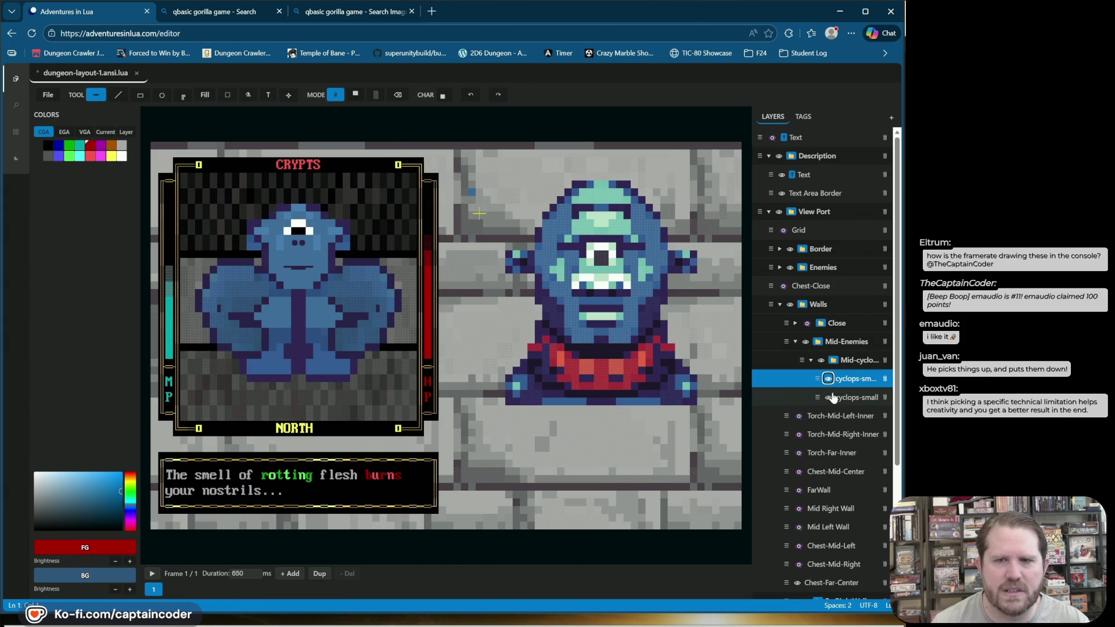
pyautogui.click(828, 398)
pyautogui.click(828, 398)
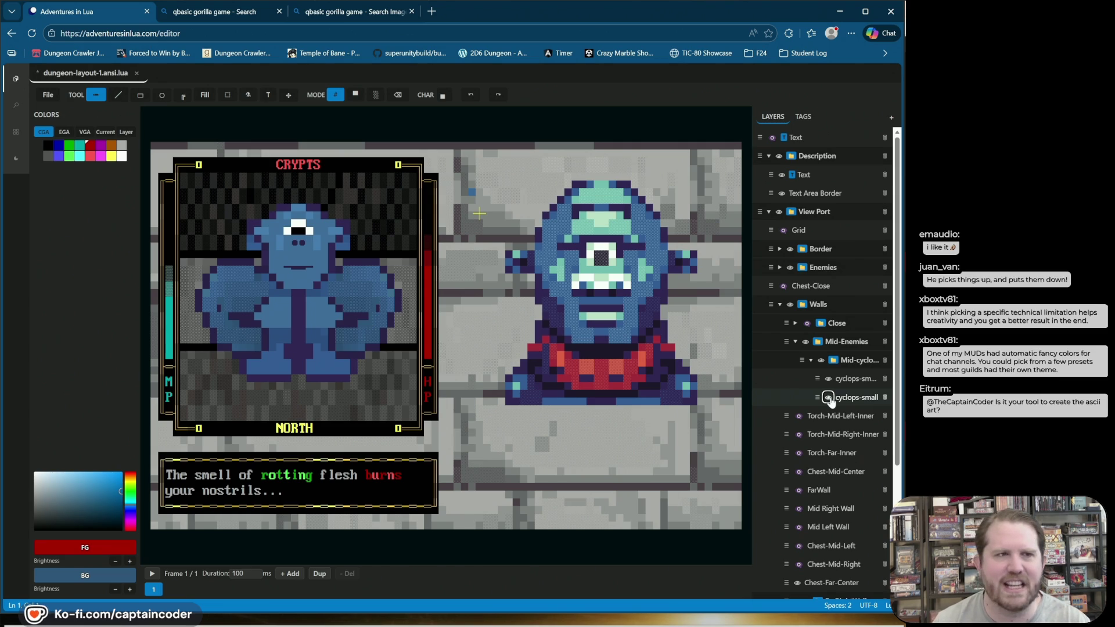
# Step: Save the dungeon layout, redo the last undone change, and show the file explorer
pyautogui.hotkey('ctrl', 's')
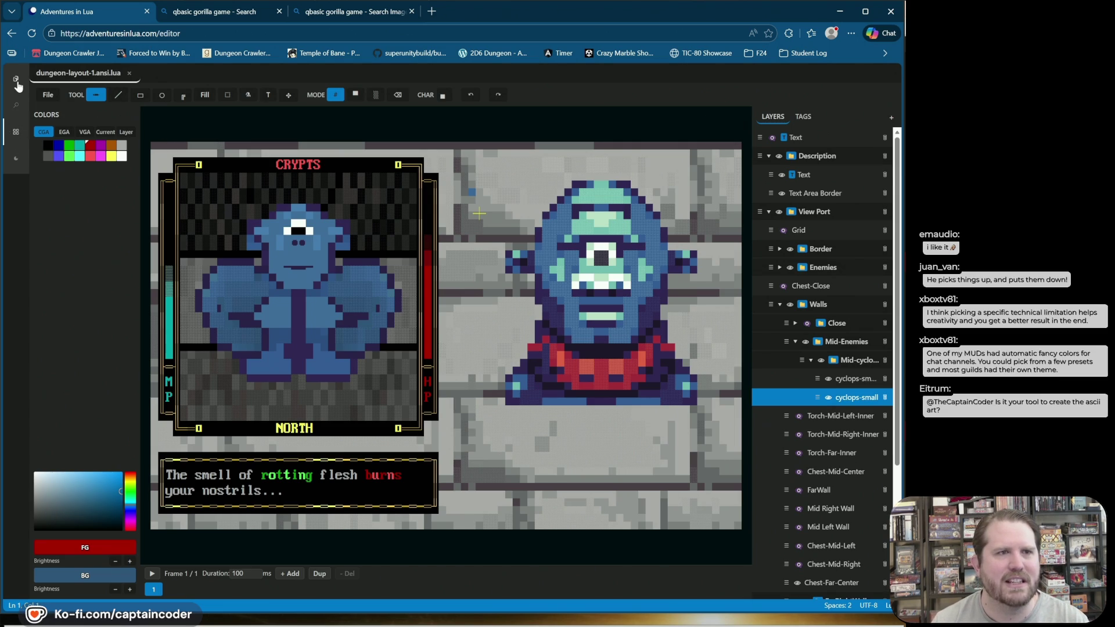
pyautogui.hotkey('ctrl', 'y')
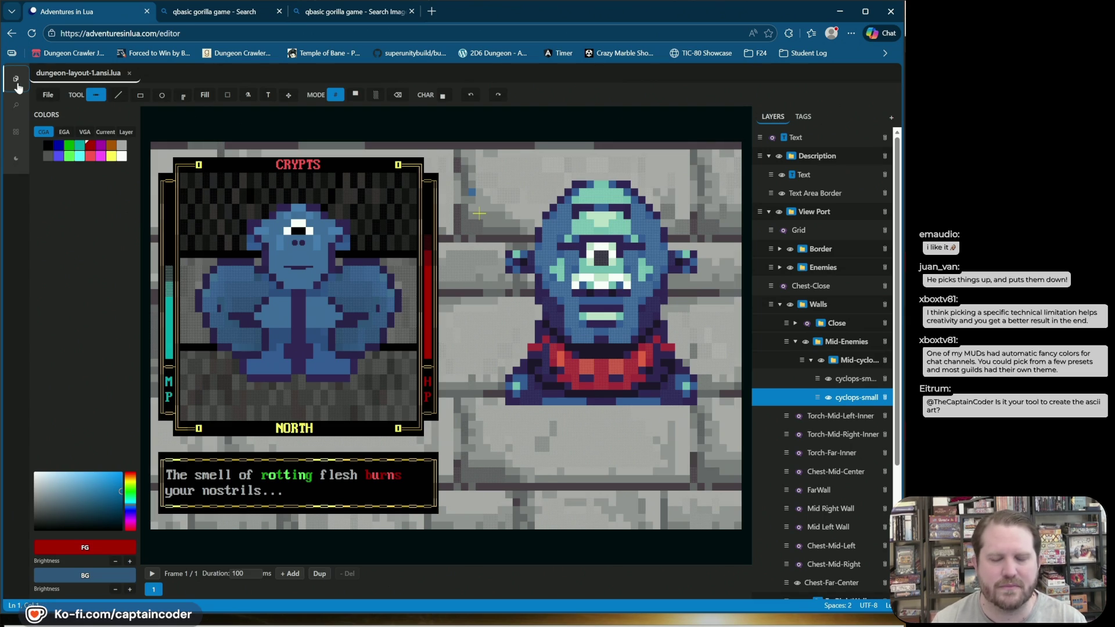
pyautogui.click(17, 86)
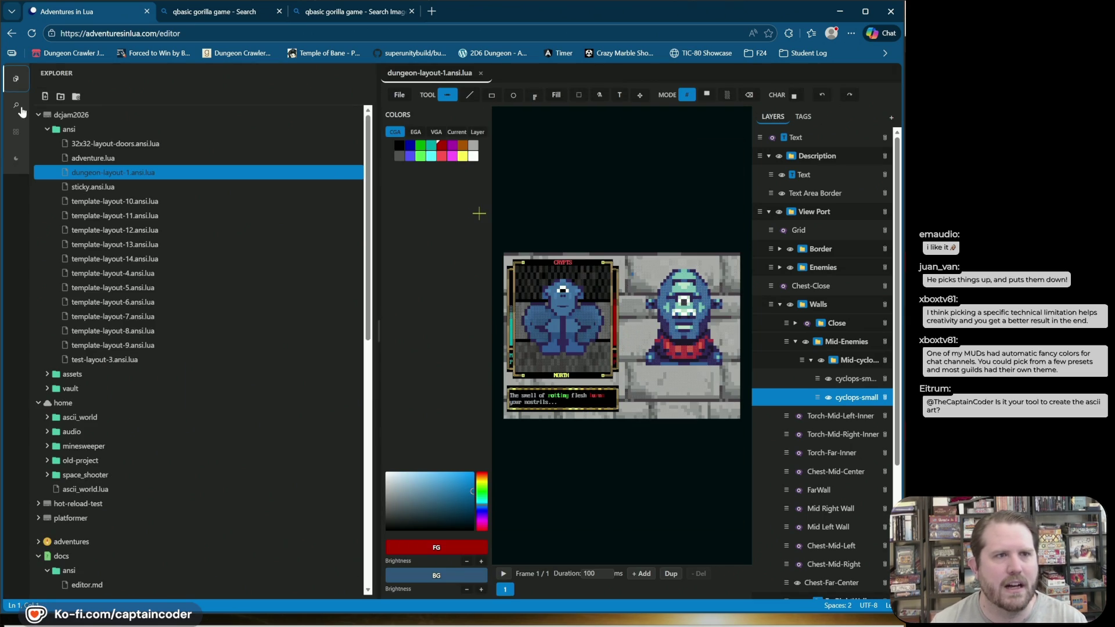
# Step: From Extensions, open a new blank ANSI Graphics Editor and bring up the Lua shell panel
pyautogui.click(16, 134)
pyautogui.click(97, 100)
pyautogui.hotkey('ctrl', 'b')
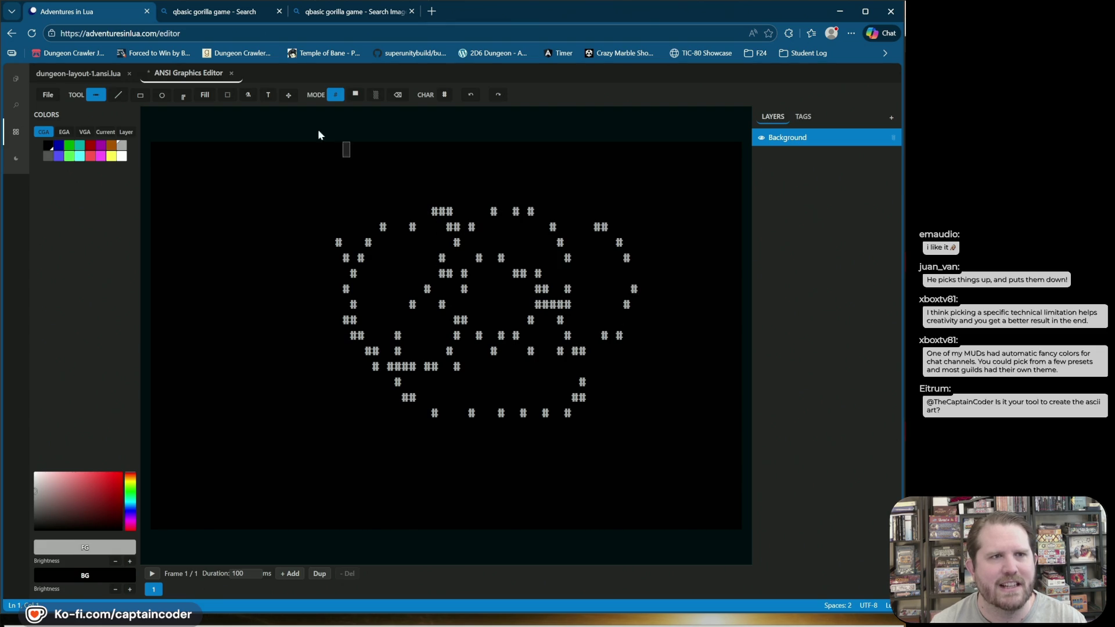
pyautogui.hotkey('ctrl', 'b')
pyautogui.hotkey('ctrl', '`')
# Step: Show a narrower file explorer with the dcjam2026 and docs folders collapsed
pyautogui.click(19, 83)
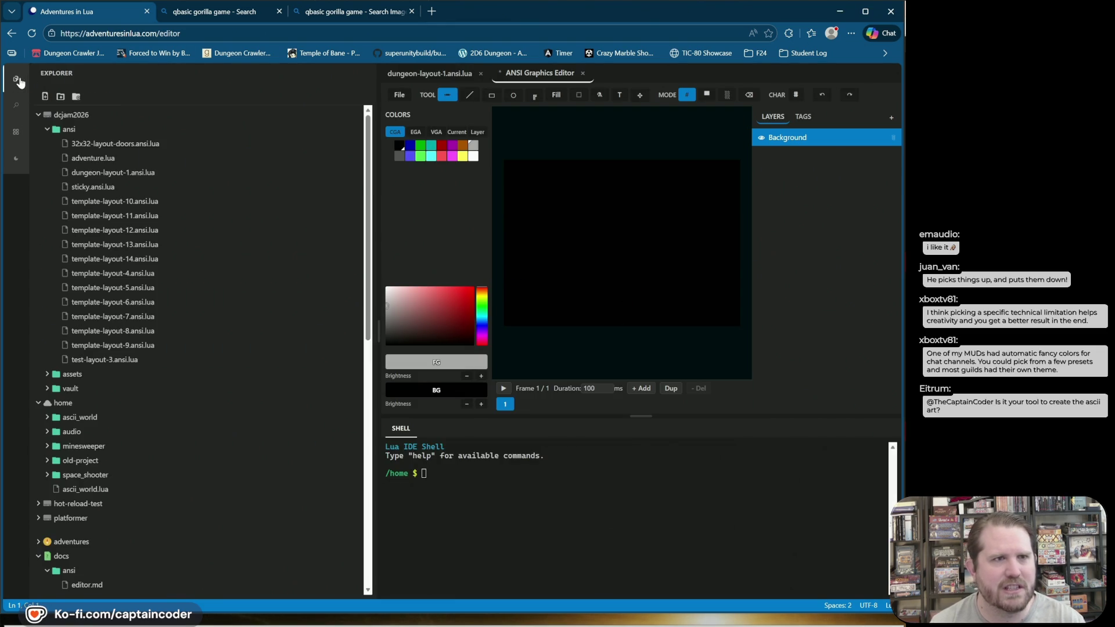
pyautogui.moveTo(331, 181); pyautogui.dragTo(235, 181)
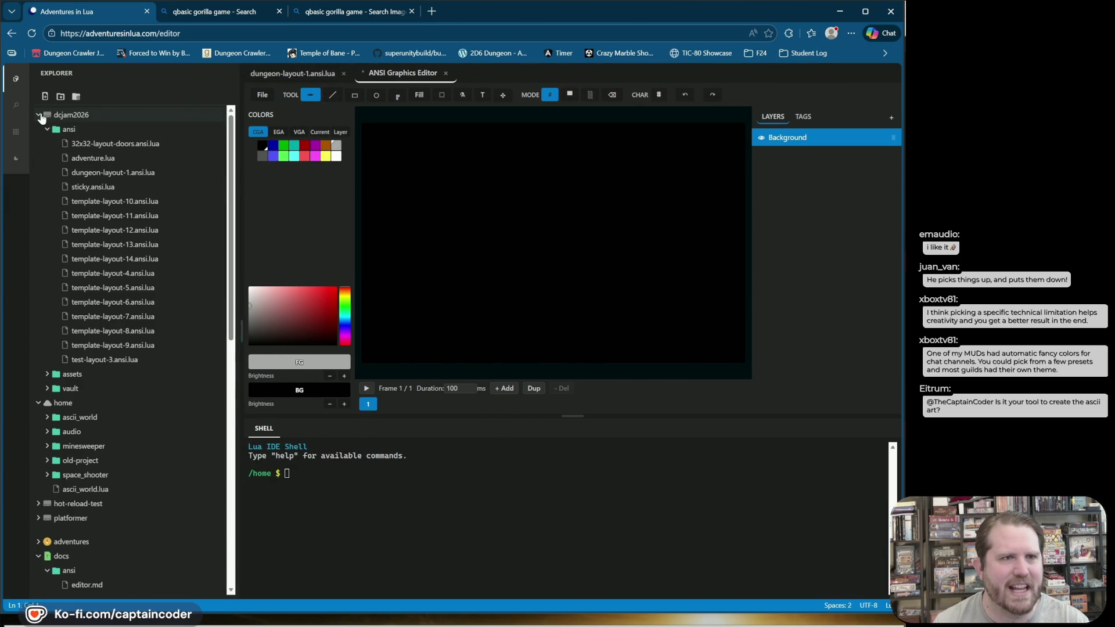
pyautogui.click(39, 115)
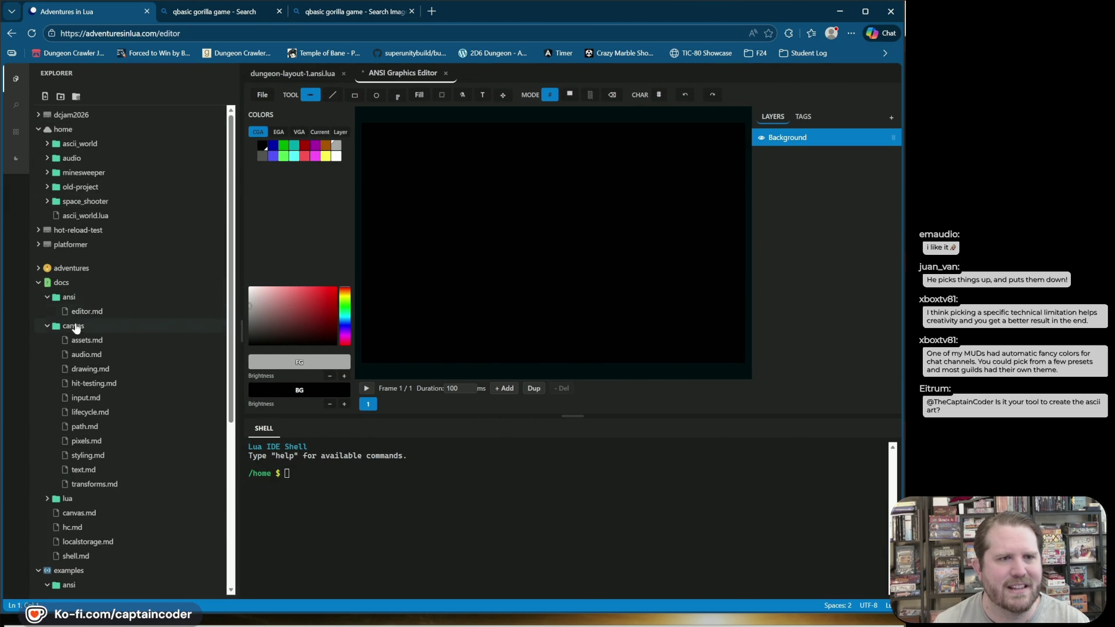
pyautogui.click(55, 285)
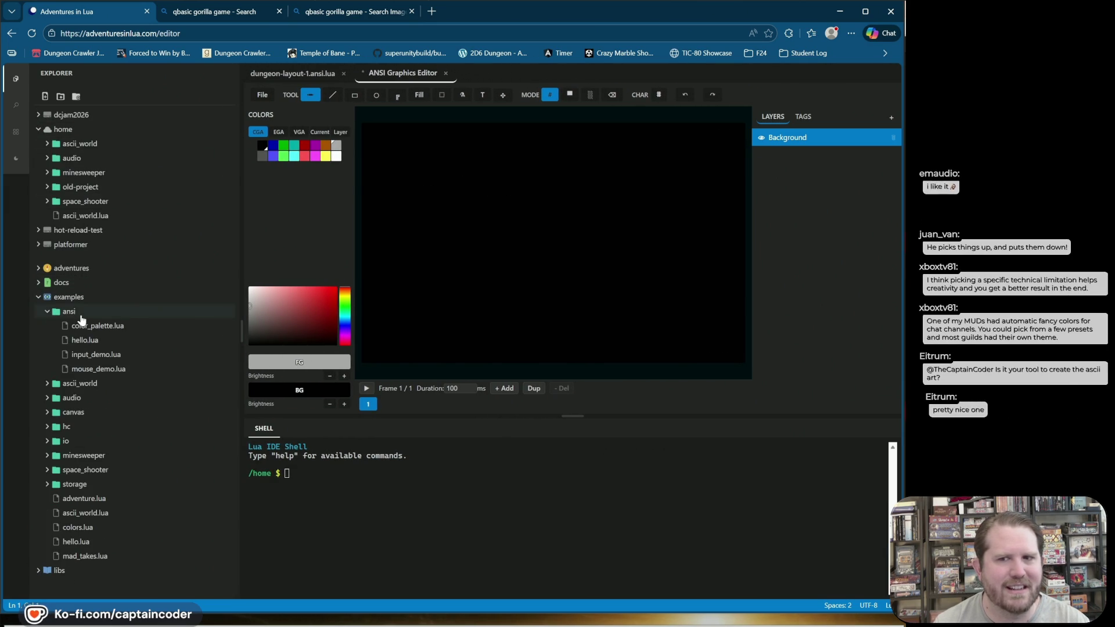
# Step: Open examples/ansi in the shell, run lua color_palette.lua, then stop it with Ctrl+C
pyautogui.rightClick(68, 317)
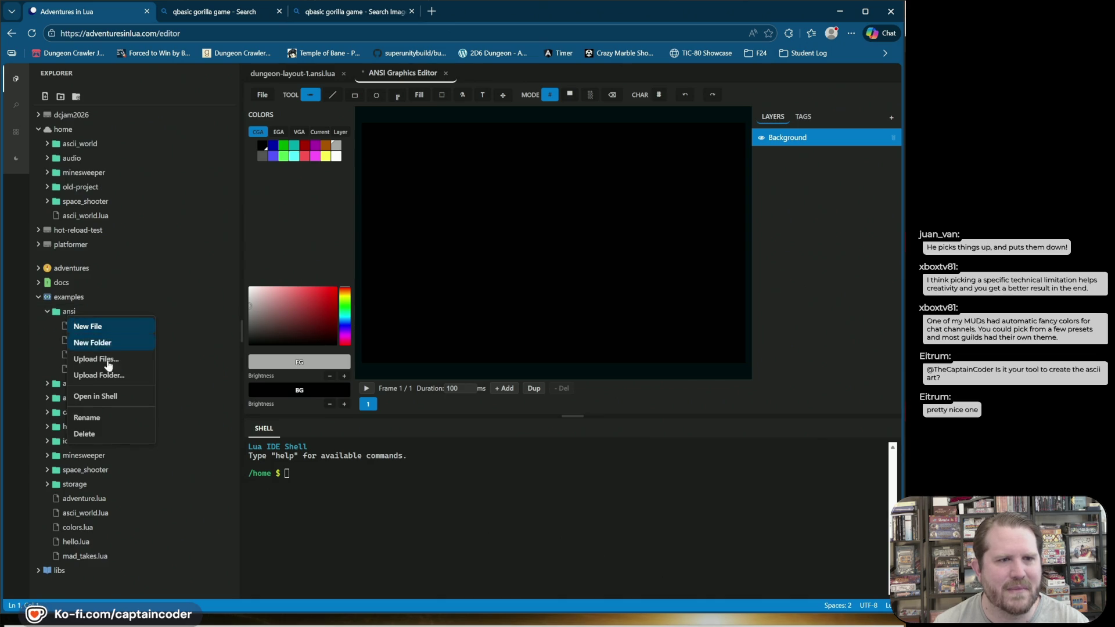
pyautogui.click(105, 398)
pyautogui.write('lua co')
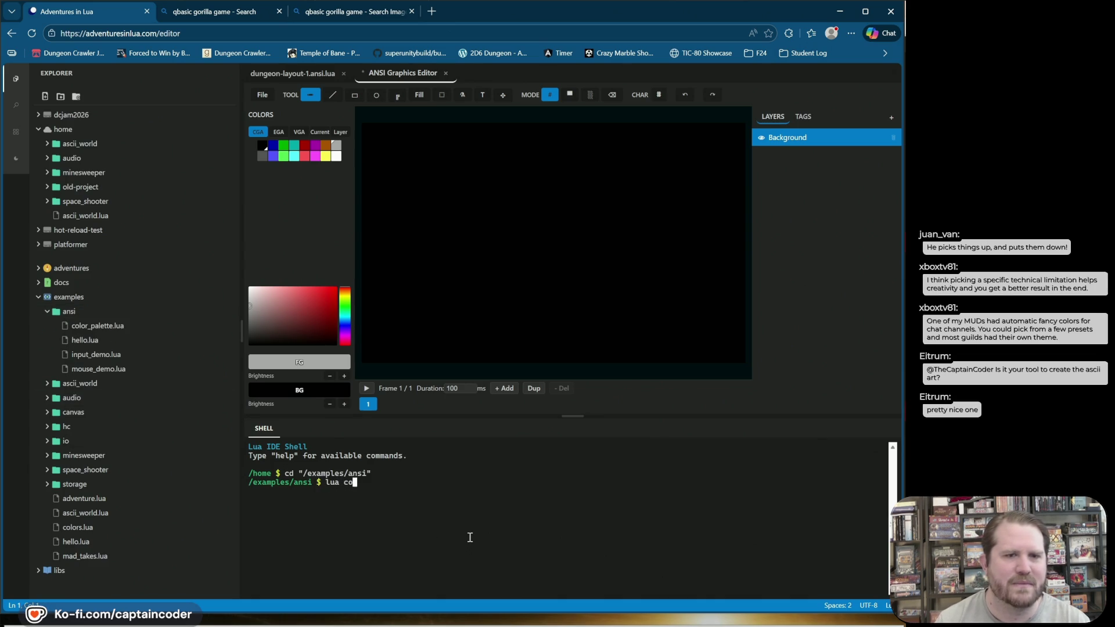
pyautogui.write('lor_palette.lua')
pyautogui.press('Return')
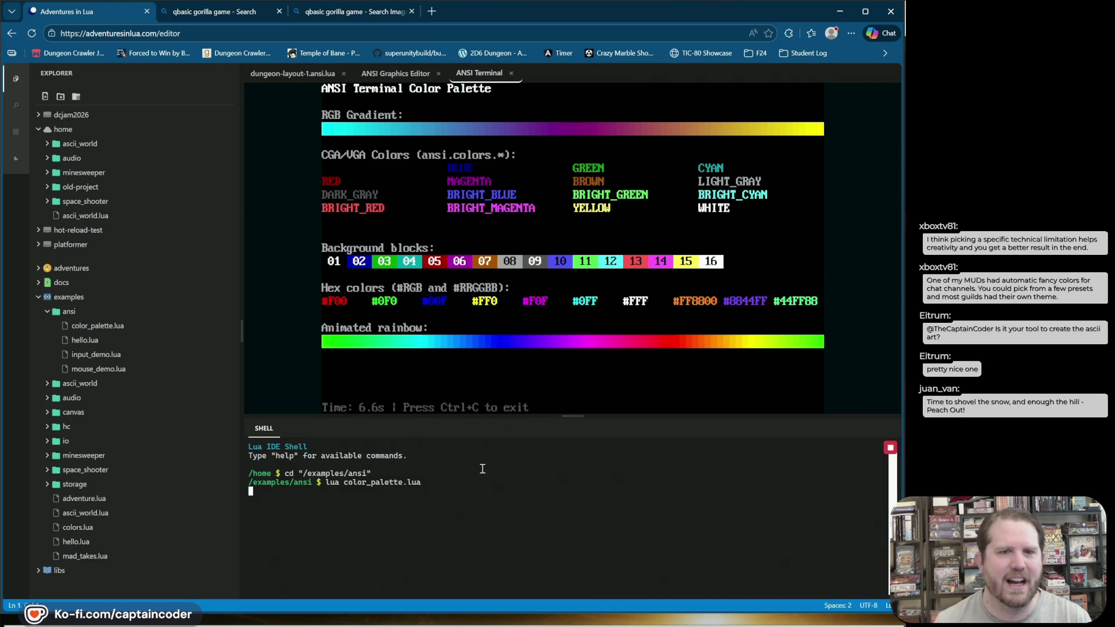
pyautogui.hotkey('ctrl', 'c')
pyautogui.moveTo(595, 416); pyautogui.dragTo(572, 304)
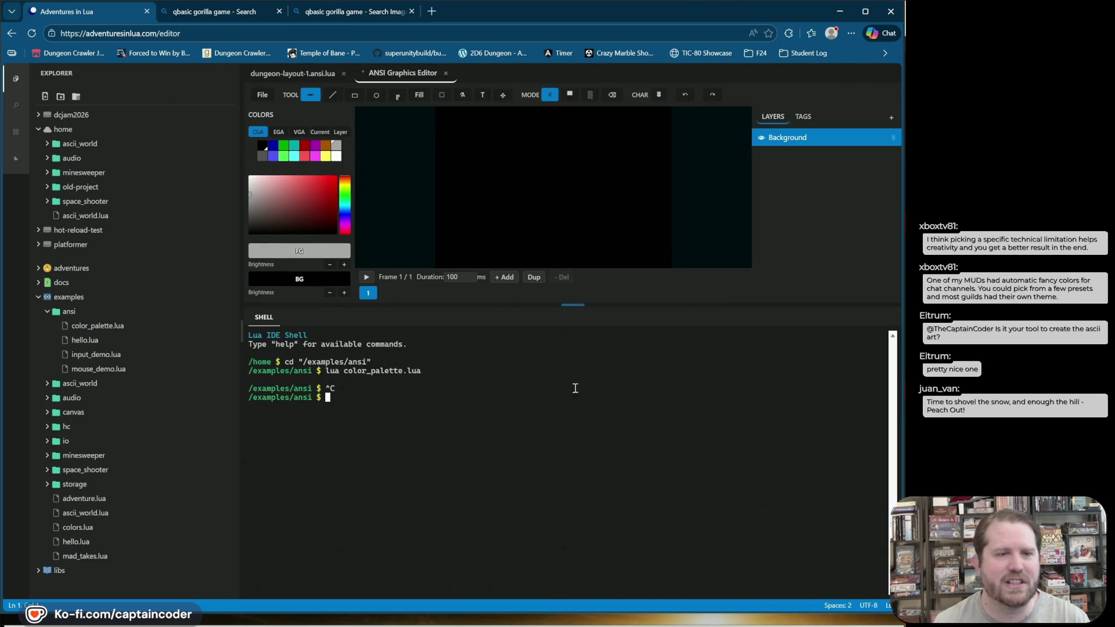
# Step: Open the ascii_world folder in the shell, list its files, and run game.lua
pyautogui.click(45, 312)
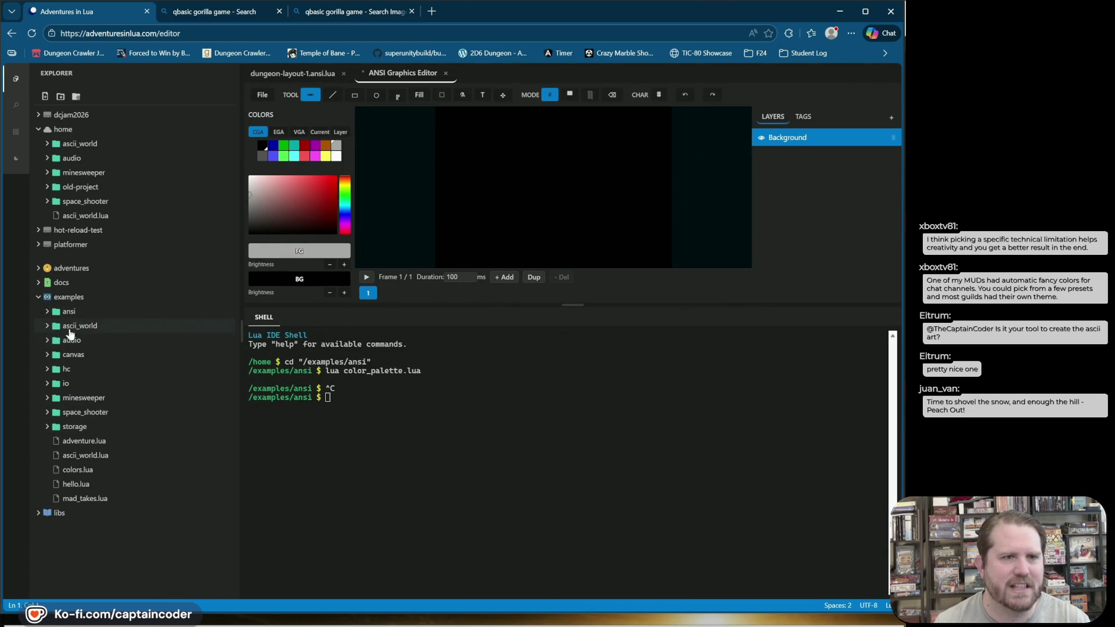
pyautogui.rightClick(68, 331)
pyautogui.click(132, 401)
pyautogui.write('ls')
pyautogui.press('Return')
pyautogui.write('lua game.lua')
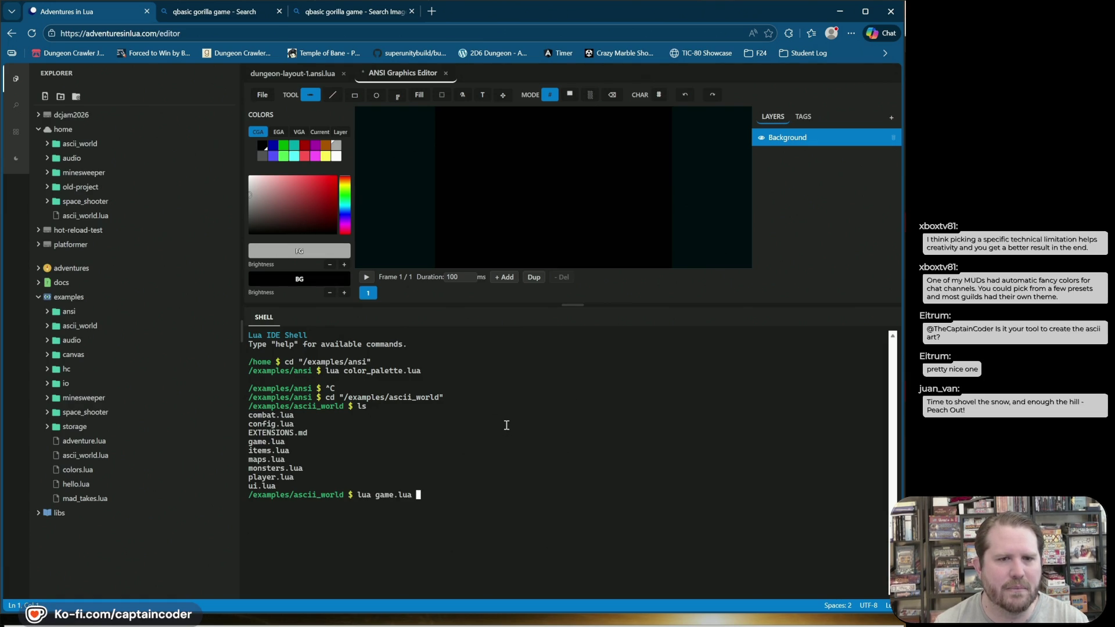
pyautogui.press('Return')
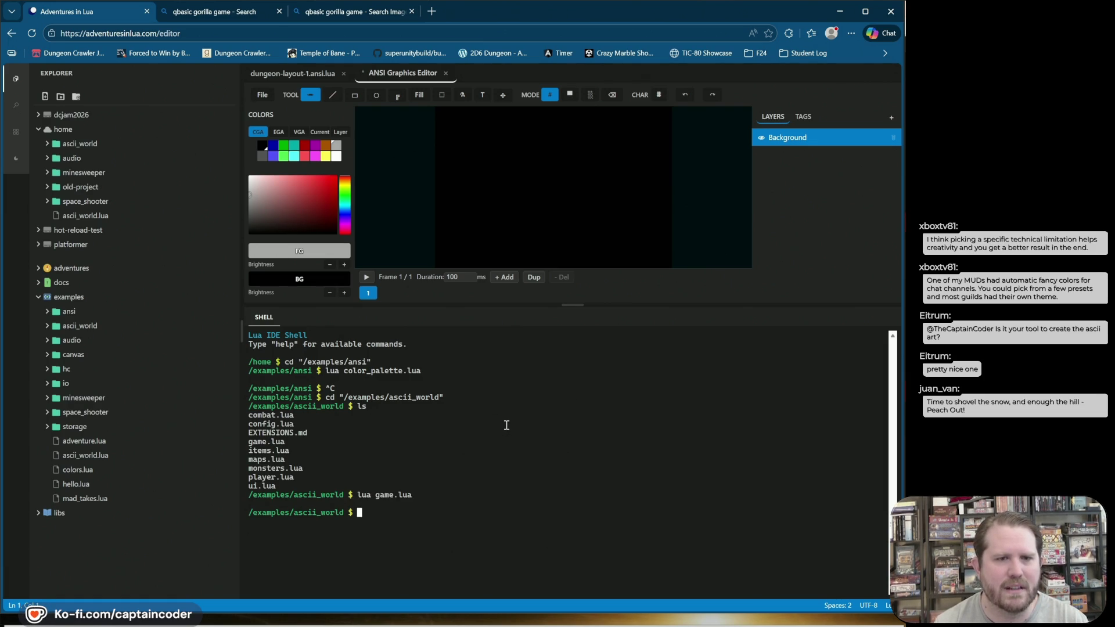
# Step: Go up to the examples folder with cd .. and run lua ascii_world.lua
pyautogui.write('cd ..')
pyautogui.press('Return')
pyautogui.write('lua ')
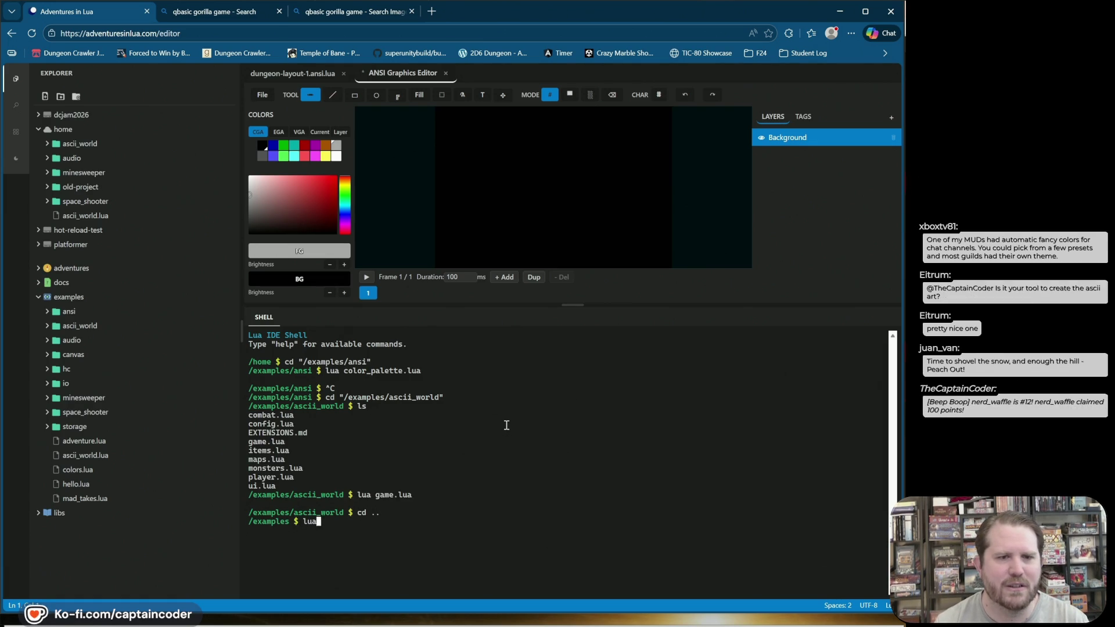
pyautogui.write('an')
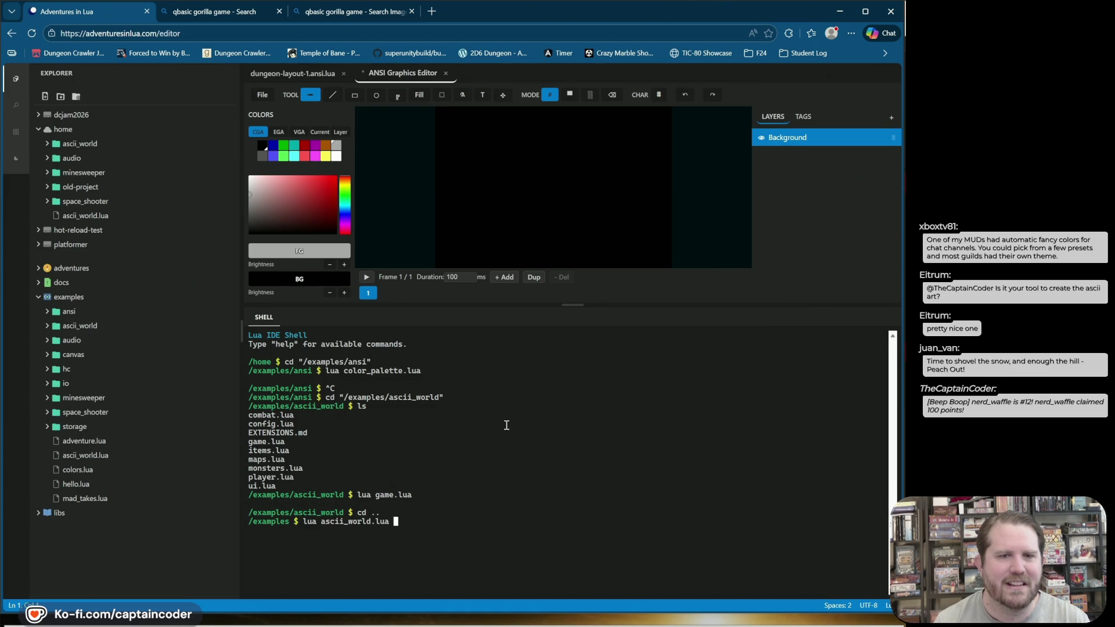
pyautogui.press('Return')
pyautogui.moveTo(564, 303); pyautogui.dragTo(564, 245)
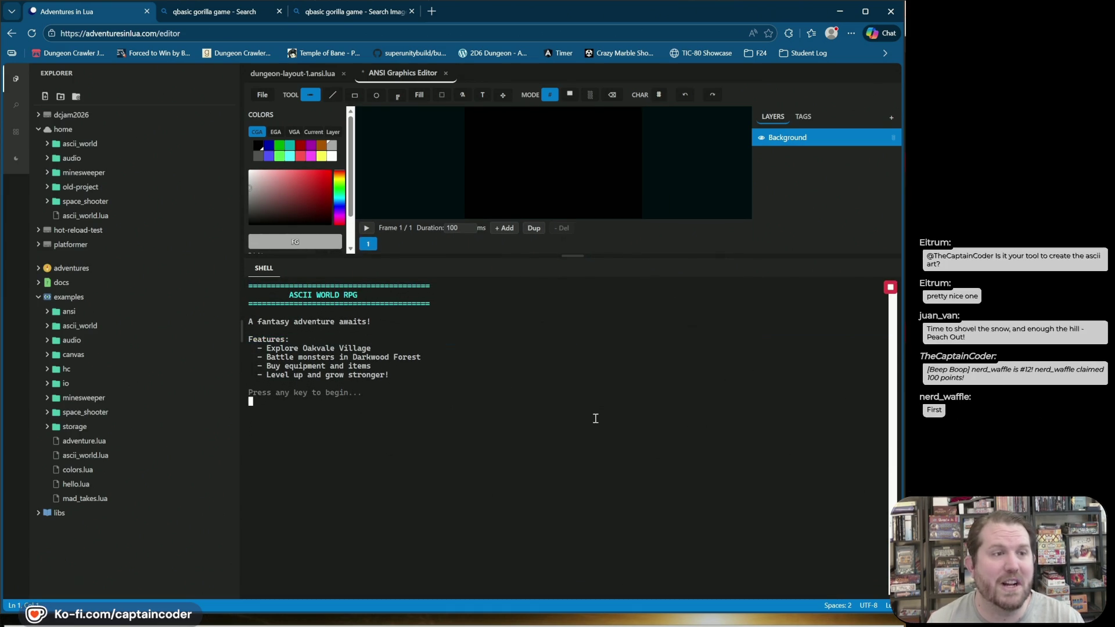
# Step: Start the game past the intro, enter a character name, and walk toward the shops
pyautogui.press('Return')
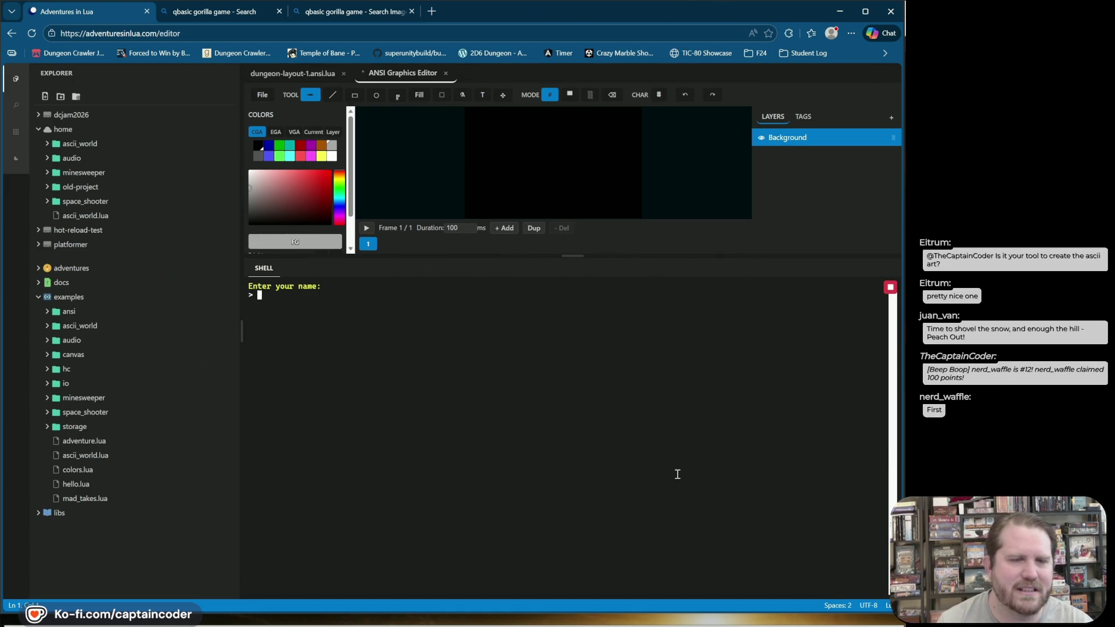
pyautogui.write('Argil')
pyautogui.press('Return')
pyautogui.press('Return')
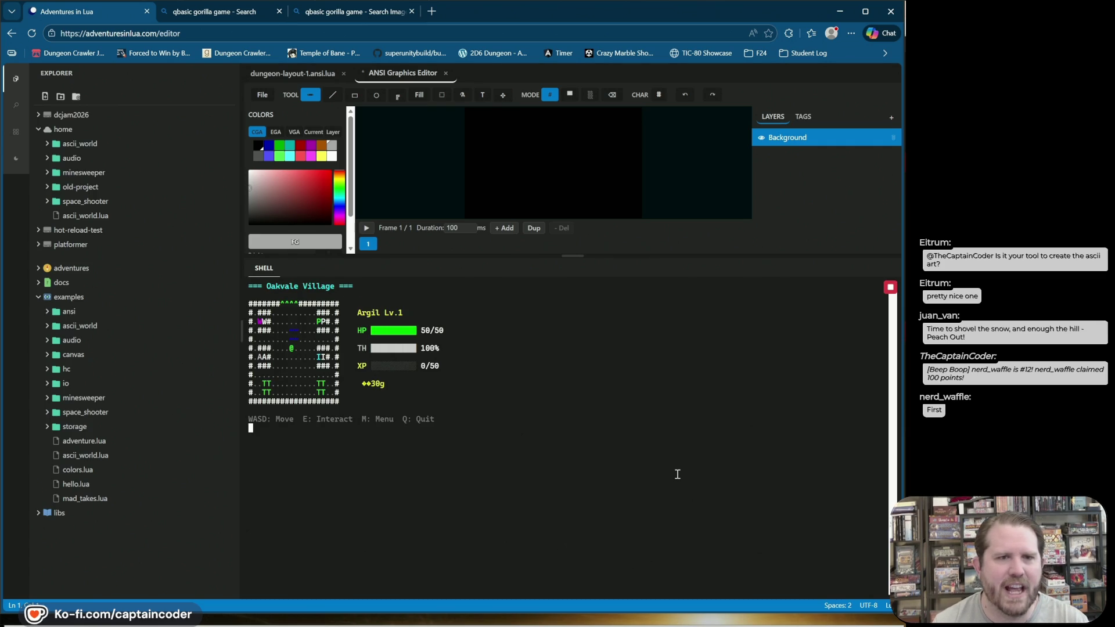
pyautogui.press('s')
pyautogui.press('s')
pyautogui.press('a')
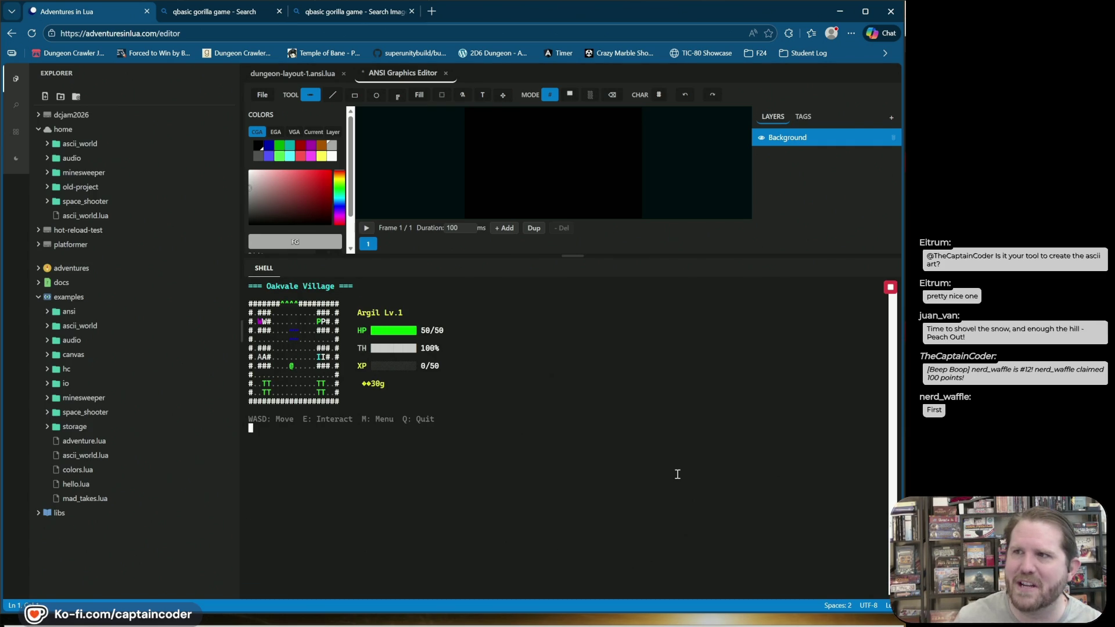
pyautogui.press('d')
pyautogui.press('d')
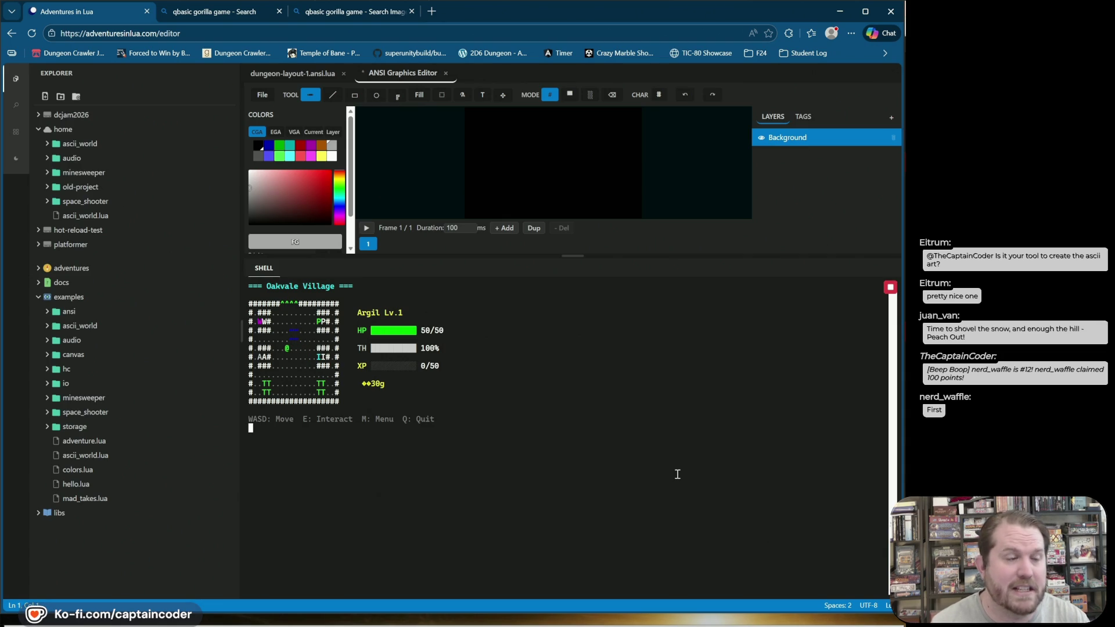
pyautogui.press('a')
pyautogui.press('a')
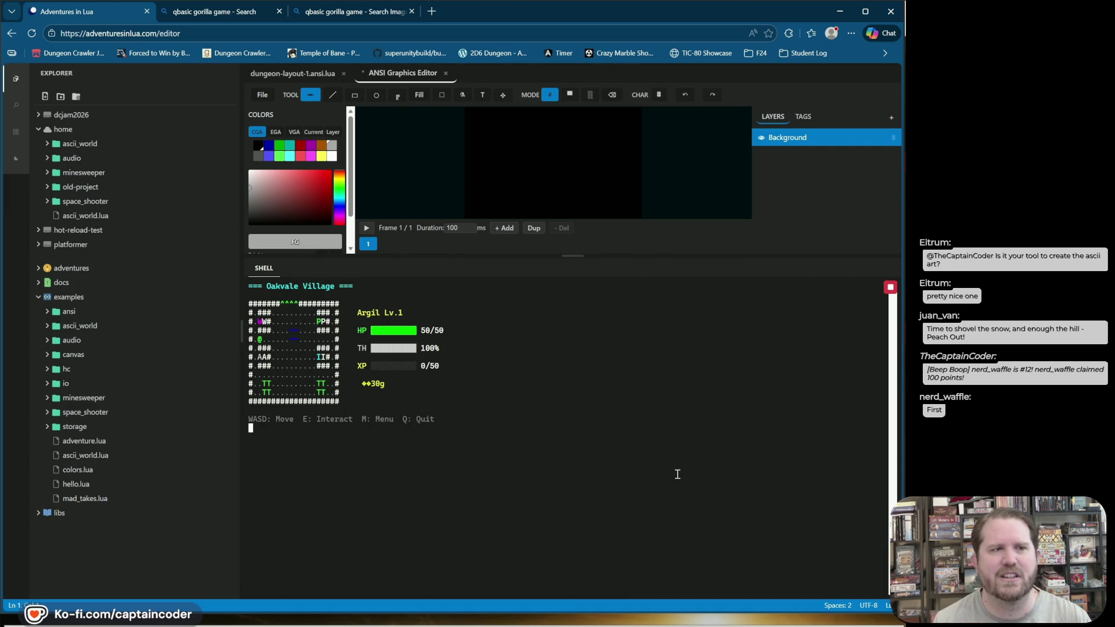
pyautogui.press('a')
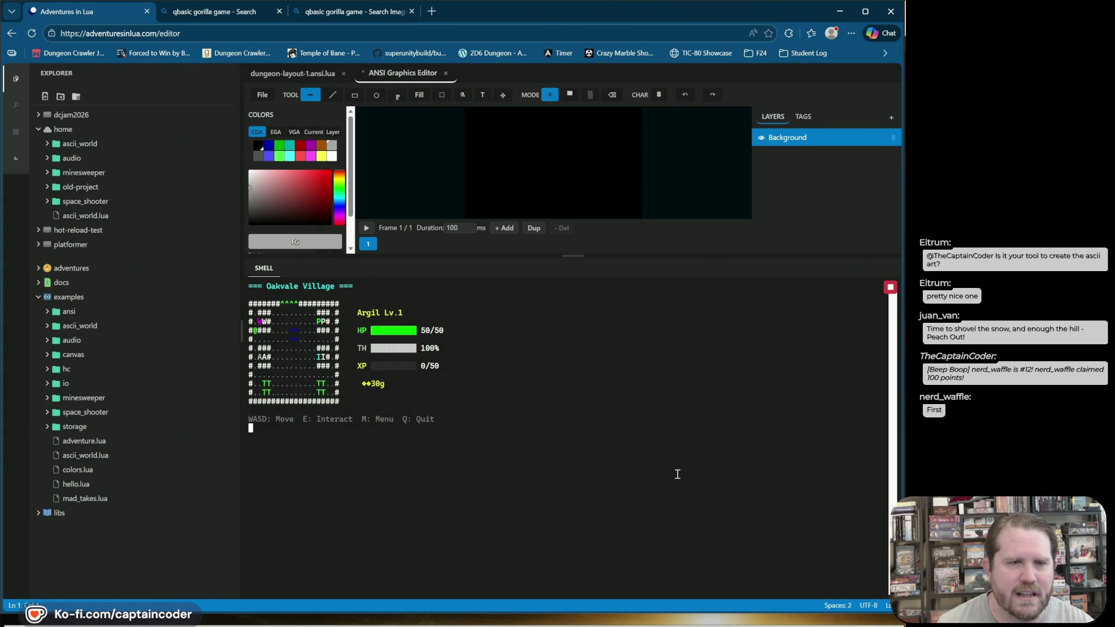
# Step: Buy the Rusty Dagger at Blade & Edge without equipping it
pyautogui.press('d')
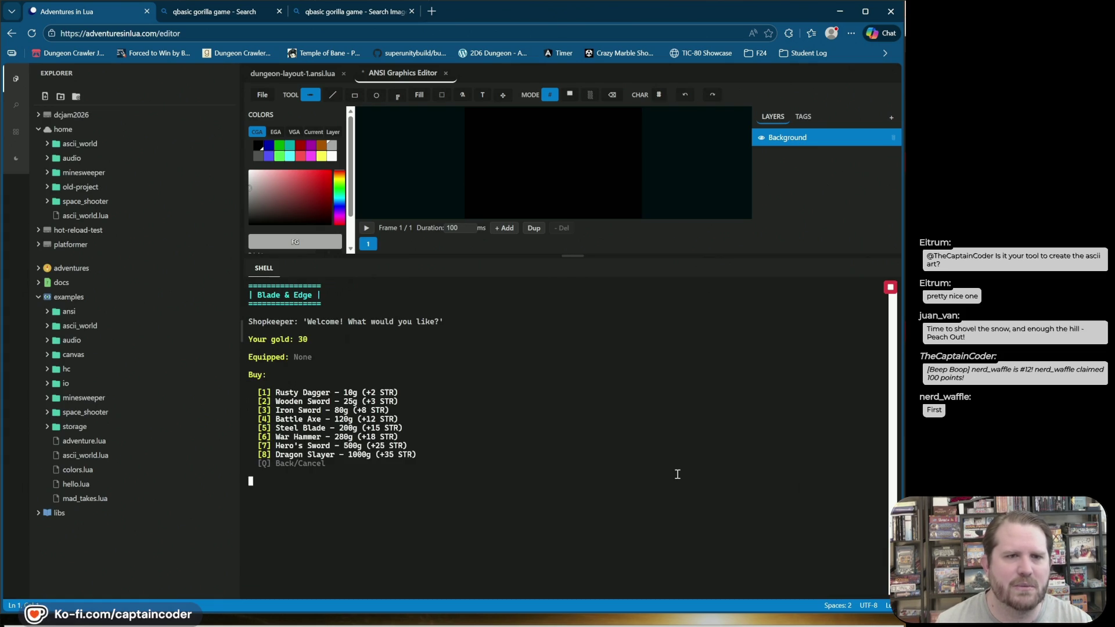
pyautogui.press('1')
pyautogui.press('n')
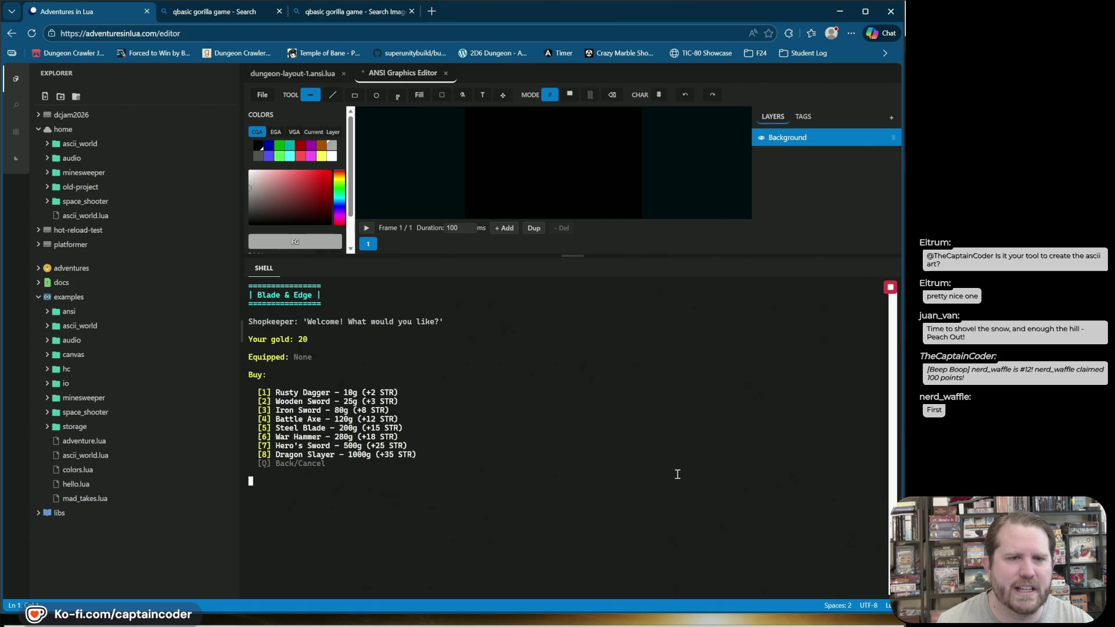
pyautogui.press('q')
# Step: Buy and equip the Tattered Robe at Iron Hide Armory, then return to the village
pyautogui.press('d')
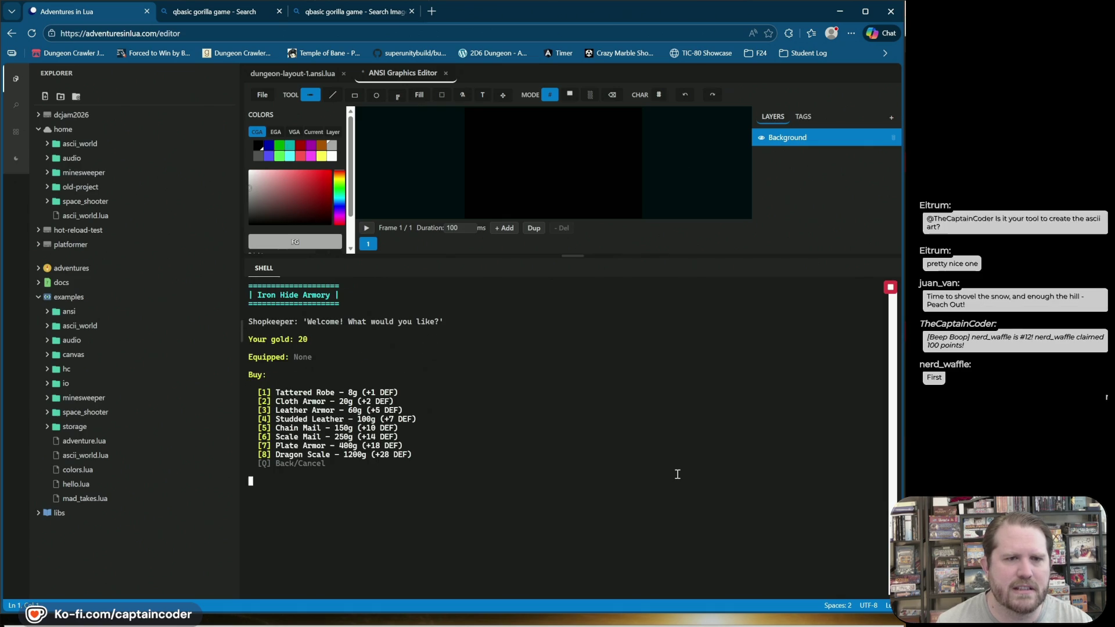
pyautogui.press('1')
pyautogui.press('y')
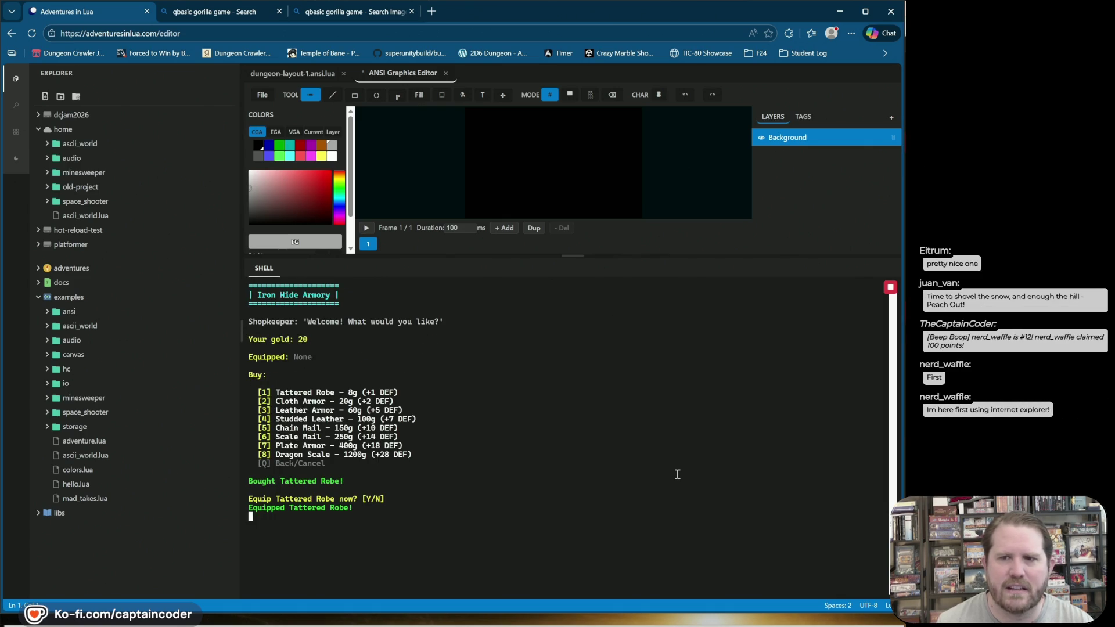
pyautogui.press('q')
pyautogui.press('w')
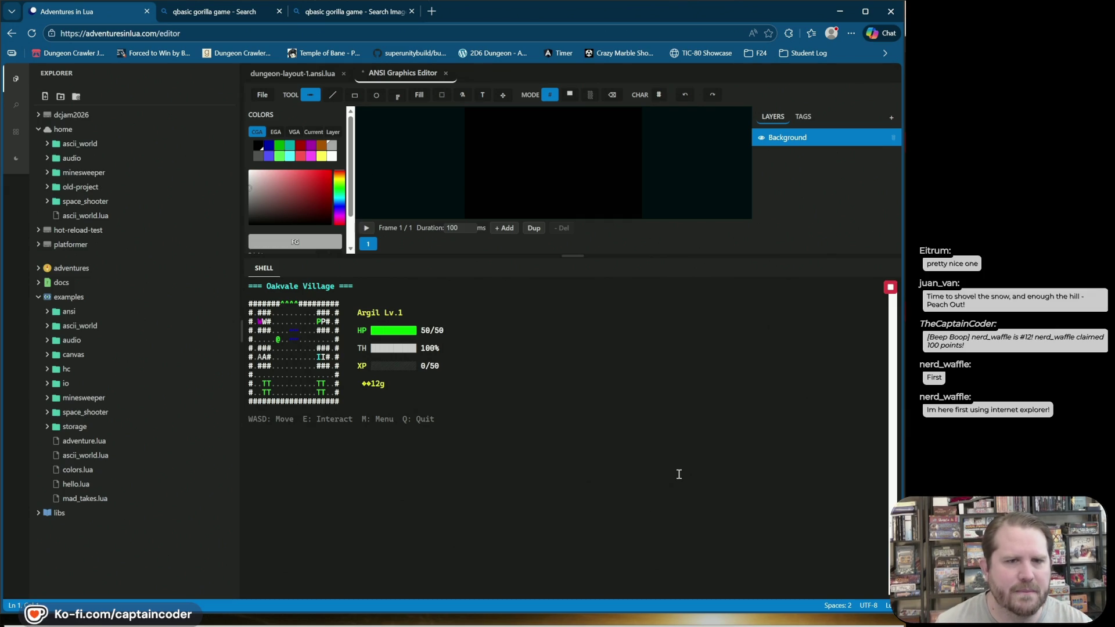
# Step: Cancel the quit prompt, enter Darkwood Forest, and defeat the Green Slime
pyautogui.press('q')
pyautogui.press('n')
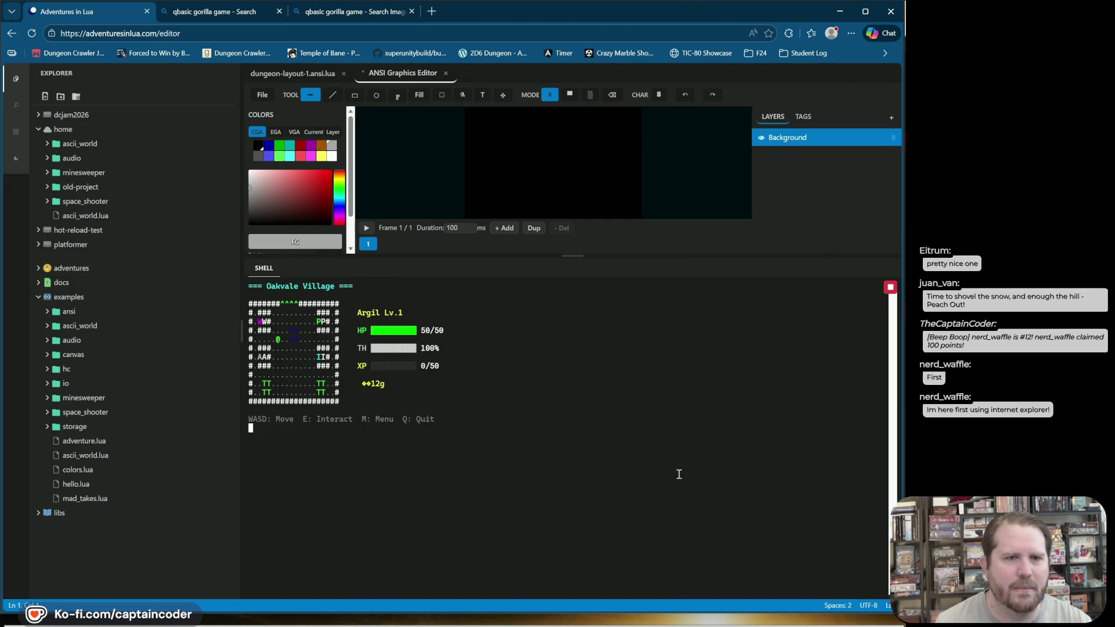
pyautogui.press('w')
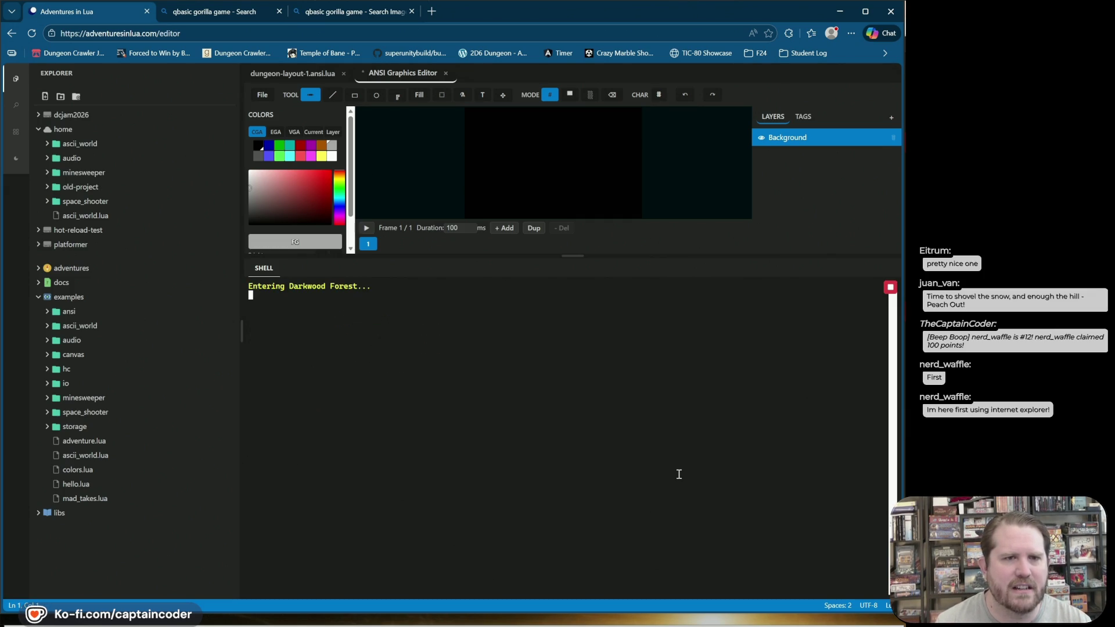
pyautogui.press('1')
pyautogui.press('1')
pyautogui.press('Return')
# Step: Defeat the Dire Wolf, healing with a Potion mid-battle
pyautogui.press('w')
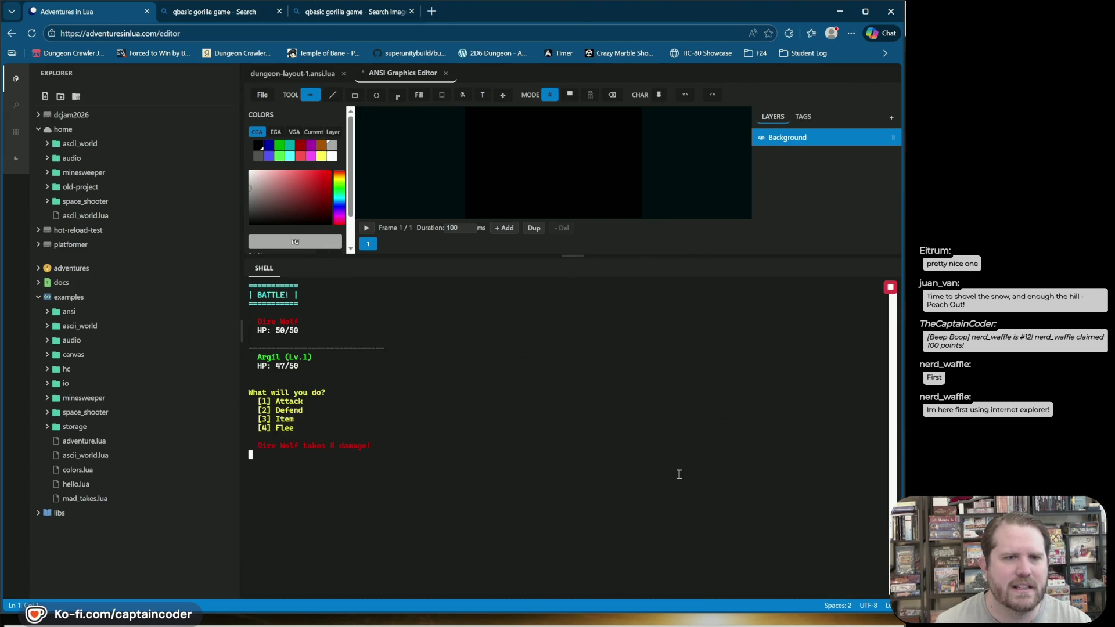
pyautogui.press('1')
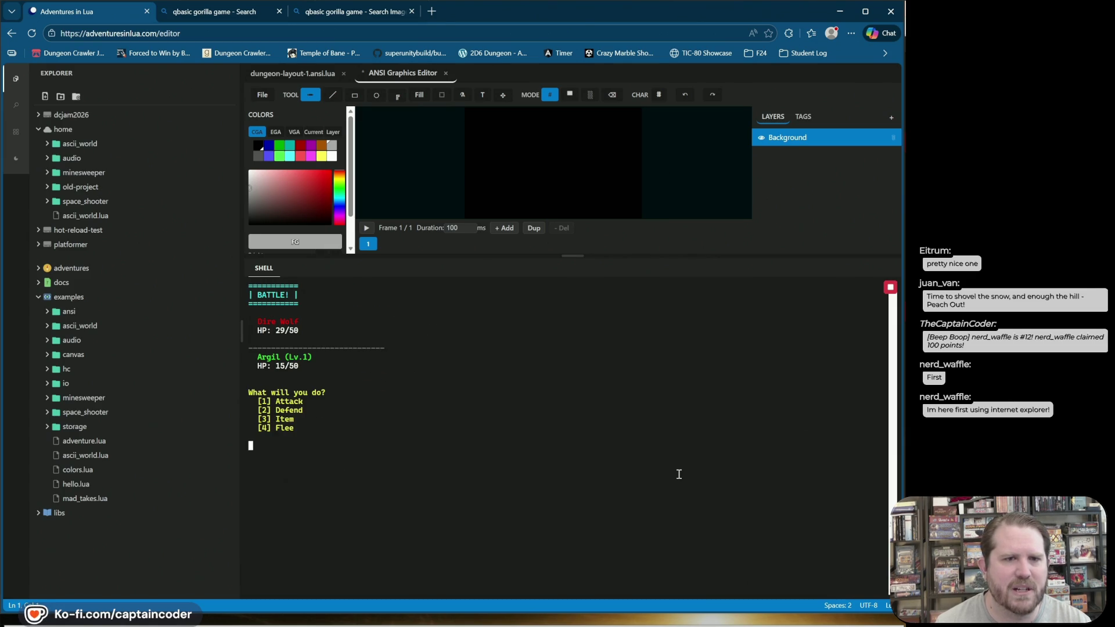
pyautogui.press('3')
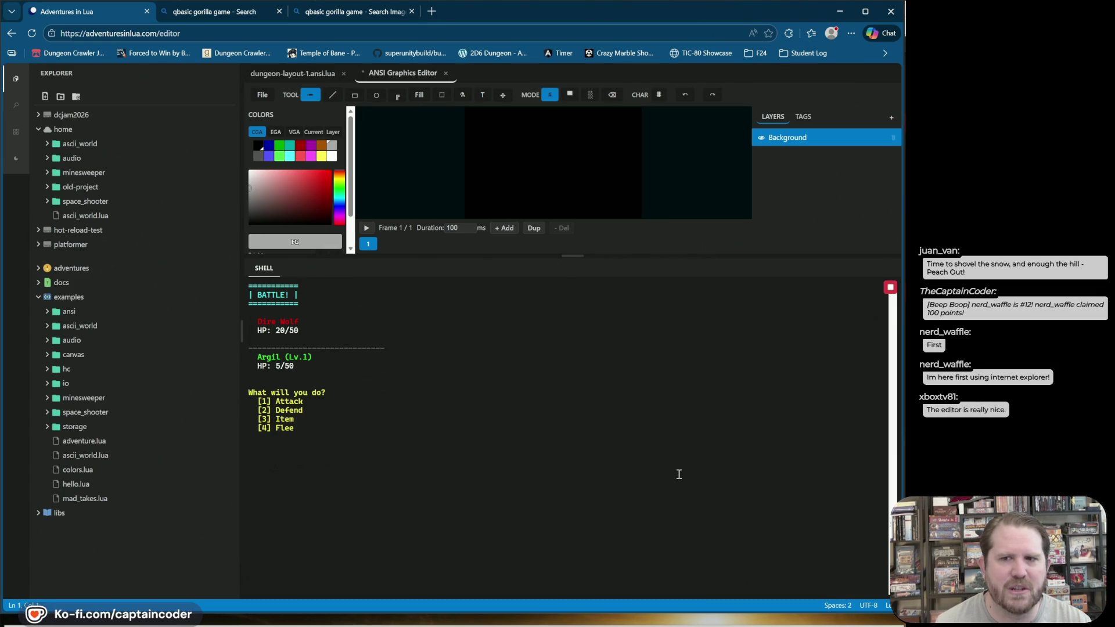
pyautogui.press('1')
pyautogui.press('1')
pyautogui.press('1')
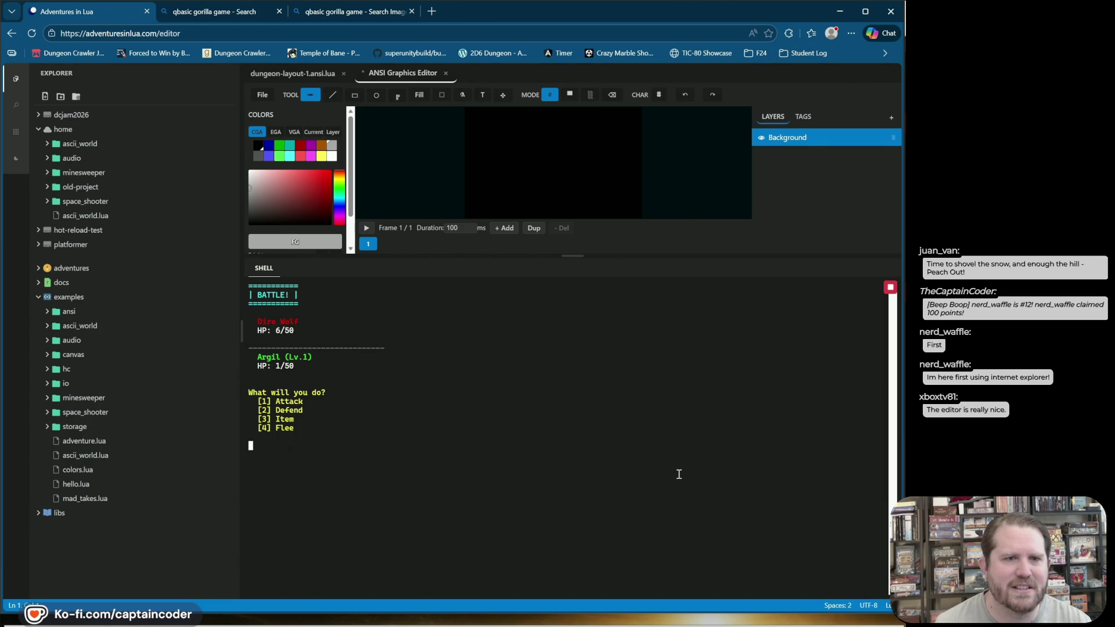
pyautogui.press('1')
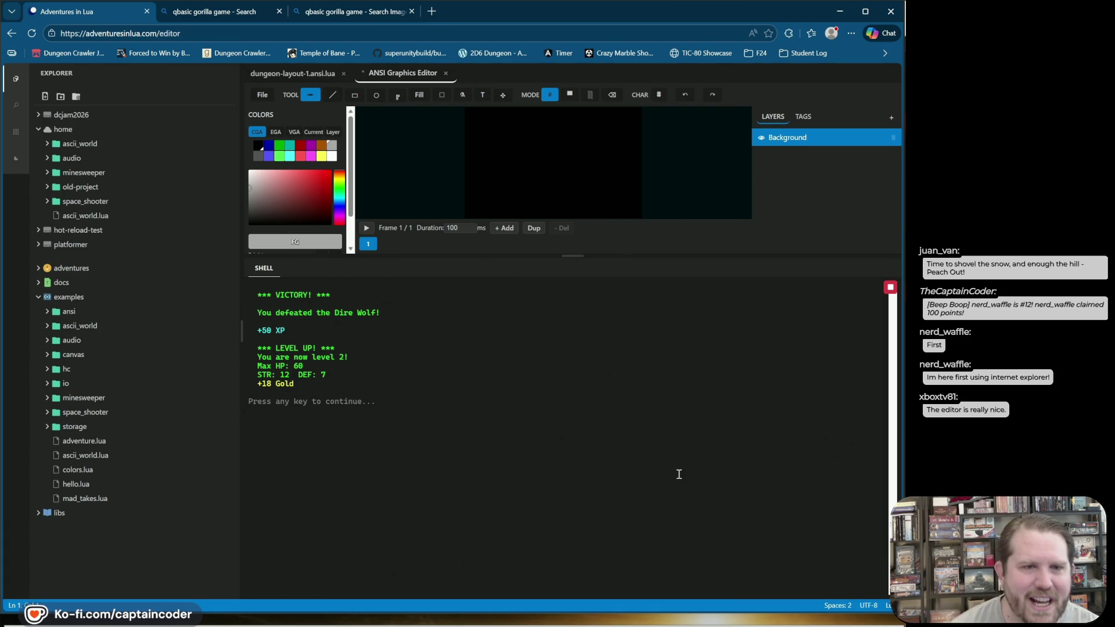
pyautogui.press('Return')
# Step: Battle the Goblin and travel back to Oakvale Village
pyautogui.press('s')
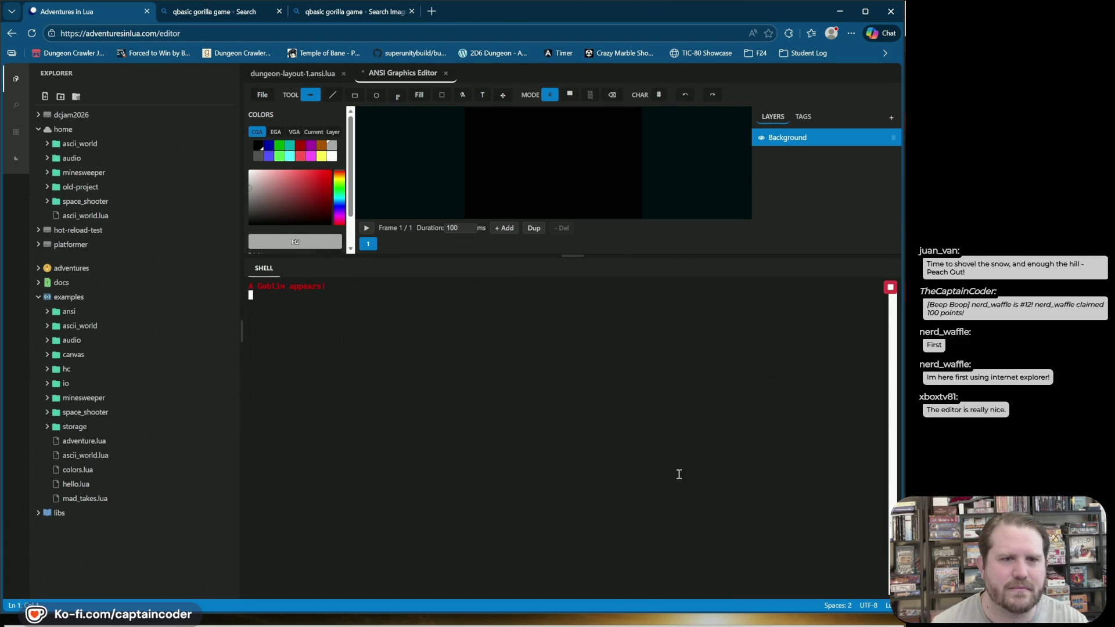
pyautogui.press('1')
pyautogui.press('1')
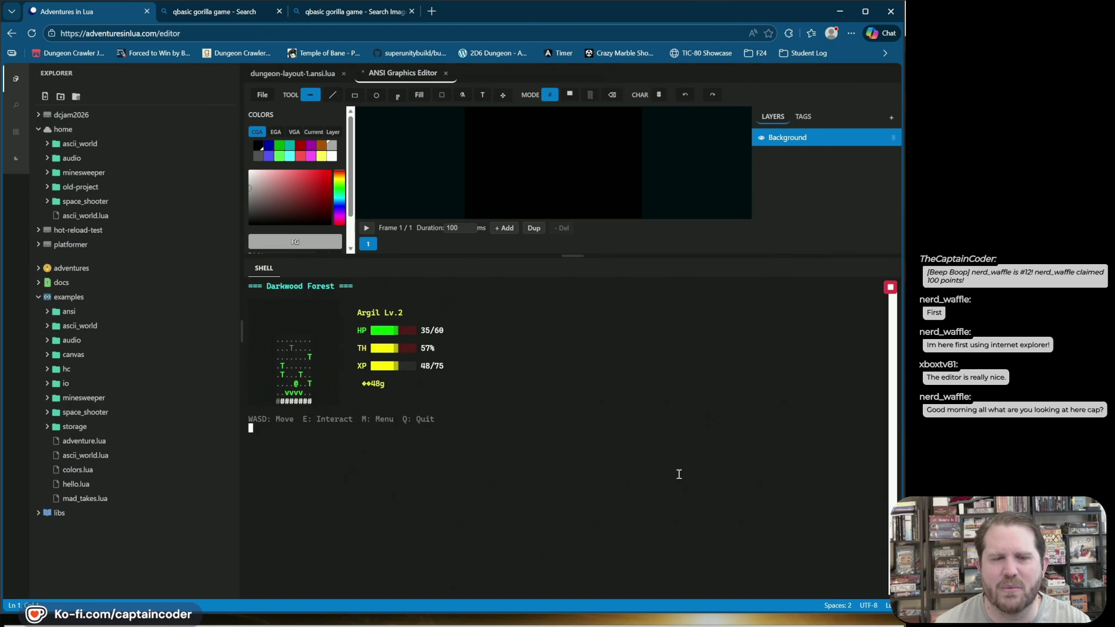
pyautogui.press('s')
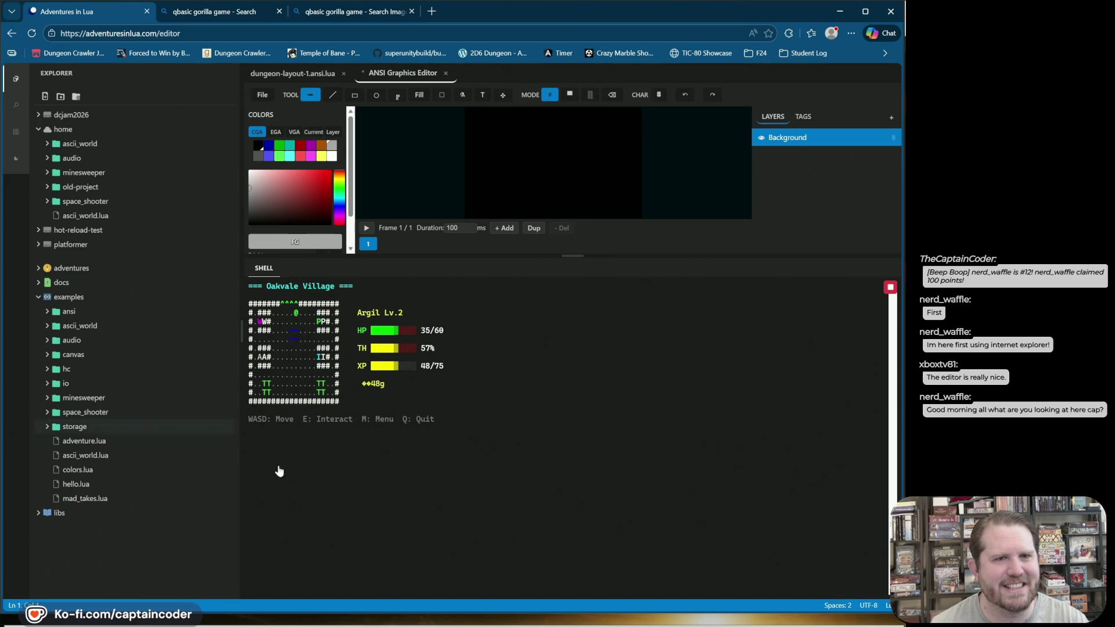
pyautogui.press('a')
pyautogui.press('a')
pyautogui.press('a')
pyautogui.press('s')
pyautogui.press('s')
pyautogui.press('s')
# Step: Quit the game, then close the shell panel and the explorer sidebar
pyautogui.press('q')
pyautogui.hotkey('ctrl', 'j')
pyautogui.hotkey('ctrl', 'b')
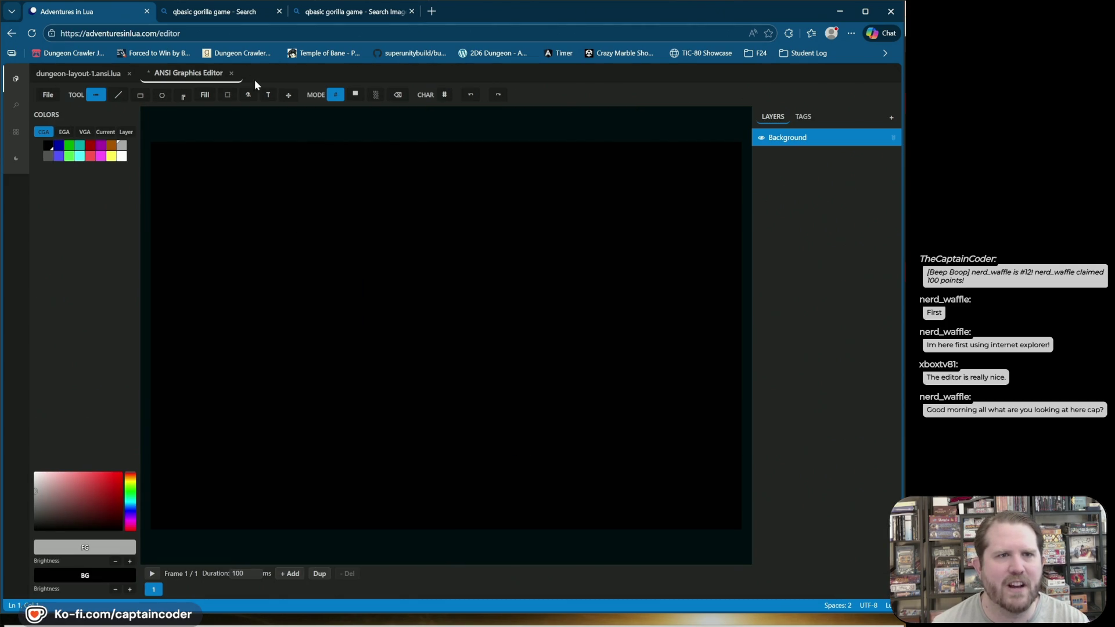
# Step: Close the blank graphics editor, discarding its changes, and toggle the description text layer
pyautogui.click(231, 73)
pyautogui.click(545, 367)
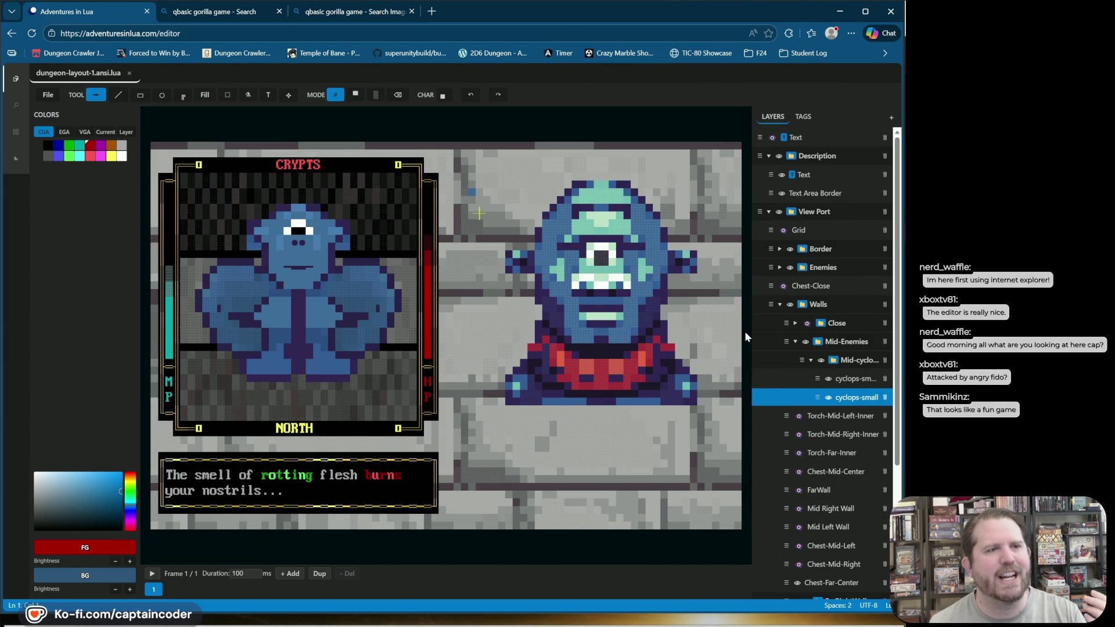
pyautogui.click(782, 175)
# Step: Show and select the description text layer again, removing an extra Text layer that was added
pyautogui.click(782, 175)
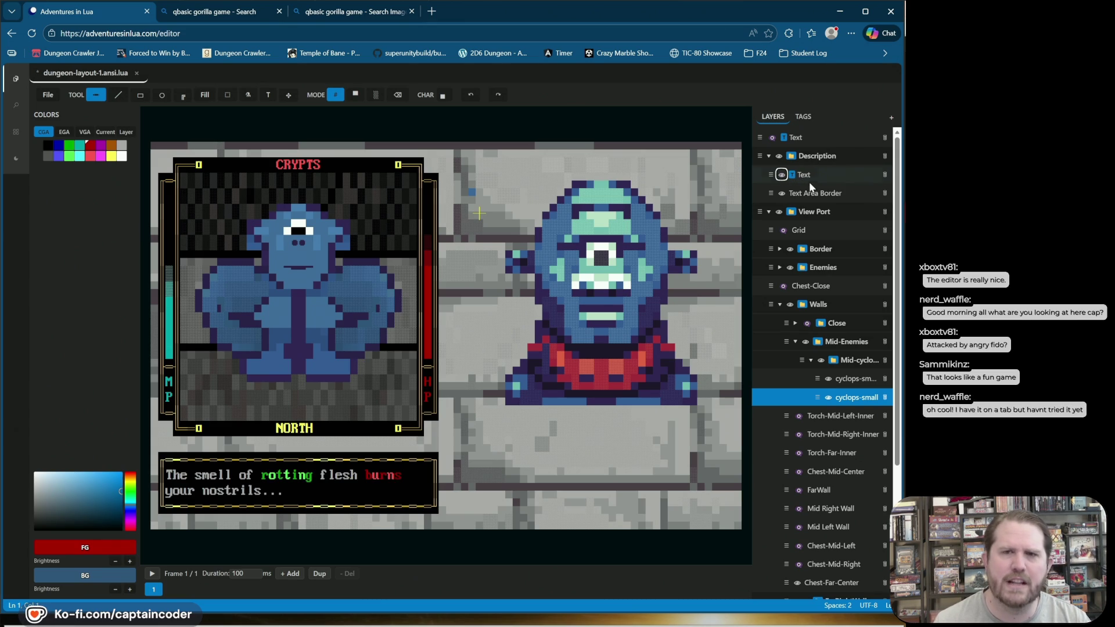
pyautogui.click(807, 176)
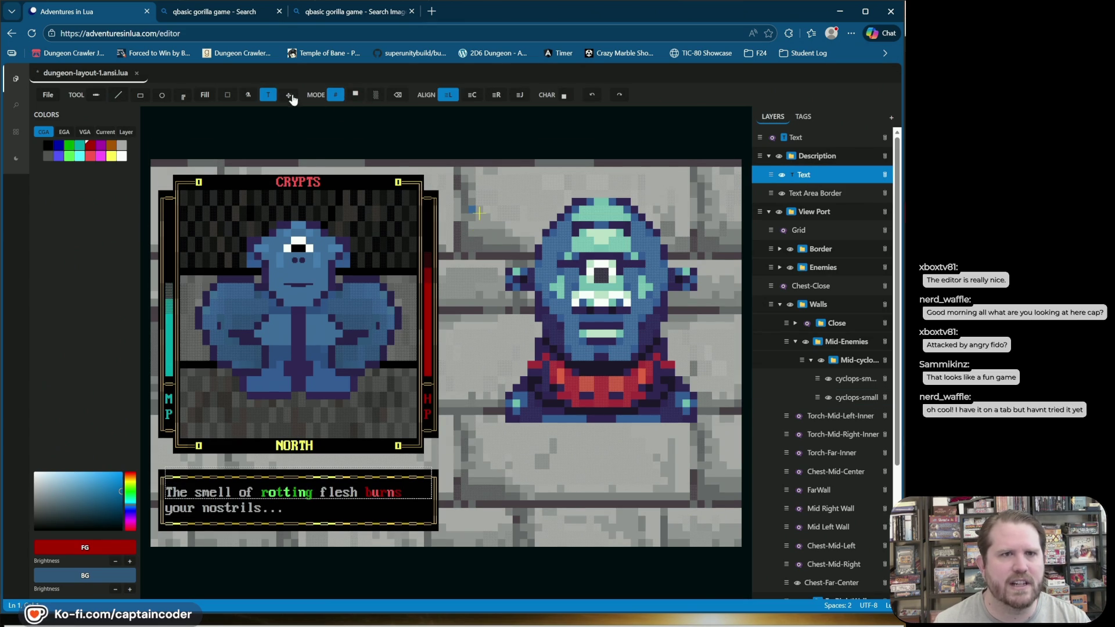
pyautogui.click(269, 493)
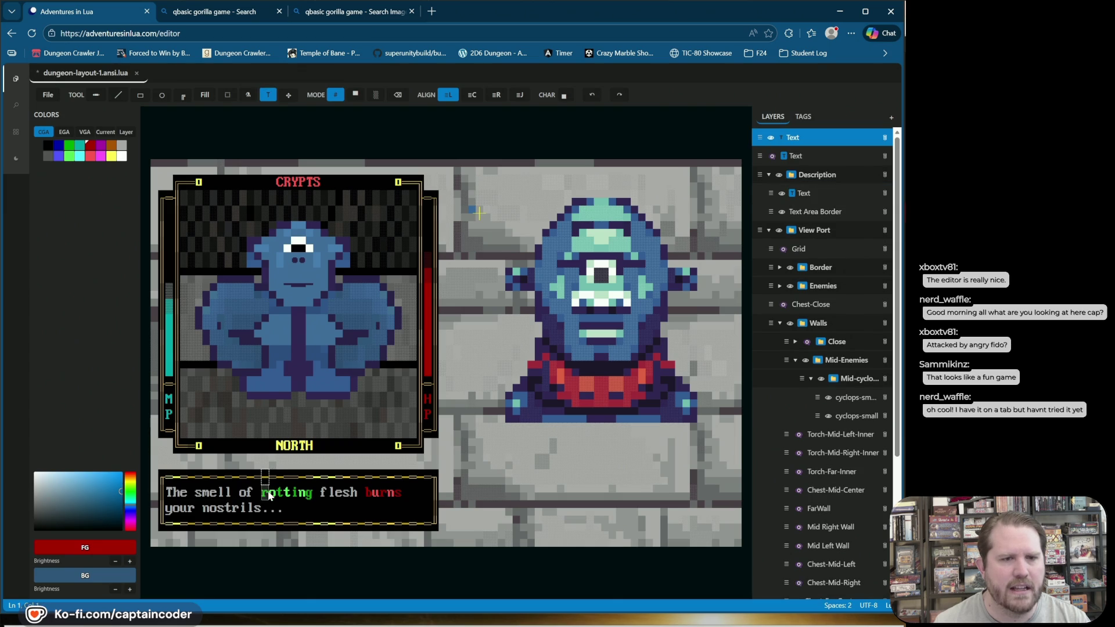
pyautogui.click(885, 137)
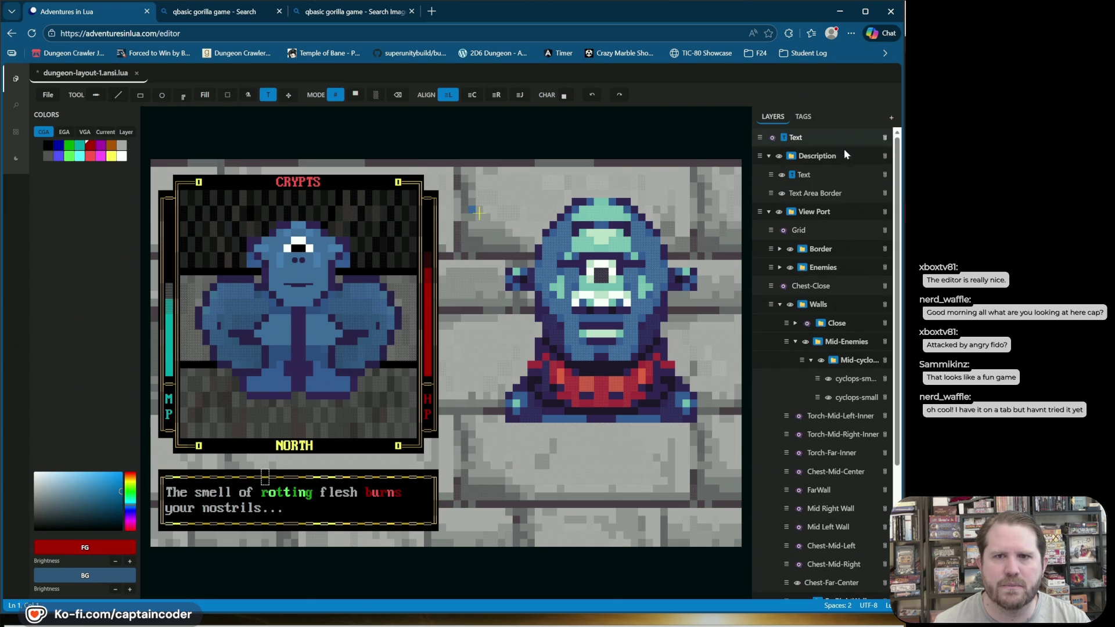
pyautogui.click(820, 174)
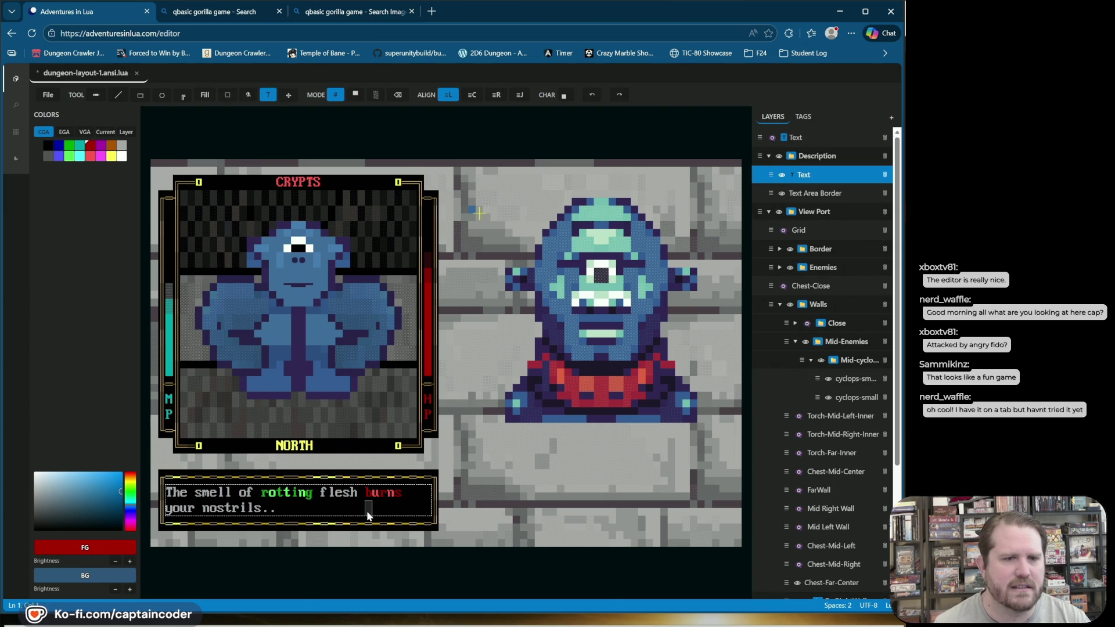
# Step: Retype the third period in light grey instead of red, save dungeon-layout-1.ansi.lua, and expand Border
pyautogui.write('.')
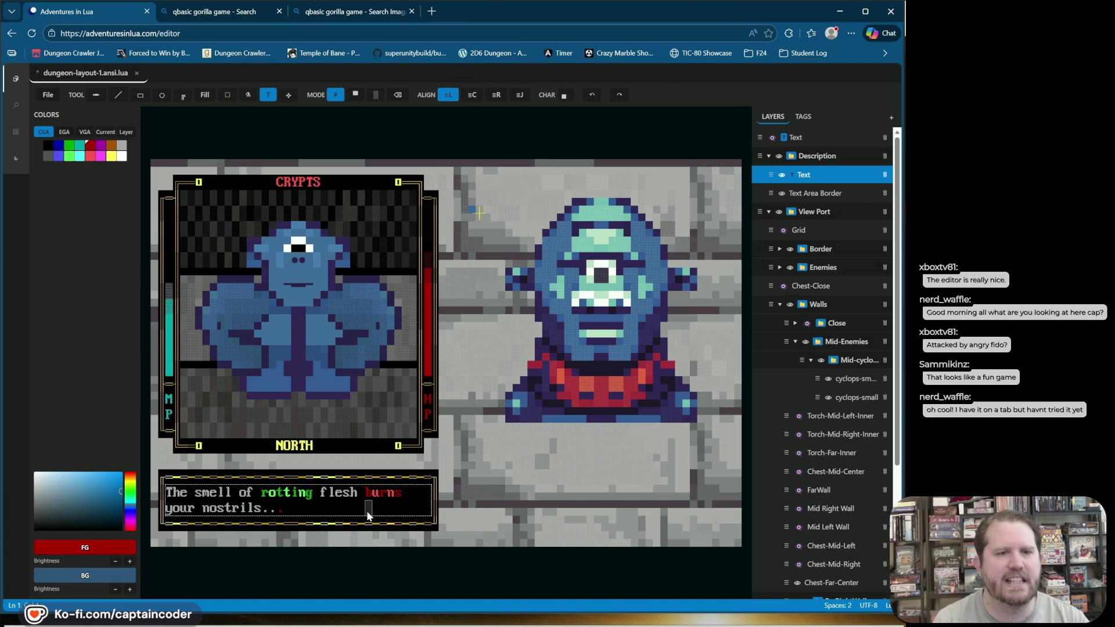
pyautogui.press('BackSpace')
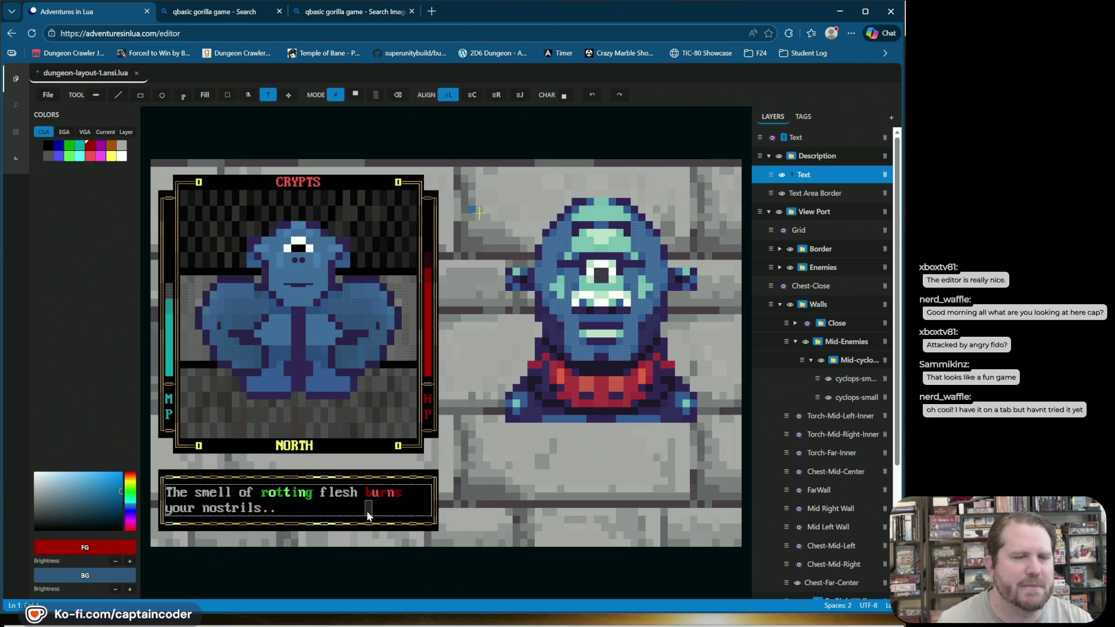
pyautogui.click(122, 146)
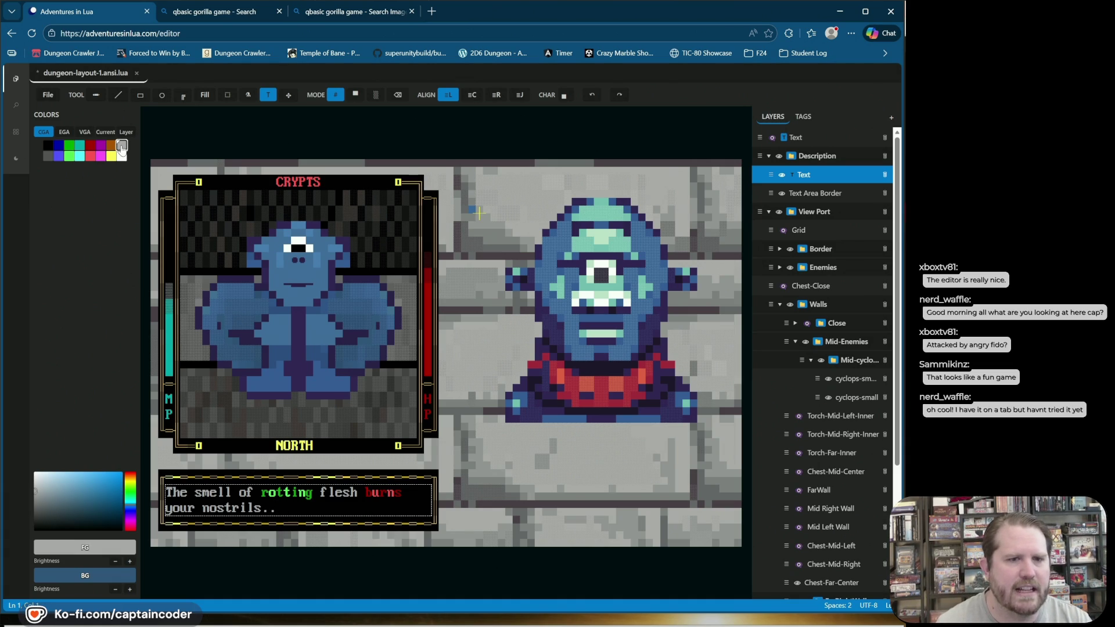
pyautogui.write('.')
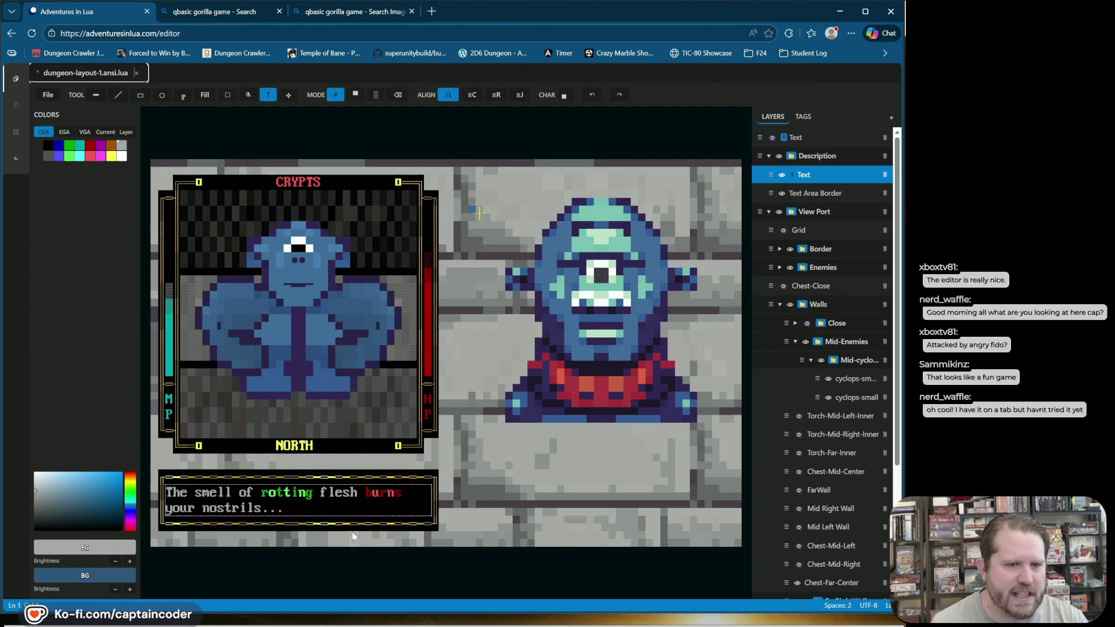
pyautogui.hotkey('ctrl', 's')
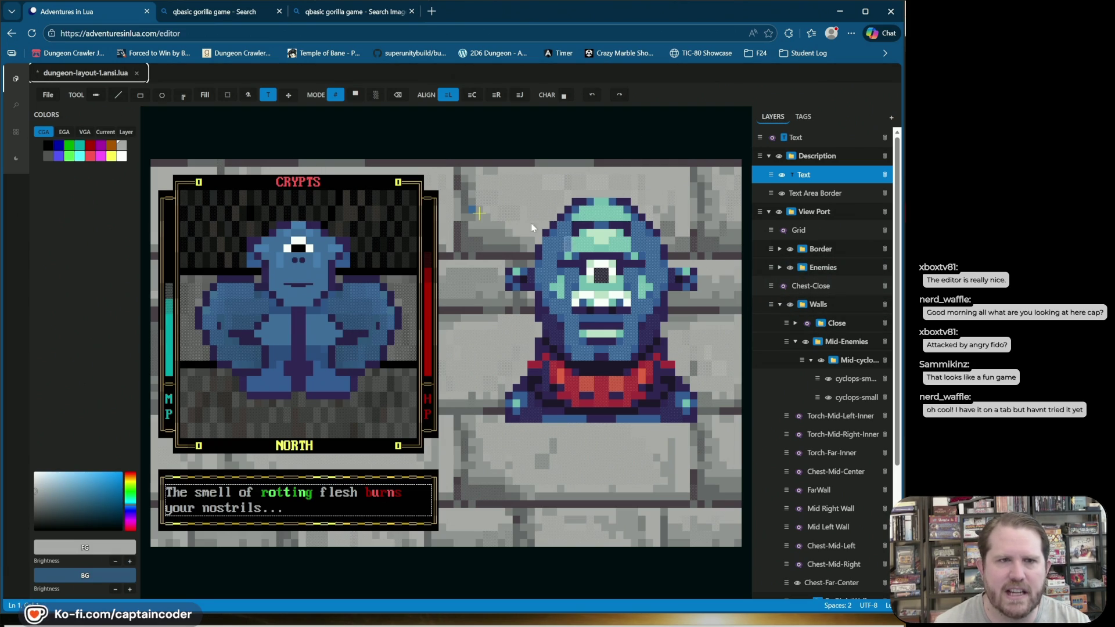
pyautogui.click(782, 249)
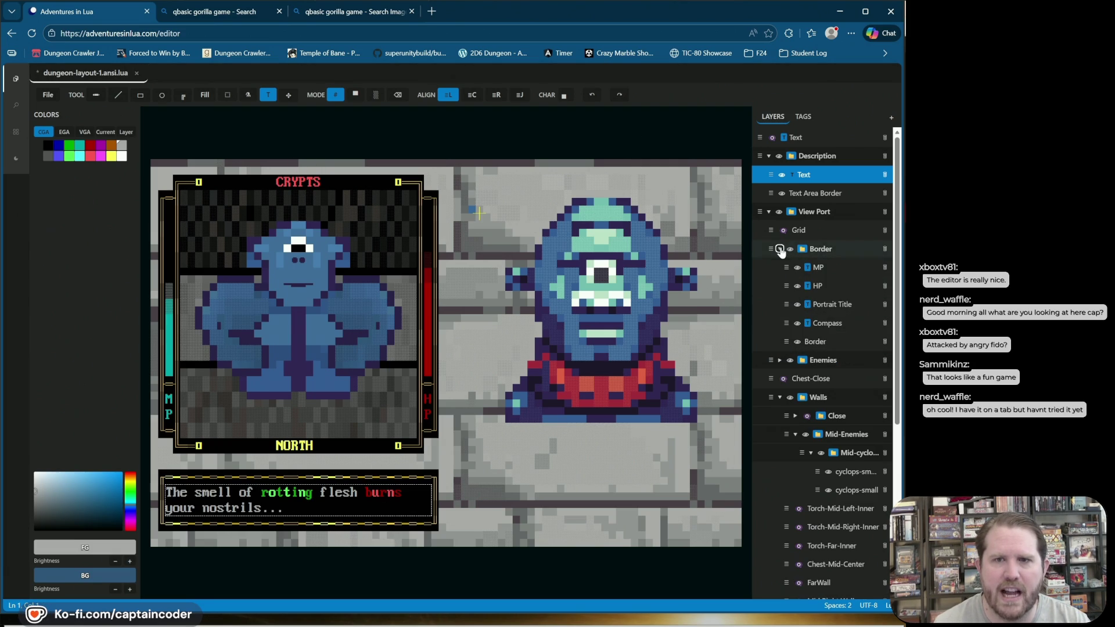
# Step: Retype the Portrait Title as CATACOMBS, undo it back to CRYPTS, and collapse the View Port group
pyautogui.doubleClick(836, 306)
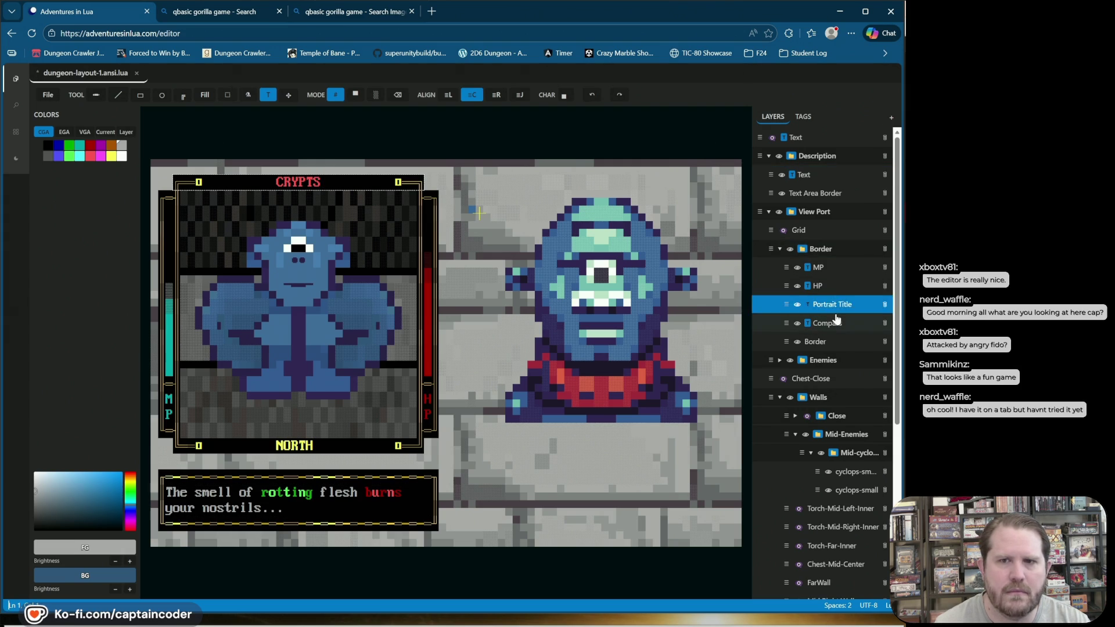
pyautogui.click(779, 299)
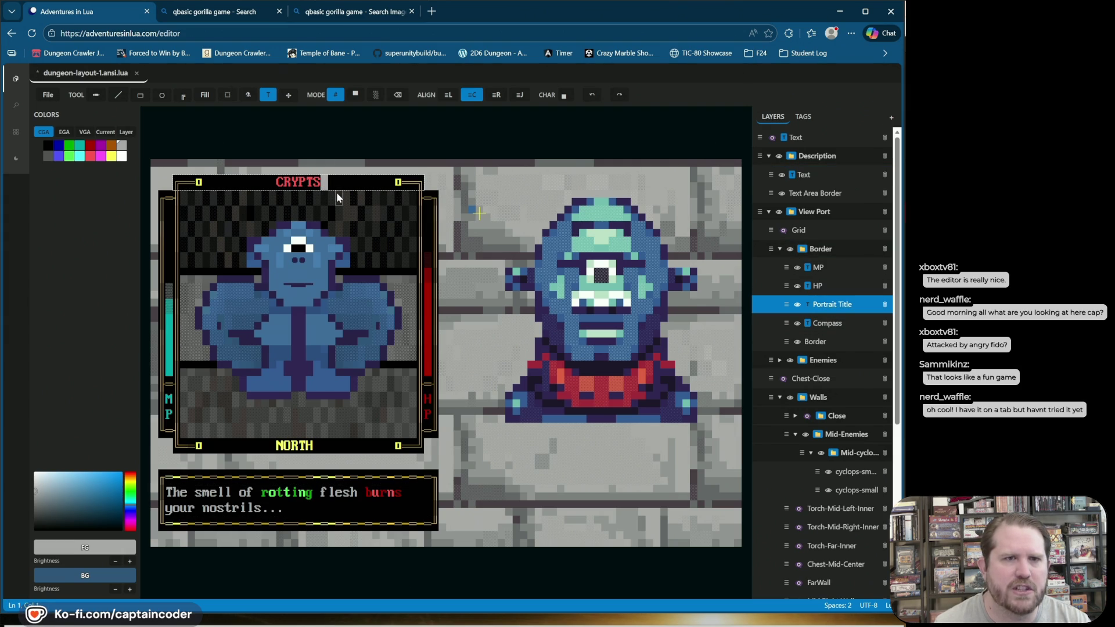
pyautogui.press('BackSpace')
pyautogui.press('BackSpace')
pyautogui.press('BackSpace')
pyautogui.press('BackSpace')
pyautogui.press('BackSpace')
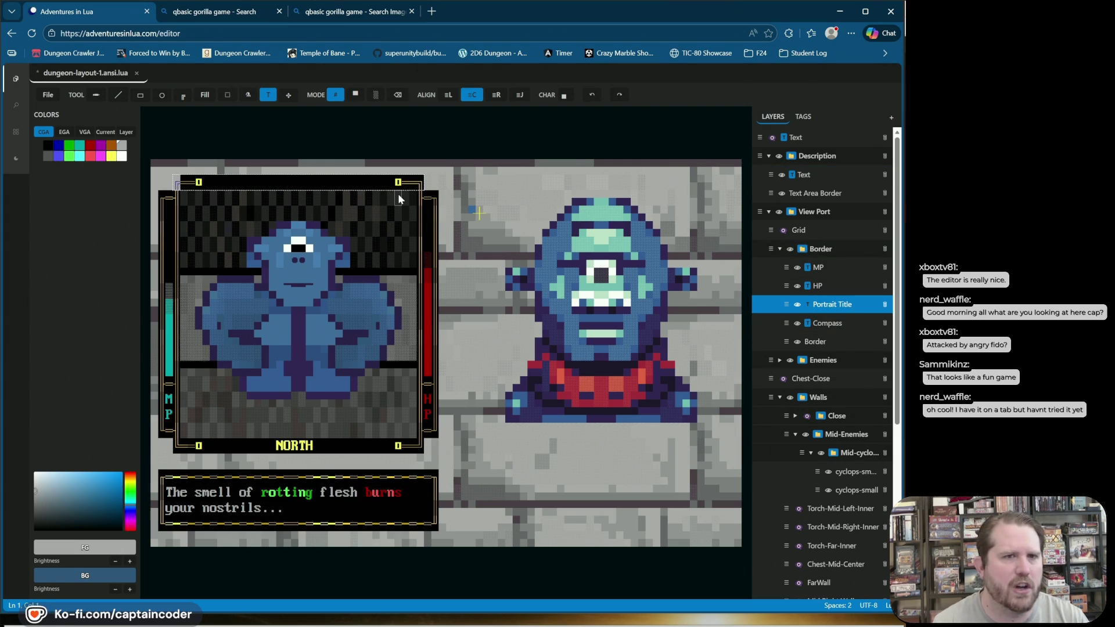
pyautogui.write('CATACOMBS')
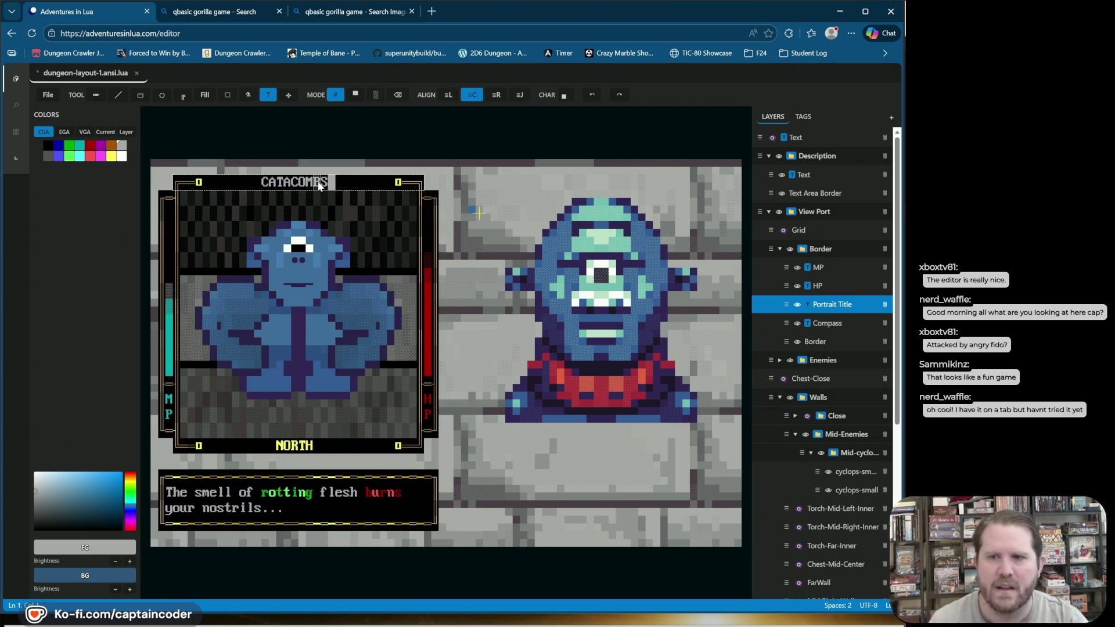
pyautogui.click(592, 96)
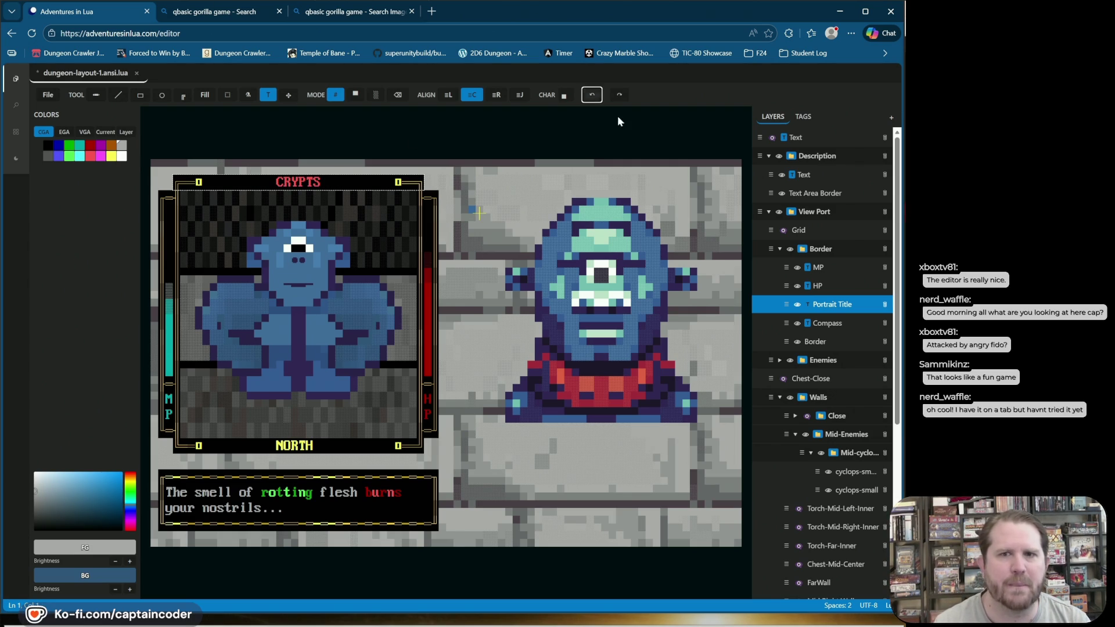
pyautogui.click(769, 212)
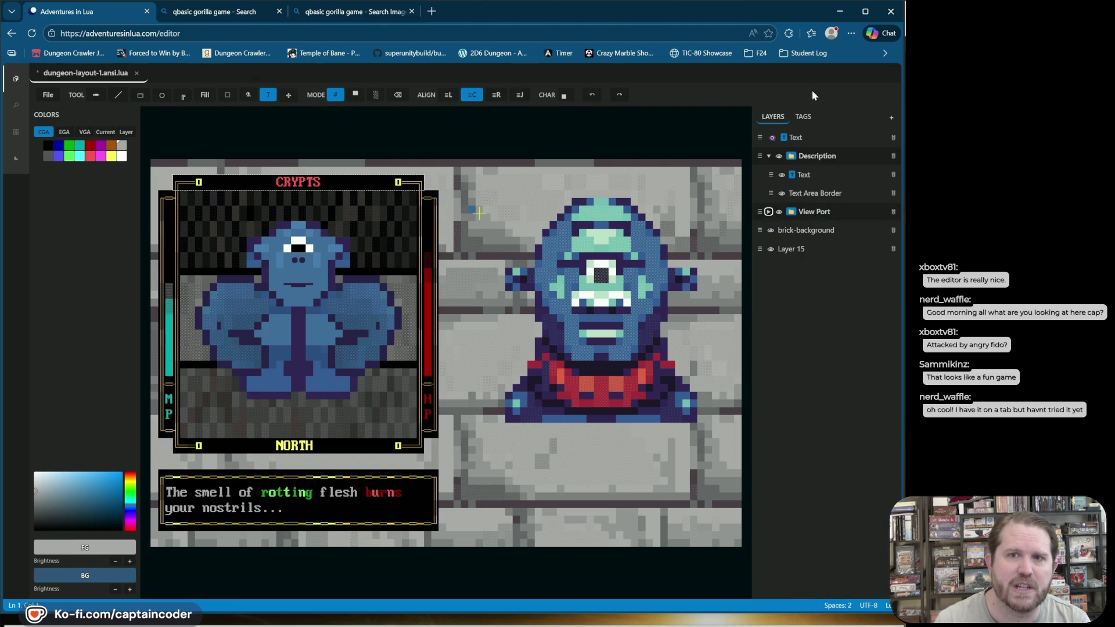
# Step: Collapse the Enemy and Torch tag groups, then expand View Port and show the close side walls
pyautogui.click(804, 116)
pyautogui.click(759, 153)
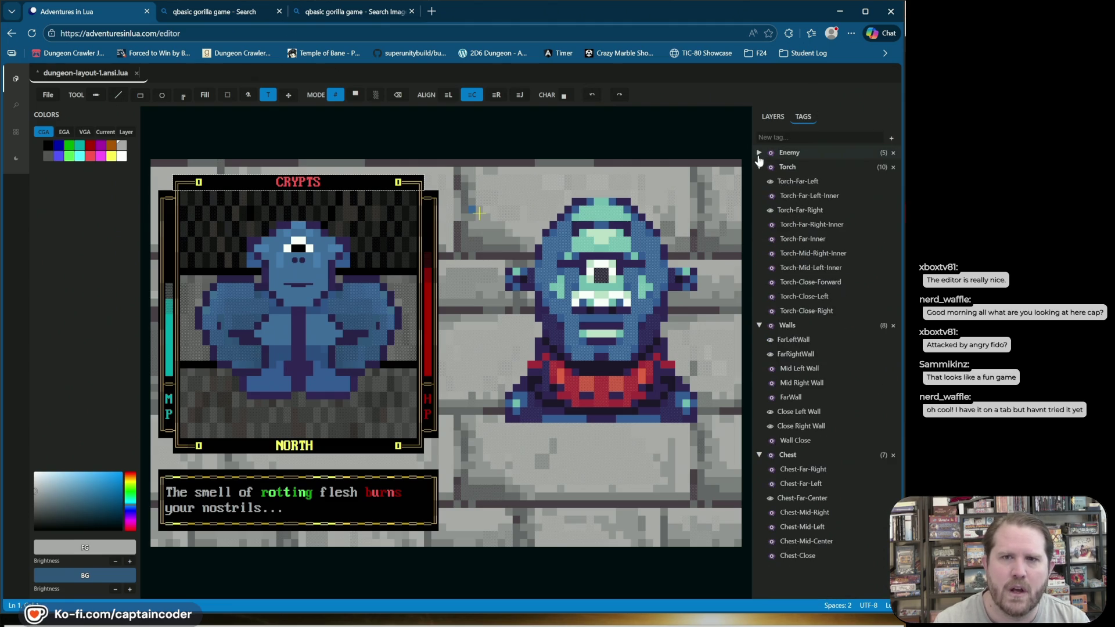
pyautogui.click(759, 166)
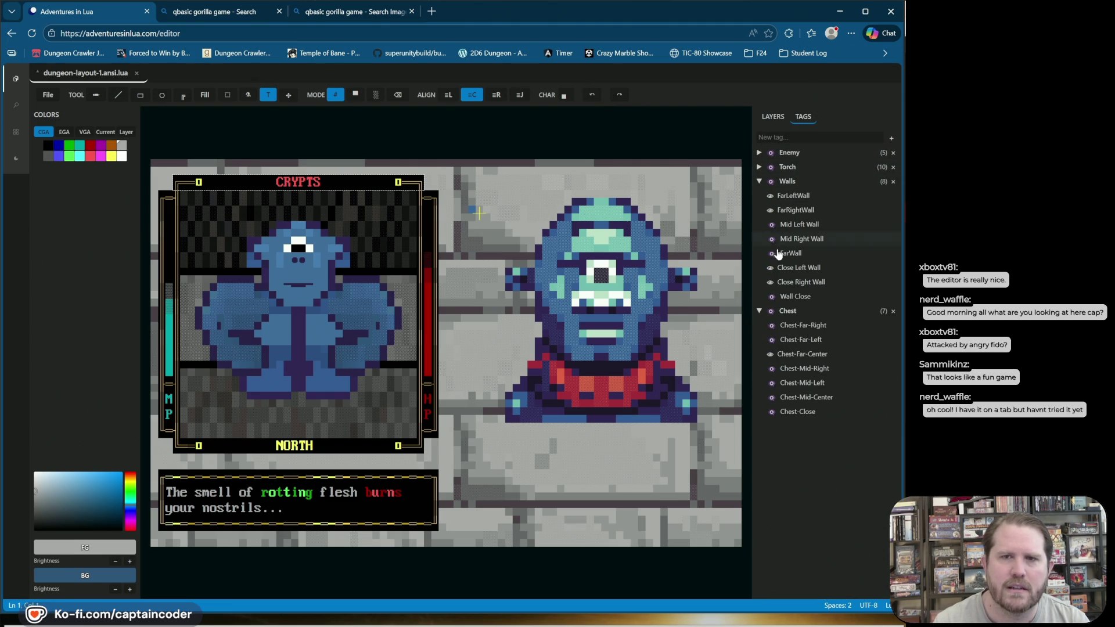
pyautogui.click(775, 116)
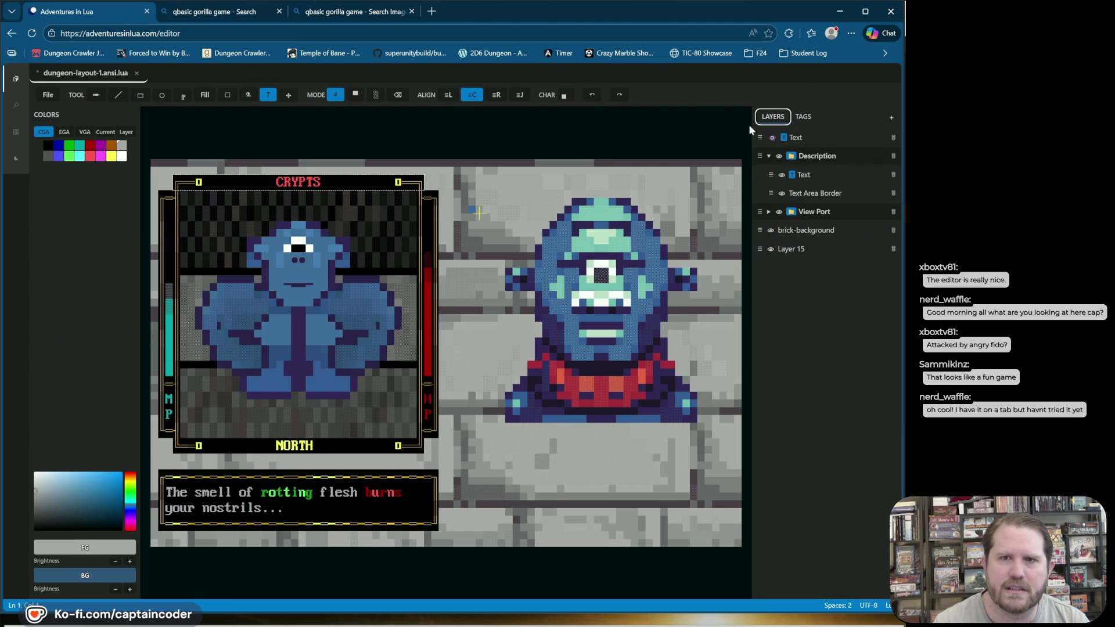
pyautogui.click(768, 211)
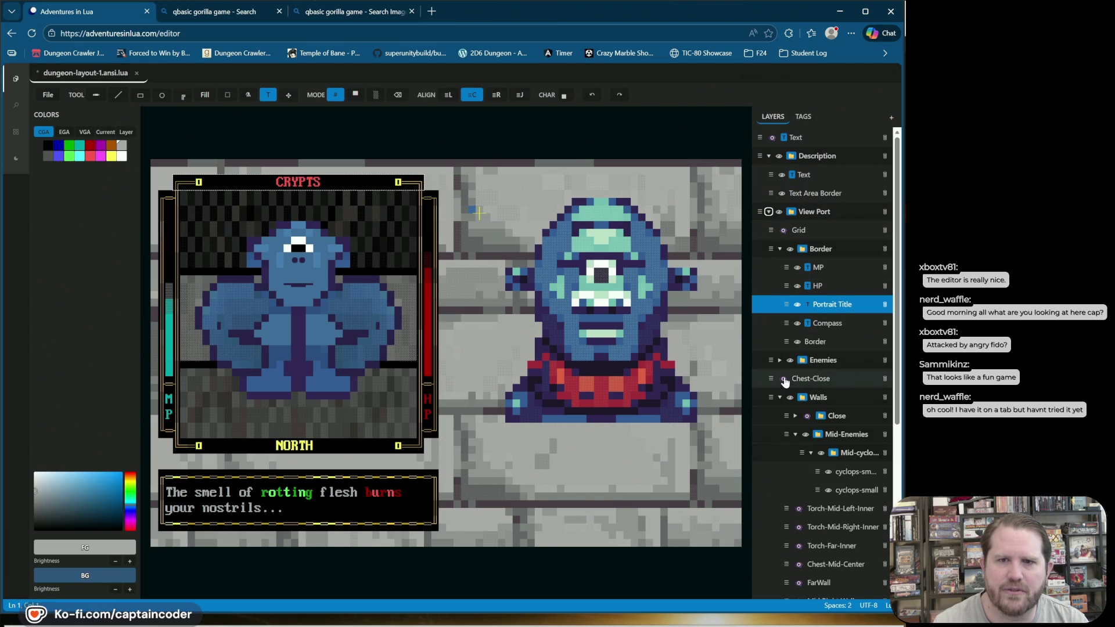
pyautogui.click(806, 417)
# Step: Preview torches on the right, back and left walls, leaving them hidden, and show the close wall
pyautogui.click(804, 121)
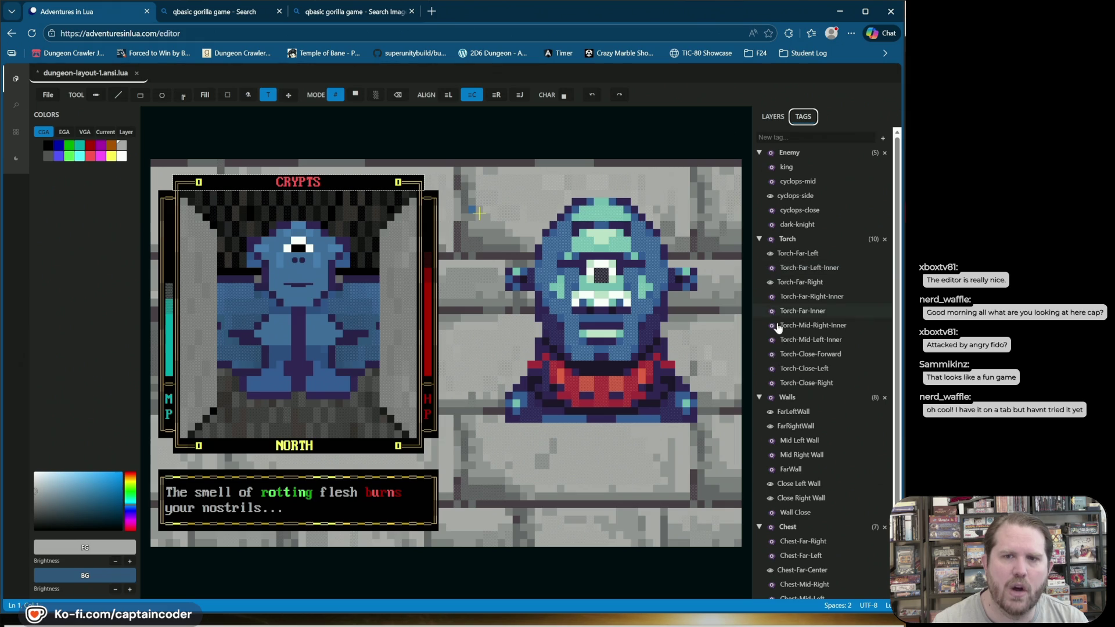
pyautogui.click(772, 384)
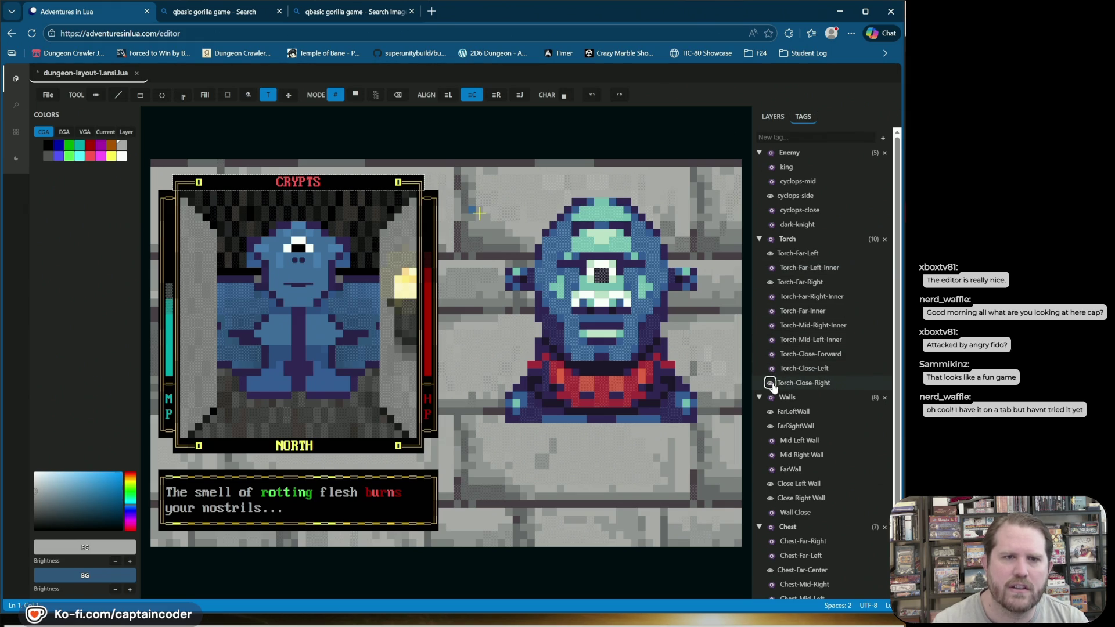
pyautogui.doubleClick(772, 383)
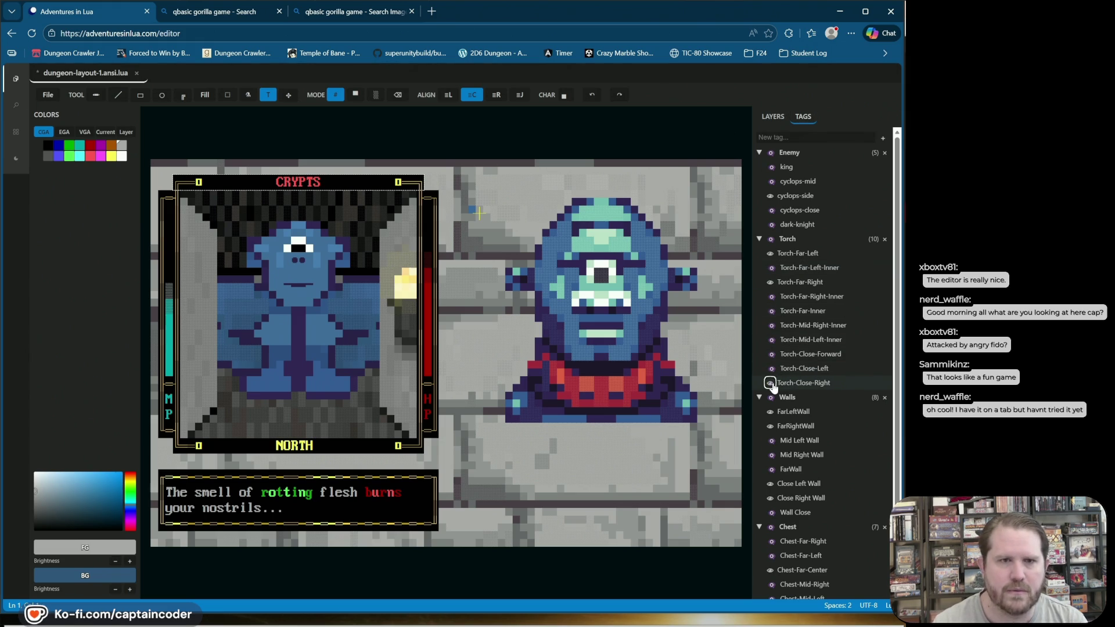
pyautogui.click(772, 384)
pyautogui.click(772, 354)
pyautogui.click(772, 354)
pyautogui.click(771, 369)
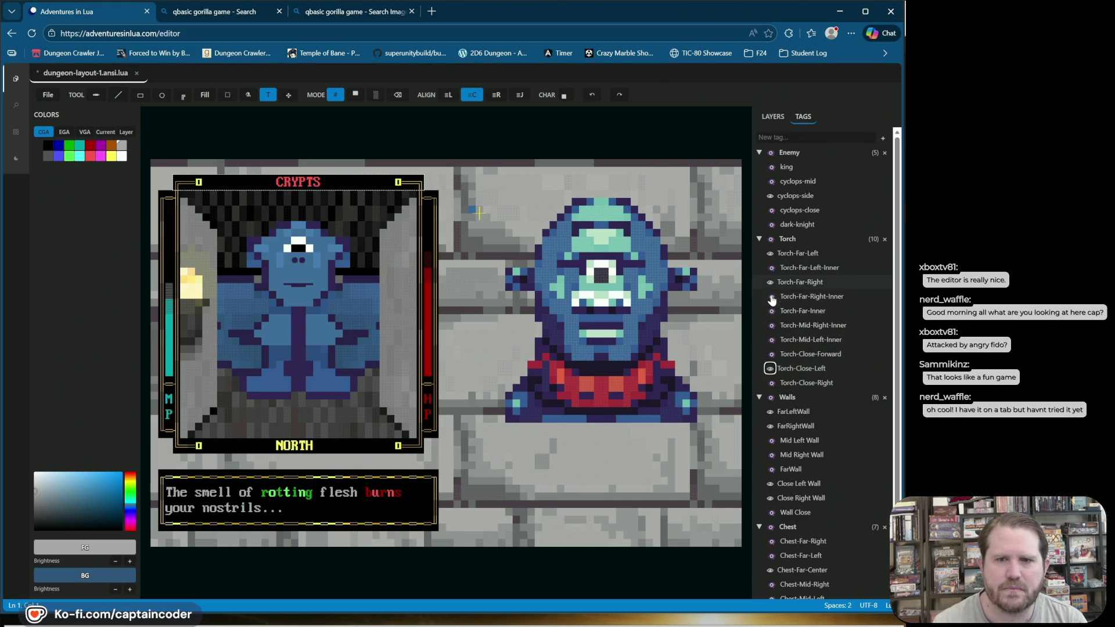
pyautogui.click(771, 469)
pyautogui.click(771, 469)
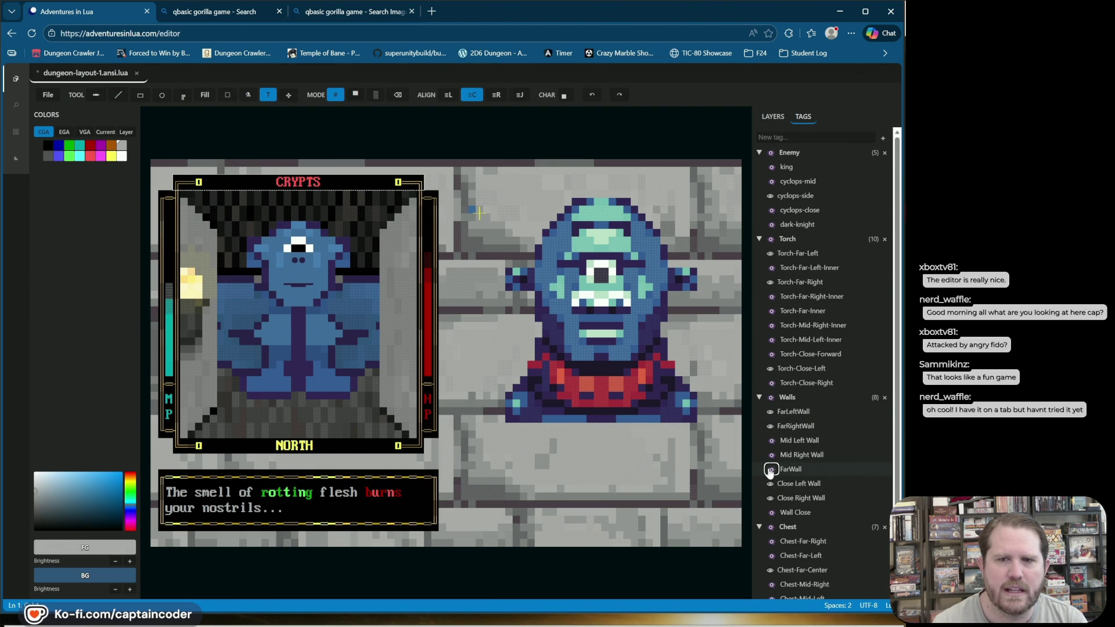
pyautogui.click(770, 512)
pyautogui.click(771, 369)
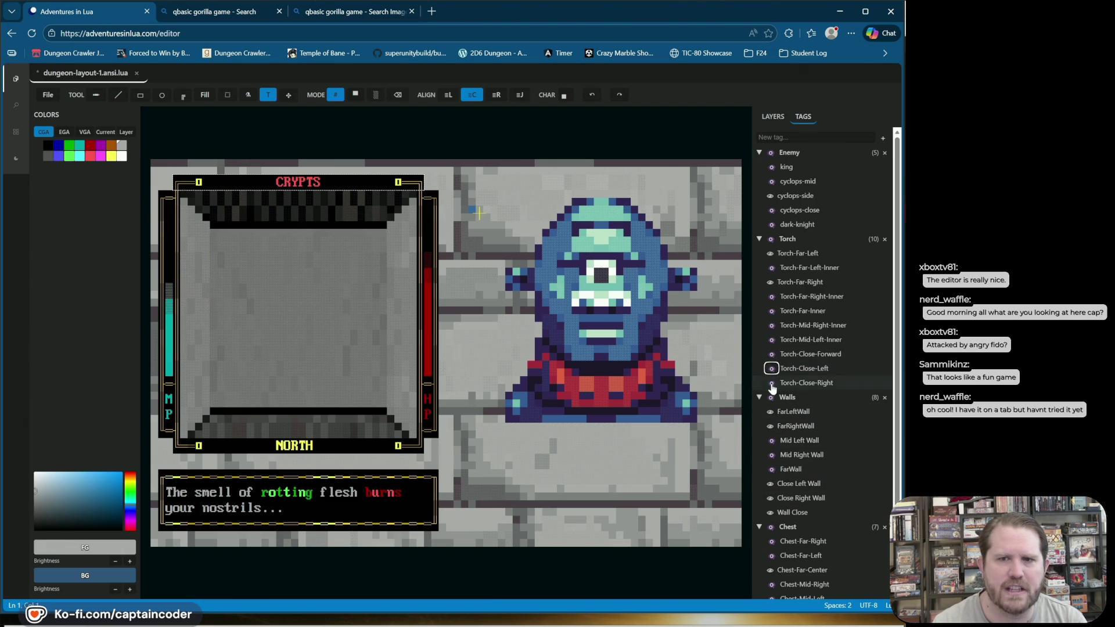
pyautogui.click(771, 311)
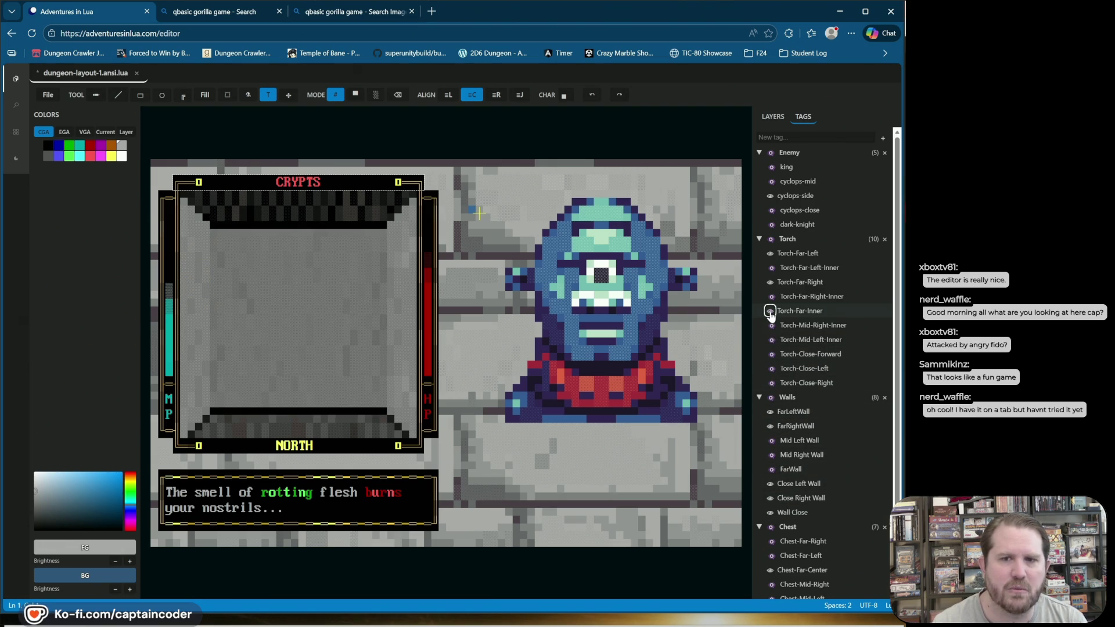
# Step: Toggle the close-wall torch on and off, hide Wall Close, and show Chest-Close in front of the cyclops
pyautogui.click(770, 355)
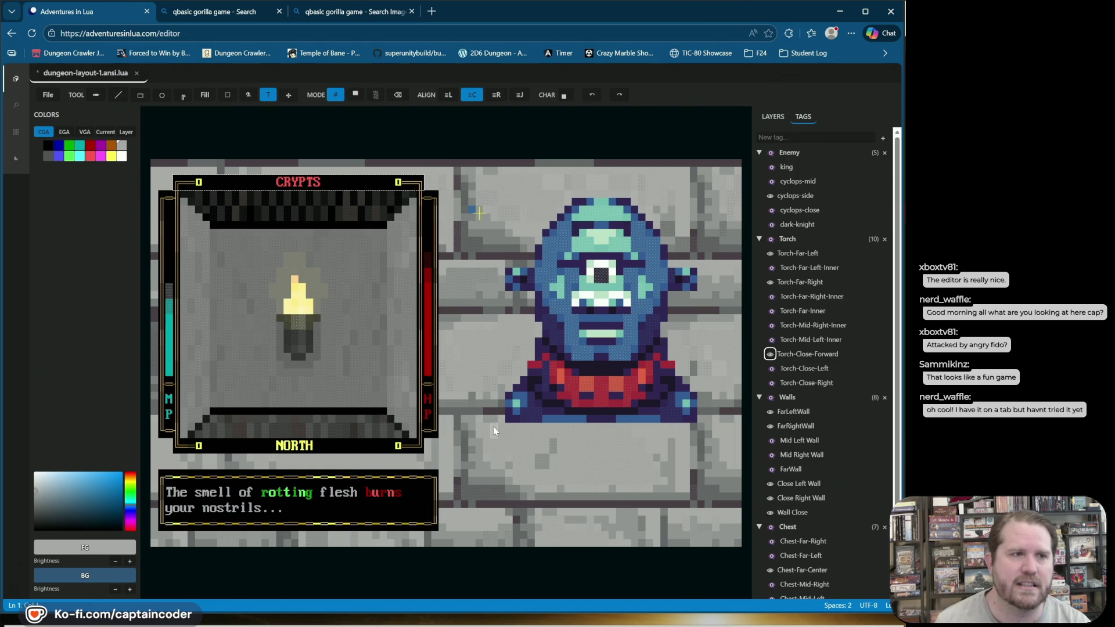
pyautogui.click(770, 357)
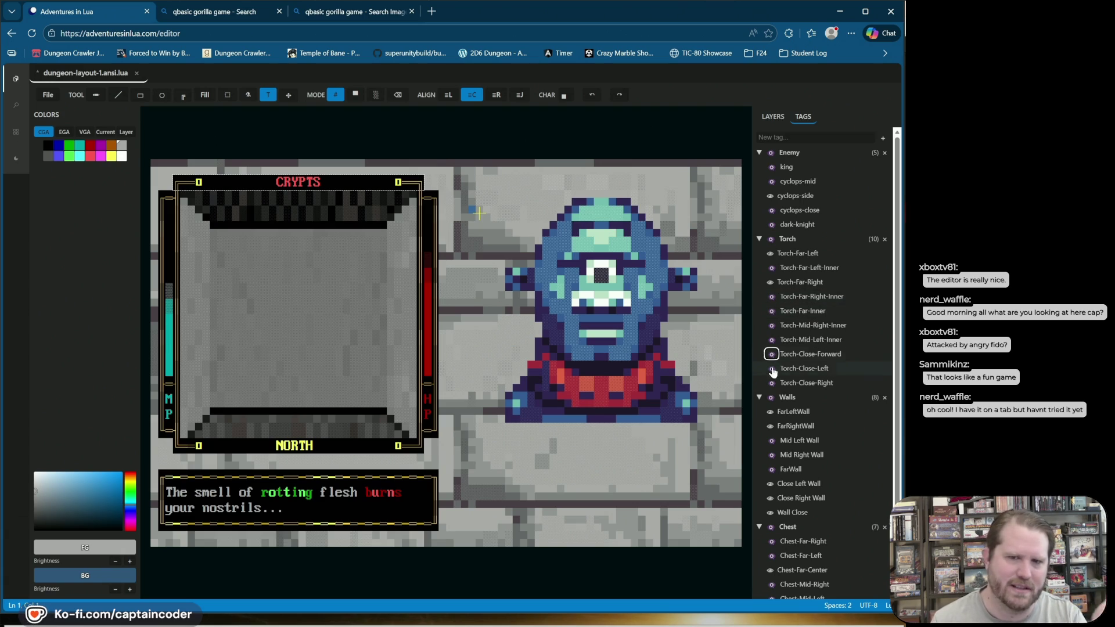
pyautogui.click(770, 514)
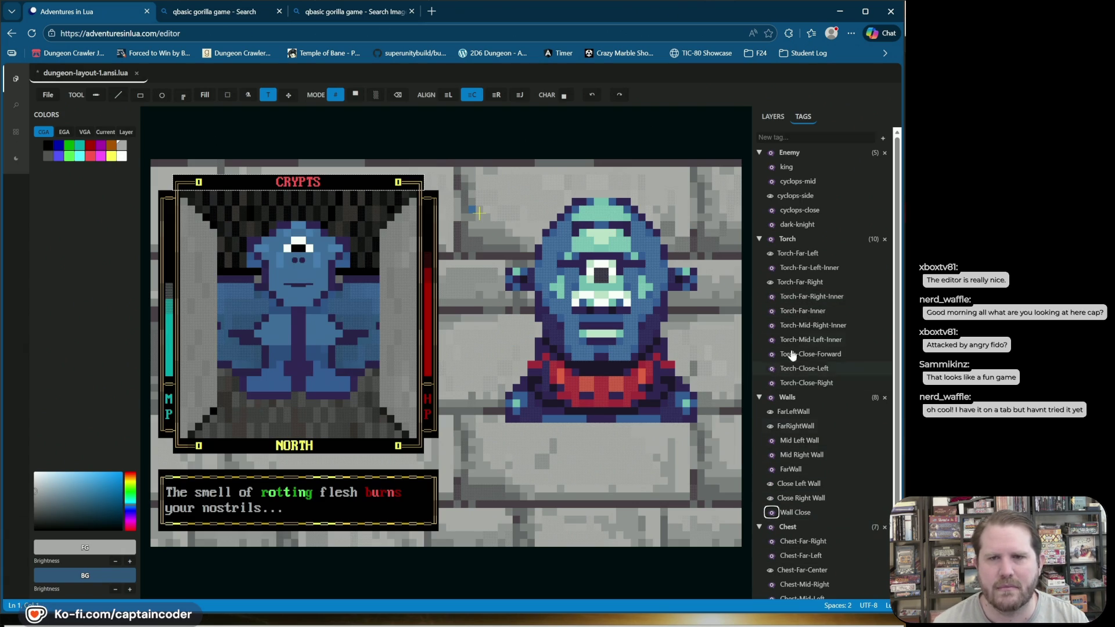
pyautogui.scroll(-1, 762, 469)
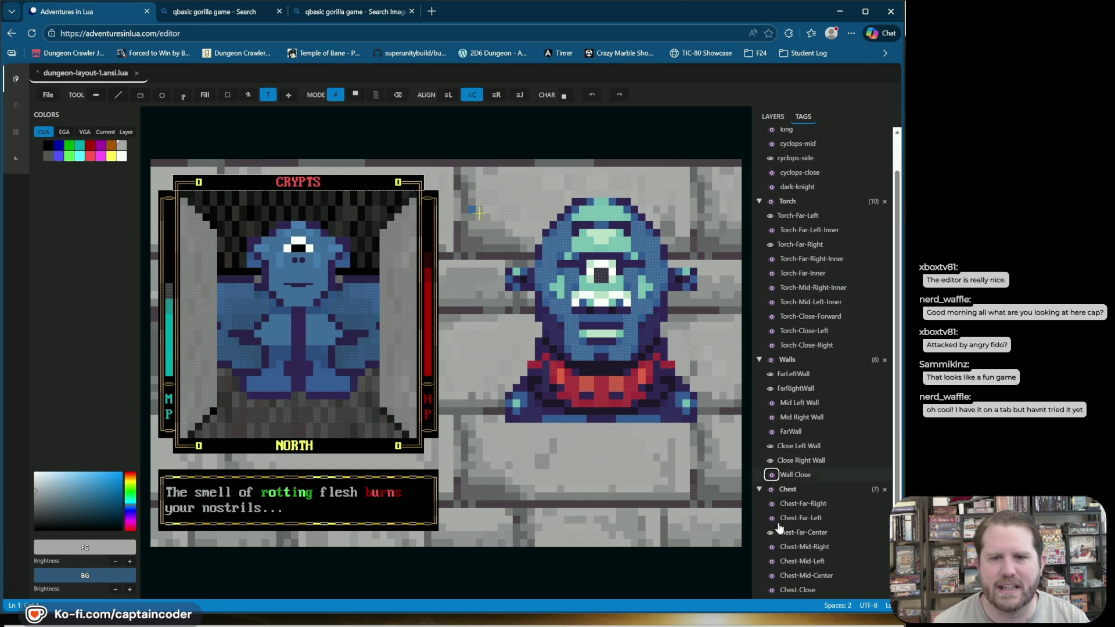
pyautogui.click(771, 590)
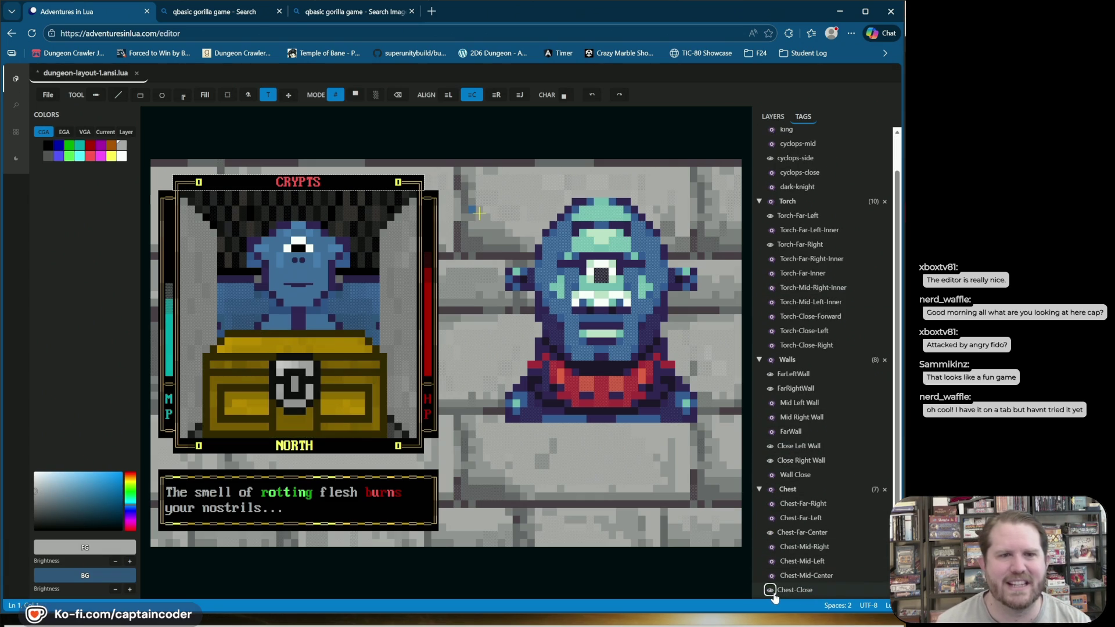
# Step: Flick the Chest-Close layer off and on, leaving the chest hidden
pyautogui.click(774, 597)
pyautogui.click(772, 591)
pyautogui.click(772, 591)
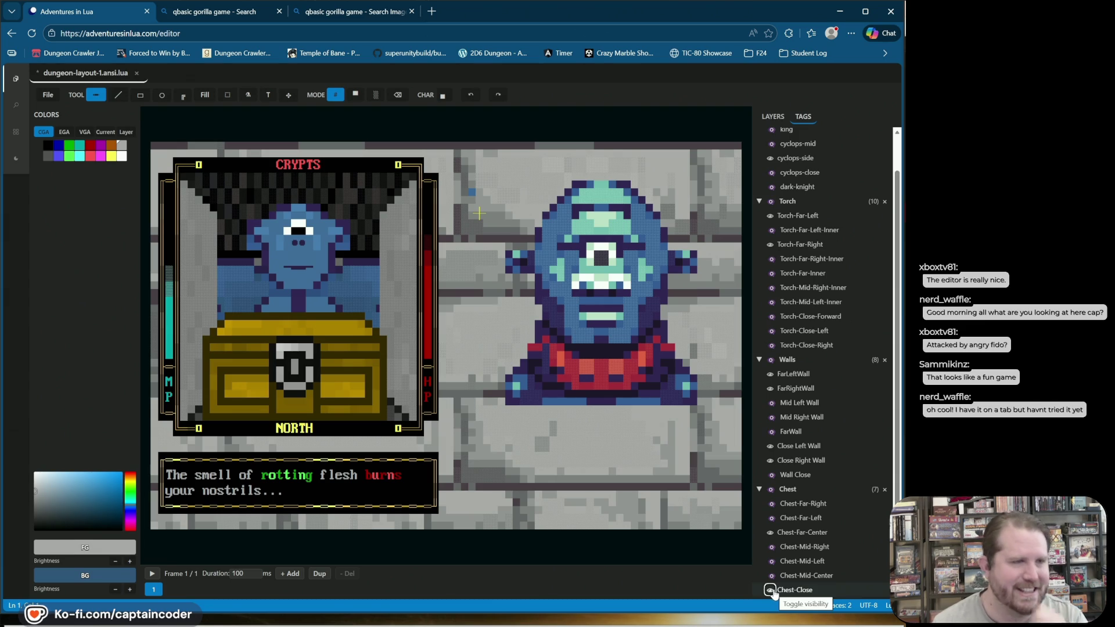
pyautogui.click(772, 591)
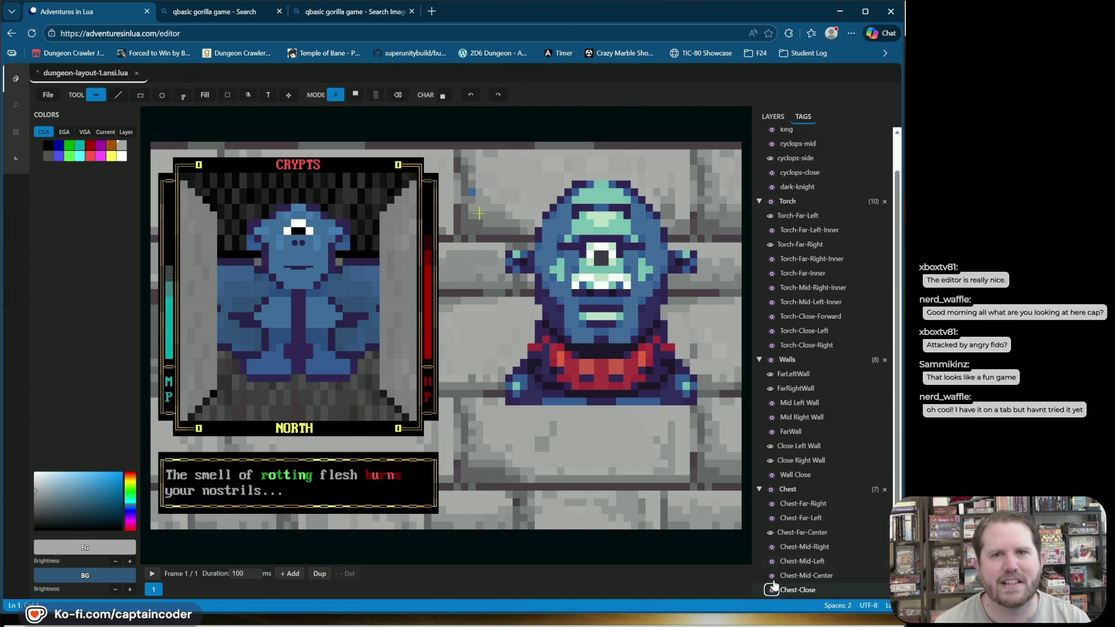
pyautogui.scroll(2, 791, 366)
pyautogui.click(773, 119)
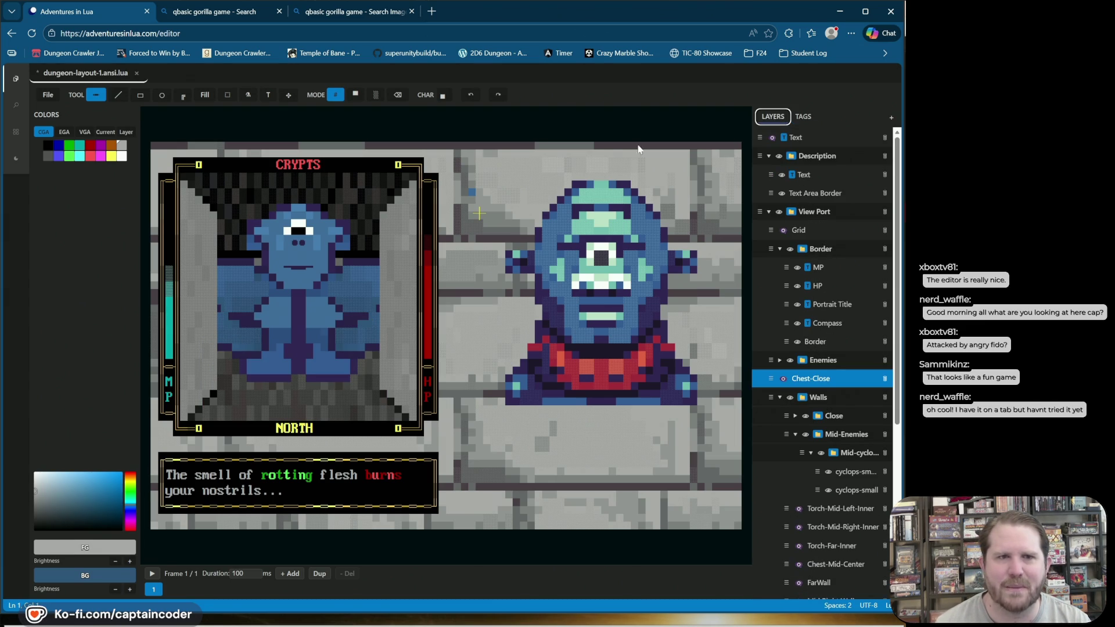
# Step: Draw arrows pointing at the cyclops's head, then scroll the tag list down to the Chest group
pyautogui.moveTo(444, 171); pyautogui.dragTo(361, 233)
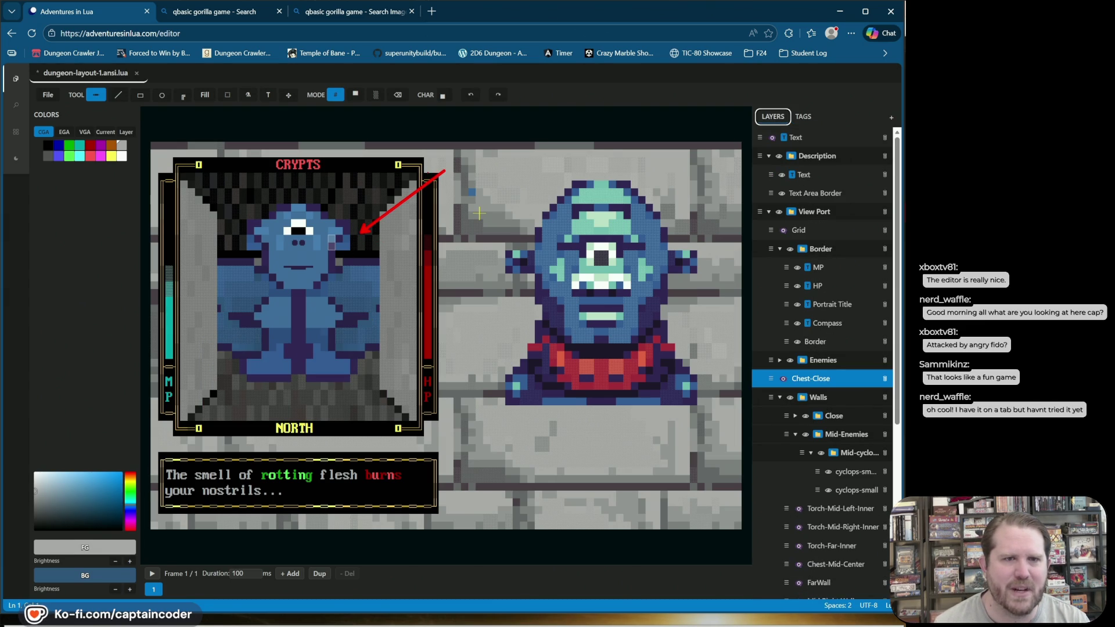
pyautogui.moveTo(171, 173); pyautogui.dragTo(248, 229)
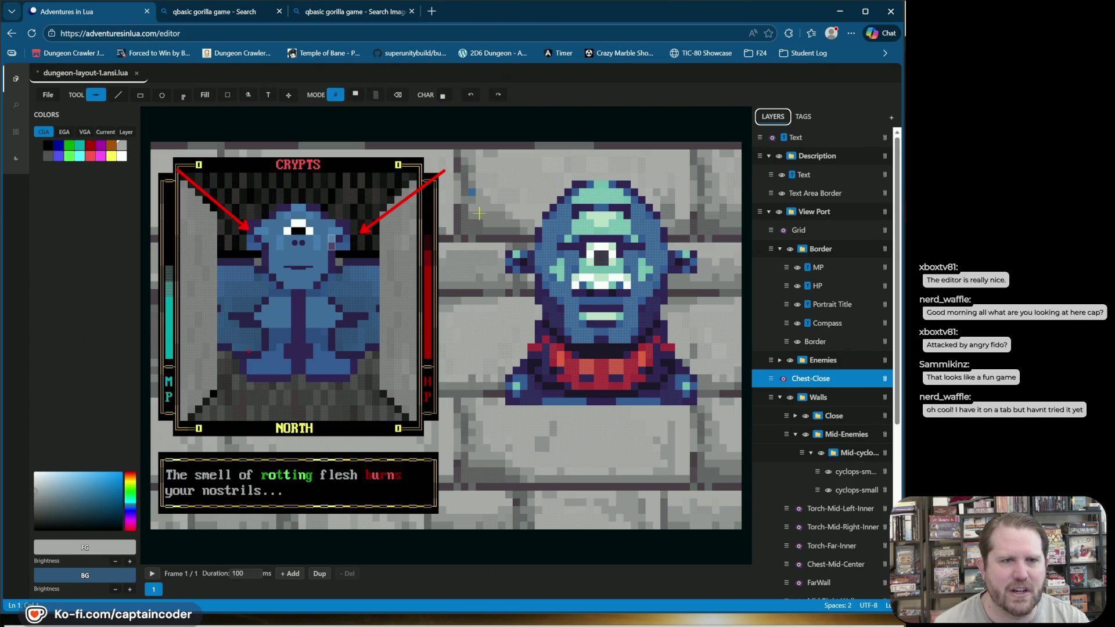
pyautogui.moveTo(218, 336); pyautogui.dragTo(187, 320)
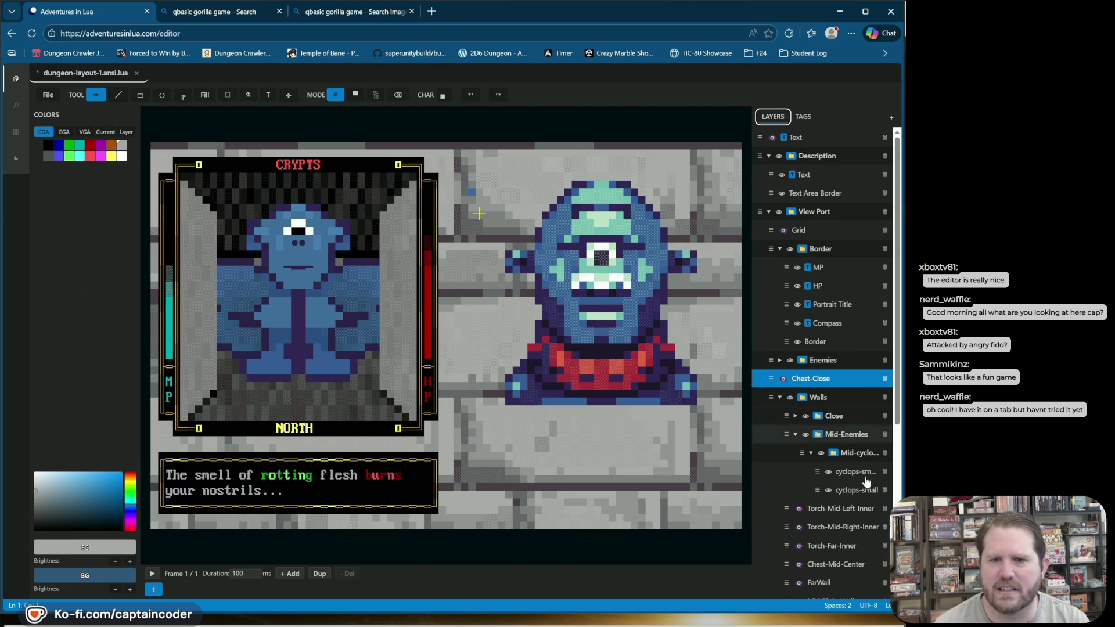
pyautogui.scroll(-5, 786, 533)
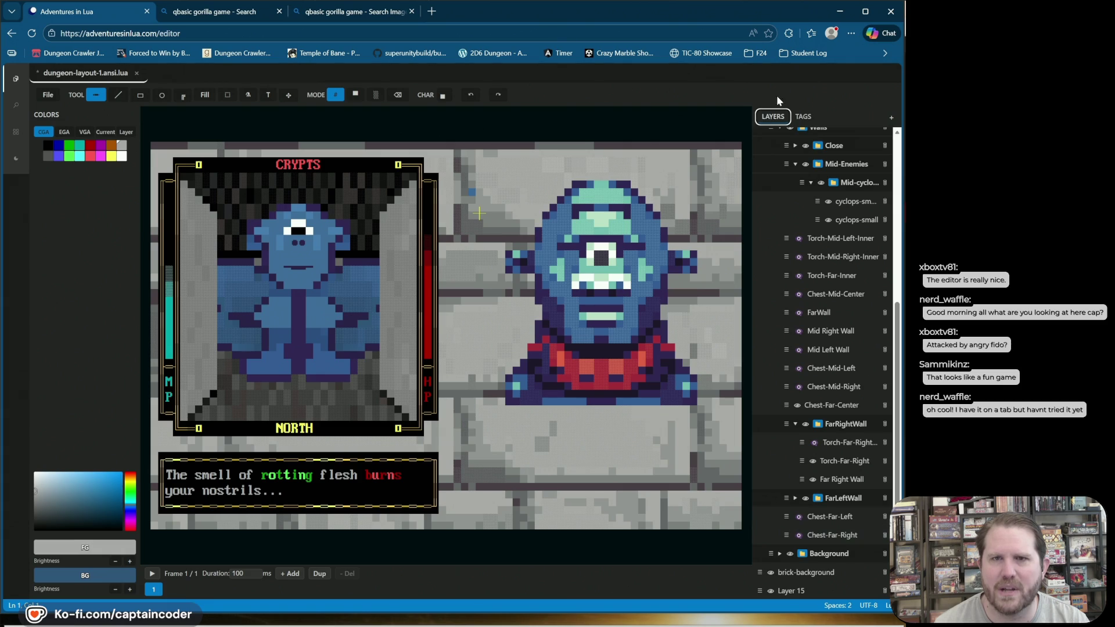
pyautogui.click(803, 116)
pyautogui.scroll(-5, 778, 522)
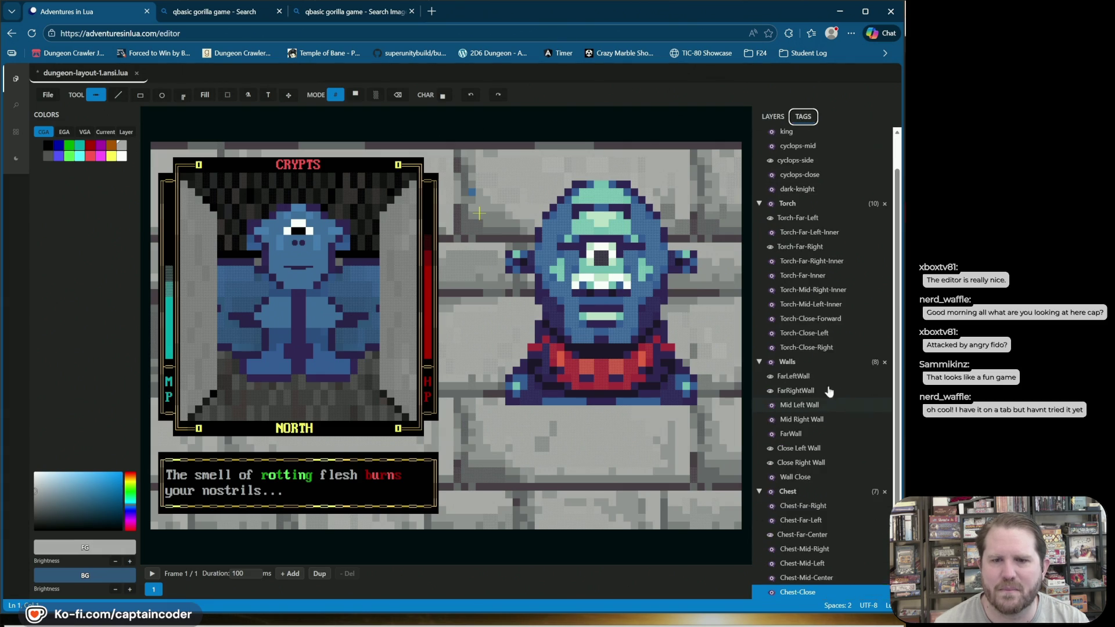
# Step: Show Chest-Close, mark with arrows where it covers the cyclops's arms and body, then clear the arrows
pyautogui.click(771, 590)
pyautogui.moveTo(393, 344)
pyautogui.mouseDown()
pyautogui.moveTo(348, 311)
pyautogui.moveTo(428, 373)
pyautogui.mouseUp()
pyautogui.moveTo(220, 312); pyautogui.dragTo(191, 348)
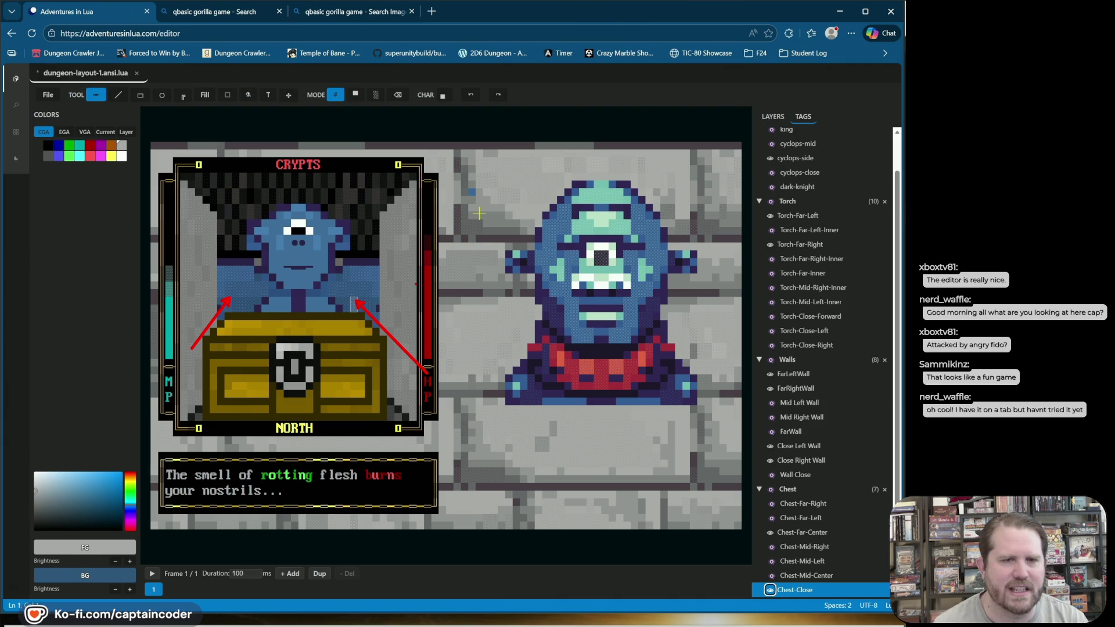
pyautogui.moveTo(302, 305); pyautogui.dragTo(315, 218)
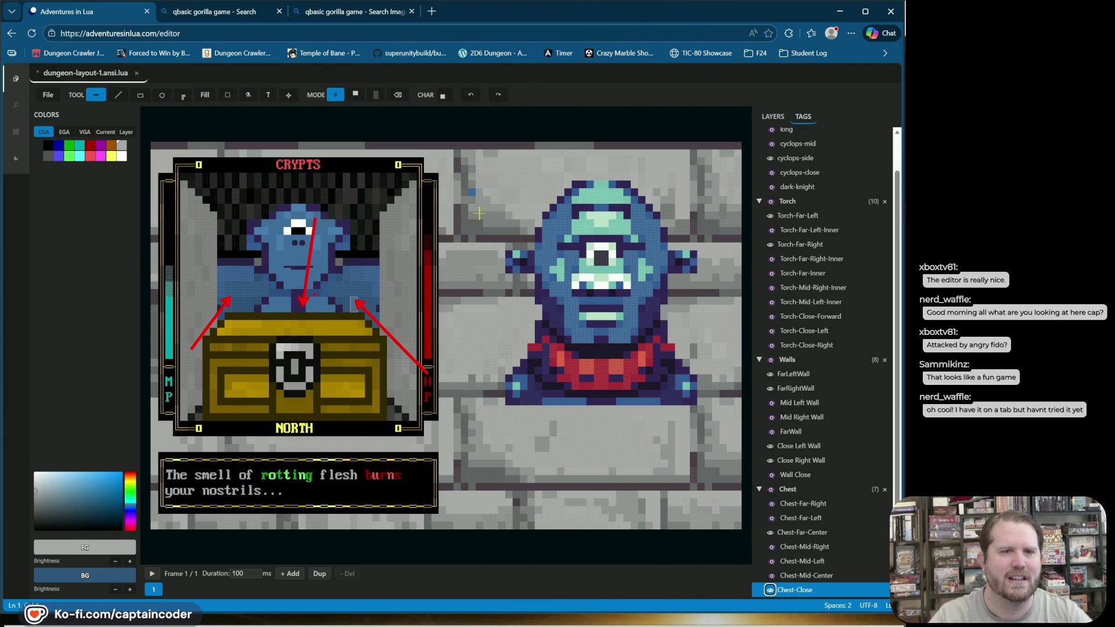
pyautogui.moveTo(335, 332); pyautogui.dragTo(383, 331)
pyautogui.moveTo(215, 352); pyautogui.dragTo(197, 361)
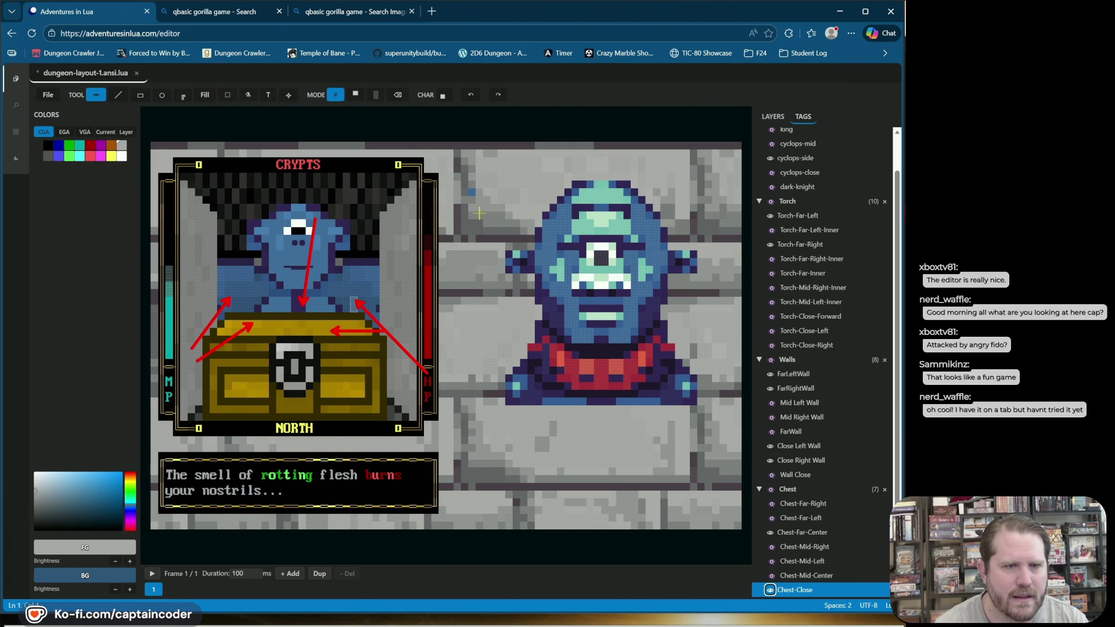
pyautogui.moveTo(254, 335); pyautogui.dragTo(196, 307)
pyautogui.press('Escape')
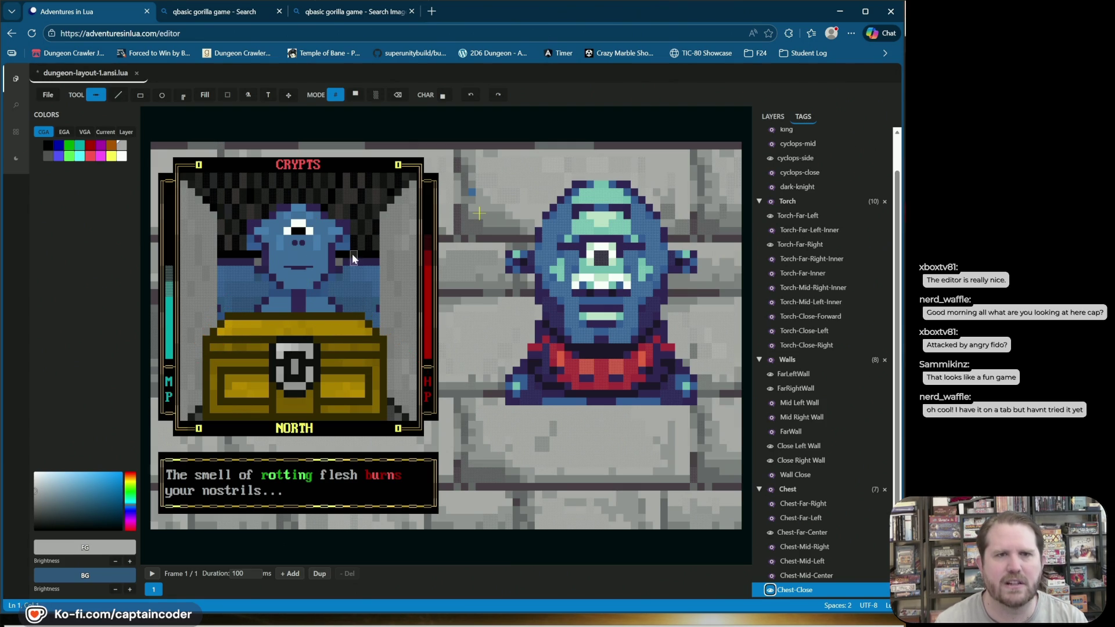
# Step: Hide the close-up chest, compare the portrait with walls on and off, and leave the close walls hidden
pyautogui.click(770, 591)
pyautogui.click(761, 117)
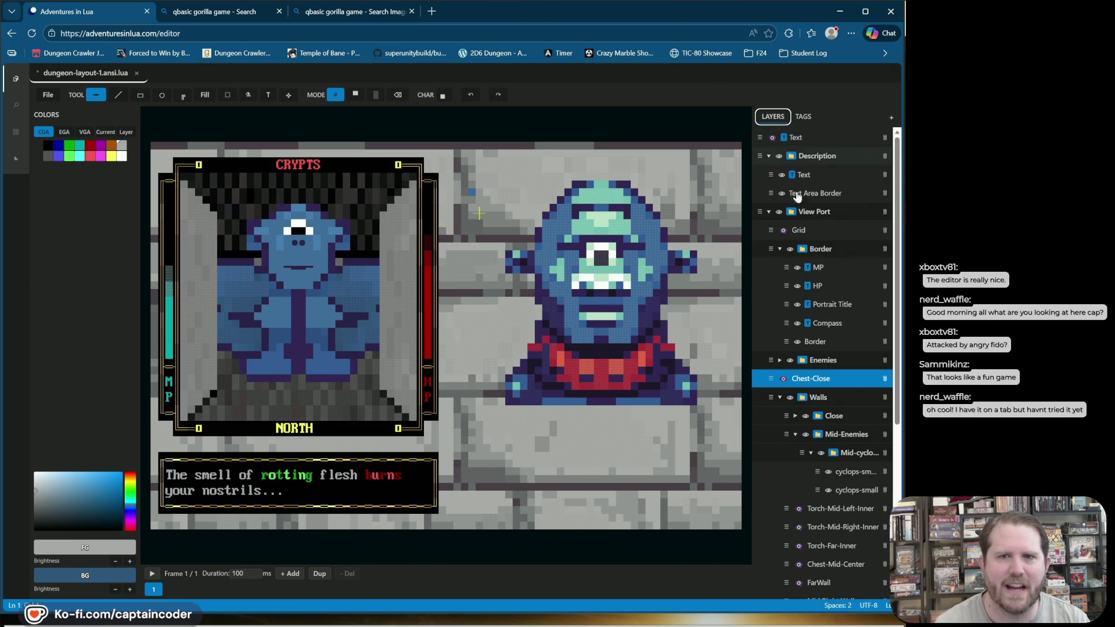
pyautogui.click(794, 388)
pyautogui.click(794, 387)
pyautogui.click(790, 397)
pyautogui.click(789, 397)
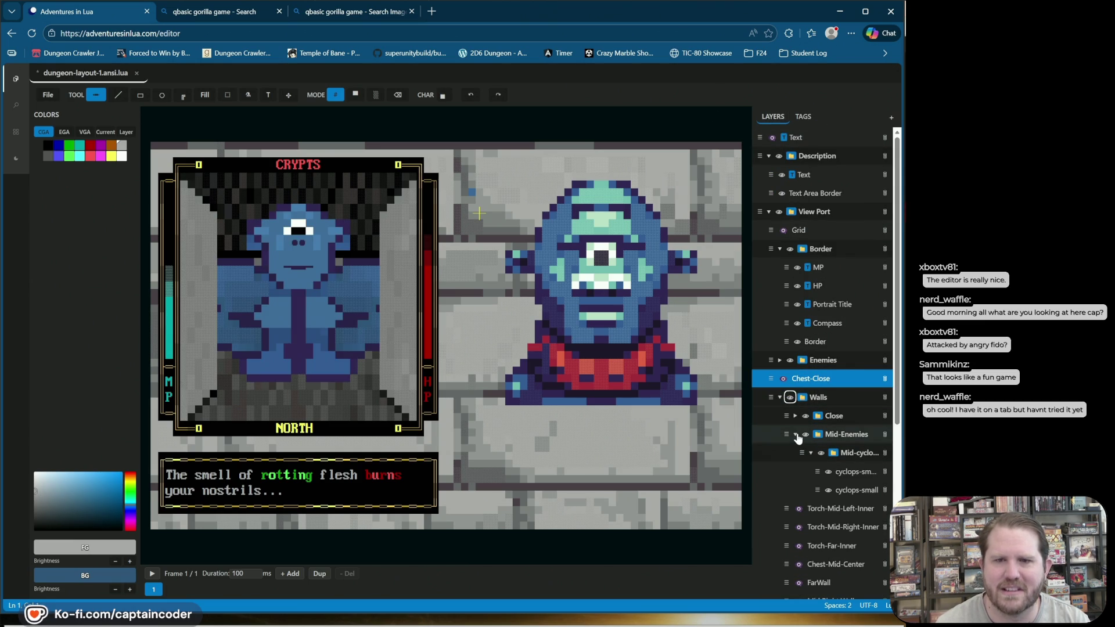
pyautogui.click(795, 435)
pyautogui.click(805, 416)
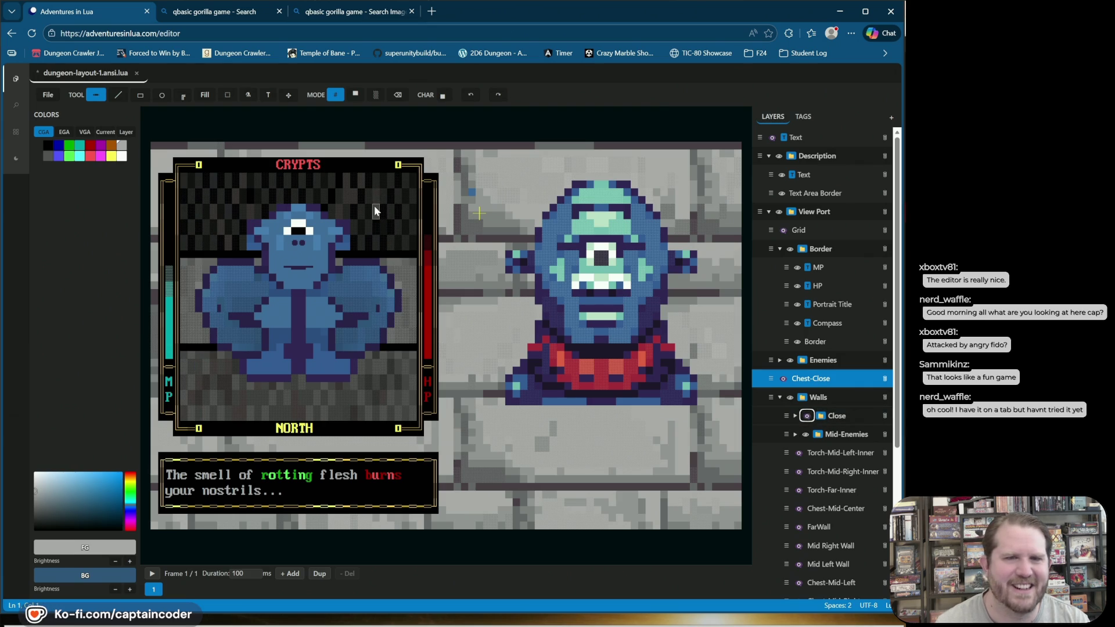
# Step: Expand Mid-Enemies, flick between the two cyclops frames, and delete the stray top-level Text layer
pyautogui.click(796, 435)
pyautogui.click(848, 473)
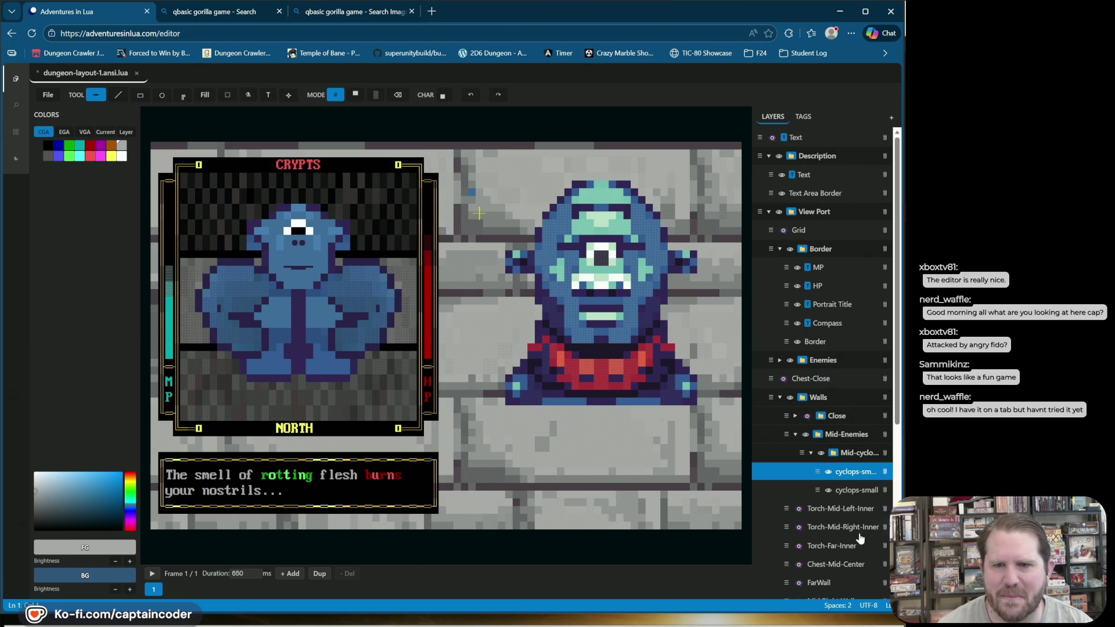
pyautogui.click(829, 472)
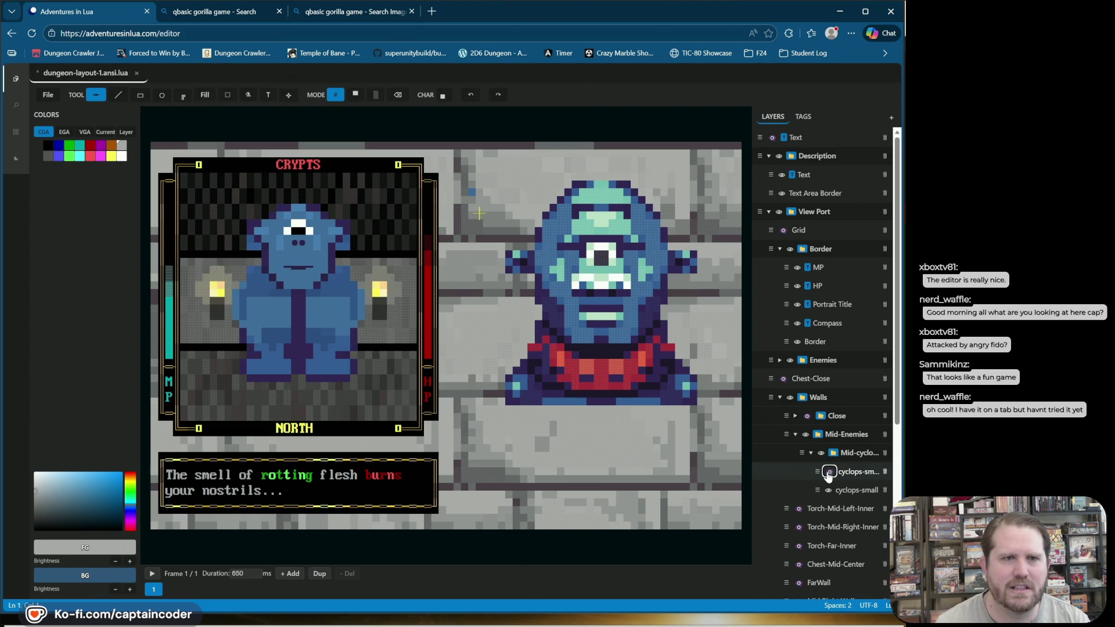
pyautogui.click(831, 492)
pyautogui.click(830, 492)
pyautogui.click(830, 492)
pyautogui.click(830, 492)
pyautogui.click(831, 492)
pyautogui.click(830, 491)
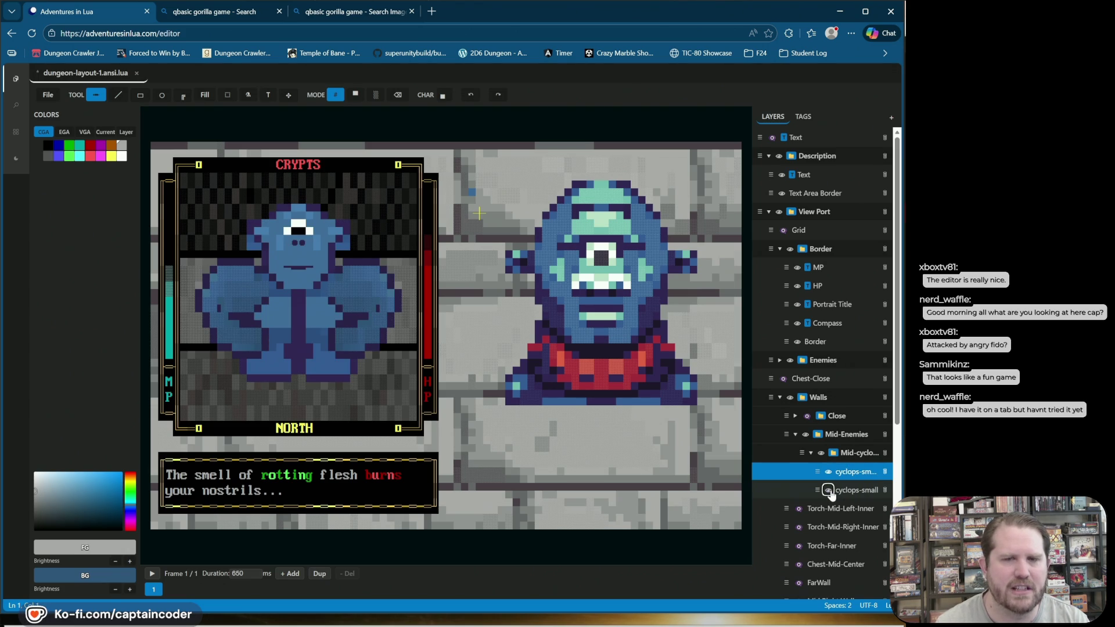
pyautogui.click(789, 138)
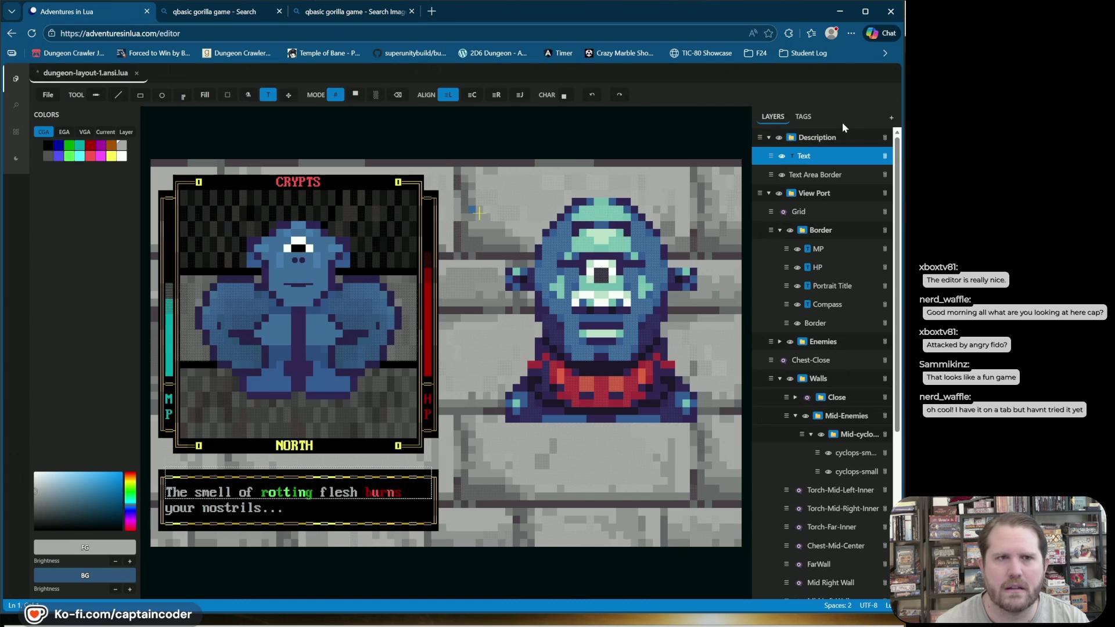
# Step: Save the layout, add a layer named cyclops-head, and move it into the Mid-cyclops folder
pyautogui.hotkey('ctrl', 's')
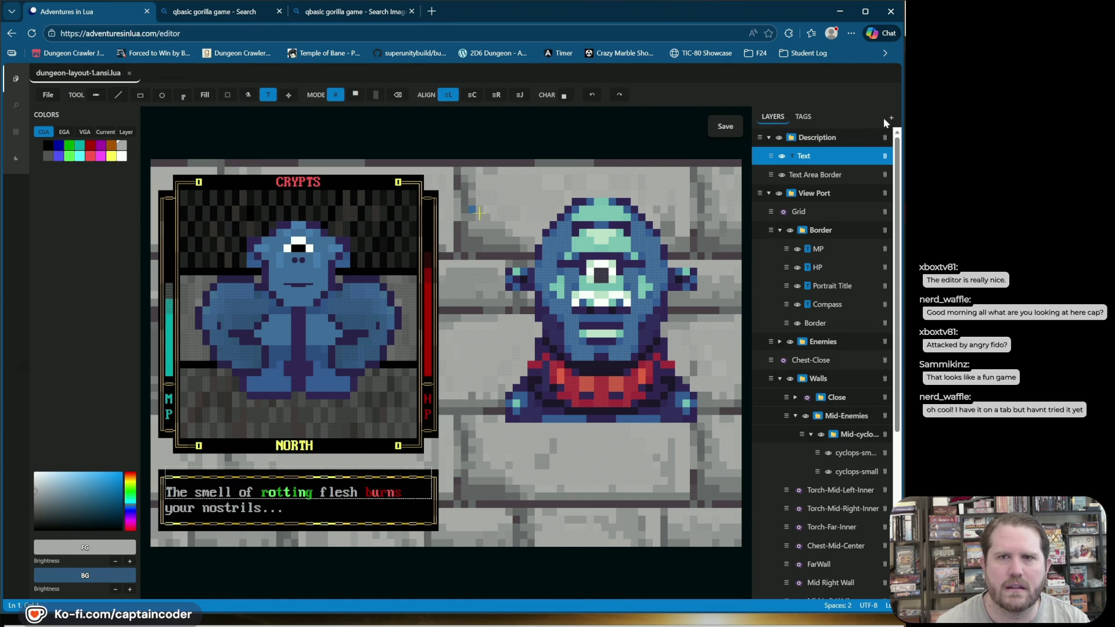
pyautogui.click(892, 117)
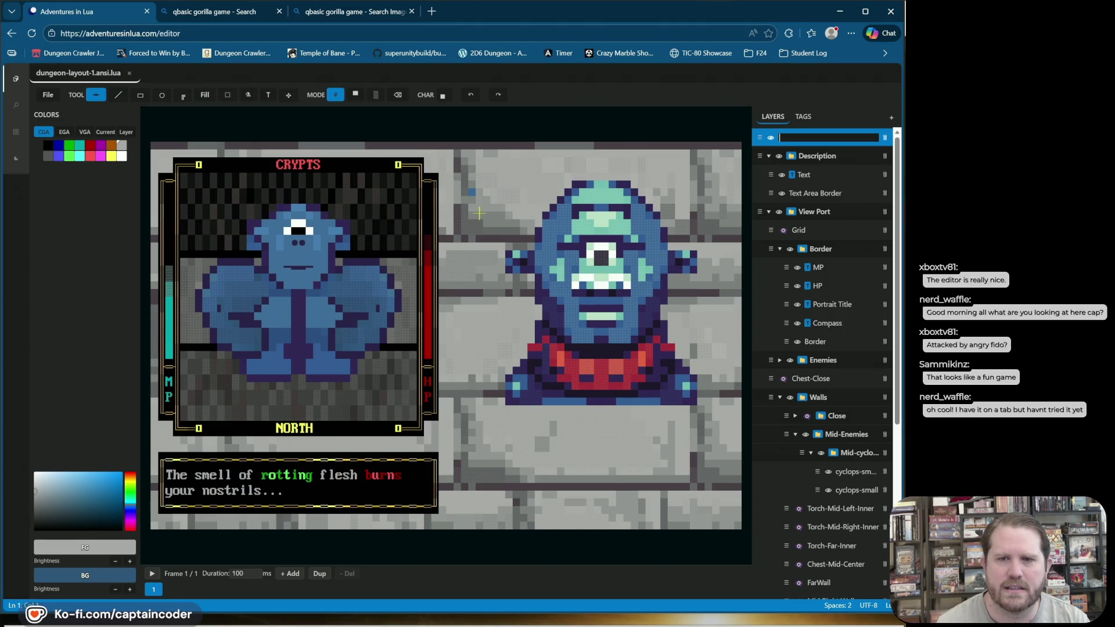
pyautogui.write('cyclops-head')
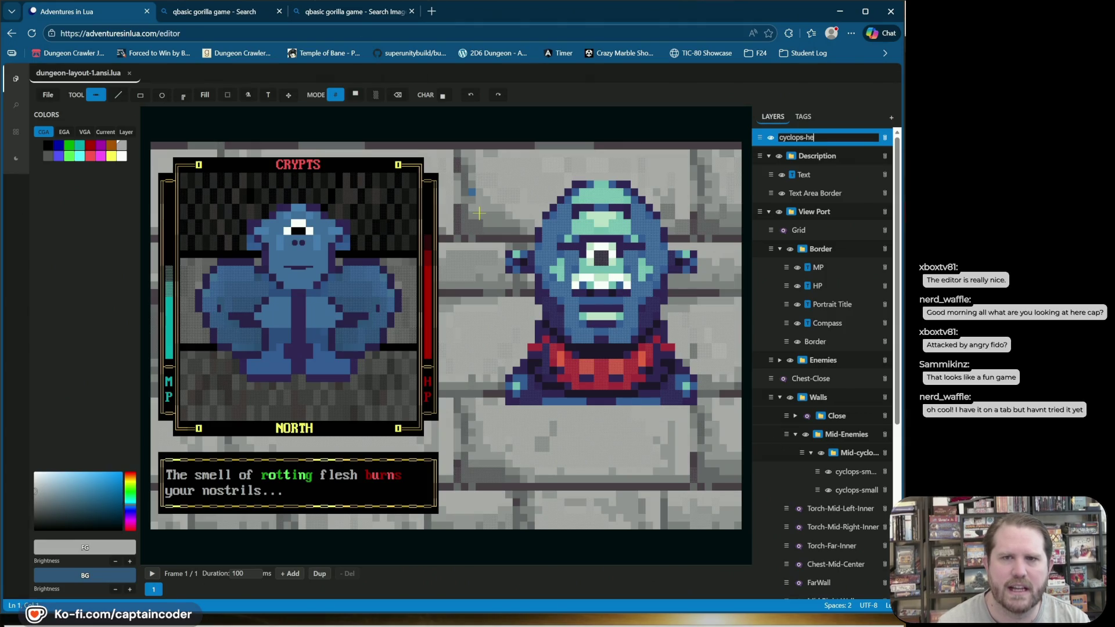
pyautogui.press('Return')
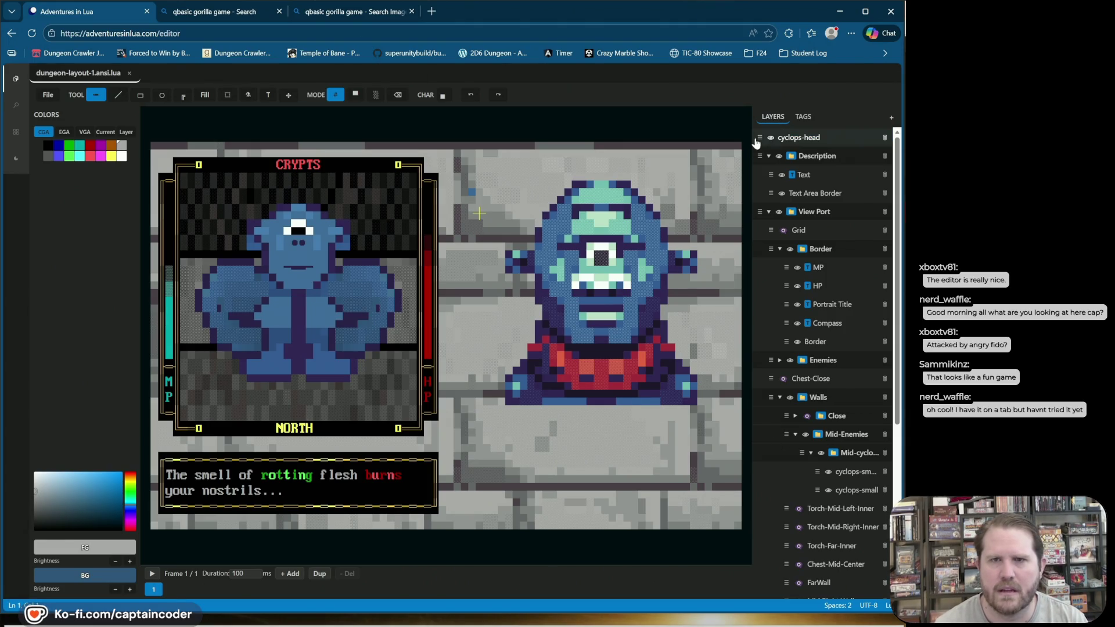
pyautogui.moveTo(760, 137)
pyautogui.mouseDown()
pyautogui.moveTo(762, 238)
pyautogui.moveTo(835, 444)
pyautogui.moveTo(835, 479)
pyautogui.mouseUp()
# Step: Pick the rectangular selection tool and check the cyclops frames' visibility, ending with cyclops-small selected
pyautogui.click(828, 490)
pyautogui.click(829, 492)
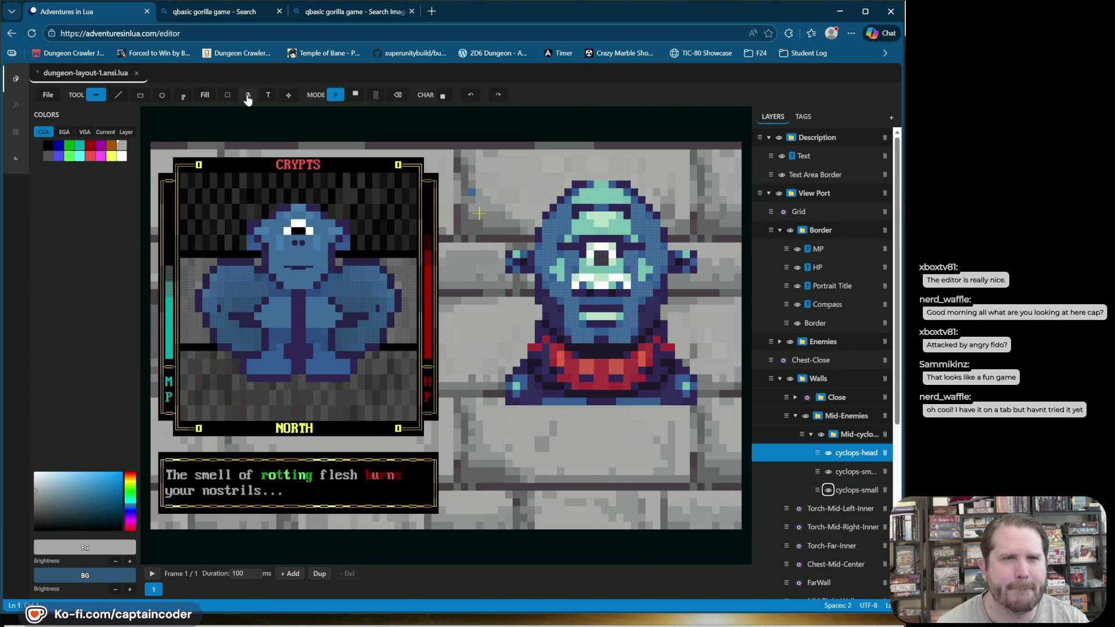
pyautogui.click(227, 95)
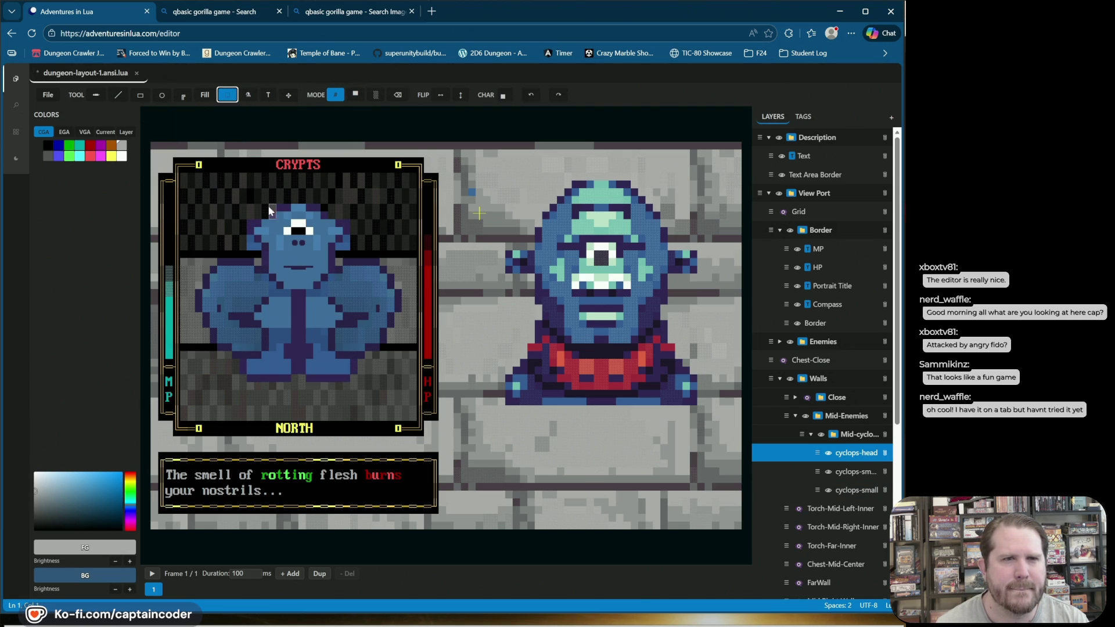
pyautogui.click(830, 472)
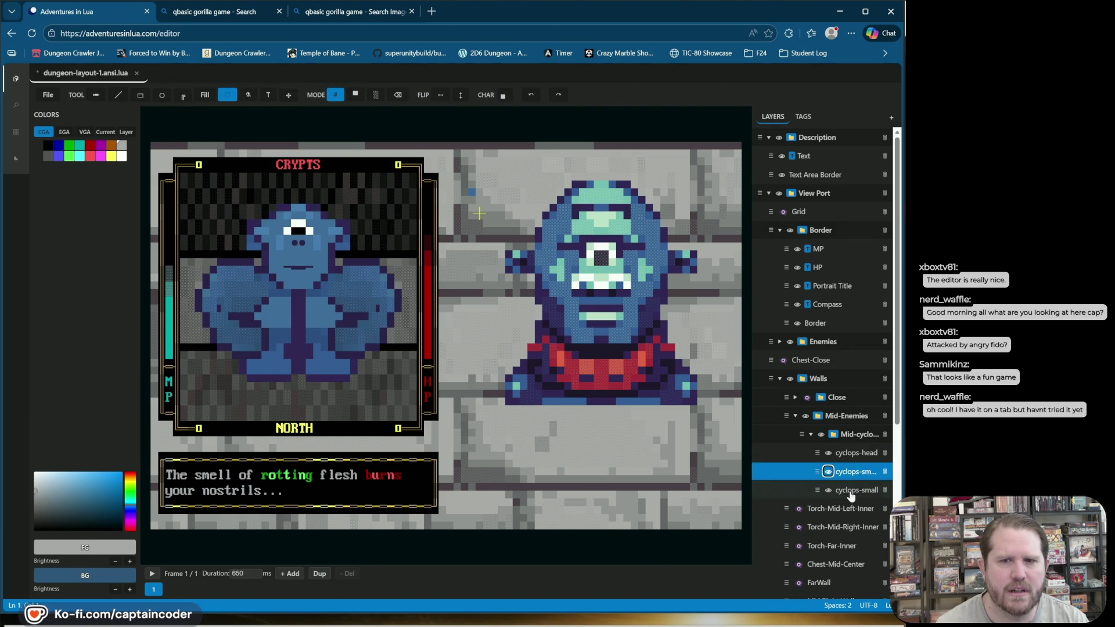
pyautogui.click(829, 491)
pyautogui.click(829, 490)
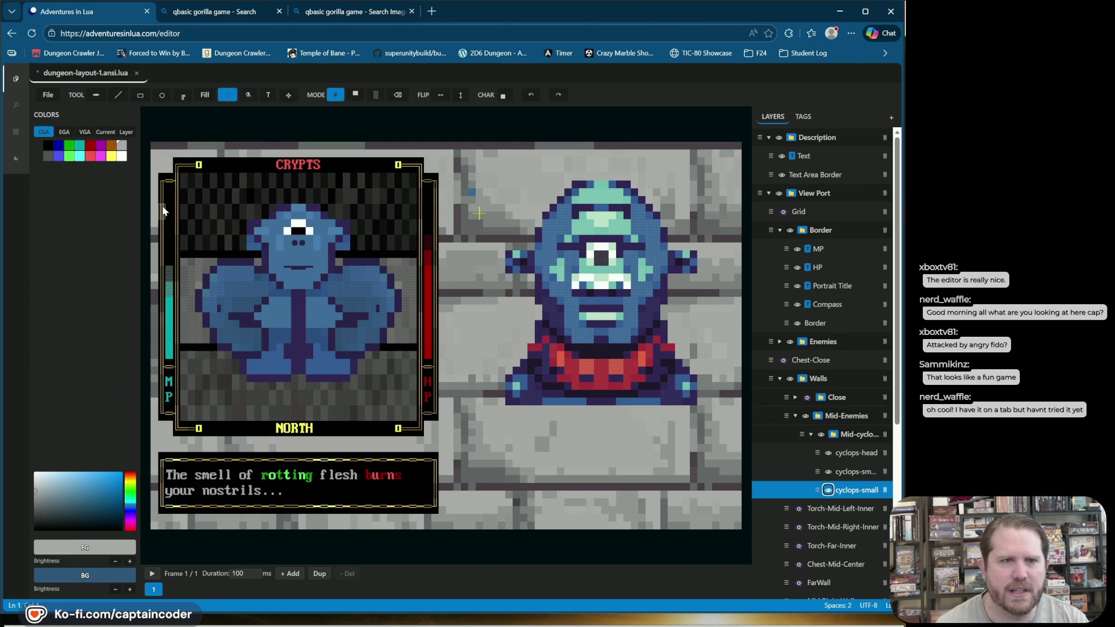
# Step: Box-select and cut the head from cyclops-small, then paste it onto cyclops-head atop the body
pyautogui.moveTo(248, 210)
pyautogui.mouseDown()
pyautogui.moveTo(319, 248)
pyautogui.moveTo(352, 302)
pyautogui.moveTo(350, 289)
pyautogui.mouseUp()
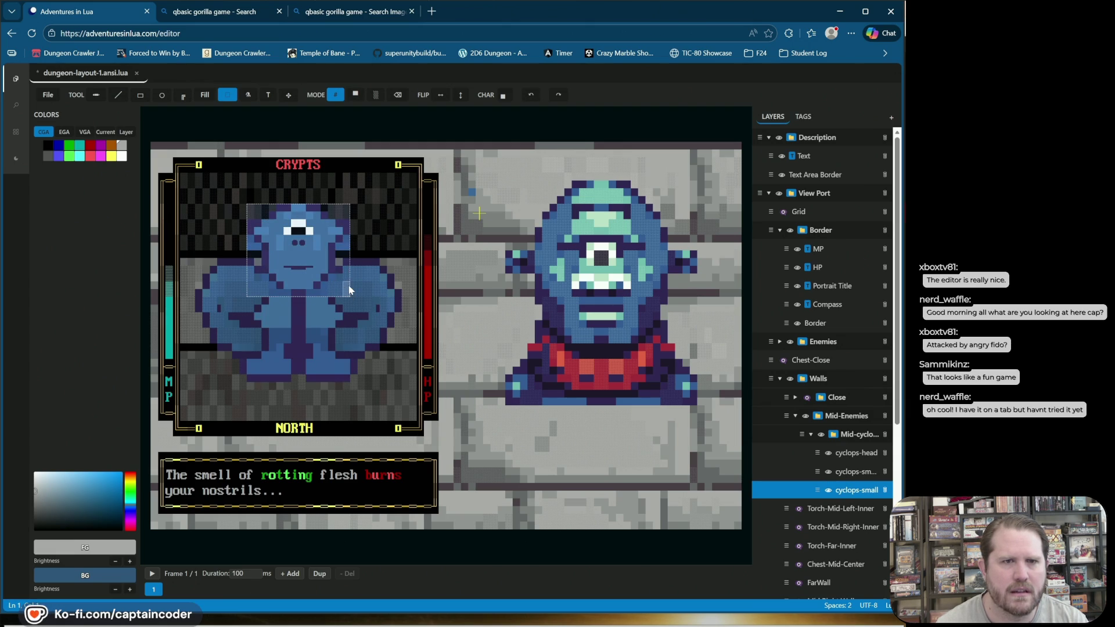
pyautogui.press('Delete')
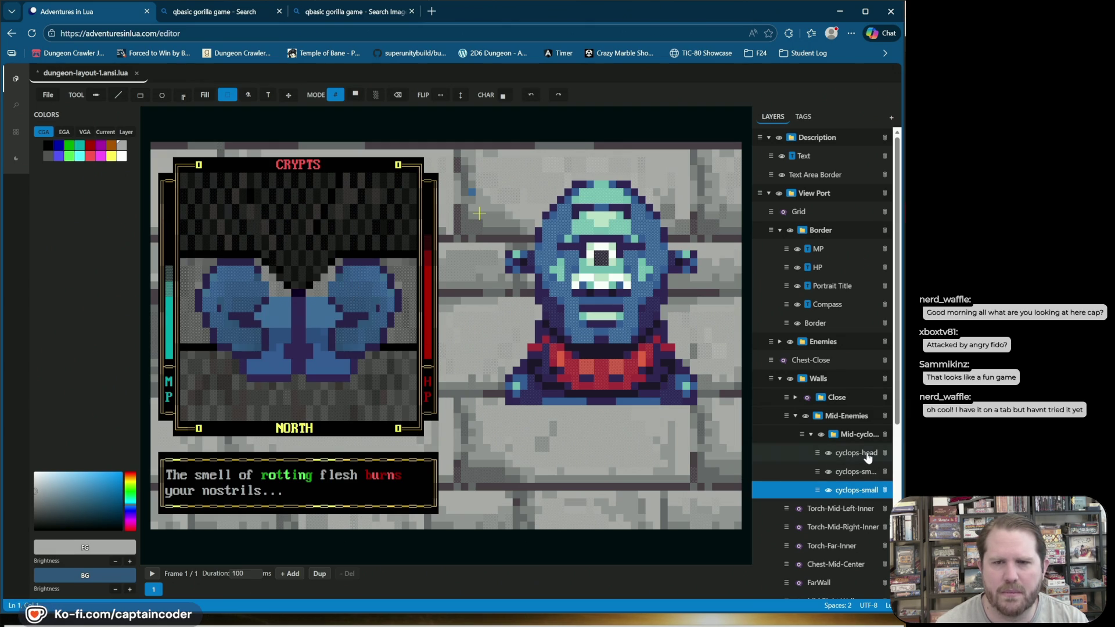
pyautogui.click(865, 455)
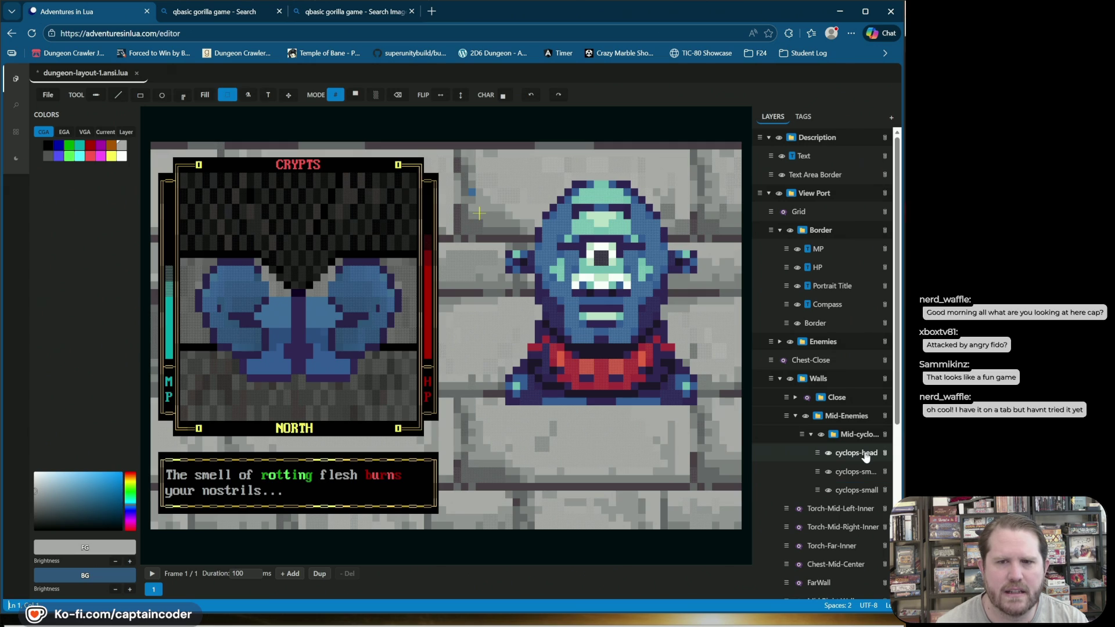
pyautogui.hotkey('ctrl', 'v')
pyautogui.moveTo(214, 213)
pyautogui.mouseDown()
pyautogui.moveTo(328, 285)
pyautogui.moveTo(313, 276)
pyautogui.mouseUp()
pyautogui.click(413, 223)
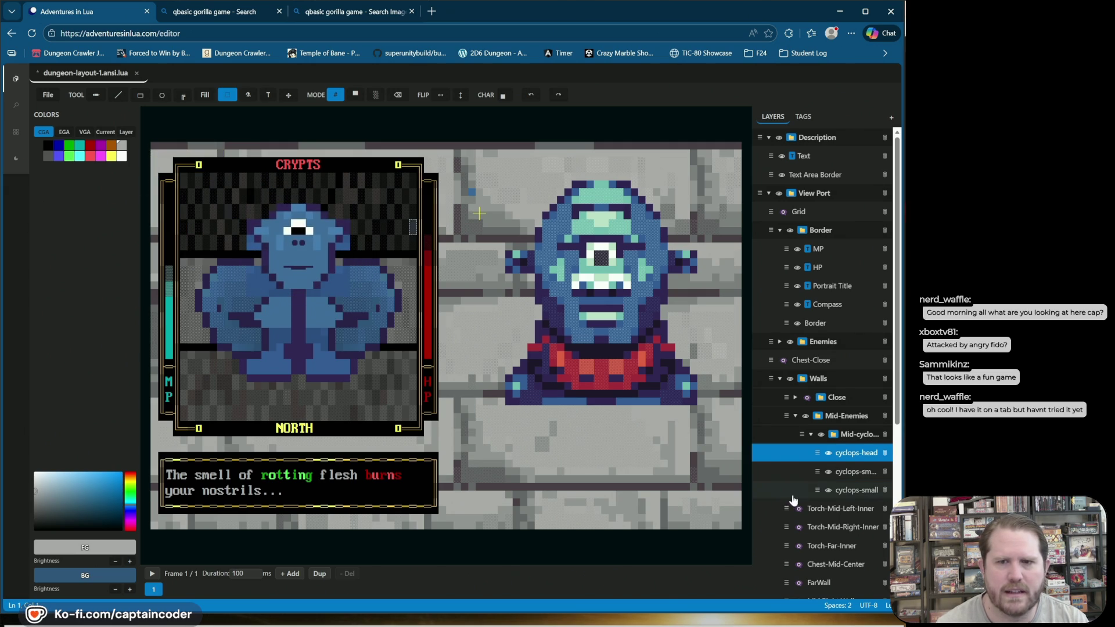
# Step: Check the pasted head by toggling it, then move the other cyclops frame above cyclops-head
pyautogui.click(829, 453)
pyautogui.click(829, 453)
pyautogui.click(829, 453)
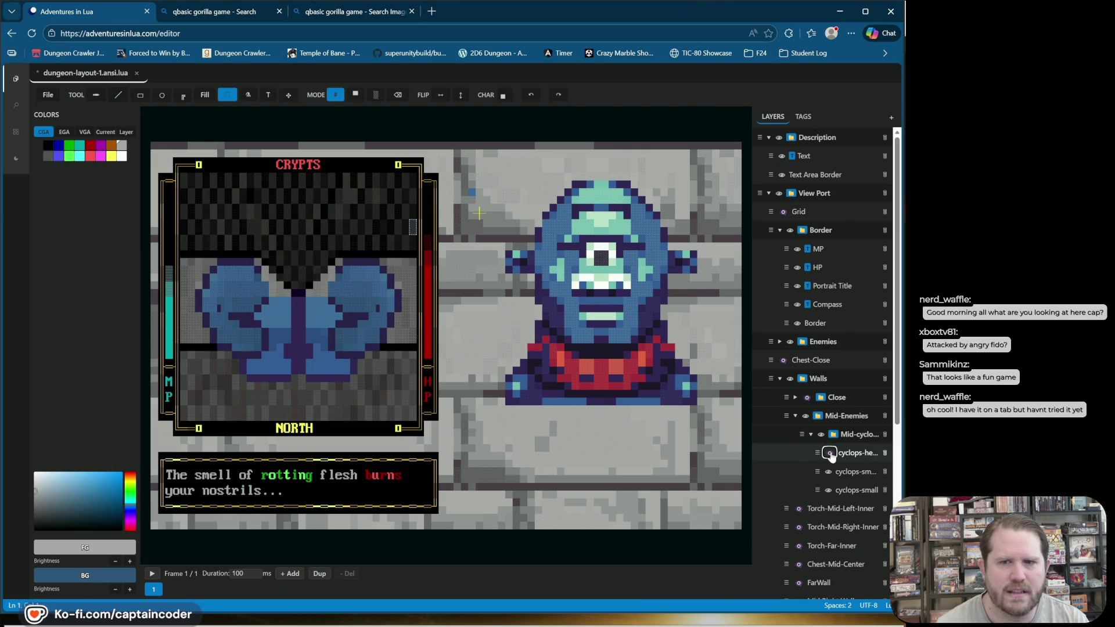
pyautogui.click(829, 453)
pyautogui.click(815, 472)
pyautogui.click(829, 471)
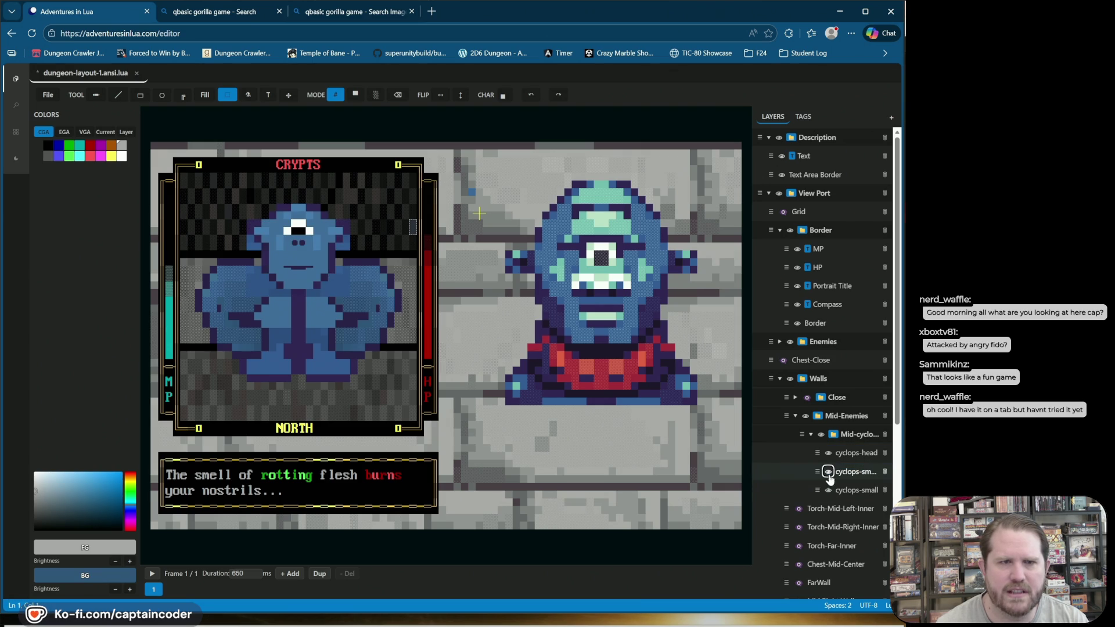
pyautogui.click(829, 471)
pyautogui.moveTo(820, 472); pyautogui.dragTo(821, 455)
# Step: Compare poses by toggling the head and the other cyclops frame, then select cyclops-head
pyautogui.click(829, 473)
pyautogui.click(829, 473)
pyautogui.click(829, 473)
pyautogui.click(829, 473)
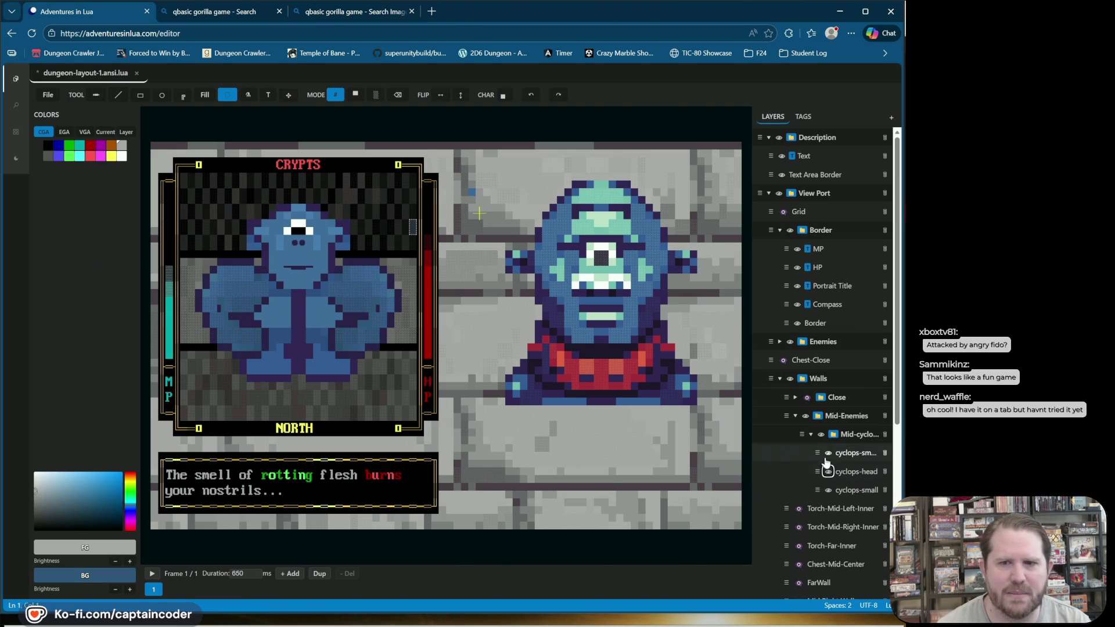
pyautogui.click(829, 453)
pyautogui.click(828, 453)
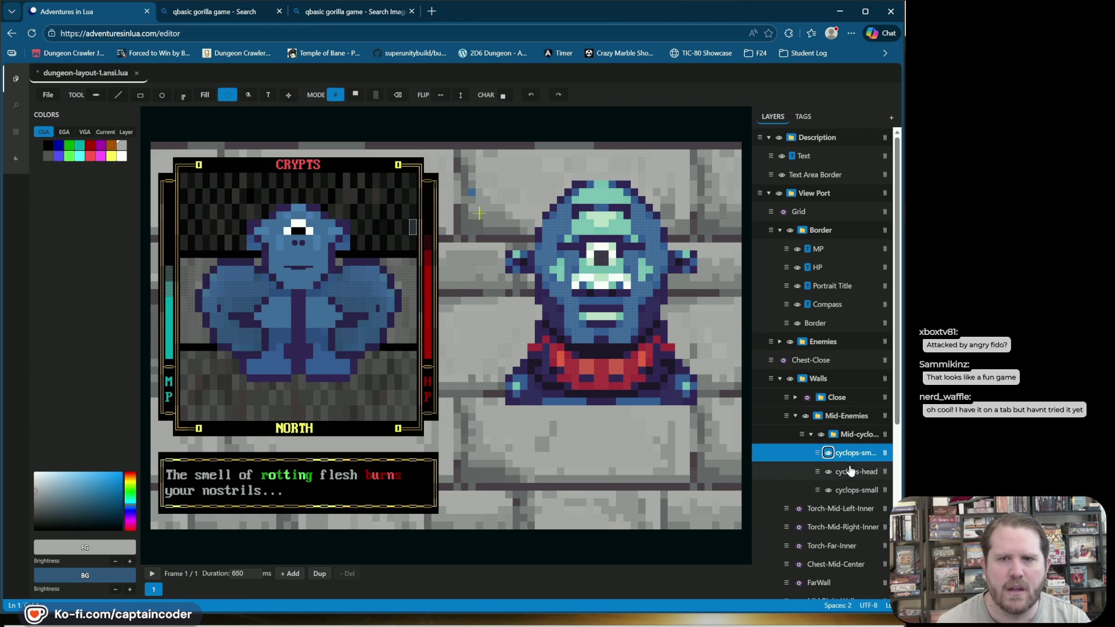
pyautogui.click(829, 472)
pyautogui.click(829, 472)
pyautogui.click(829, 472)
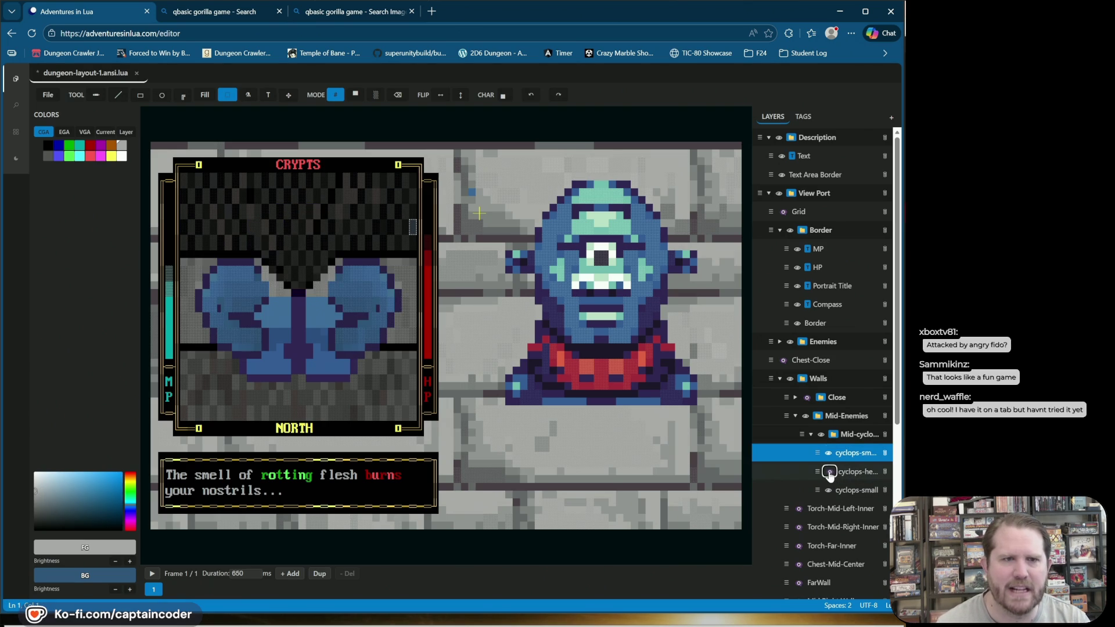
pyautogui.click(829, 472)
pyautogui.click(874, 475)
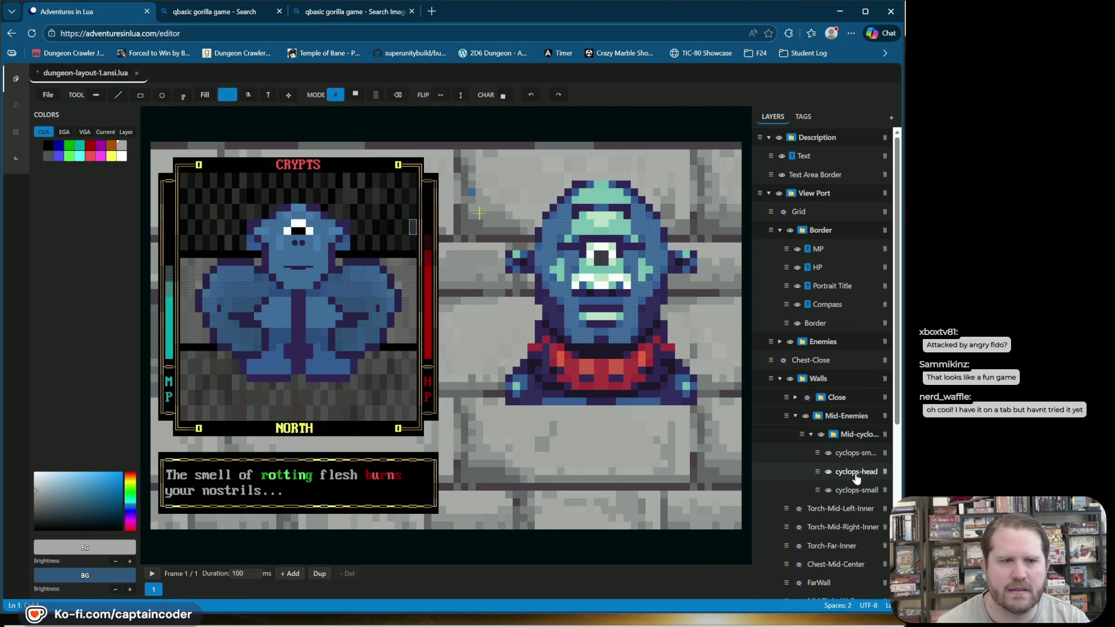
# Step: Duplicate the cyclops-head frame, lower the selected head one cell, and confirm a 500 ms duration
pyautogui.click(319, 573)
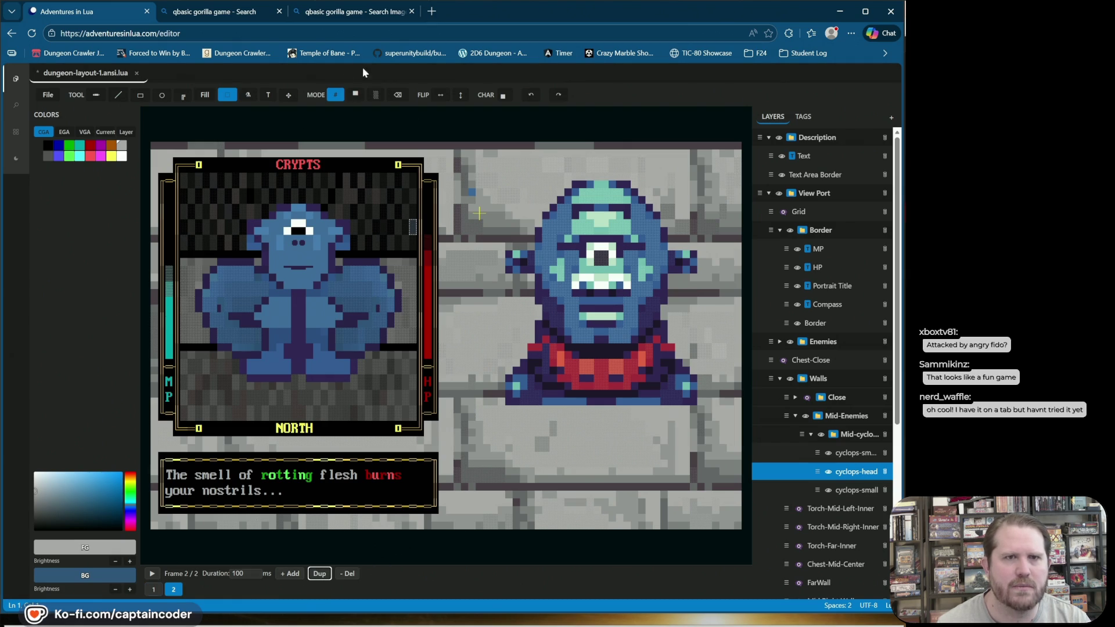
pyautogui.moveTo(241, 192); pyautogui.dragTo(353, 290)
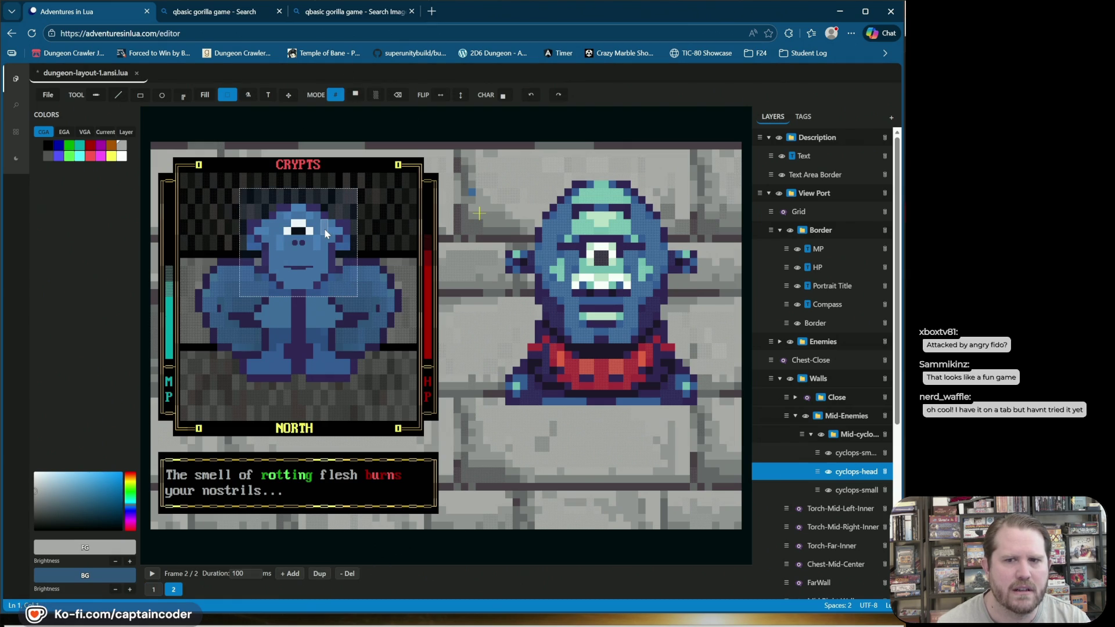
pyautogui.hotkey('ctrl', 'z')
pyautogui.hotkey('ctrl', 'z')
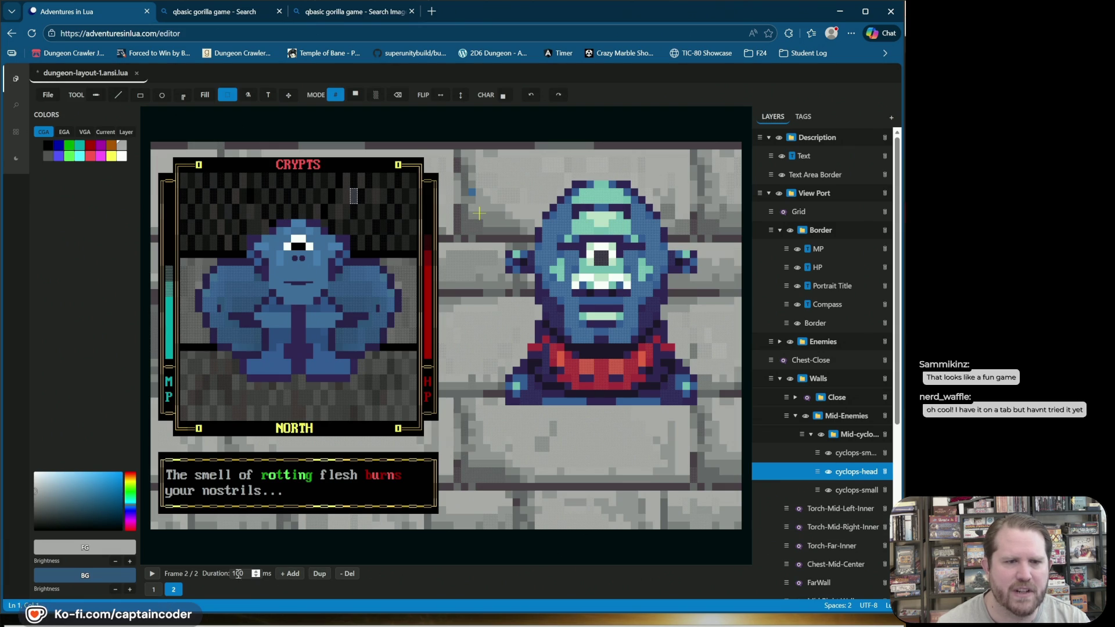
pyautogui.write('500')
pyautogui.press('Return')
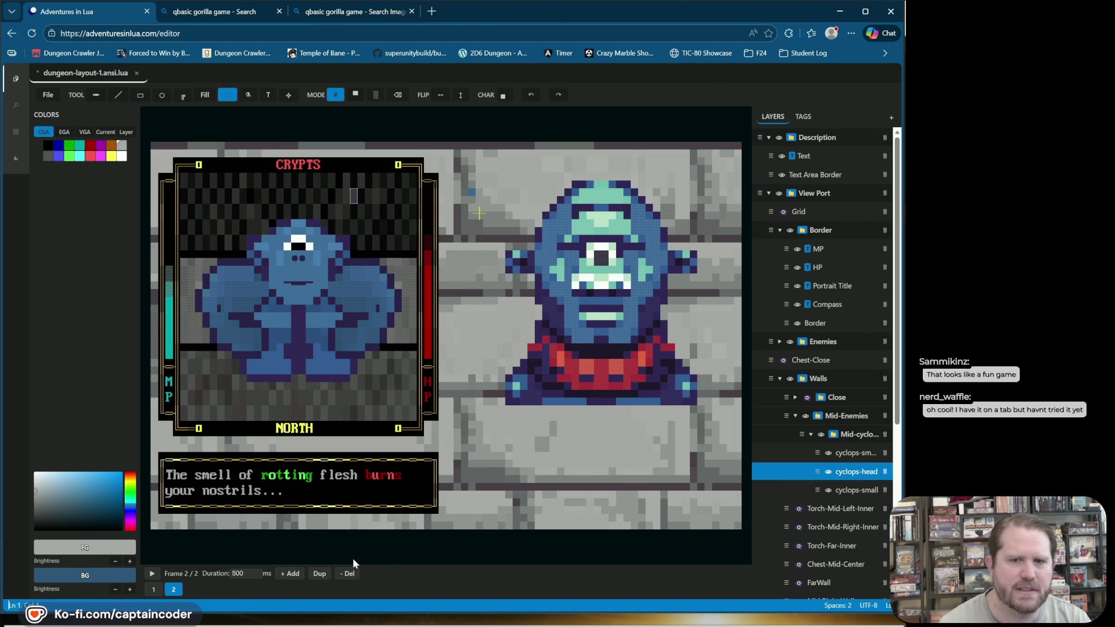
pyautogui.click(838, 493)
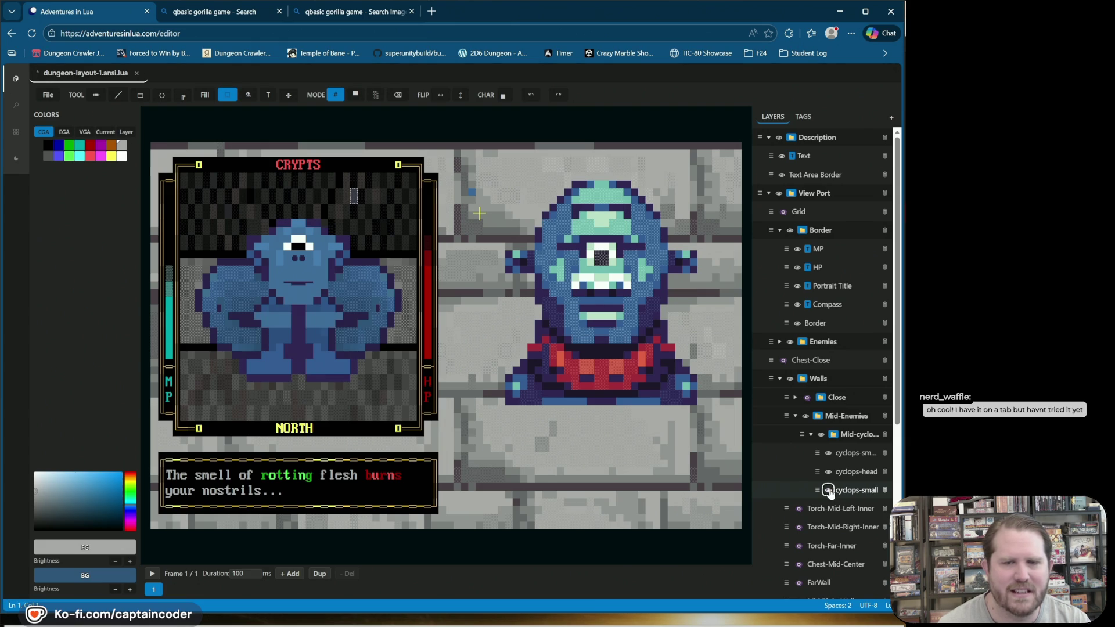
# Step: Toggle the arms and head layers to compare, then view the head's lowered second frame
pyautogui.click(829, 493)
pyautogui.click(829, 453)
pyautogui.click(829, 453)
pyautogui.click(828, 471)
pyautogui.click(829, 472)
pyautogui.click(843, 475)
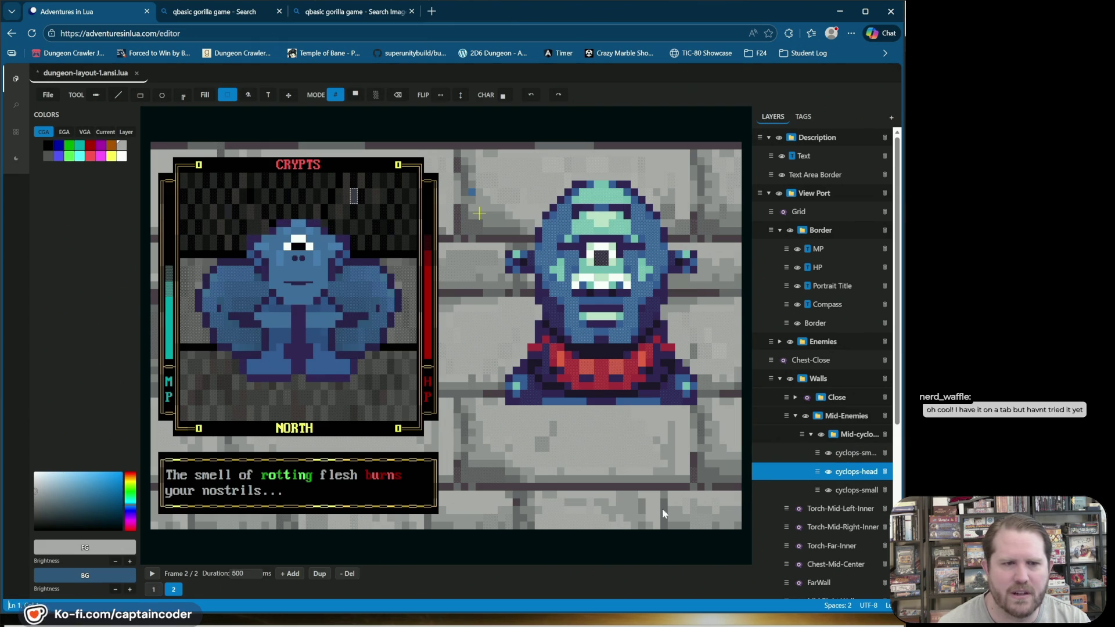
pyautogui.click(171, 590)
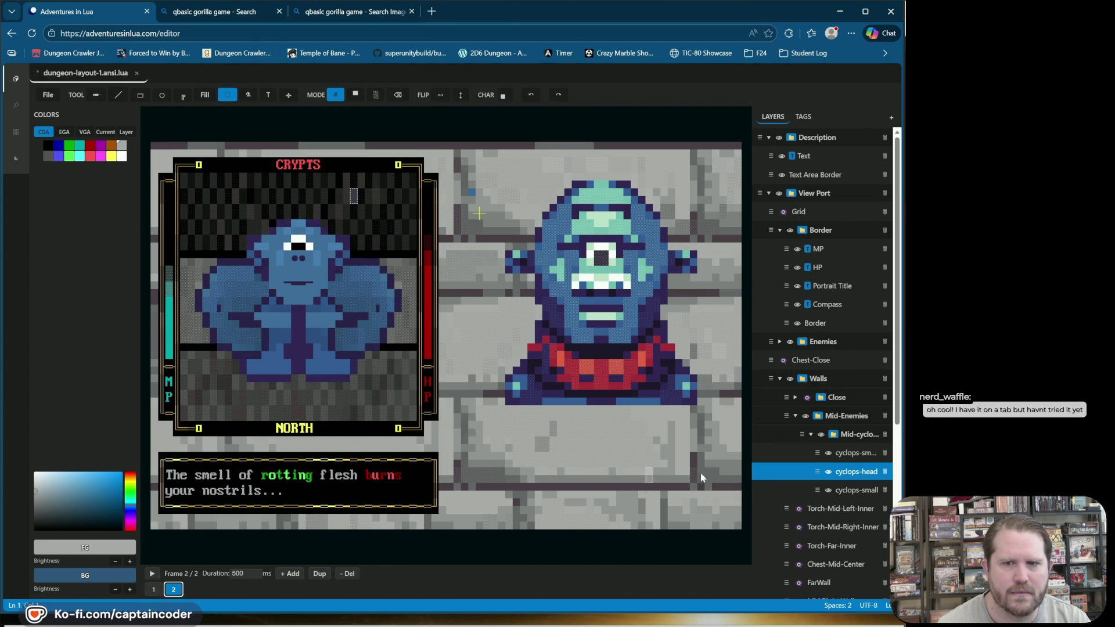
# Step: Duplicate the body layer's frame, shift the whole body down one cell, and play the animation
pyautogui.click(849, 454)
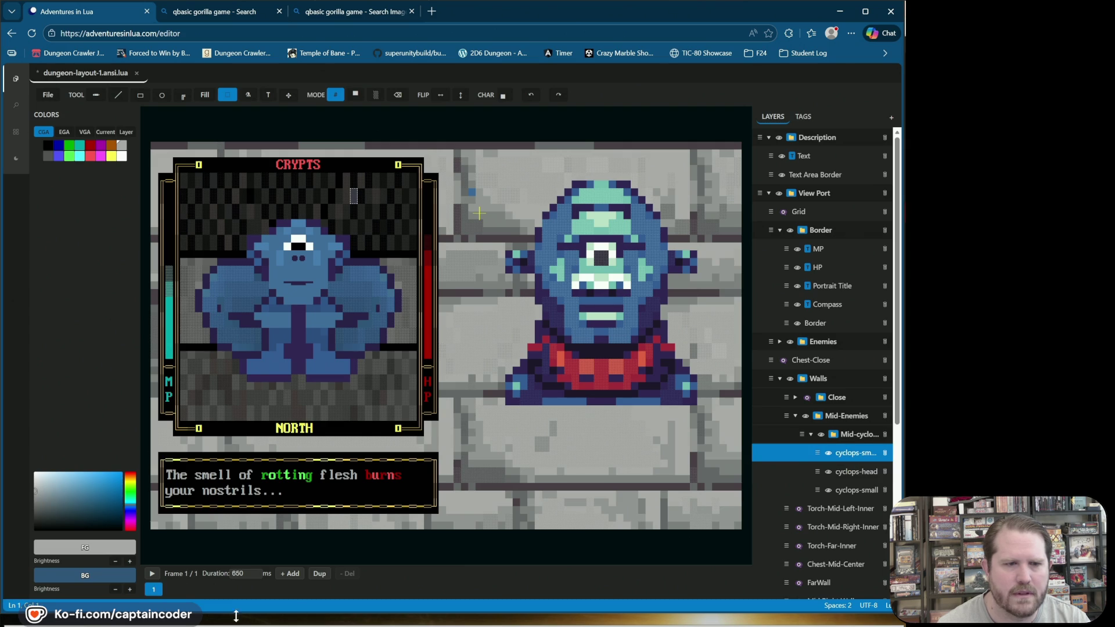
pyautogui.click(319, 574)
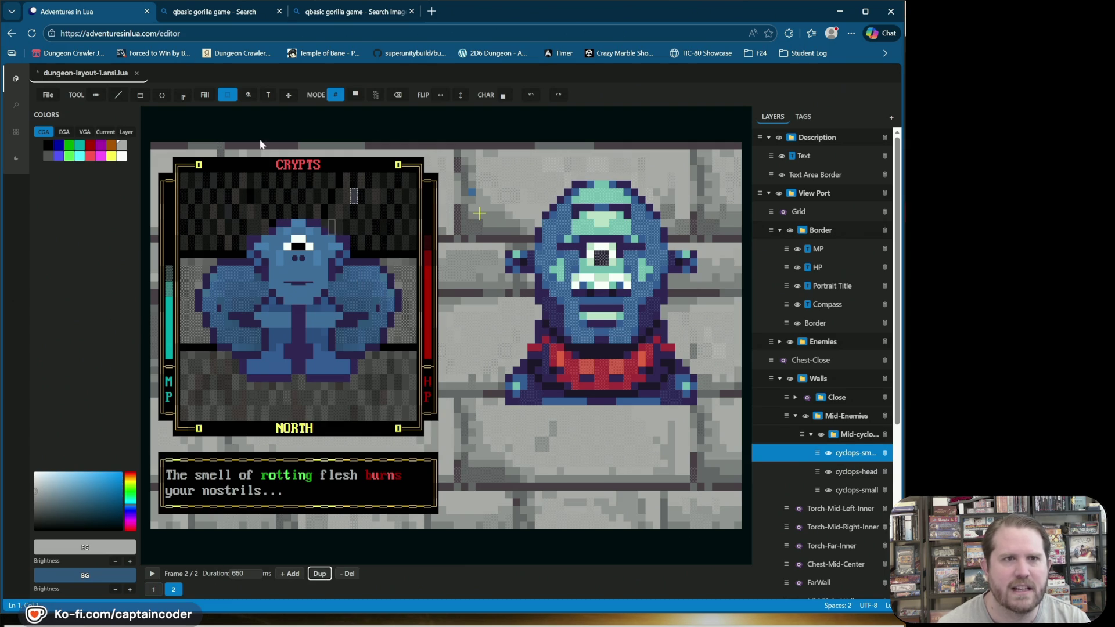
pyautogui.click(196, 260)
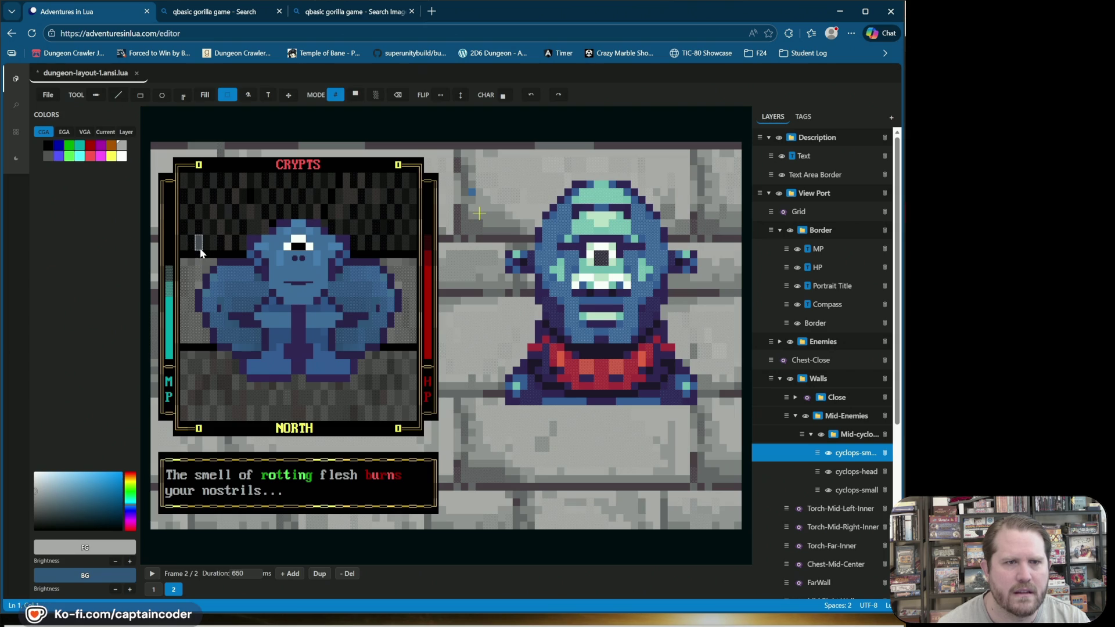
pyautogui.moveTo(198, 238); pyautogui.dragTo(406, 354)
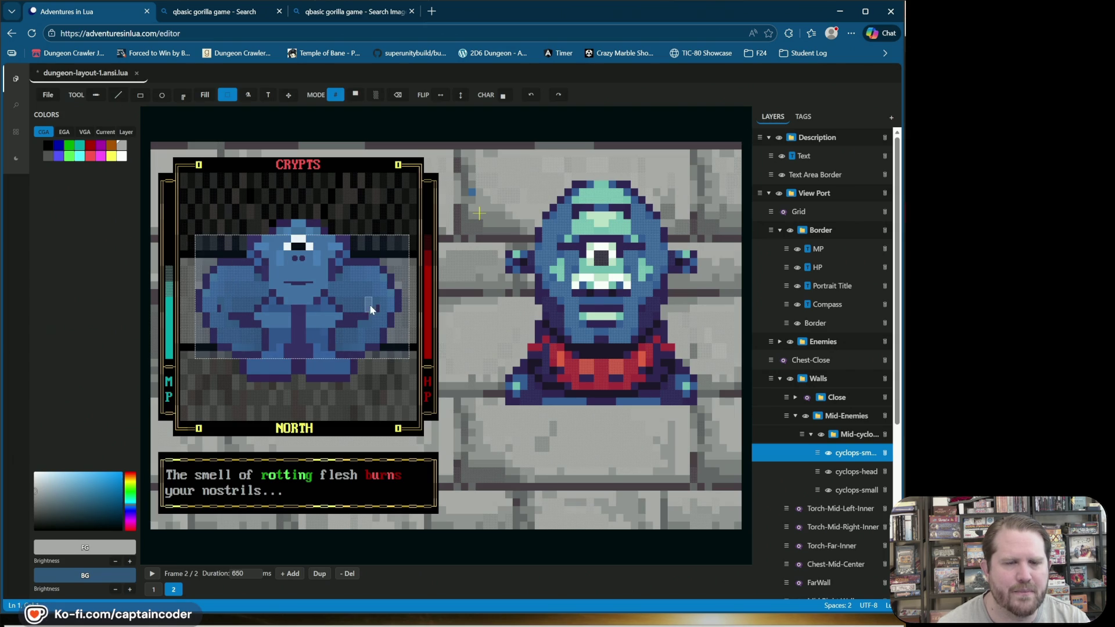
pyautogui.moveTo(370, 312); pyautogui.dragTo(370, 326)
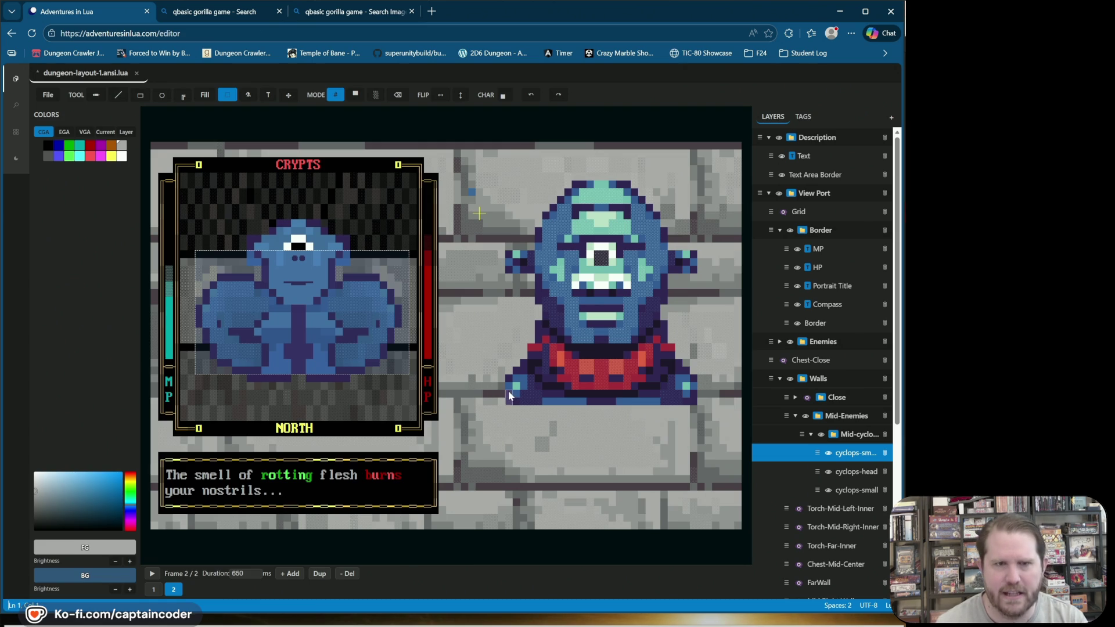
pyautogui.press('Escape')
pyautogui.press('space')
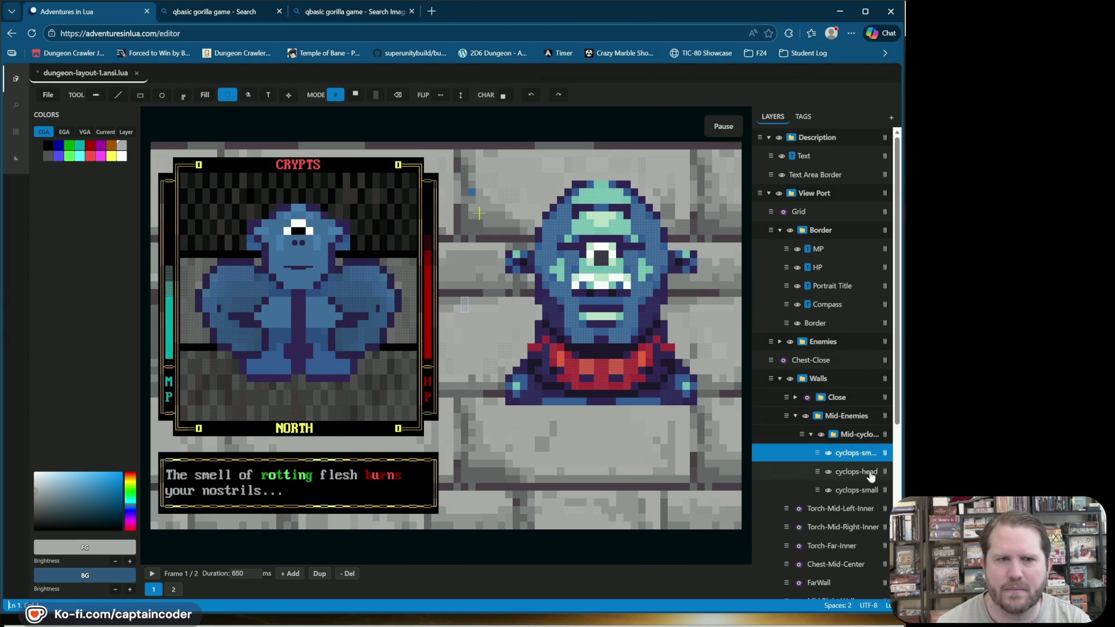
# Step: Set the head's first frame duration to 1000 ms and preview the animation
pyautogui.click(152, 573)
pyautogui.click(253, 575)
pyautogui.hotkey('ctrl', 'a')
pyautogui.write('100')
pyautogui.press('Return')
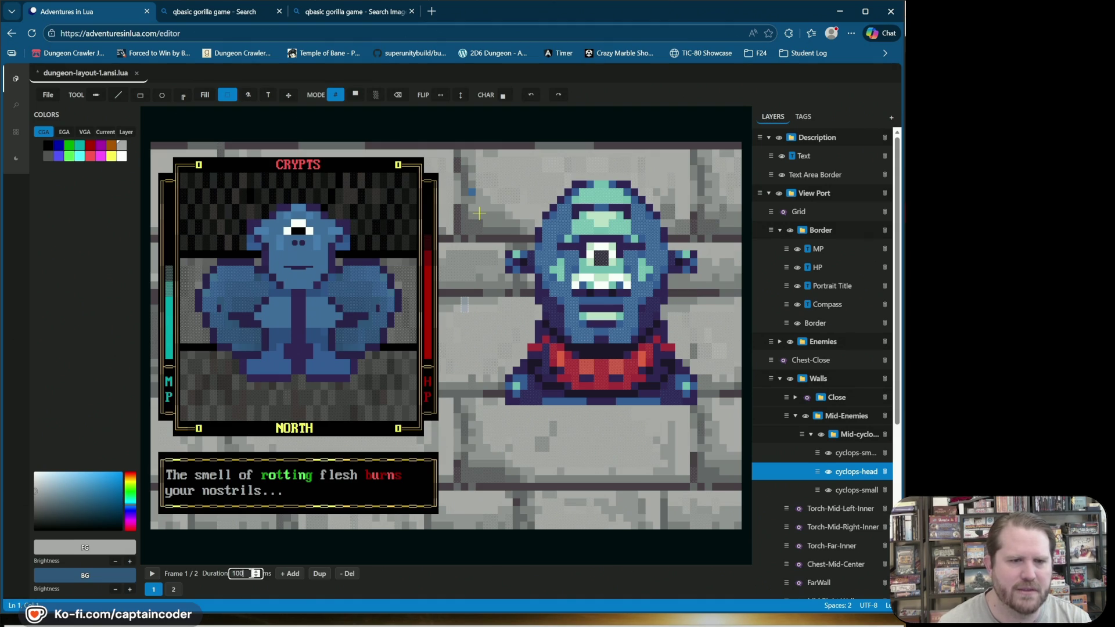
pyautogui.write('0')
pyautogui.press('space')
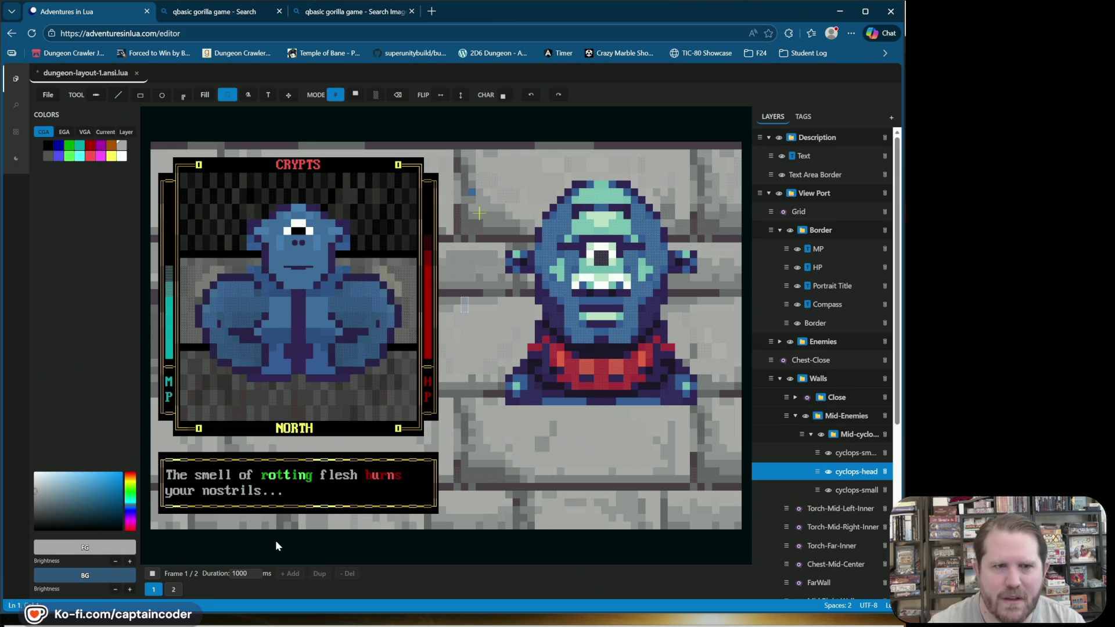
pyautogui.press('Escape')
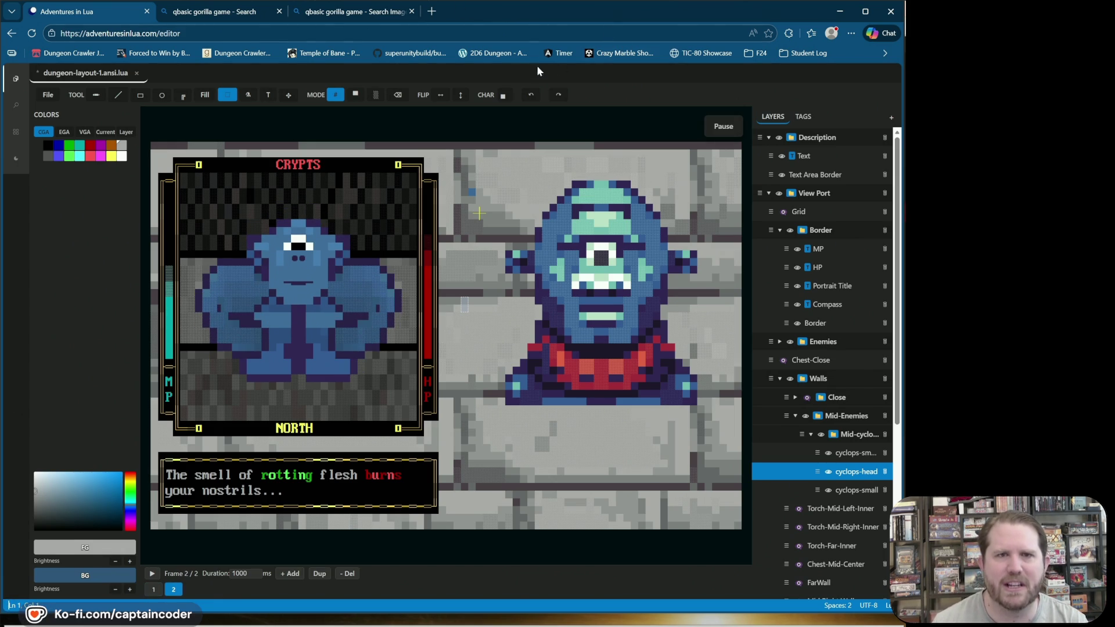
# Step: Delete the head's second frame and select the cyclops body layer
pyautogui.click(342, 574)
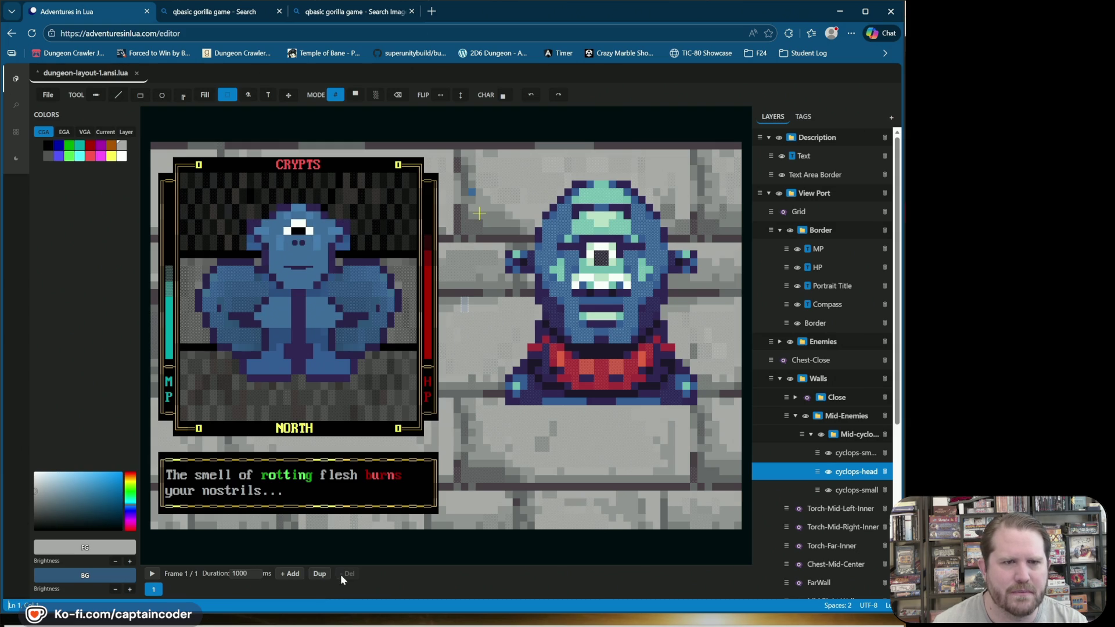
pyautogui.click(842, 454)
pyautogui.hotkey('ctrl', 'z')
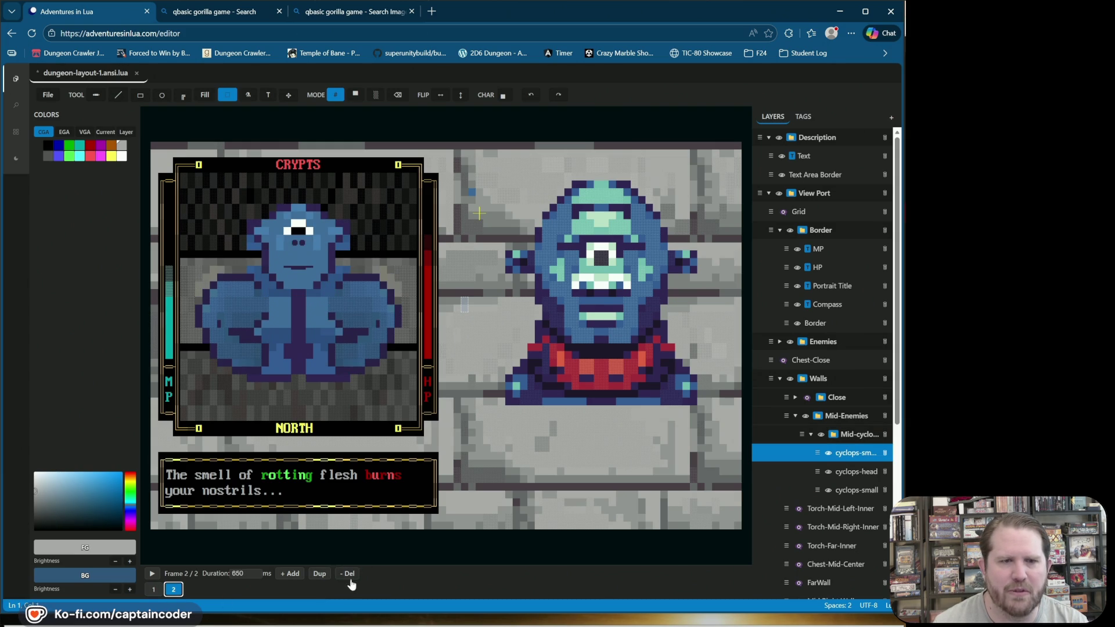
# Step: Delete the body's second frame, make cyclops-head the active layer, and save
pyautogui.click(351, 575)
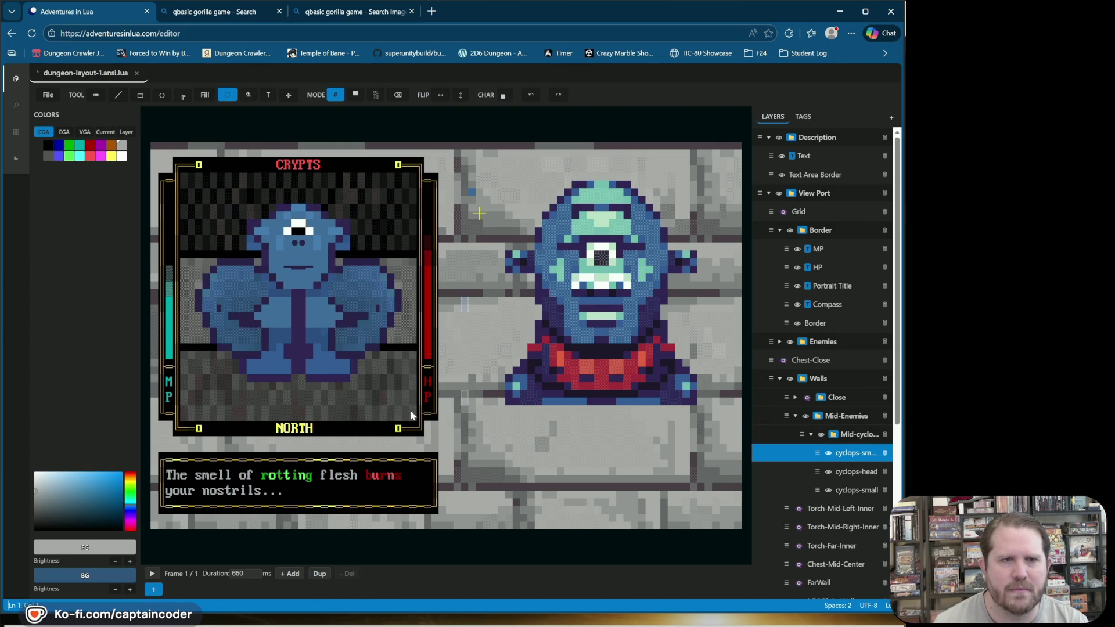
pyautogui.click(857, 452)
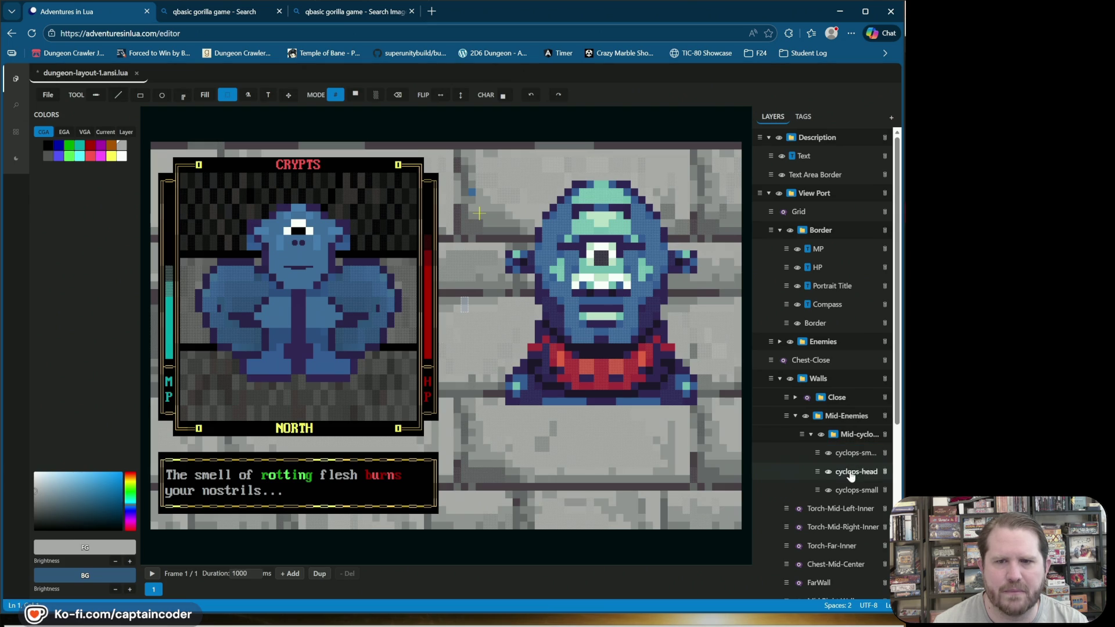
pyautogui.click(851, 472)
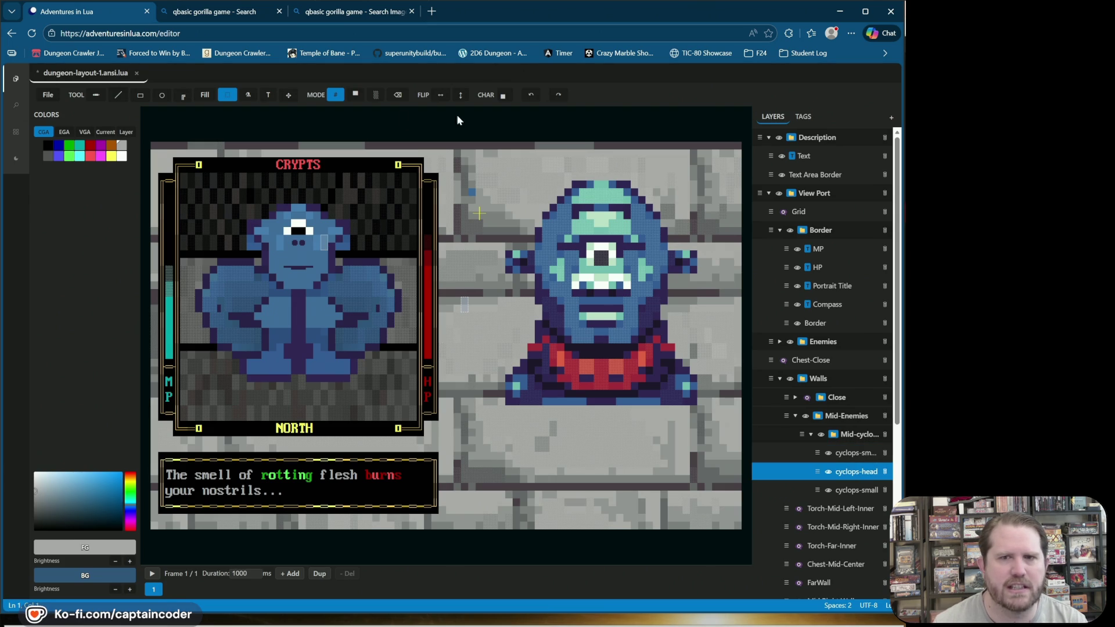
pyautogui.hotkey('ctrl', 's')
# Step: Hide the large cyclops body, show cyclops-small instead, and undo a stray stroke
pyautogui.click(829, 453)
pyautogui.click(830, 489)
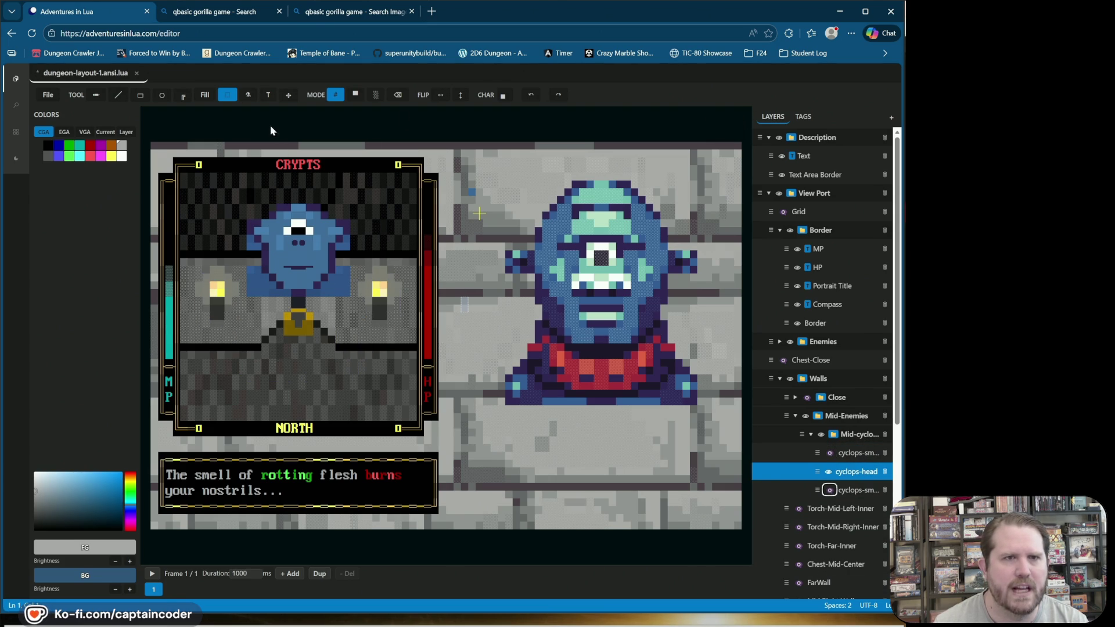
pyautogui.click(398, 95)
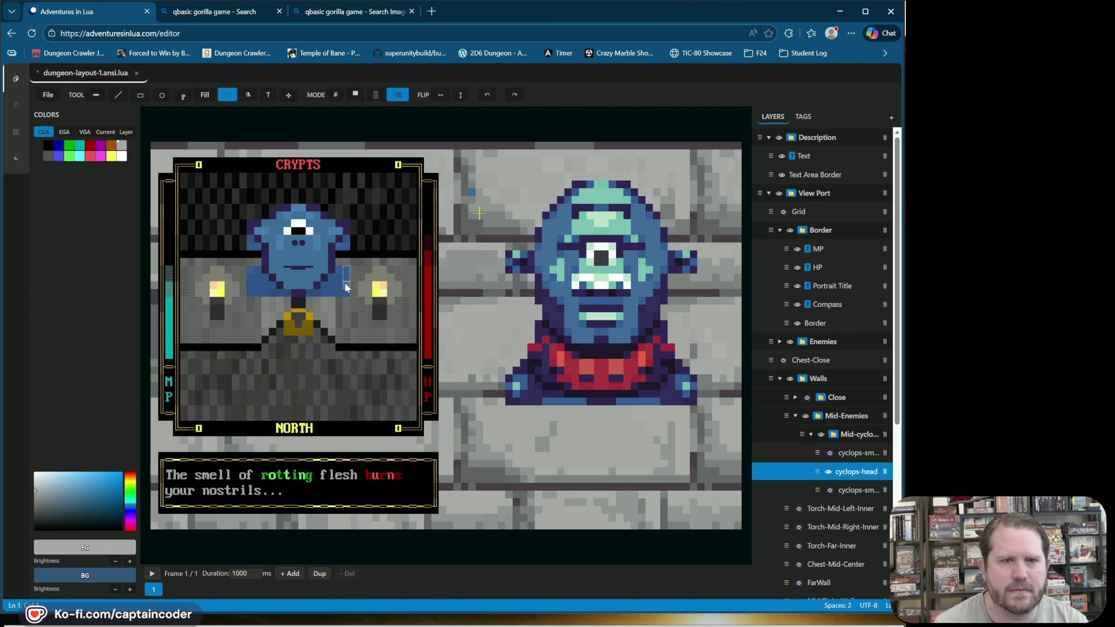
pyautogui.click(119, 95)
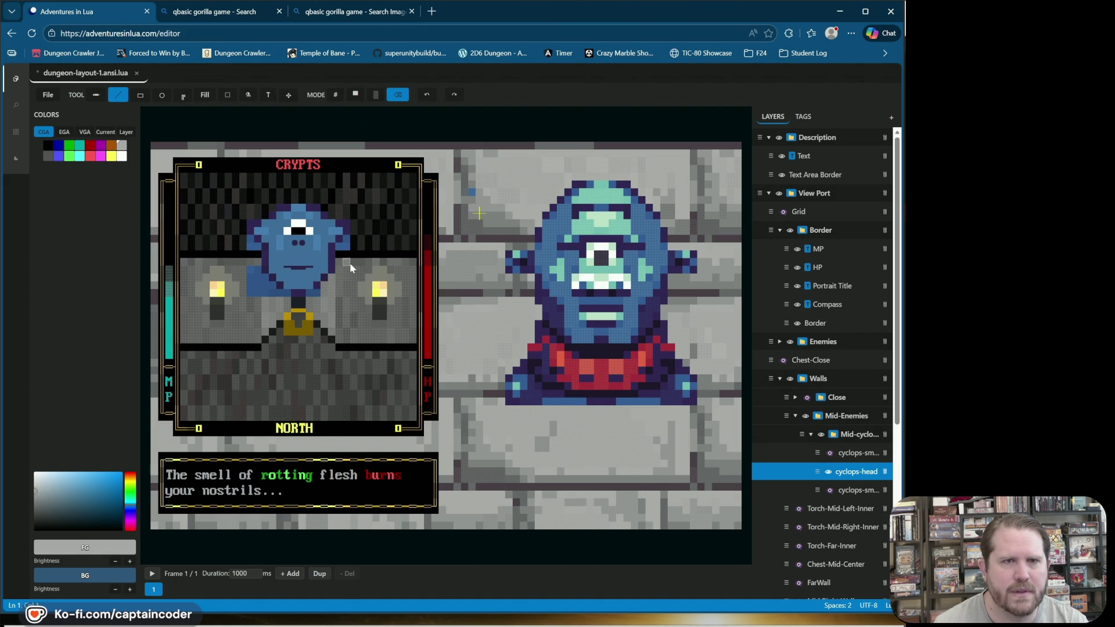
pyautogui.click(427, 97)
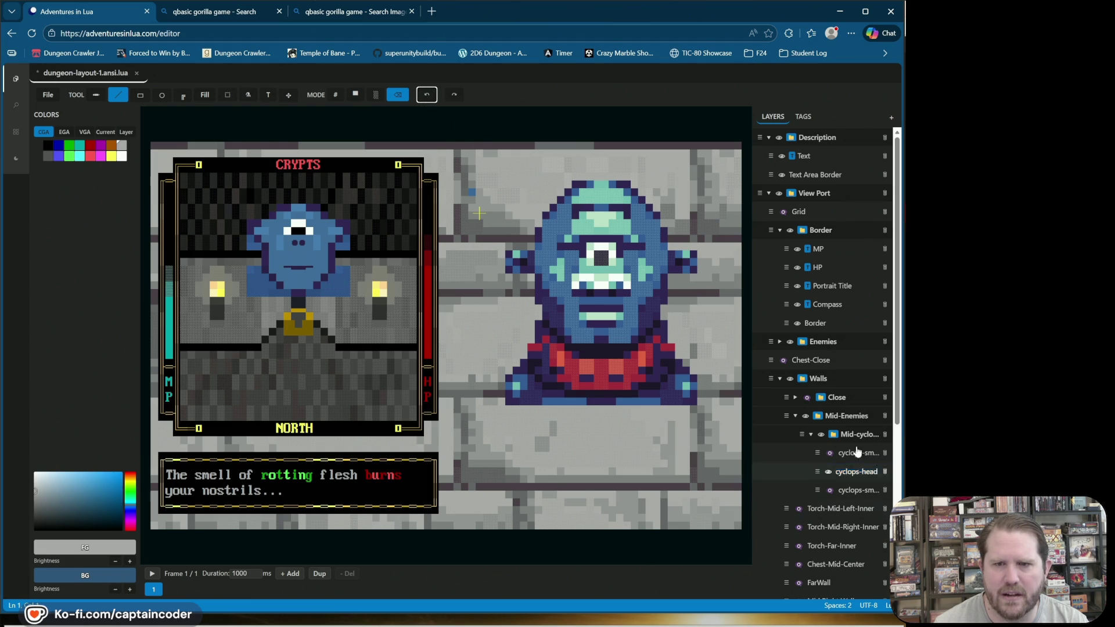
pyautogui.click(828, 472)
pyautogui.click(828, 453)
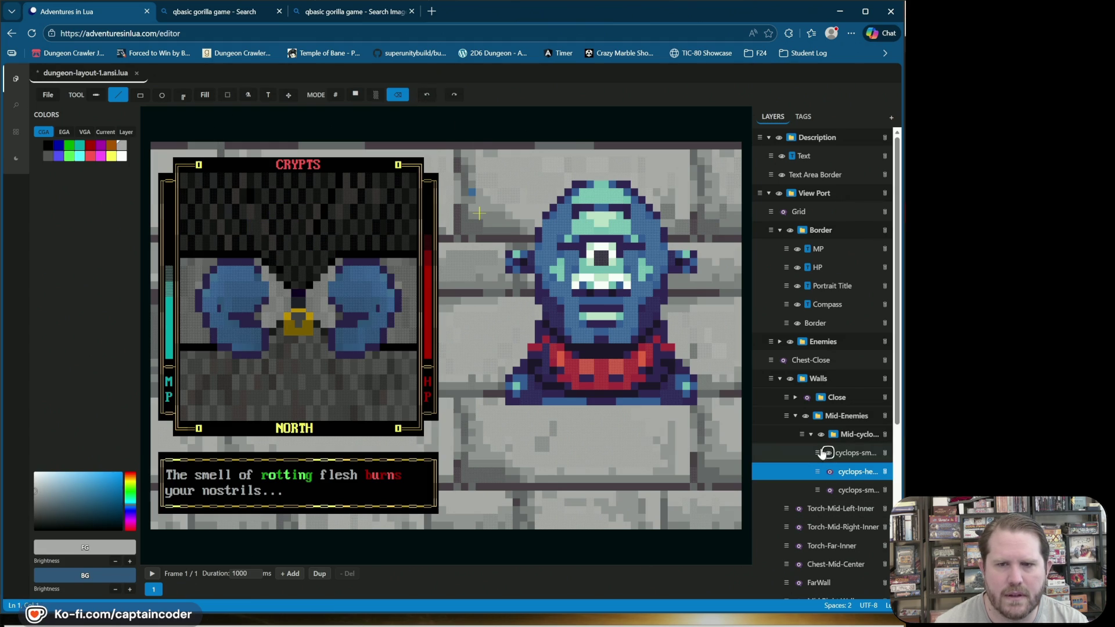
pyautogui.click(827, 454)
pyautogui.click(829, 491)
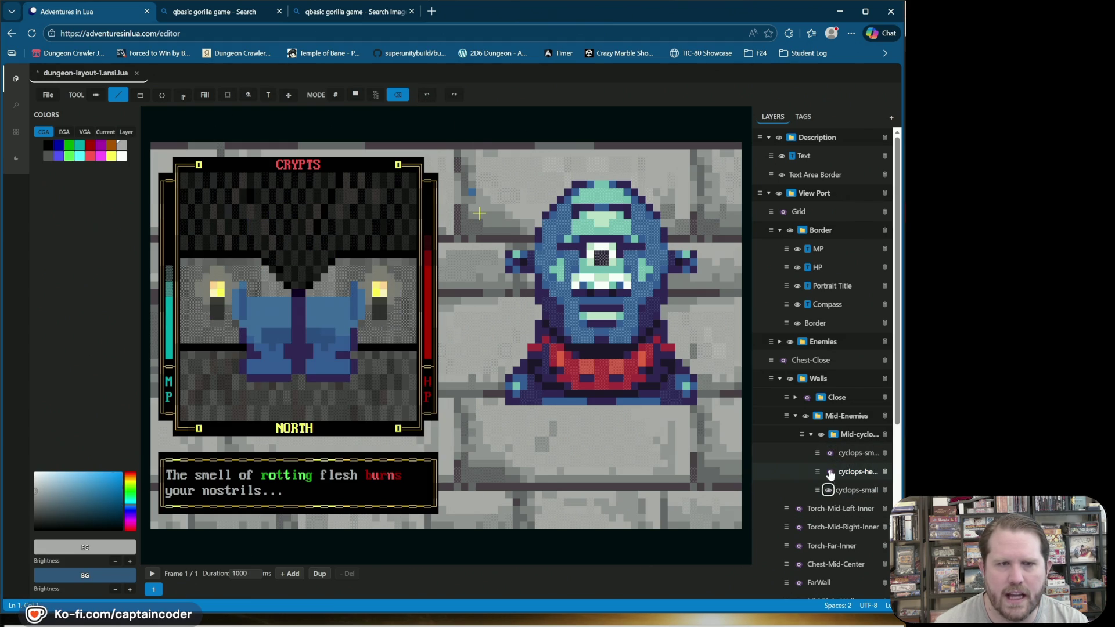
pyautogui.click(829, 472)
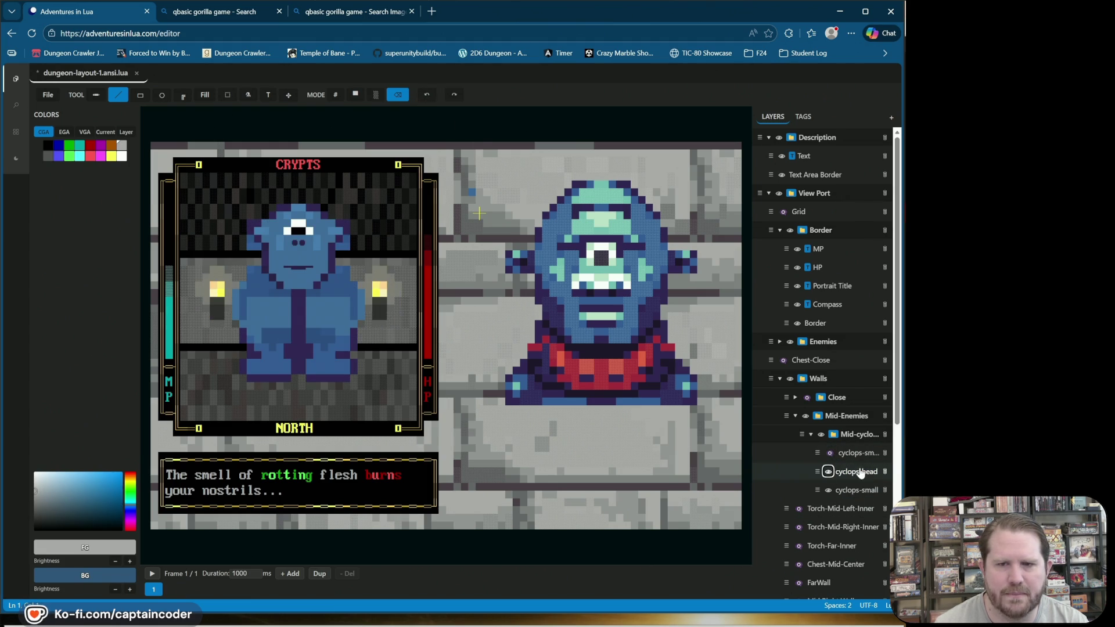
pyautogui.click(858, 472)
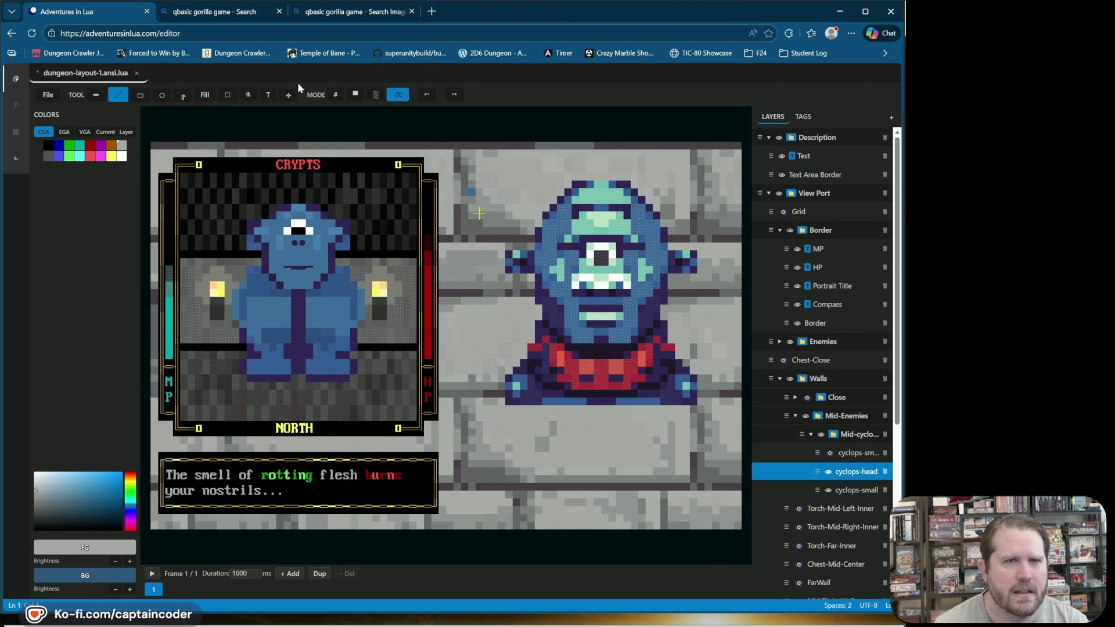
pyautogui.click(227, 94)
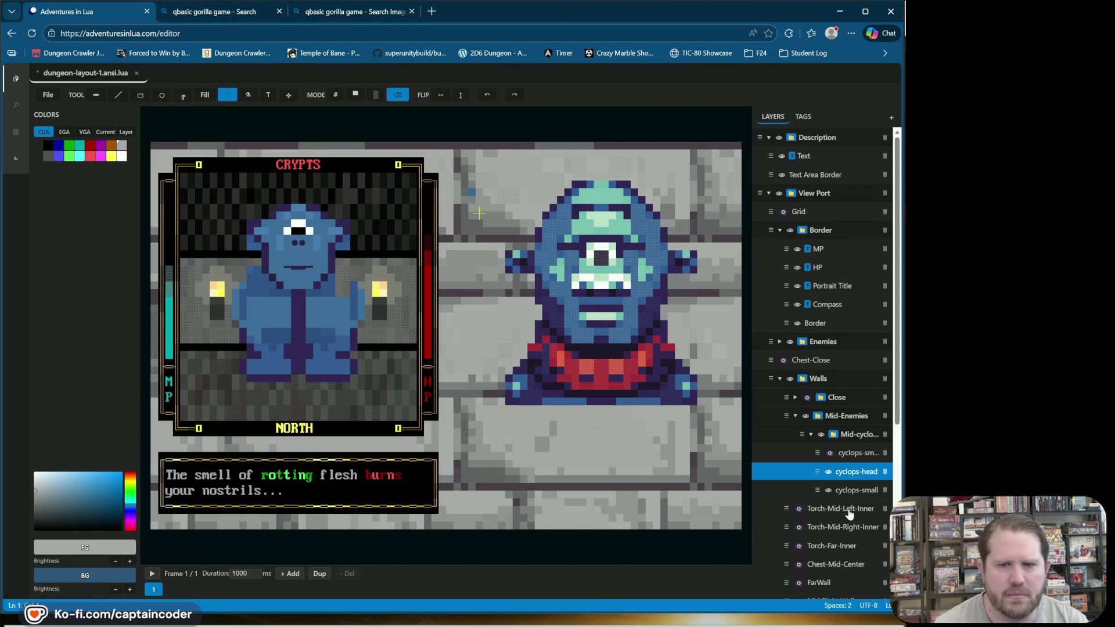
pyautogui.click(829, 472)
pyautogui.press('BackSpace')
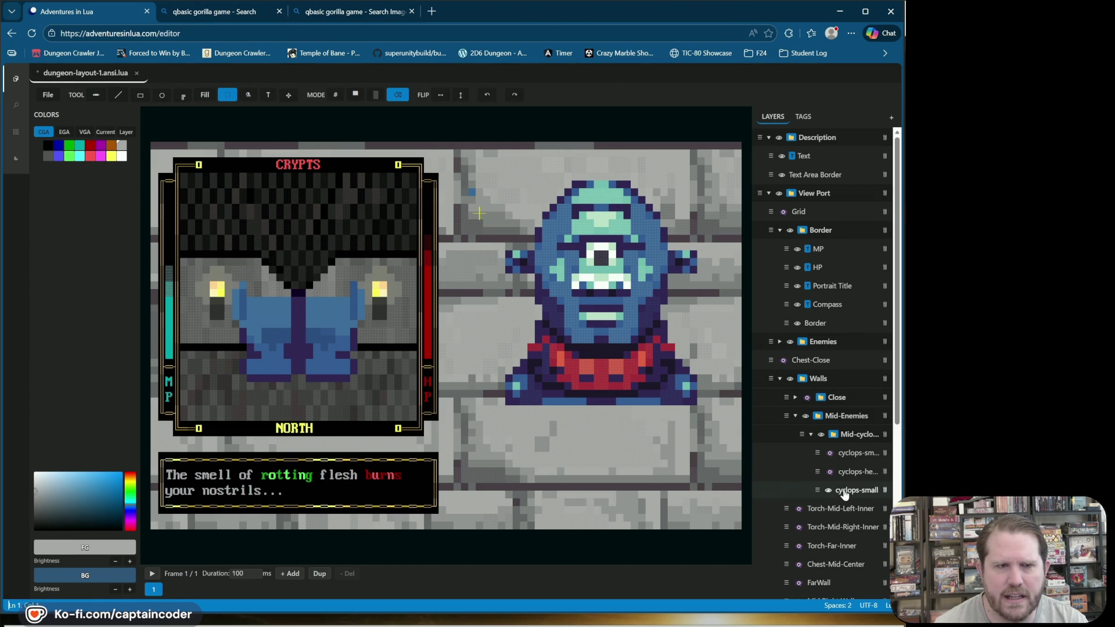
pyautogui.click(828, 471)
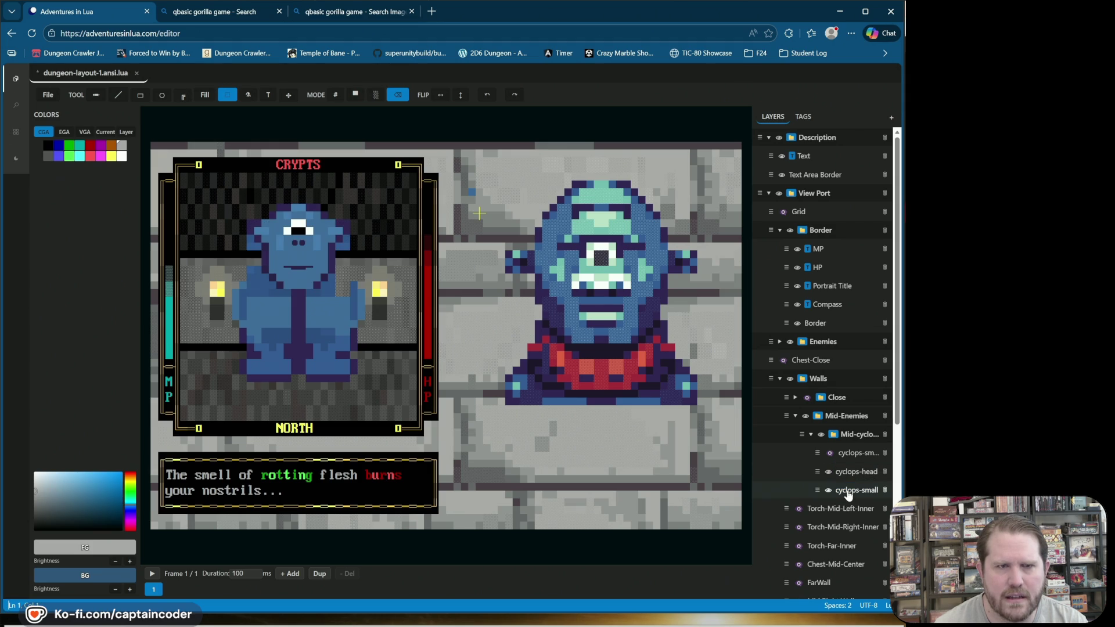
pyautogui.click(849, 490)
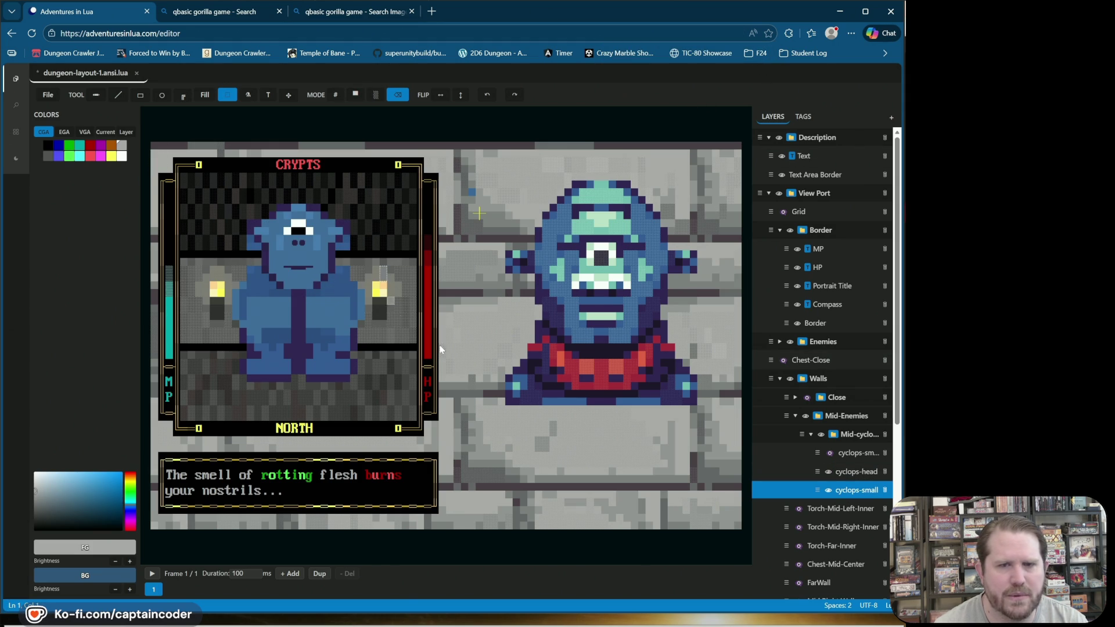
pyautogui.click(828, 472)
pyautogui.click(828, 472)
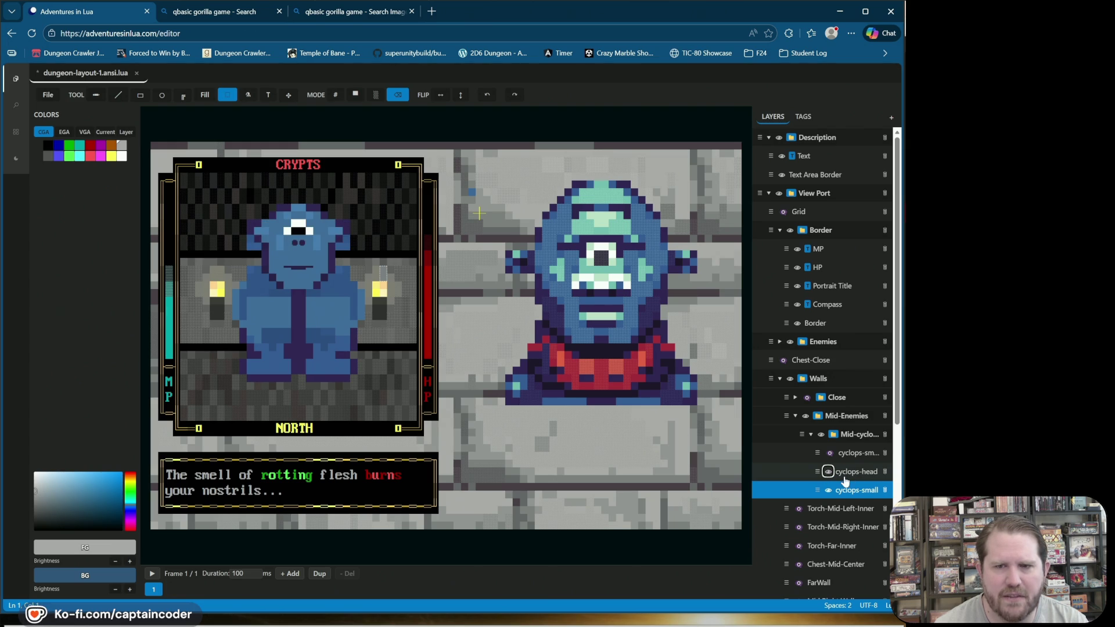
pyautogui.click(828, 472)
pyautogui.click(828, 472)
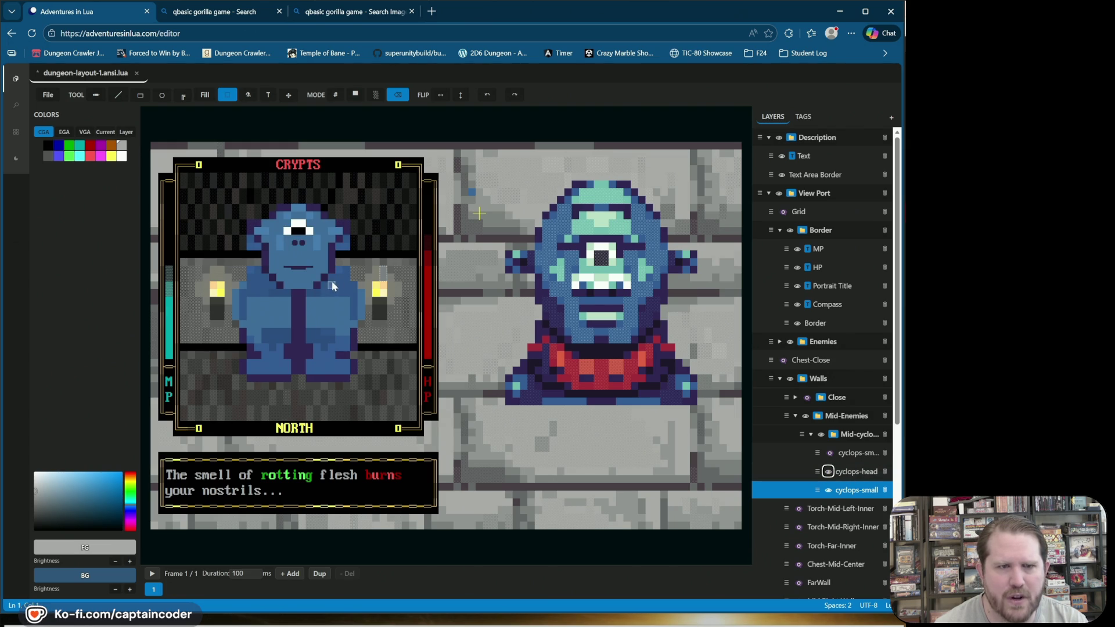
pyautogui.moveTo(331, 268); pyautogui.dragTo(334, 294)
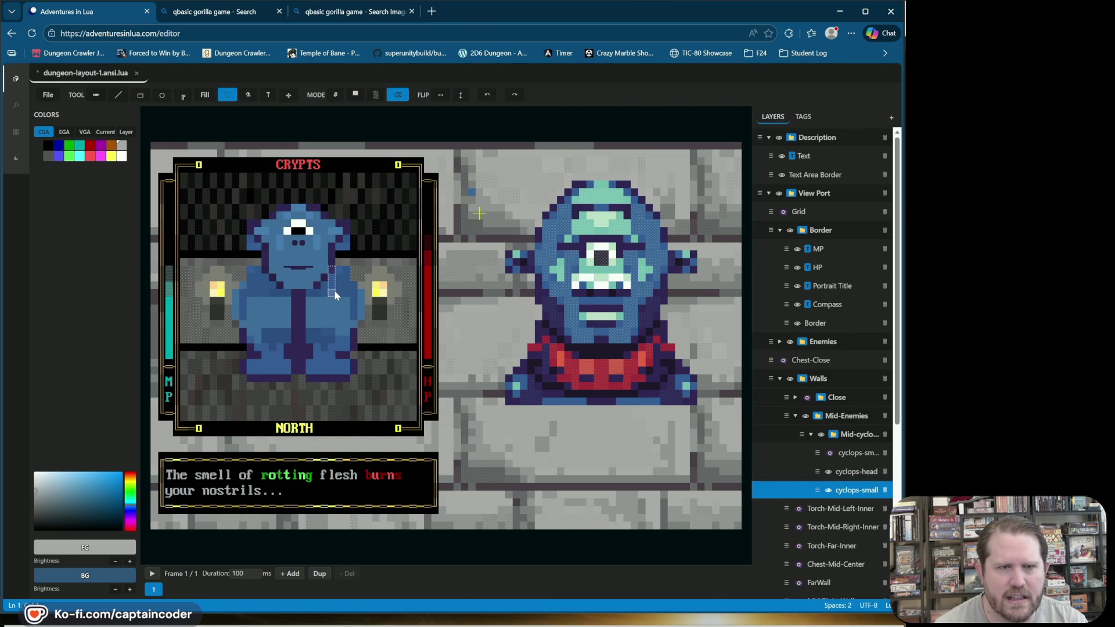
pyautogui.click(347, 268)
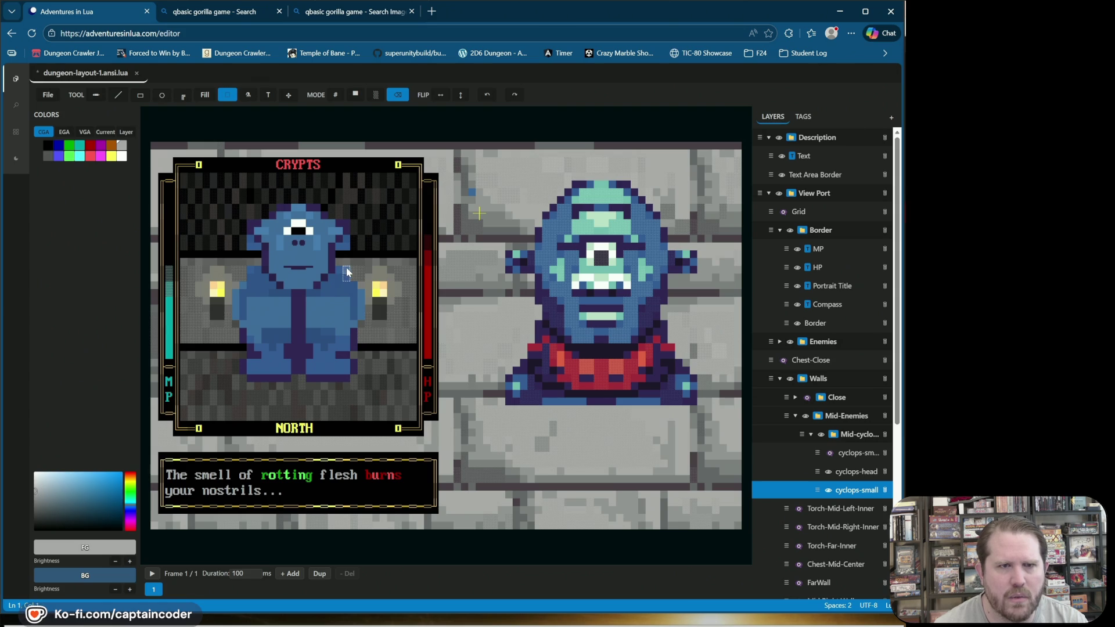
pyautogui.click(412, 258)
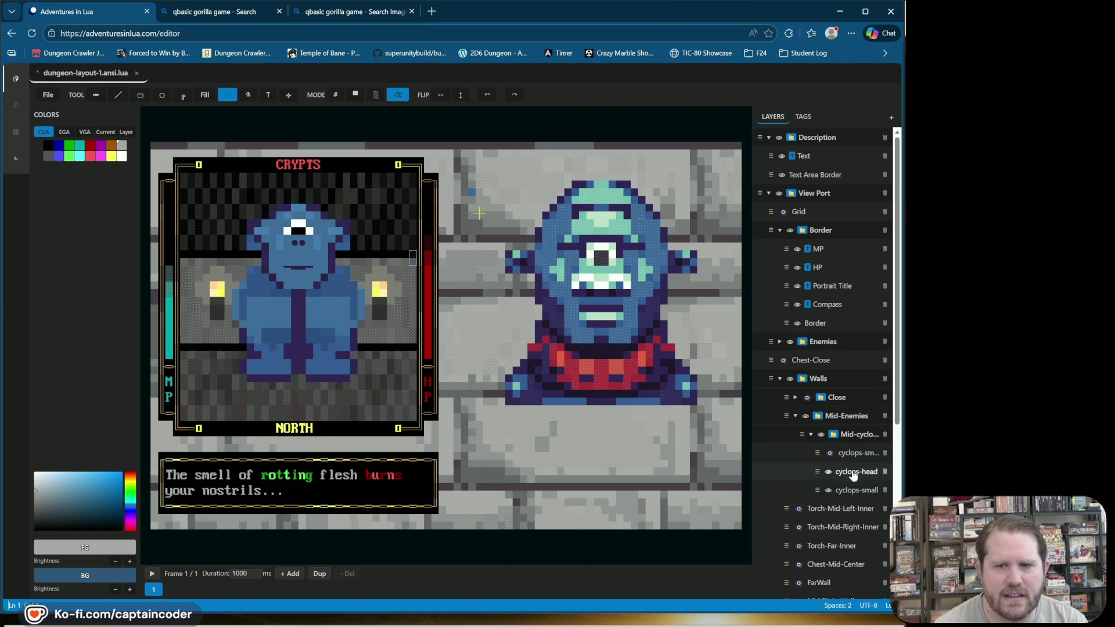
pyautogui.press('Up')
pyautogui.moveTo(350, 266); pyautogui.dragTo(322, 287)
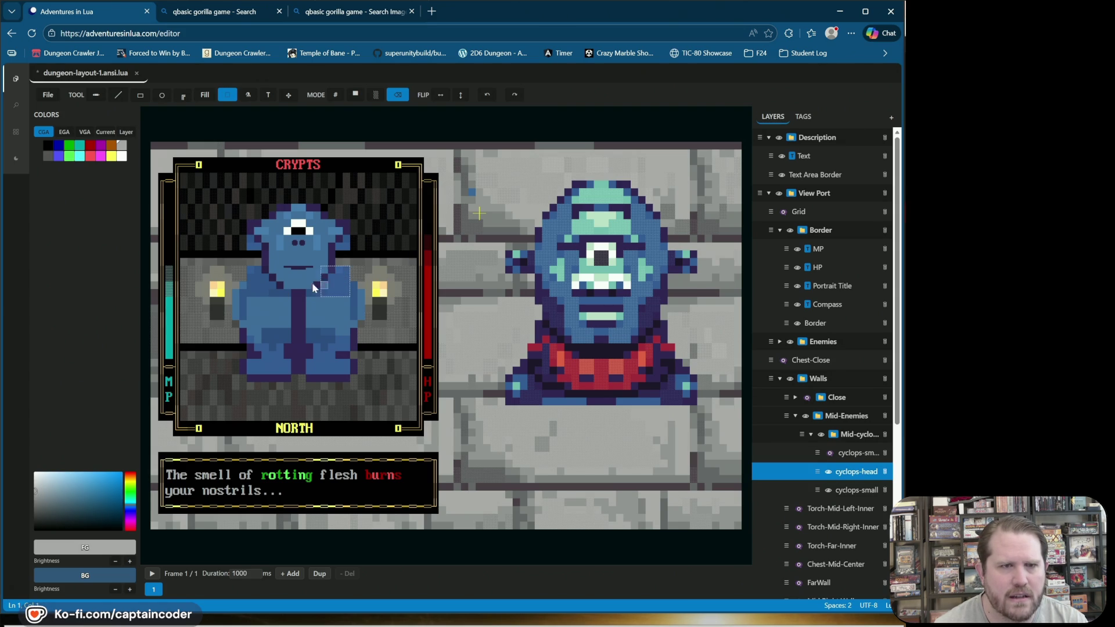
# Step: Hide the head and move a block of cyclops-small's body artwork down onto the armour top
pyautogui.moveTo(254, 285); pyautogui.dragTo(246, 283)
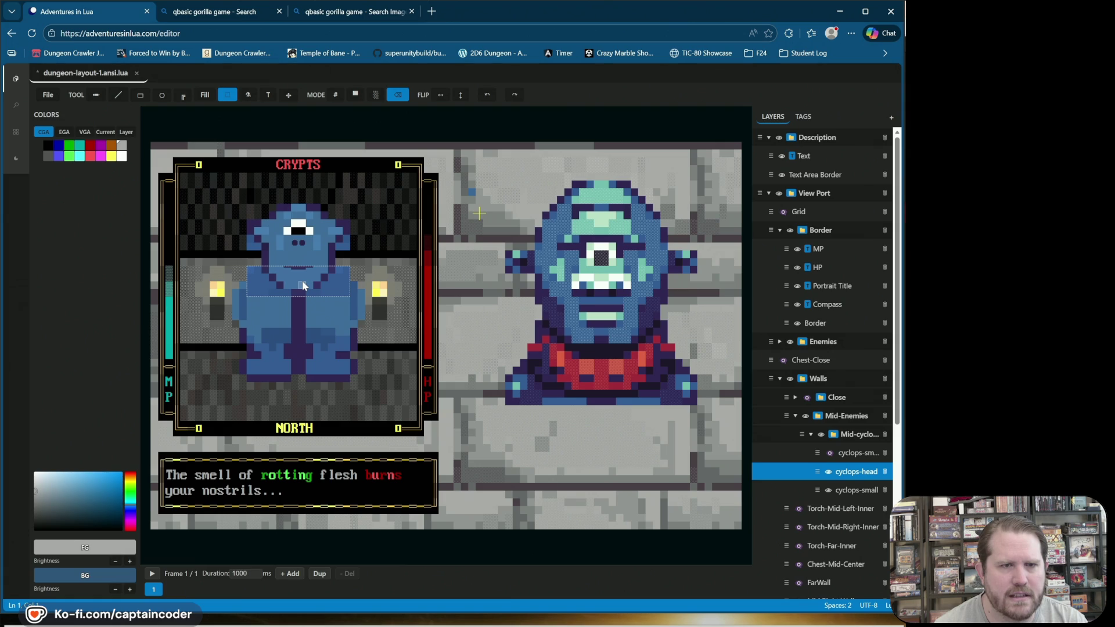
pyautogui.click(828, 472)
pyautogui.click(850, 491)
pyautogui.moveTo(284, 234)
pyautogui.mouseDown()
pyautogui.moveTo(166, 185)
pyautogui.moveTo(207, 153)
pyautogui.moveTo(257, 194)
pyautogui.moveTo(299, 252)
pyautogui.moveTo(302, 277)
pyautogui.moveTo(271, 274)
pyautogui.moveTo(294, 241)
pyautogui.mouseUp()
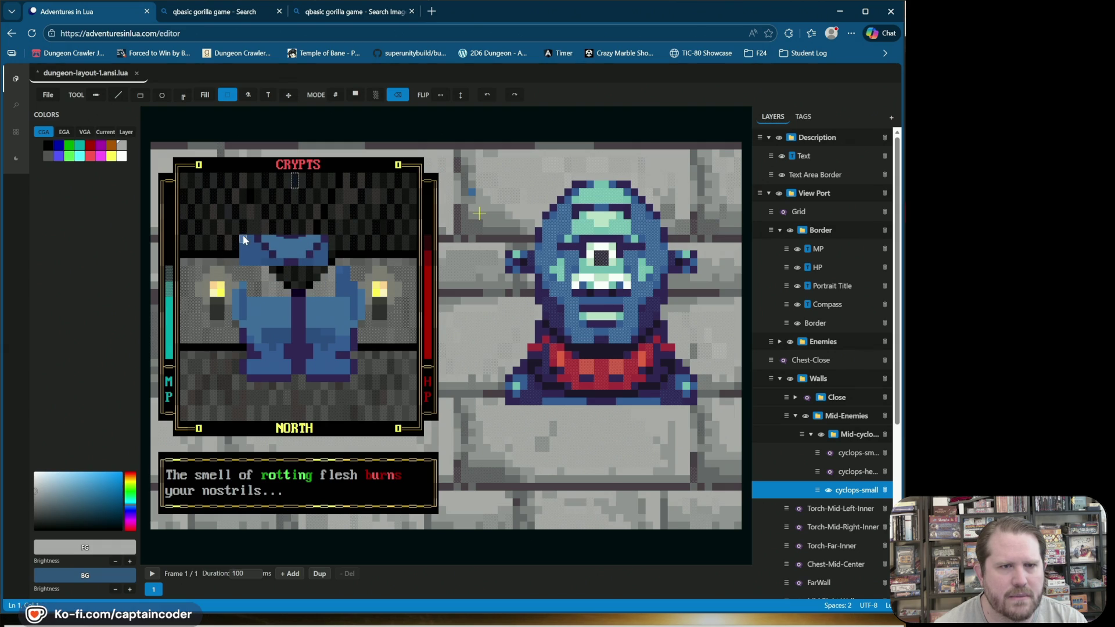
pyautogui.moveTo(306, 256); pyautogui.dragTo(313, 272)
pyautogui.click(322, 221)
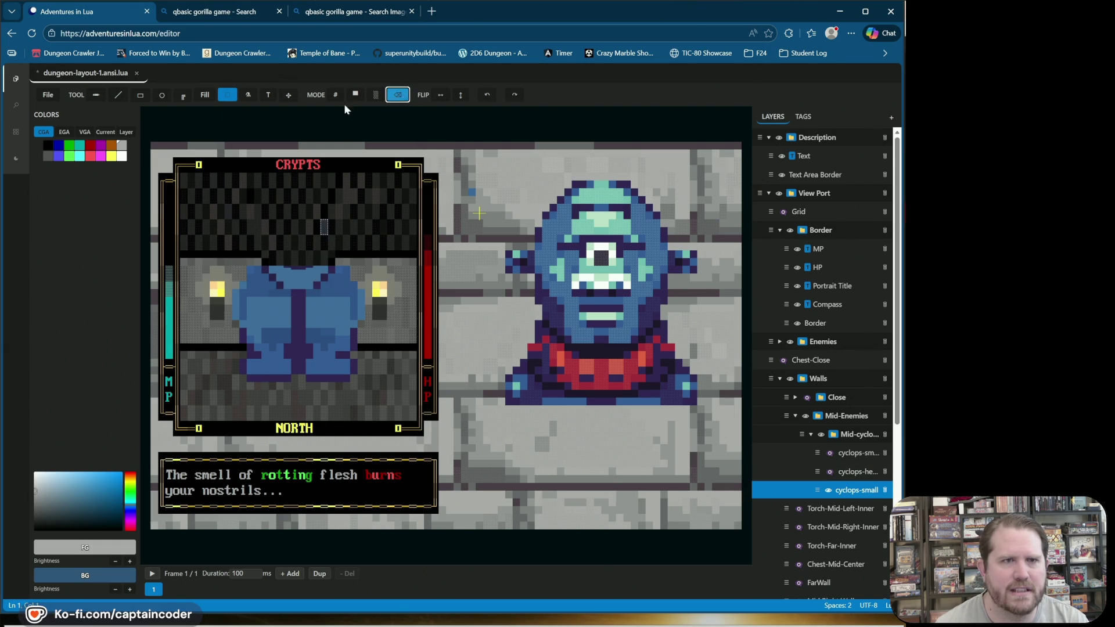
# Step: Draw a line of dark cells across the armour top and save the layout
pyautogui.click(121, 98)
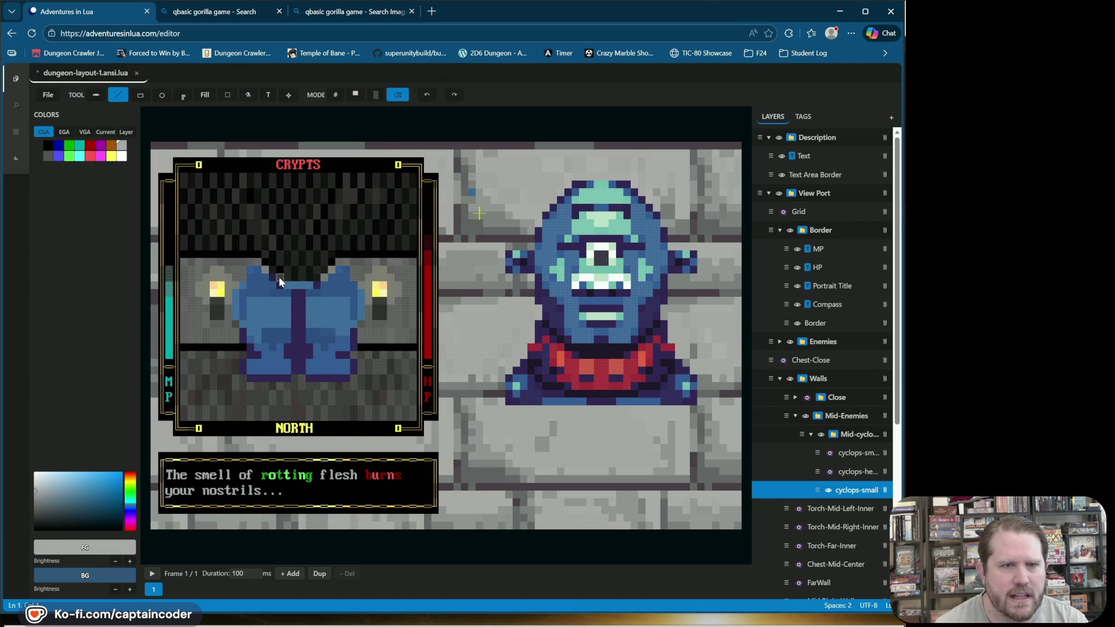
pyautogui.moveTo(278, 283); pyautogui.dragTo(315, 285)
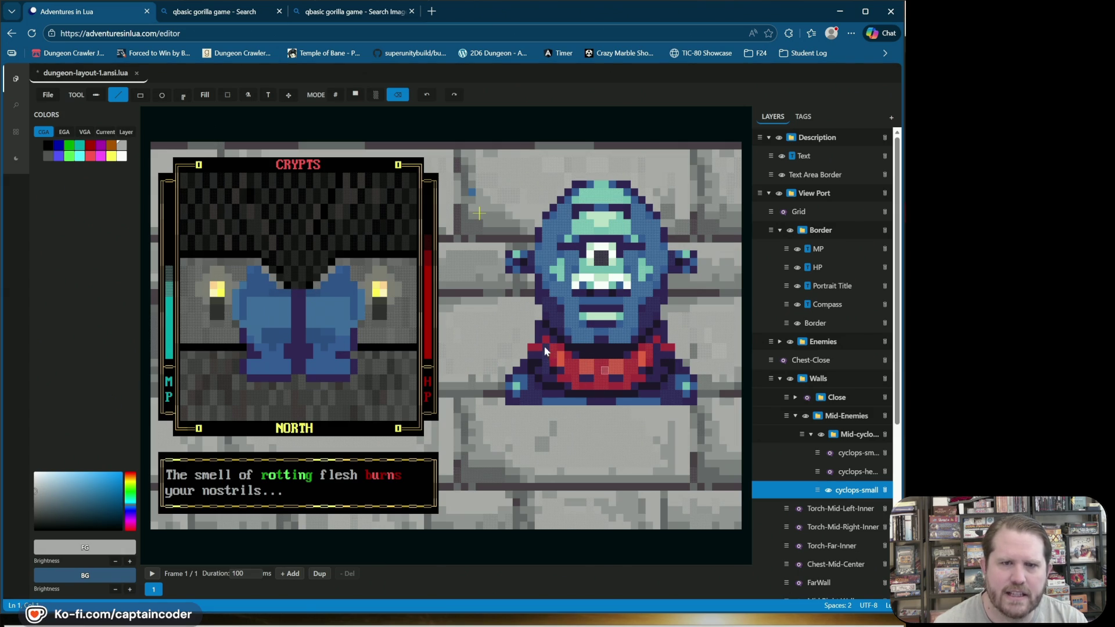
pyautogui.hotkey('ctrl', 's')
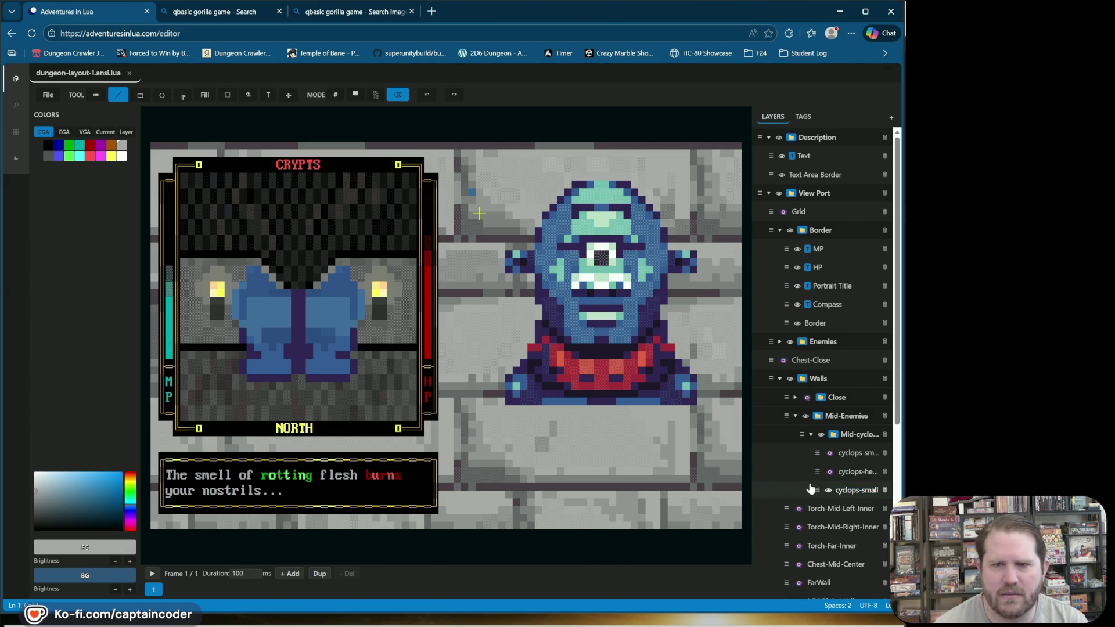
# Step: Flick the head layer on and off, then edit cyclops-head with cyclops-small hidden
pyautogui.click(829, 472)
pyautogui.click(828, 471)
pyautogui.click(828, 471)
pyautogui.click(828, 471)
pyautogui.click(828, 471)
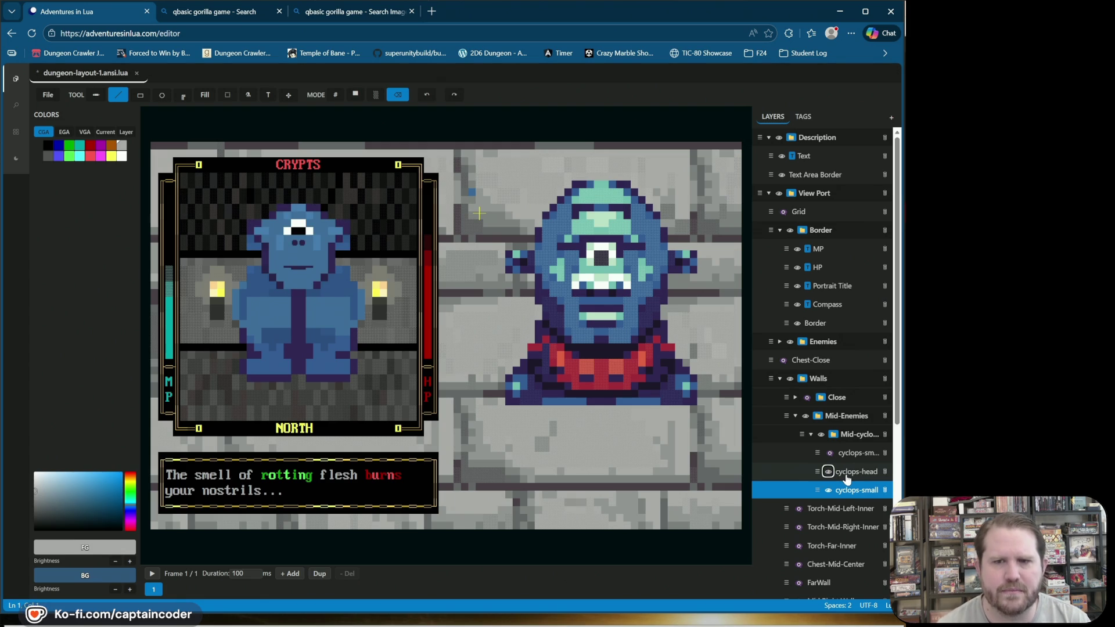
pyautogui.click(847, 477)
pyautogui.click(828, 491)
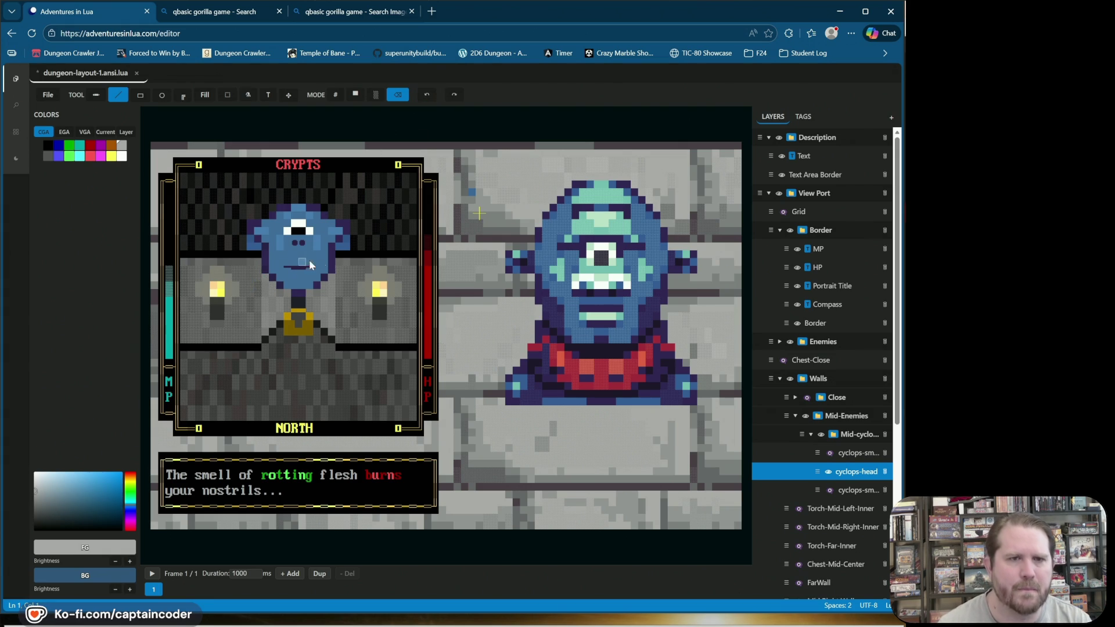
# Step: Pick dark purple in solid full-block mode, save, then switch to character mode
pyautogui.keyDown('alt'); pyautogui.click(320, 280); pyautogui.keyUp('alt')
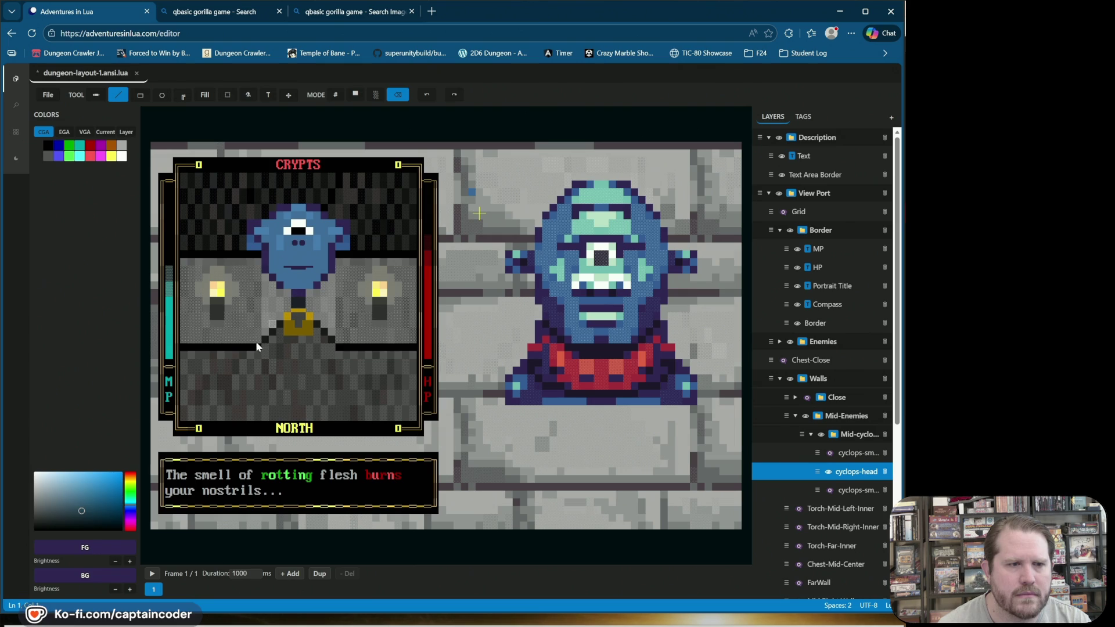
pyautogui.click(355, 95)
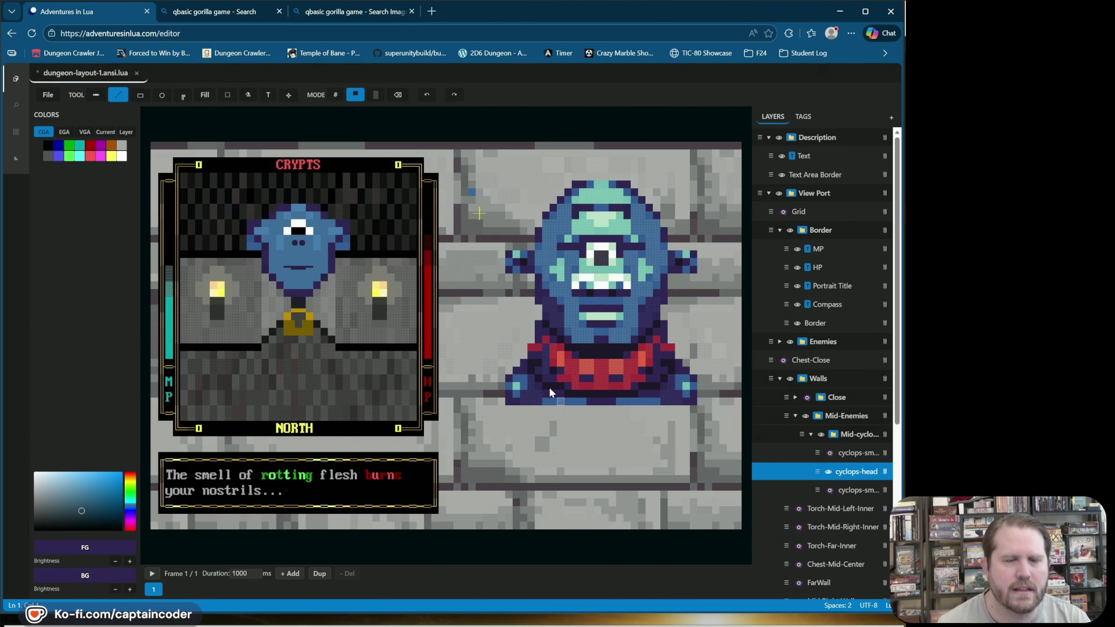
pyautogui.hotkey('ctrl', 's')
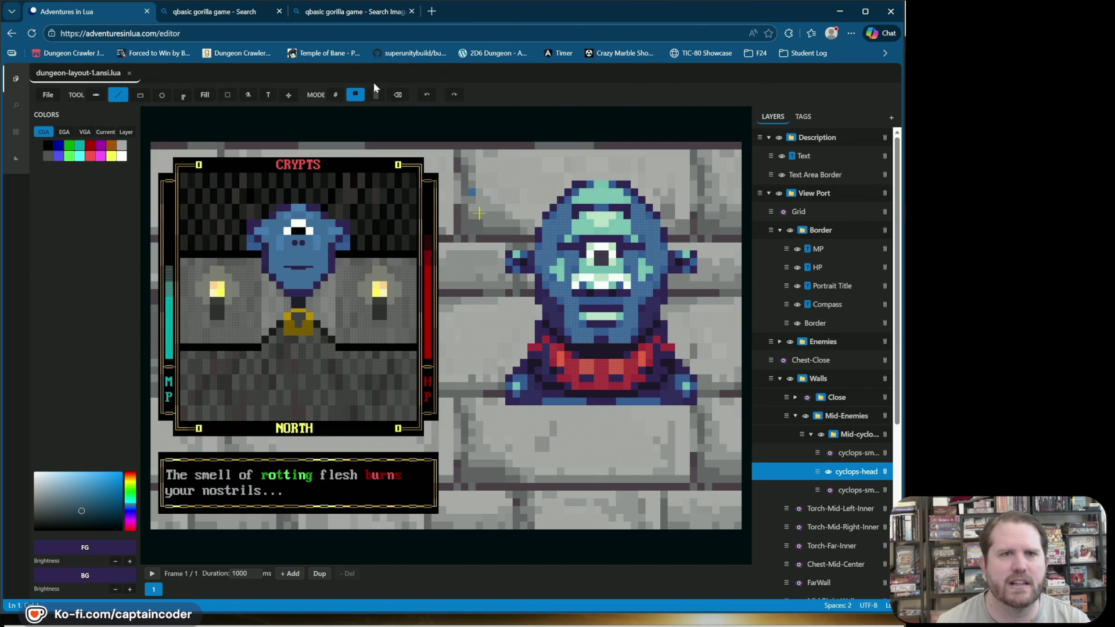
pyautogui.click(335, 96)
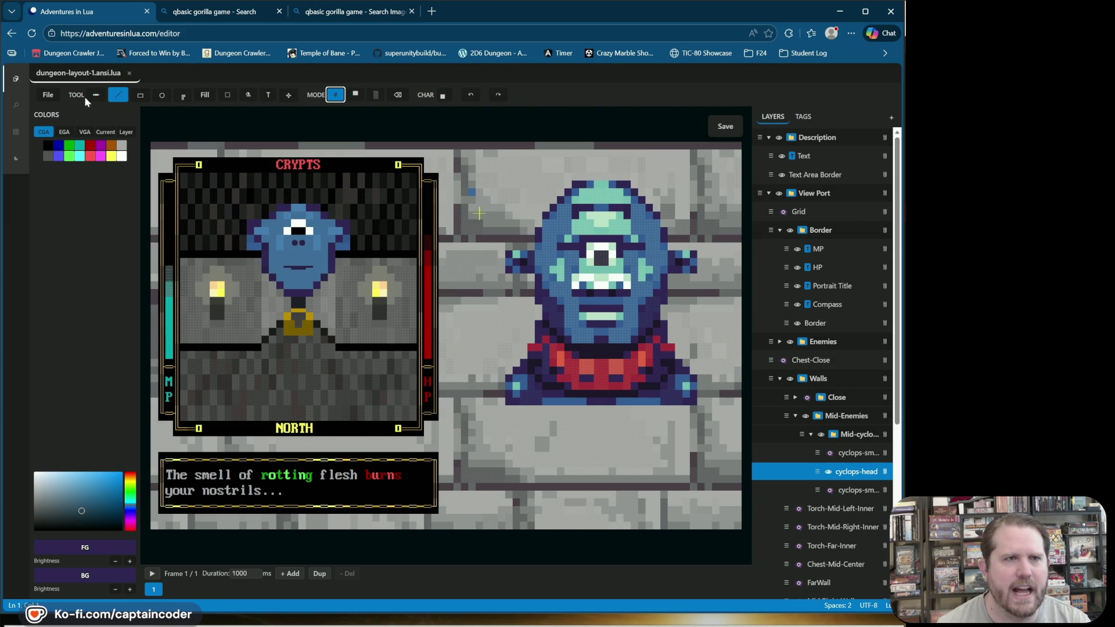
# Step: Save As 'dungeon-template-2' inside the dcjam2026/ansi folder
pyautogui.click(47, 95)
pyautogui.click(482, 295)
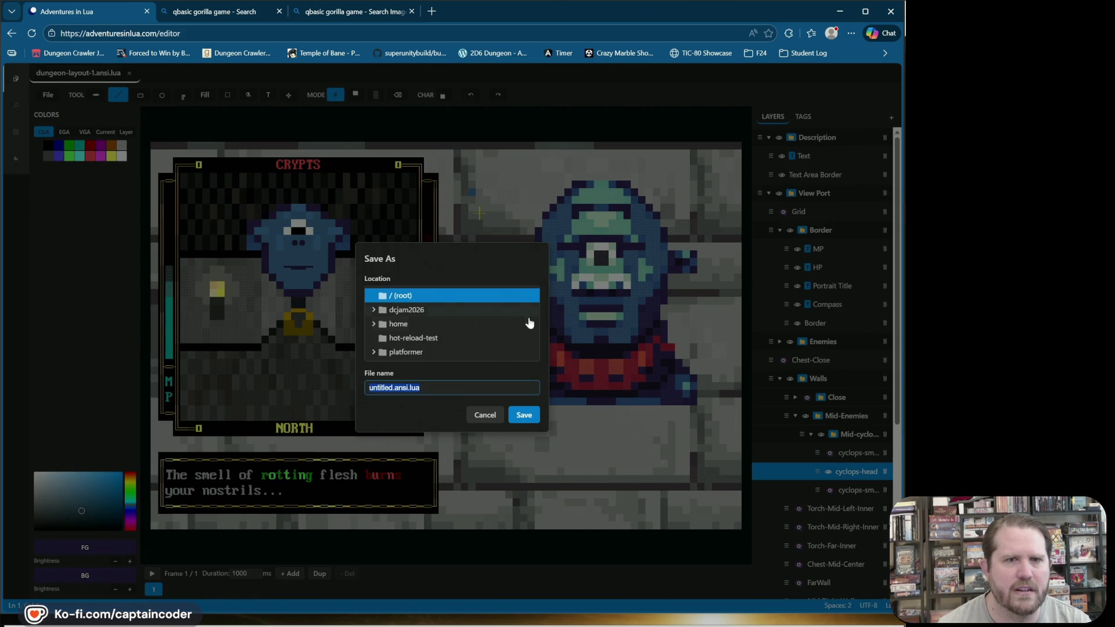
pyautogui.click(373, 310)
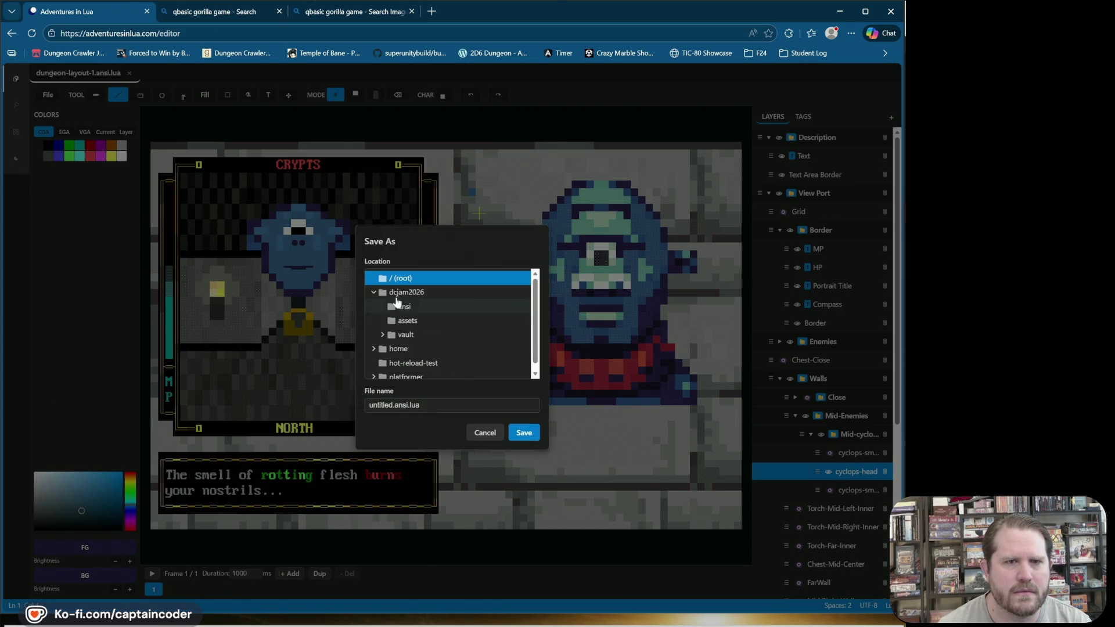
pyautogui.click(401, 312)
pyautogui.click(383, 406)
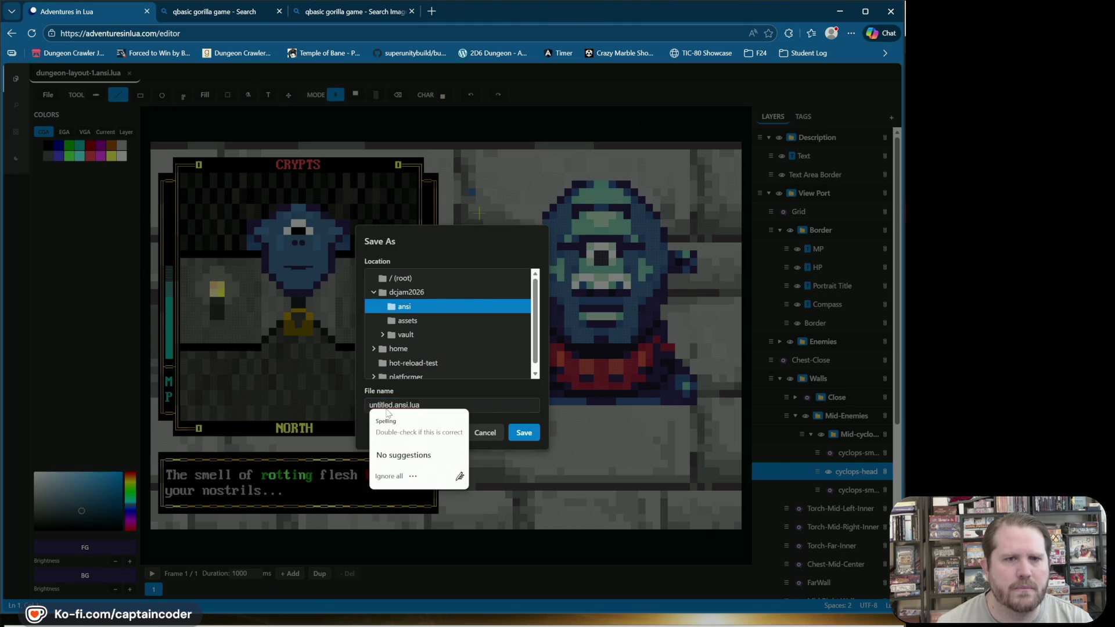
pyautogui.write('dungeon-templat')
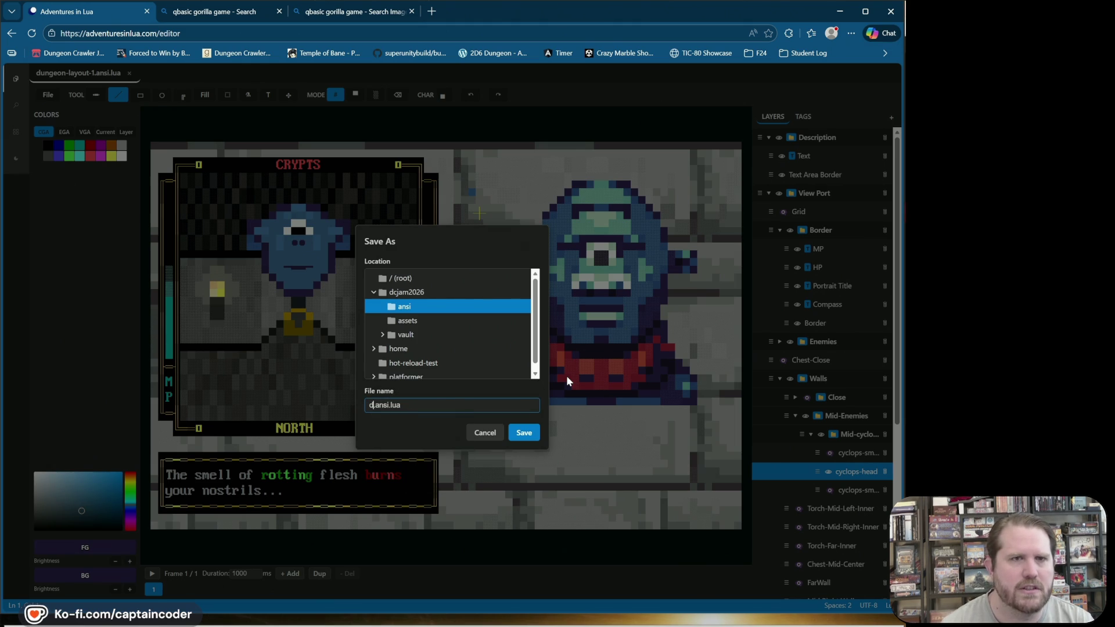
pyautogui.write('e-2')
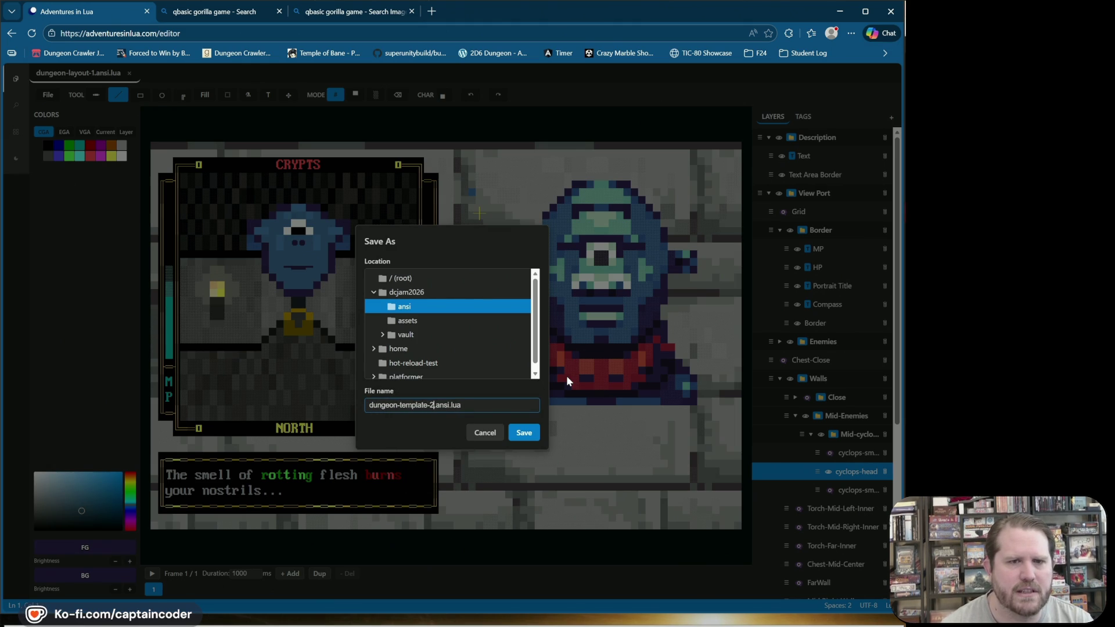
pyautogui.press('Return')
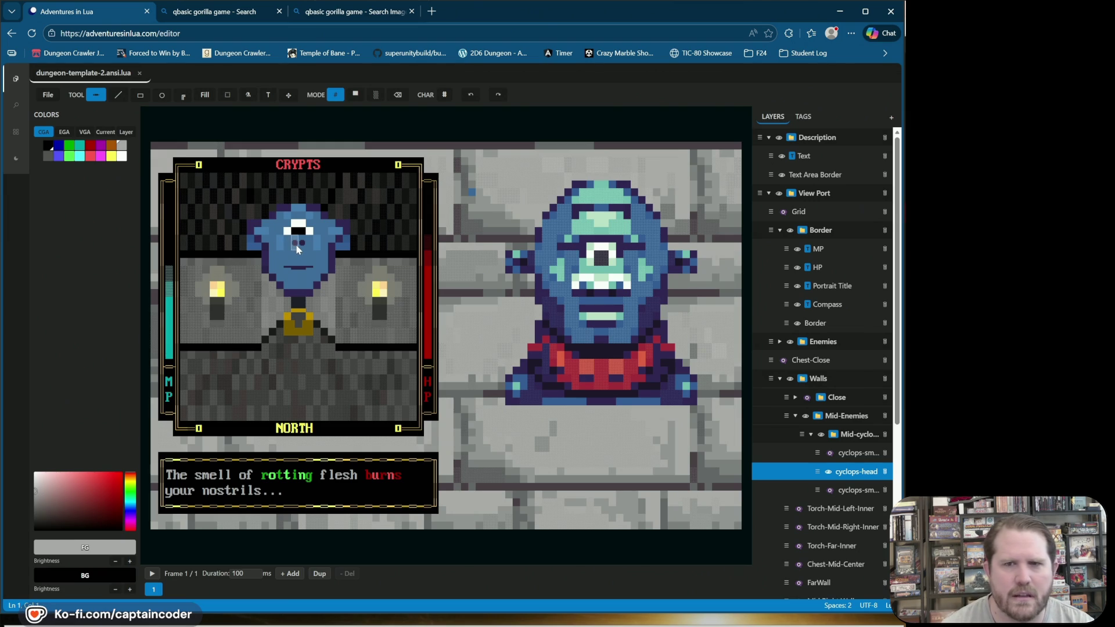
# Step: Pick a diagonal quarter-block, try darkening the cyclops's nostrils, then undo the last cell
pyautogui.click(445, 96)
pyautogui.click(498, 112)
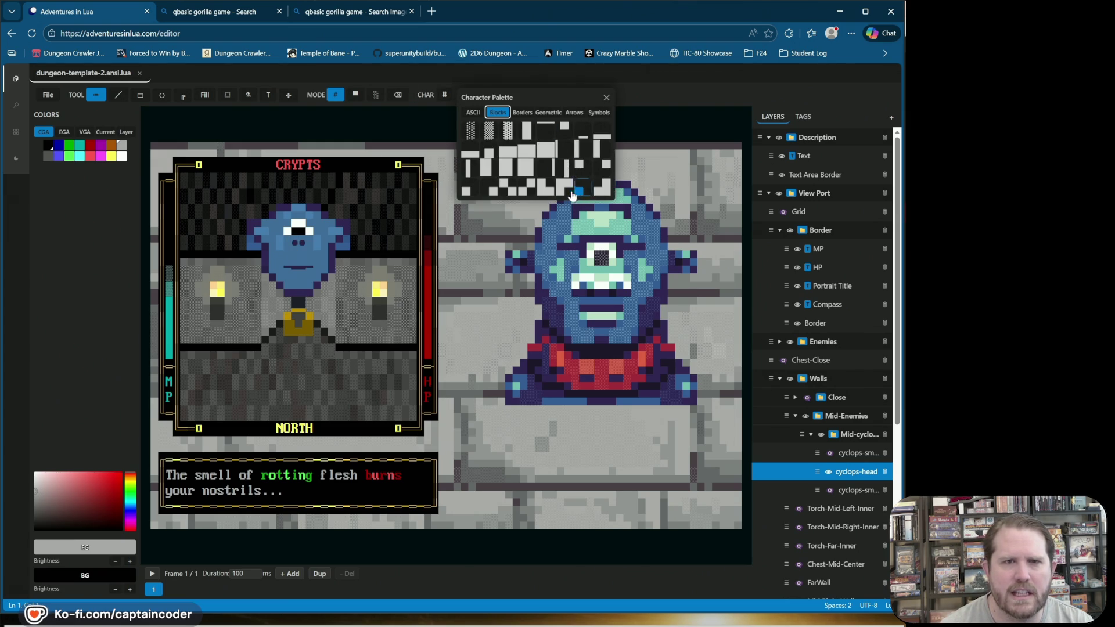
pyautogui.click(529, 189)
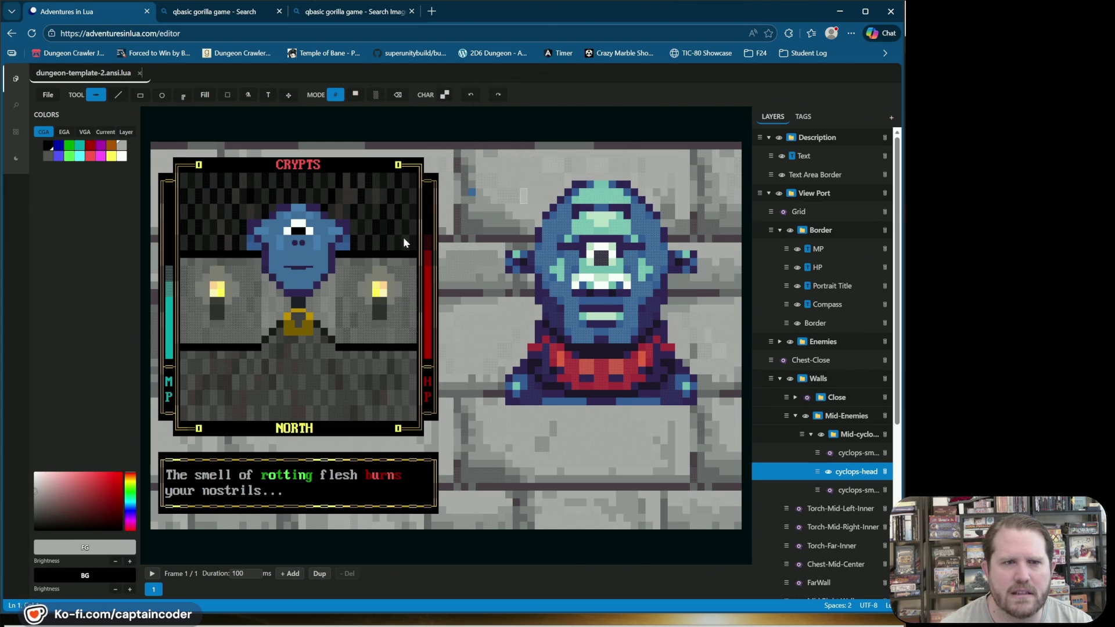
pyautogui.keyDown('alt'); pyautogui.click(291, 250); pyautogui.keyUp('alt')
pyautogui.keyDown('alt'); pyautogui.click(290, 246); pyautogui.keyUp('alt')
pyautogui.click(287, 246)
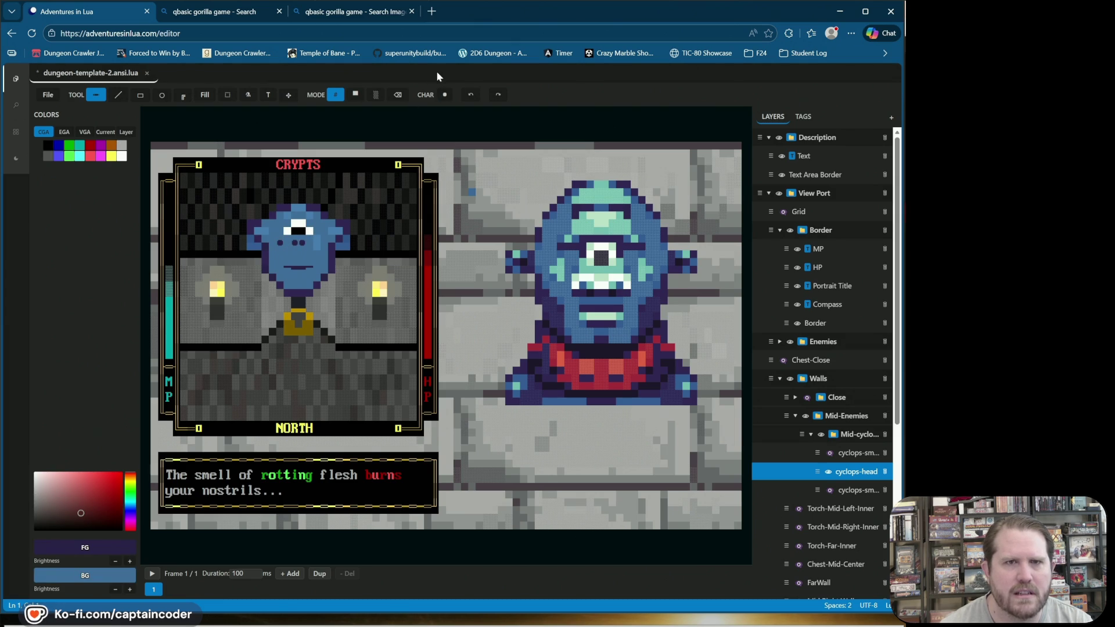
pyautogui.click(465, 96)
# Step: Choose a quadrant block from the Blocks palette, then switch to a different block character
pyautogui.click(445, 95)
pyautogui.click(496, 116)
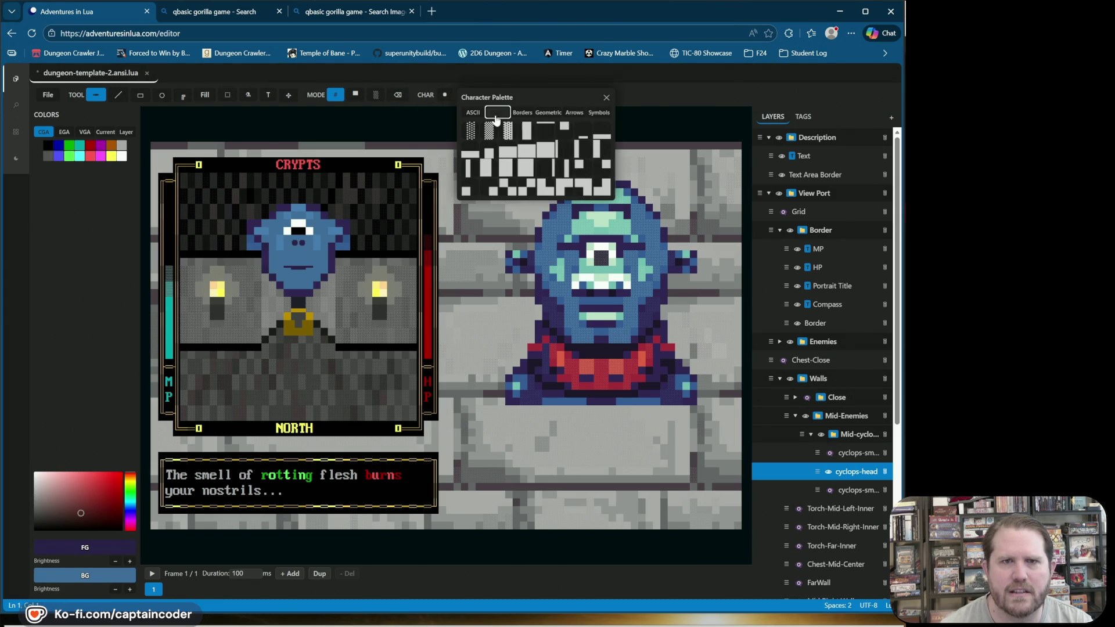
pyautogui.click(526, 187)
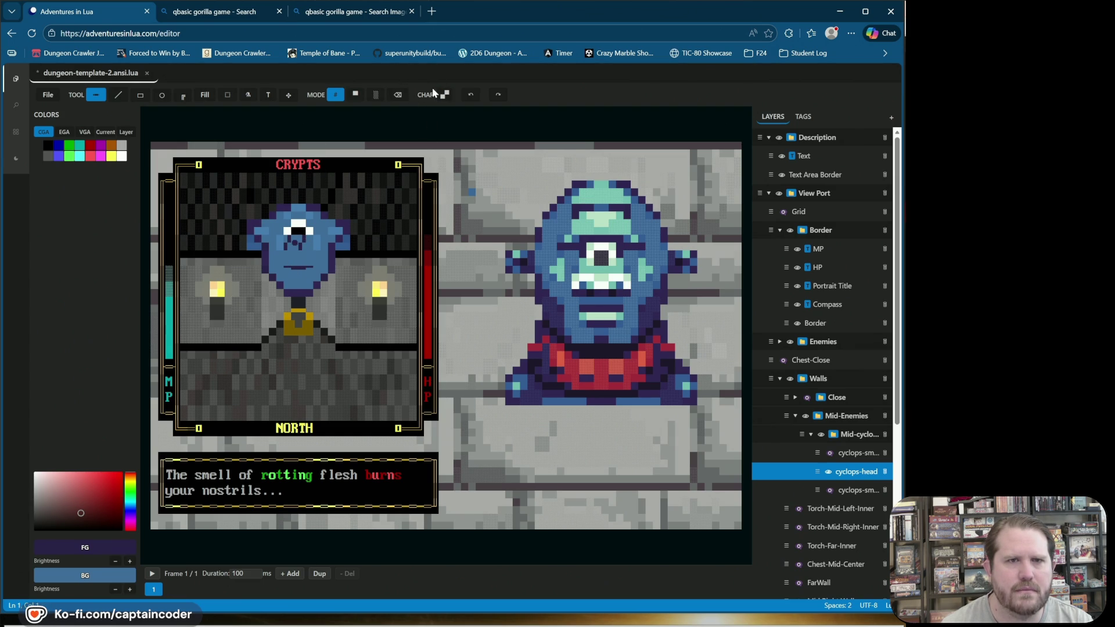
pyautogui.click(445, 96)
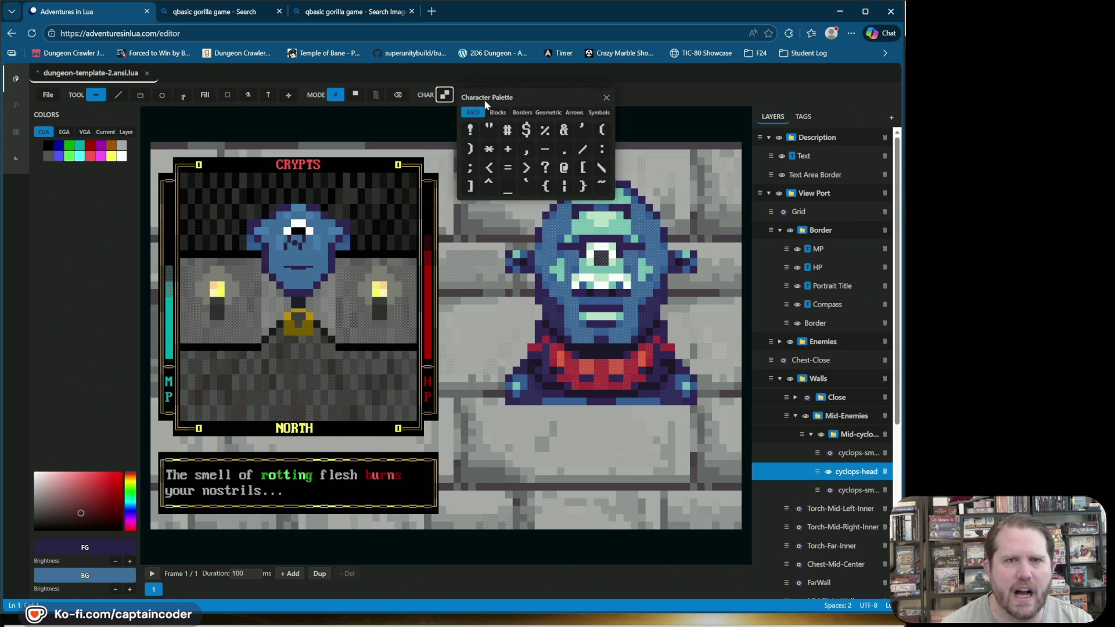
pyautogui.click(498, 114)
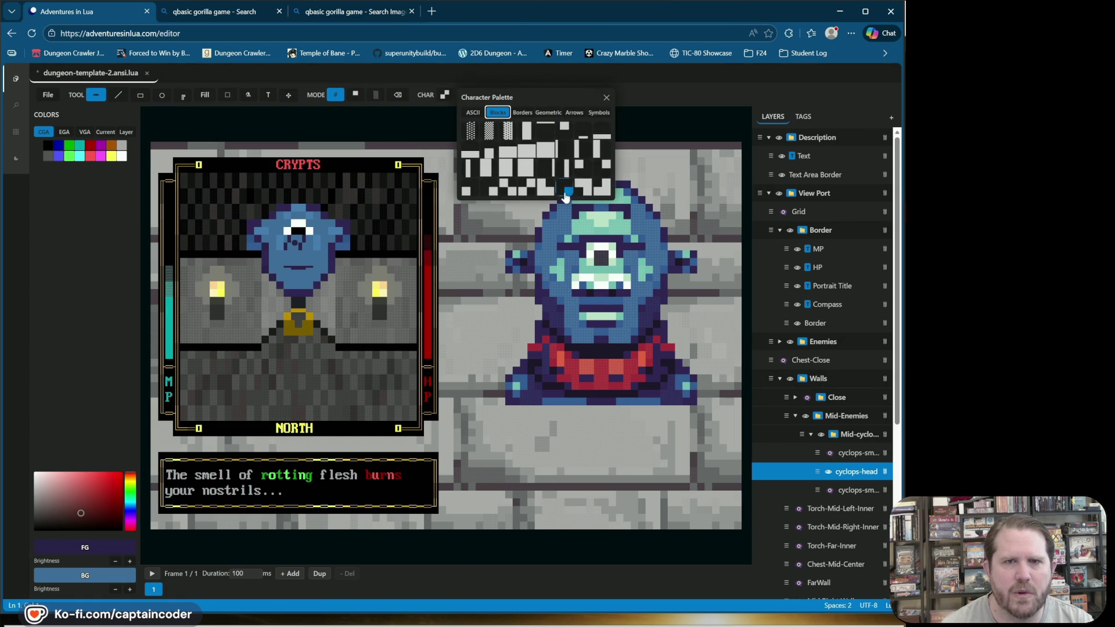
pyautogui.click(491, 190)
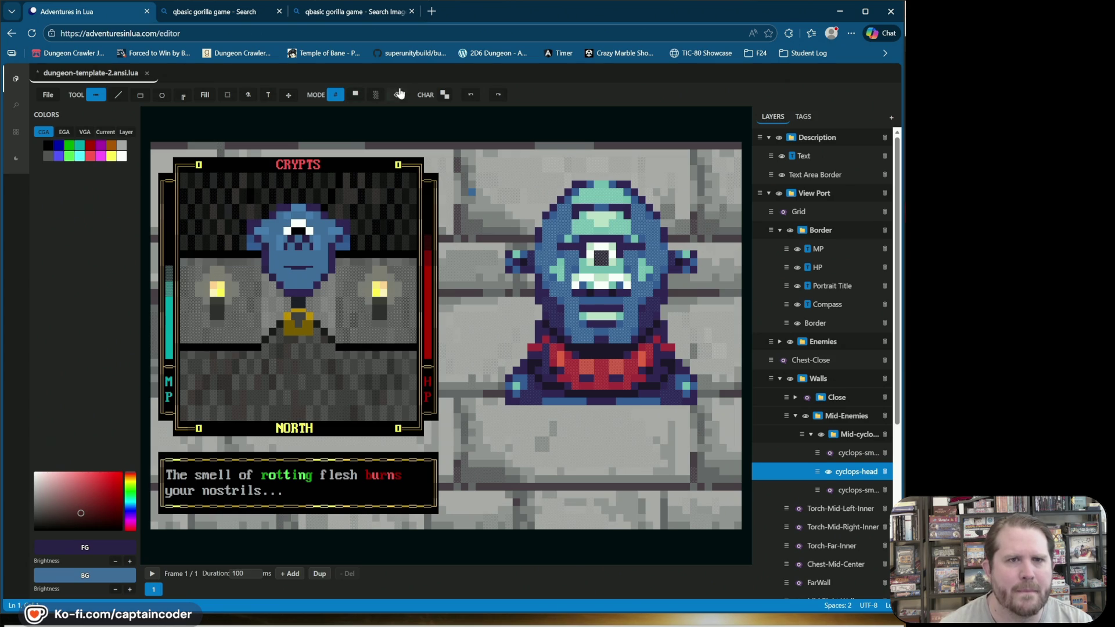
# Step: Box-select the area over the small cyclops's head
pyautogui.click(227, 95)
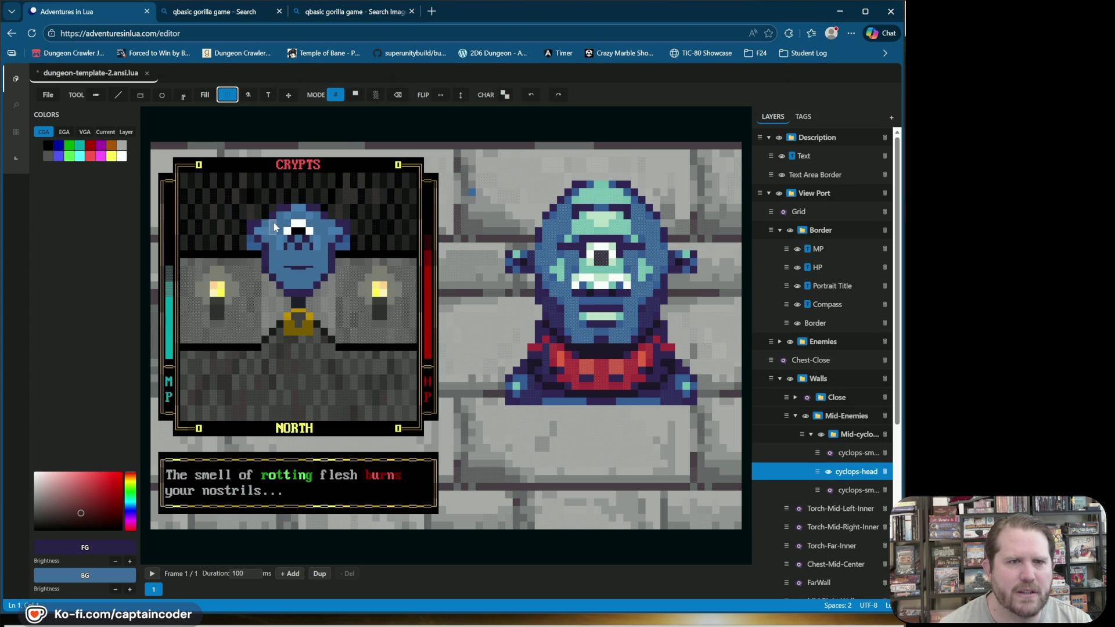
pyautogui.moveTo(253, 211)
pyautogui.mouseDown()
pyautogui.moveTo(317, 223)
pyautogui.moveTo(297, 196)
pyautogui.mouseUp()
pyautogui.click(295, 226)
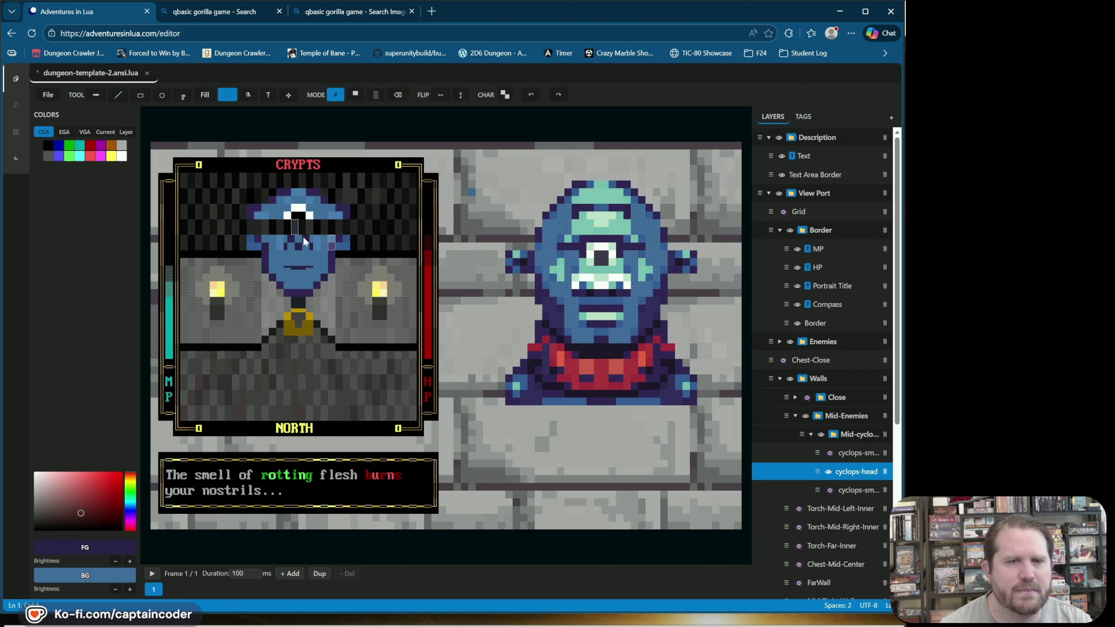
# Step: In solid block mode, paint blue lines across the head's dark band, then sample dark purple
pyautogui.click(355, 95)
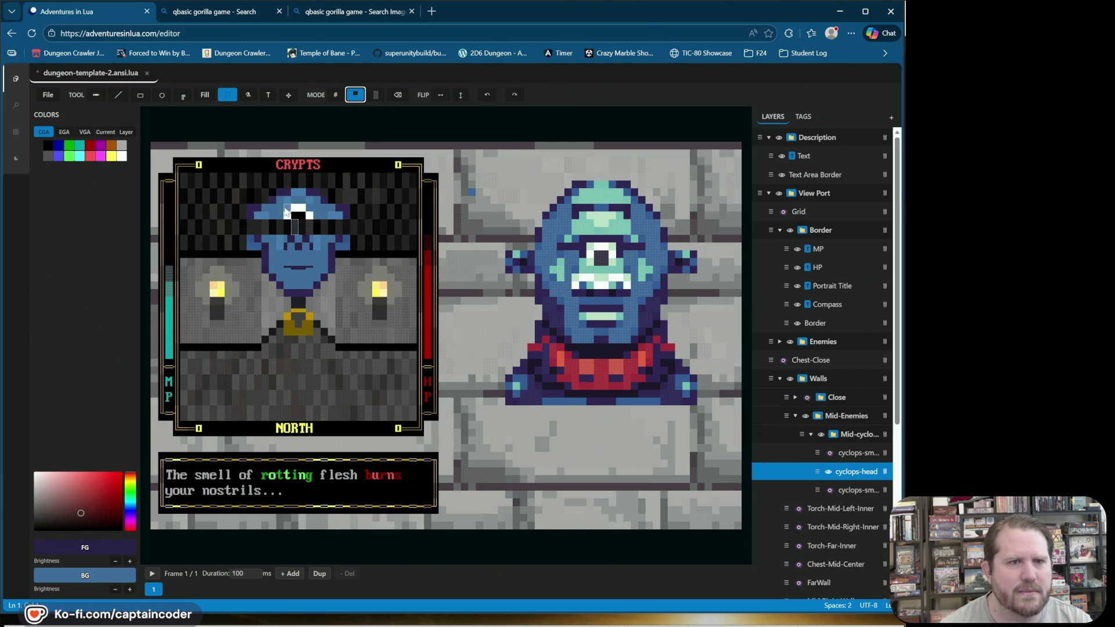
pyautogui.click(259, 222)
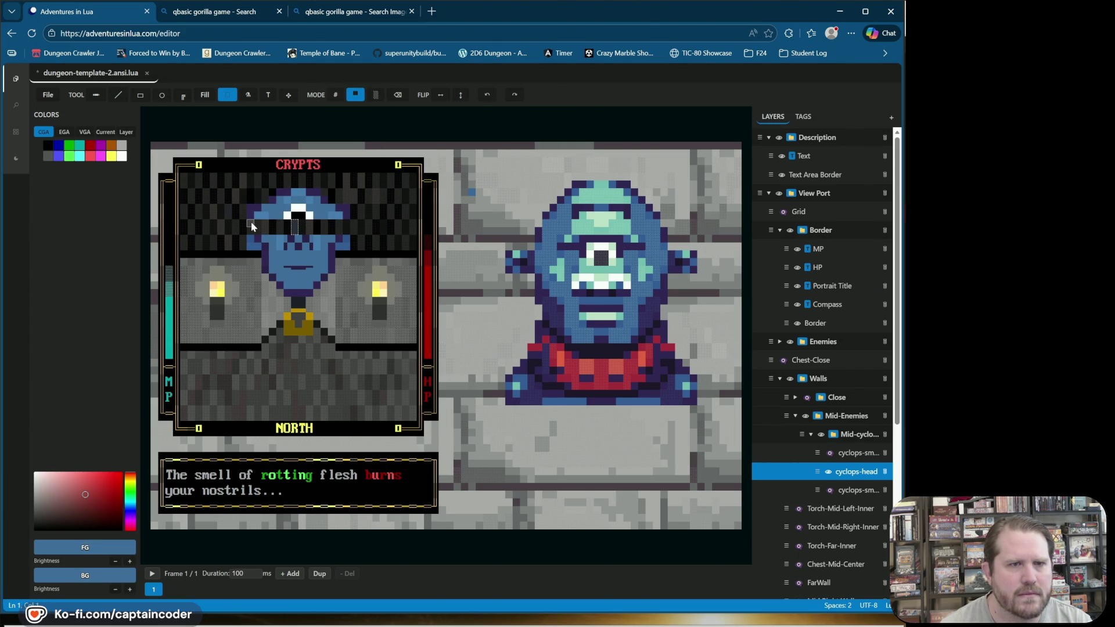
pyautogui.press('l')
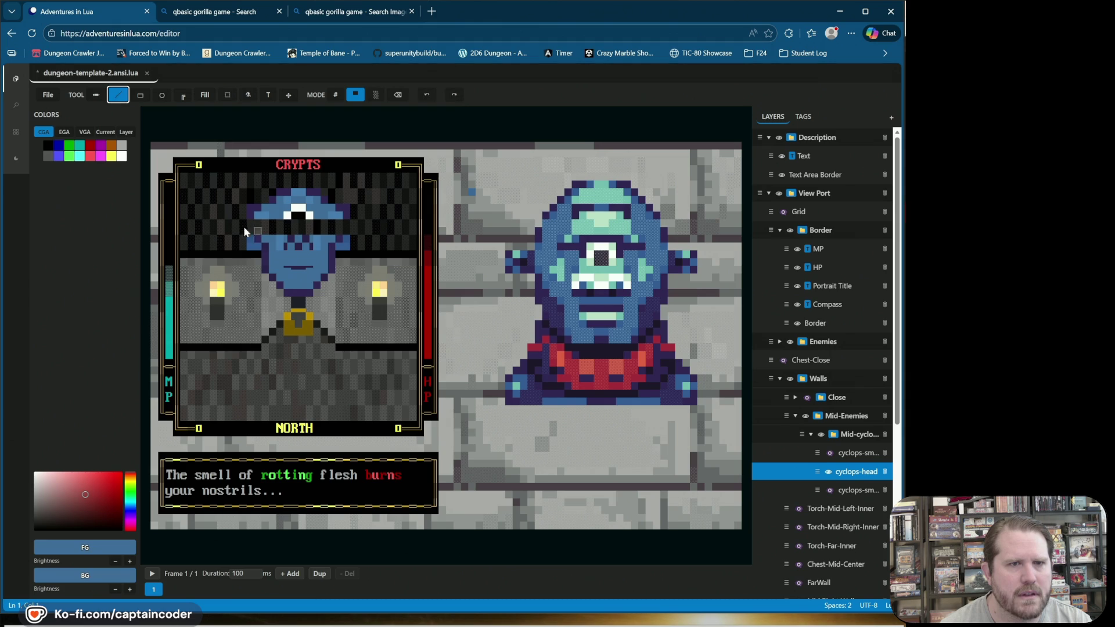
pyautogui.moveTo(248, 221); pyautogui.dragTo(346, 223)
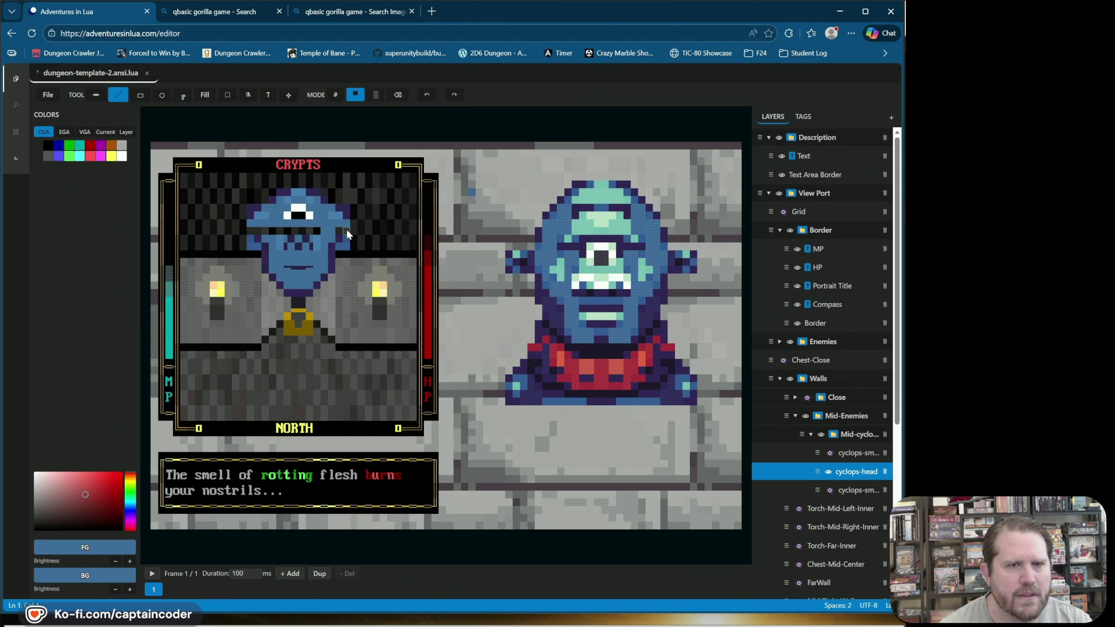
pyautogui.moveTo(280, 231); pyautogui.dragTo(243, 233)
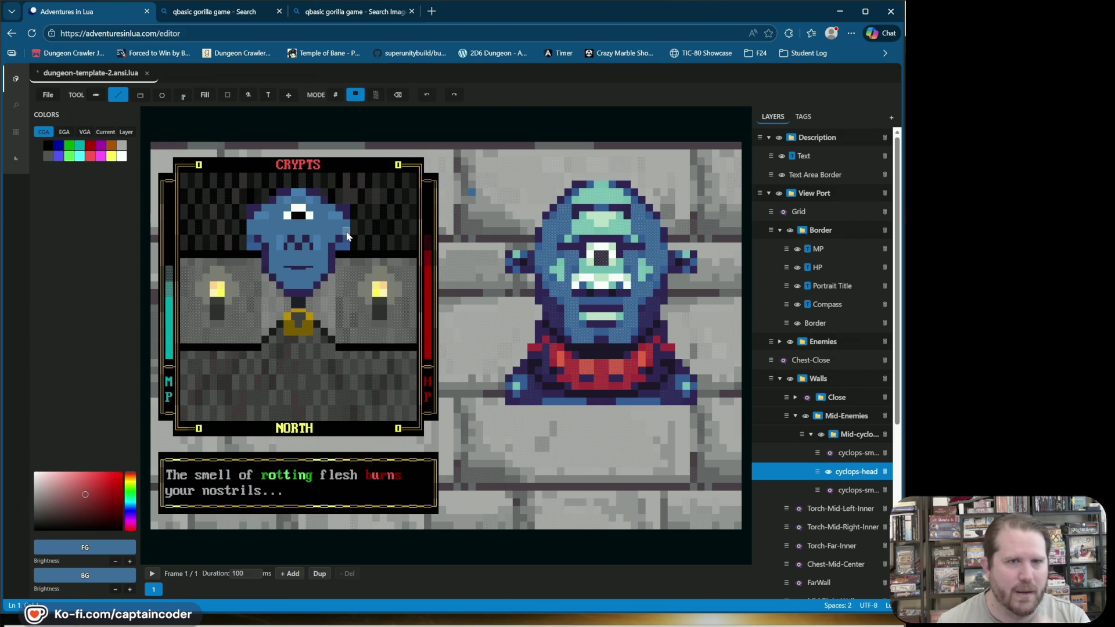
pyautogui.rightClick(263, 249)
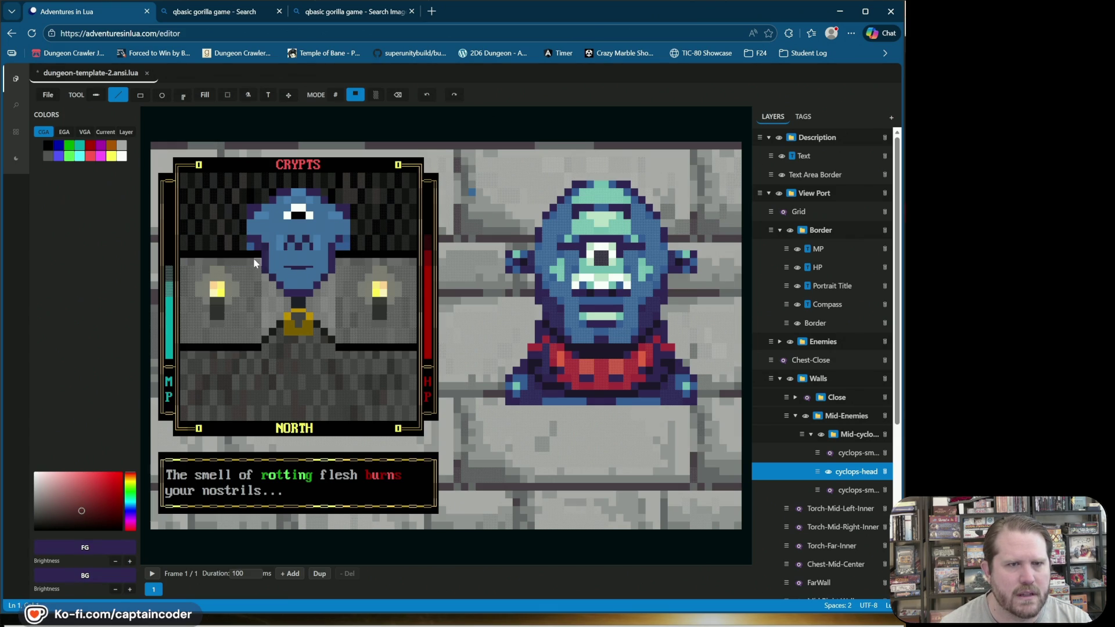
# Step: Undo the neck and amulet edit, then set both foreground and background to dark purple
pyautogui.click(433, 100)
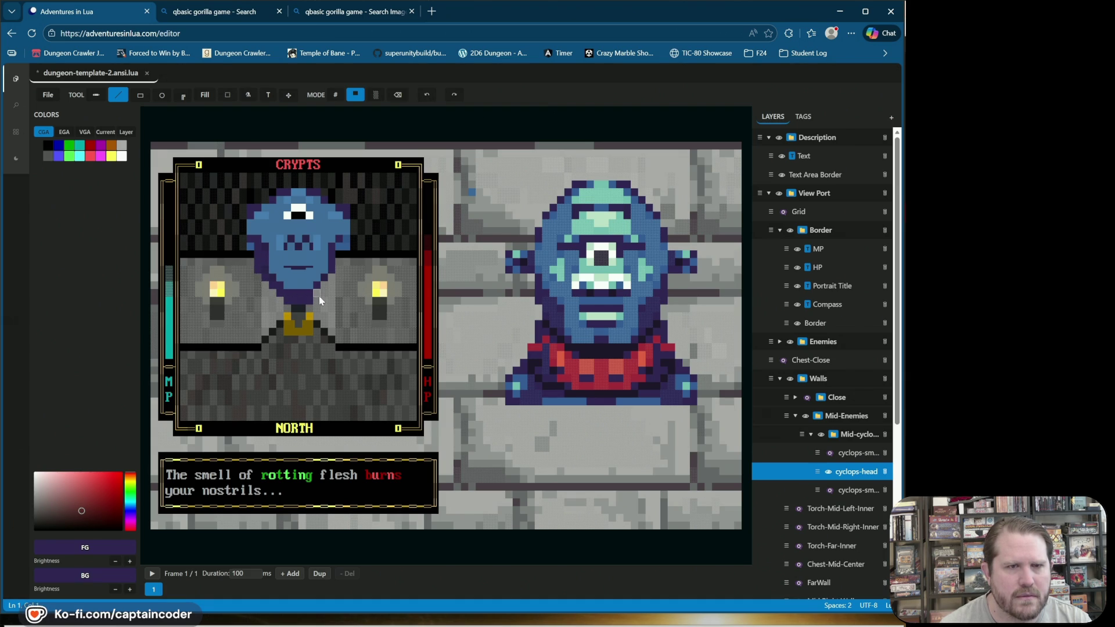
pyautogui.click(428, 97)
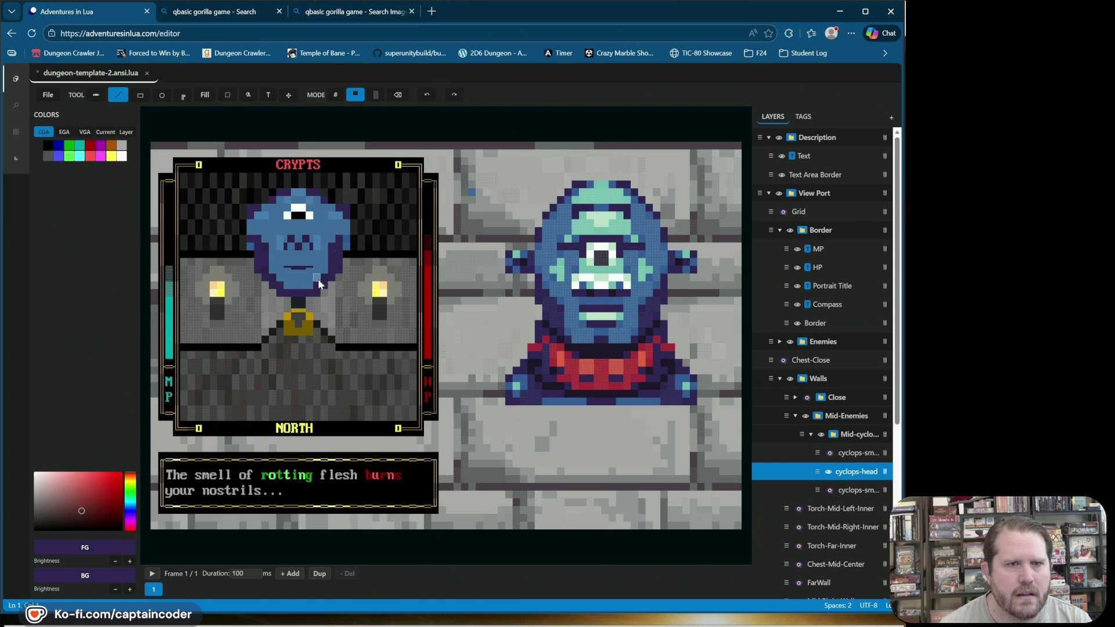
pyautogui.rightClick(328, 228)
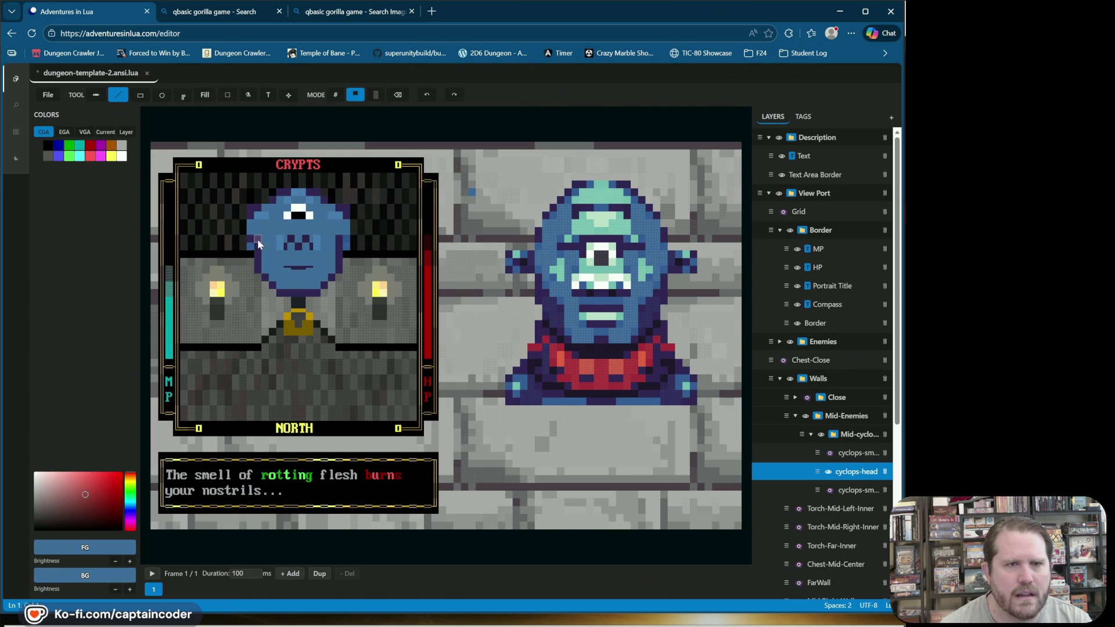
pyautogui.keyDown('alt'); pyautogui.click(342, 248); pyautogui.keyUp('alt')
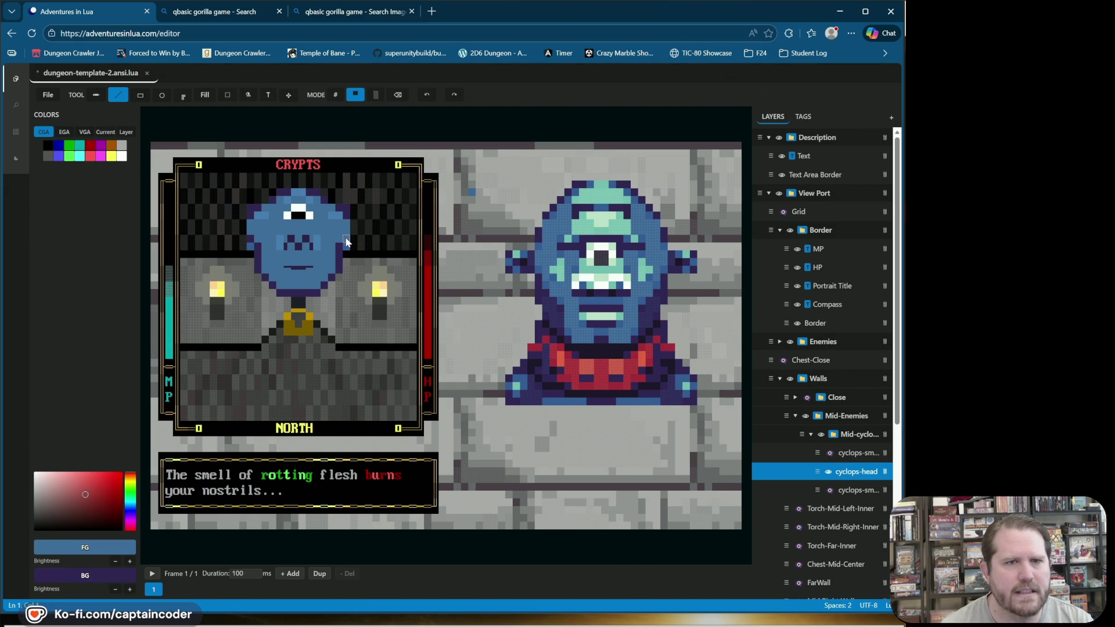
pyautogui.keyDown('alt'); pyautogui.click(342, 216); pyautogui.keyUp('alt')
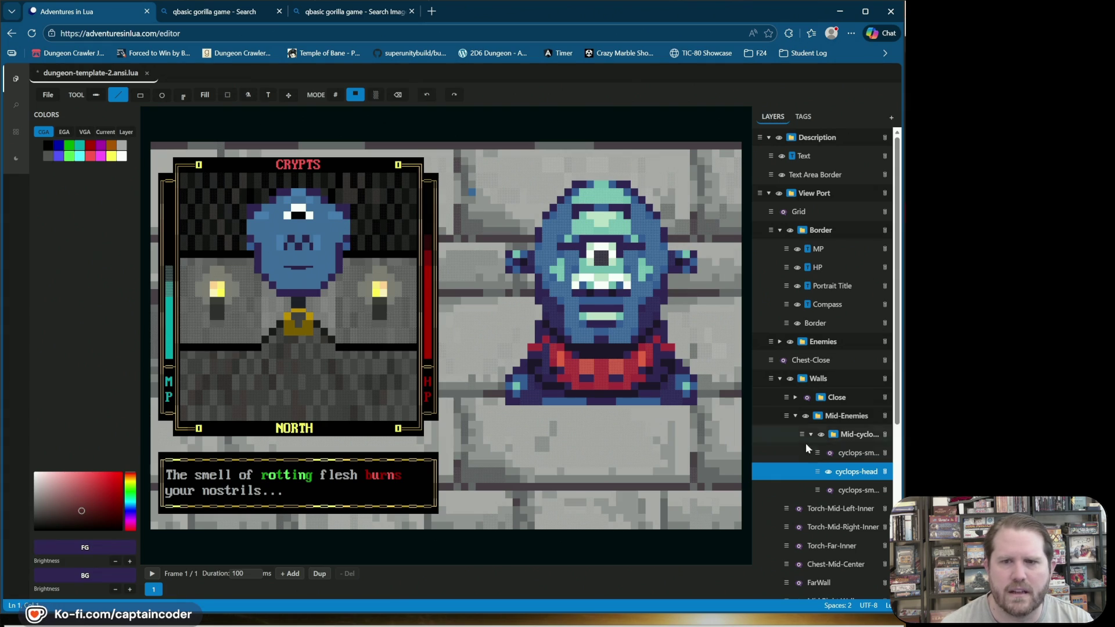
# Step: Turn on cyclops-small, then briefly toggle the wider-armed cyclops-sm layer on and off
pyautogui.click(828, 491)
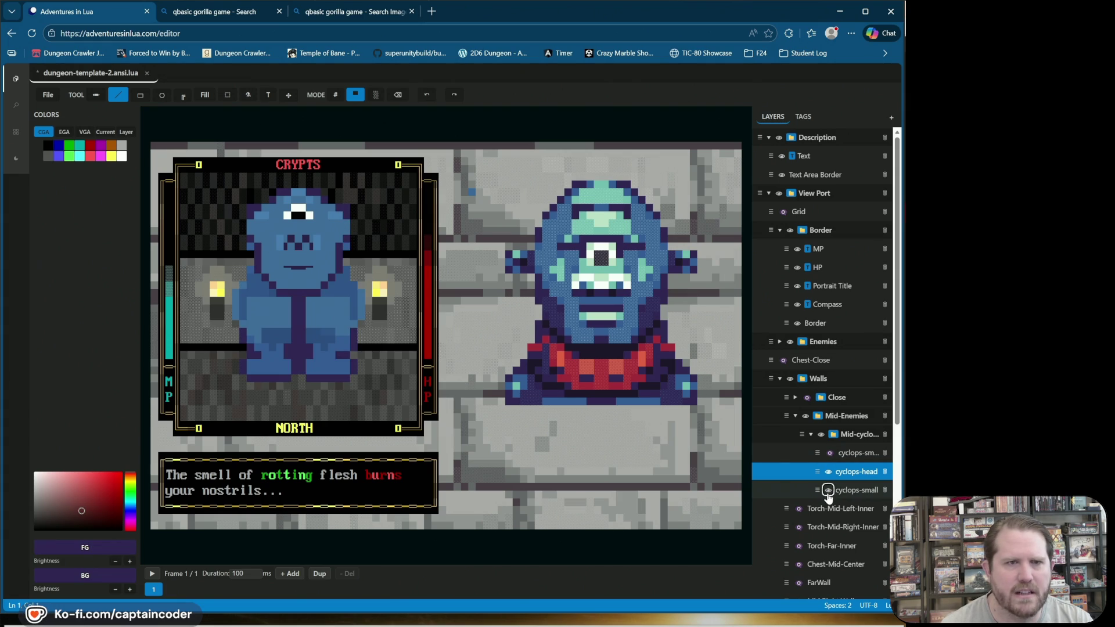
pyautogui.click(828, 453)
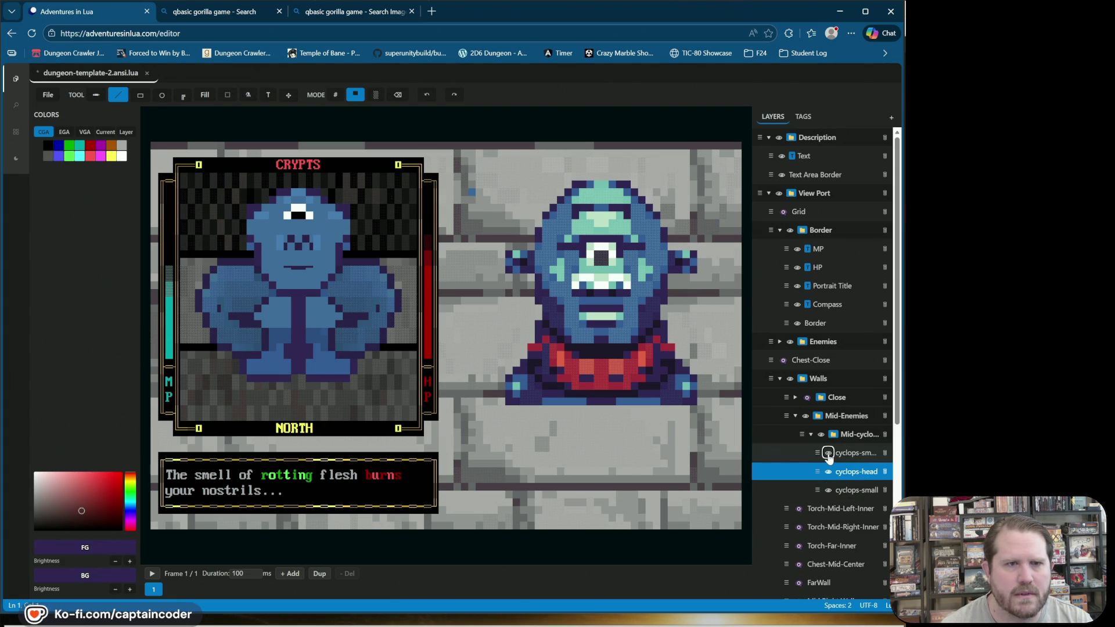
pyautogui.click(828, 453)
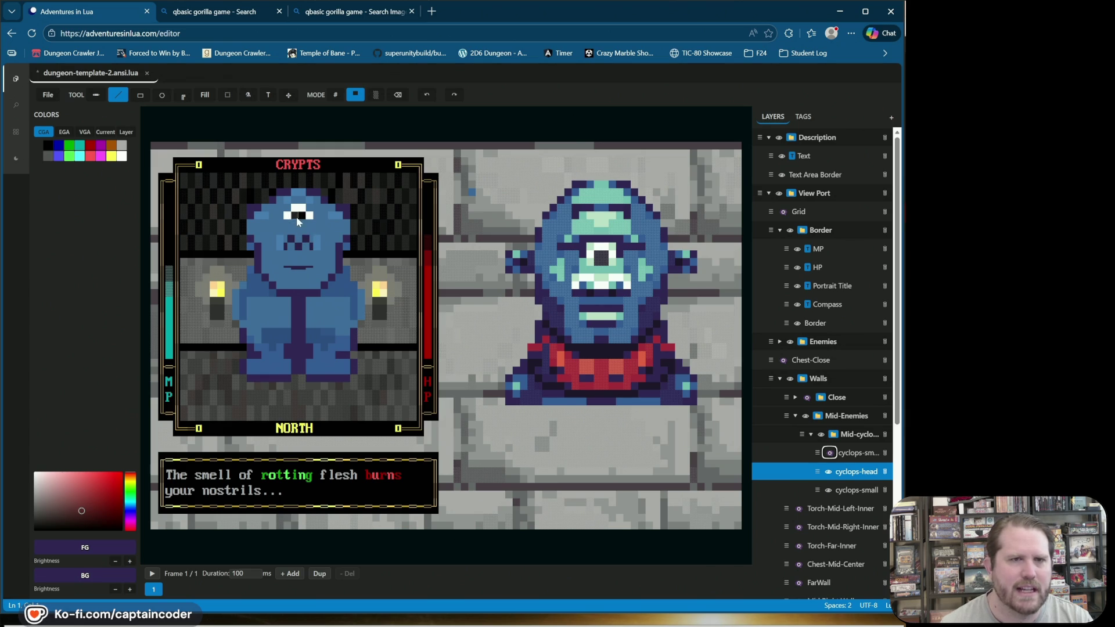
# Step: In block mode, repaint the cyclops eye's top row in the head's blue, undoing a stray white pupil
pyautogui.click(355, 95)
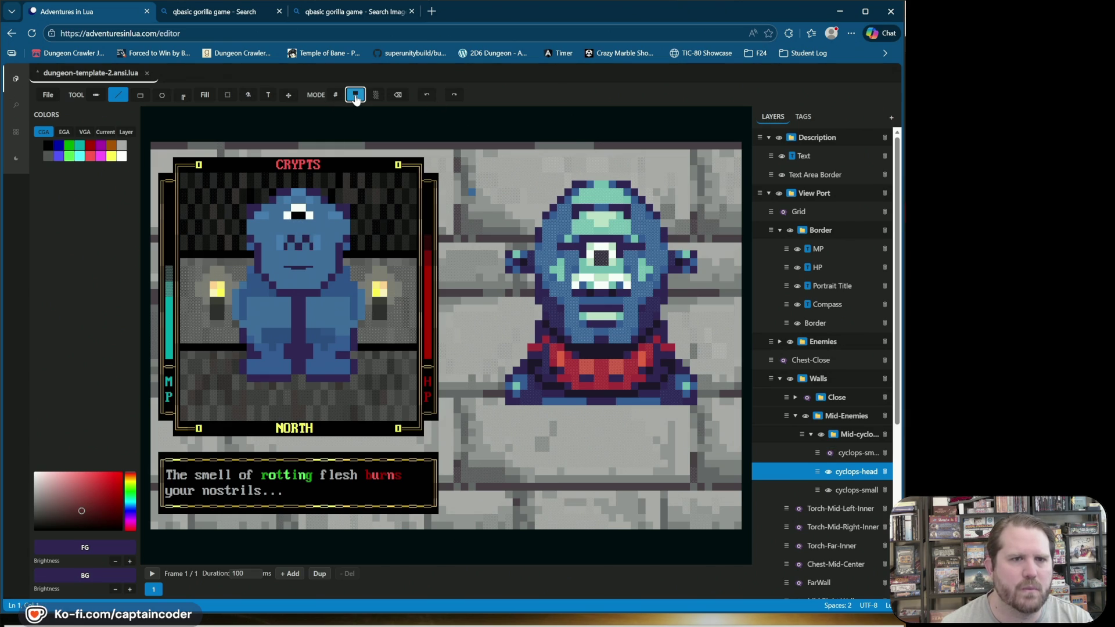
pyautogui.keyDown('alt'); pyautogui.click(296, 214); pyautogui.keyUp('alt')
pyautogui.click(302, 218)
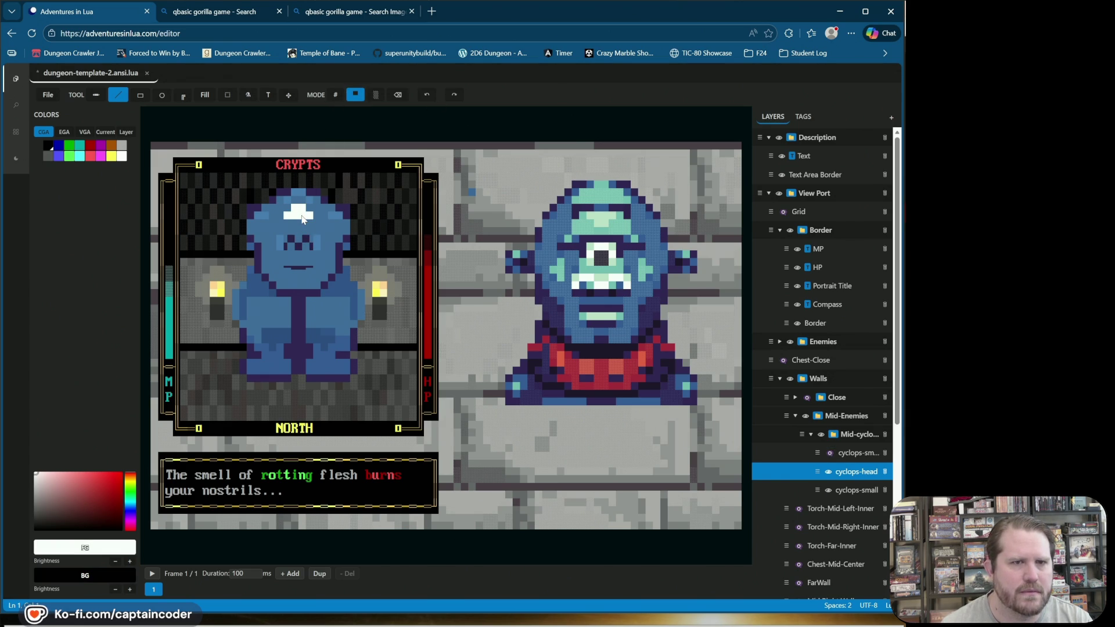
pyautogui.hotkey('ctrl', 'z')
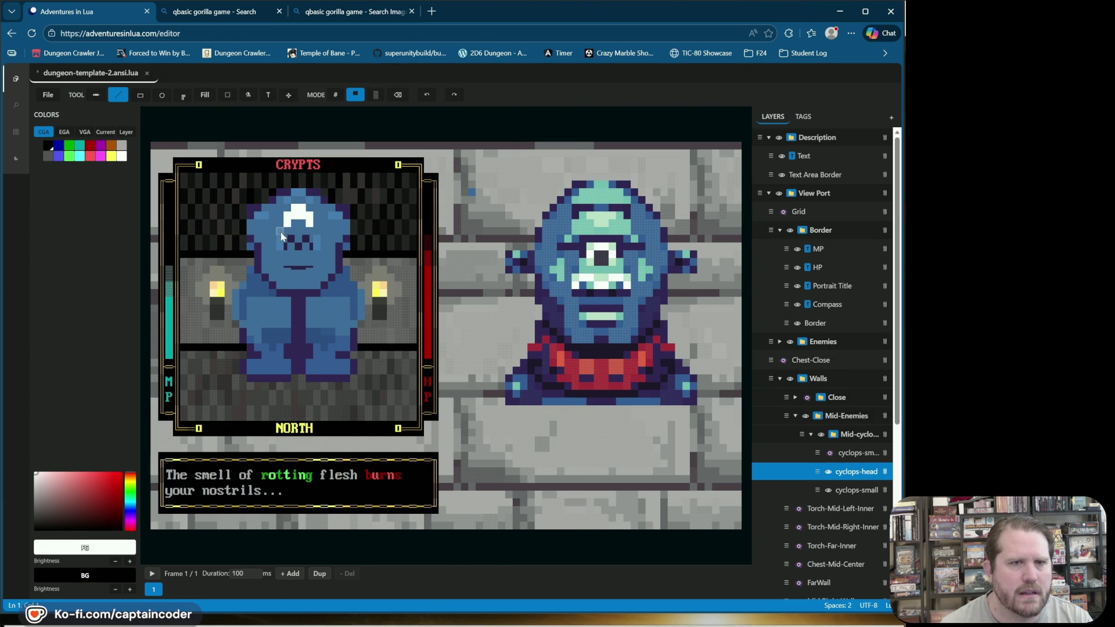
pyautogui.click(49, 145)
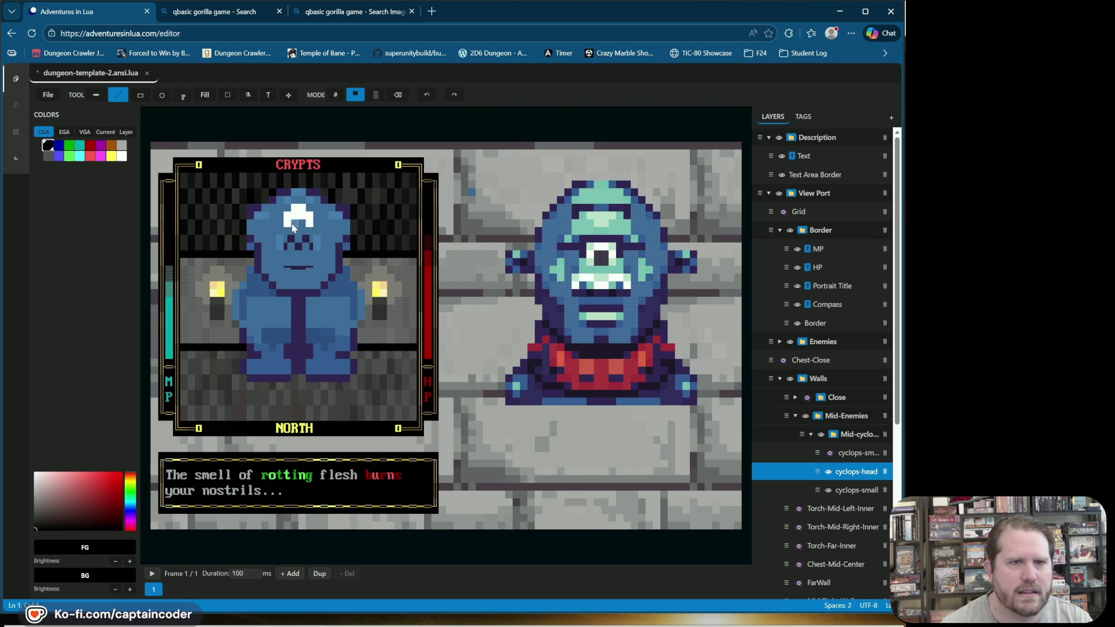
pyautogui.keyDown('alt'); pyautogui.click(322, 214); pyautogui.keyUp('alt')
pyautogui.moveTo(312, 208); pyautogui.dragTo(294, 213)
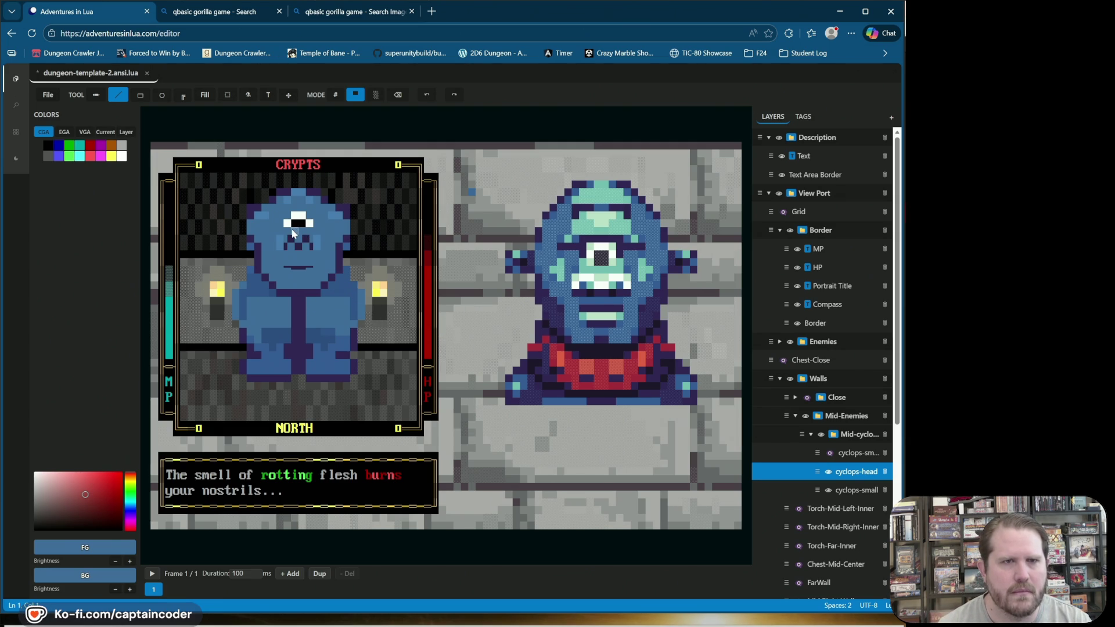
pyautogui.click(335, 95)
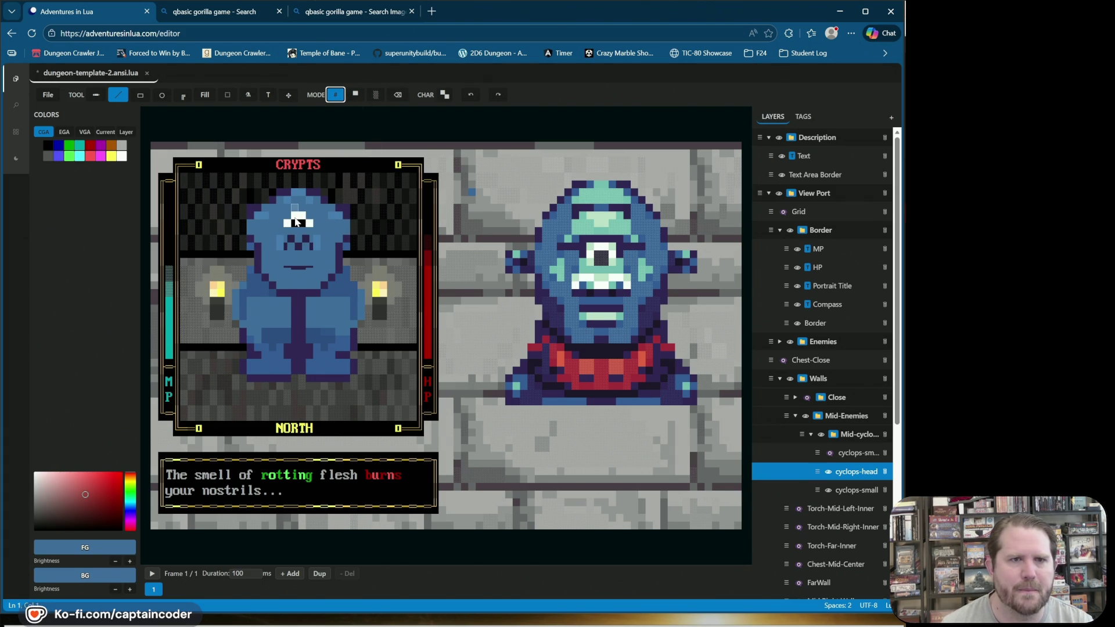
# Step: Choose a thin bar block glyph with white foreground over steel-blue background, using the layer's colours
pyautogui.rightClick(296, 218)
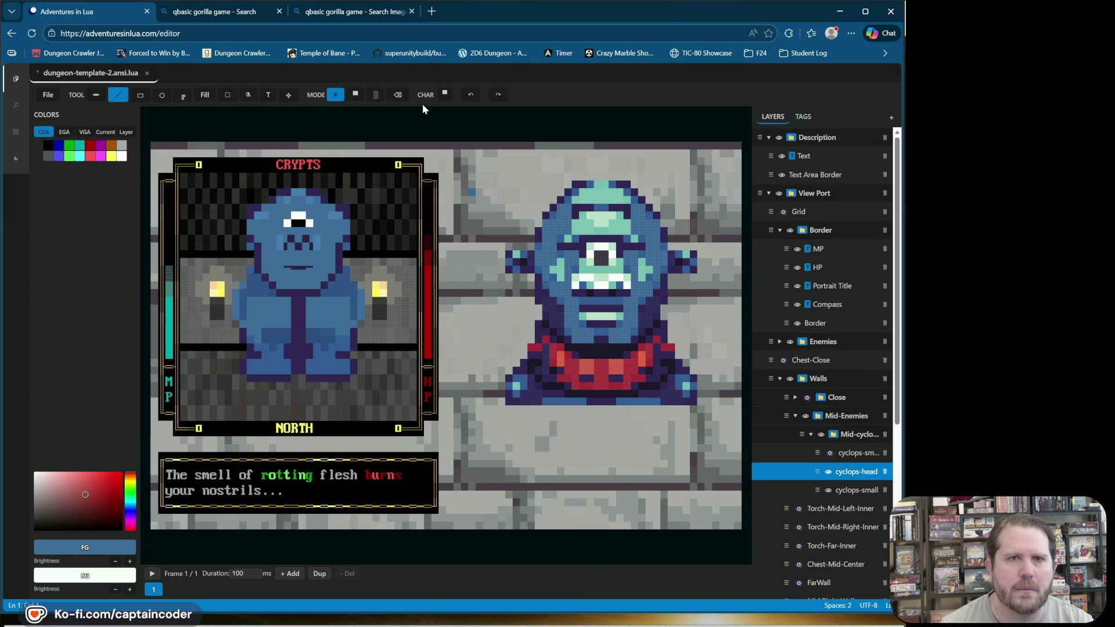
pyautogui.click(446, 95)
pyautogui.click(501, 113)
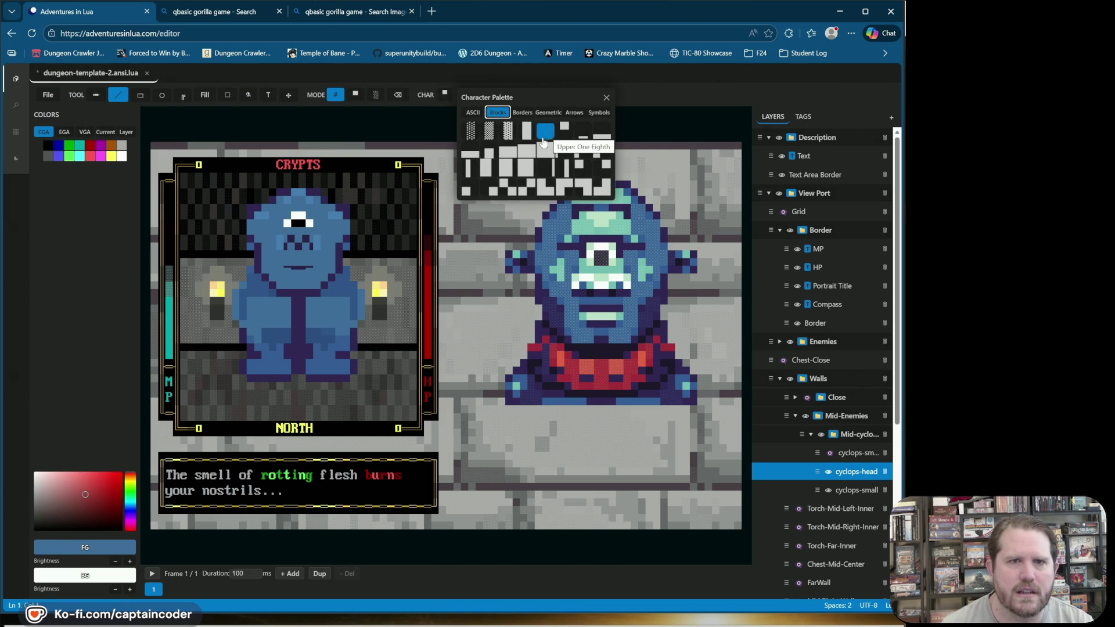
pyautogui.click(490, 166)
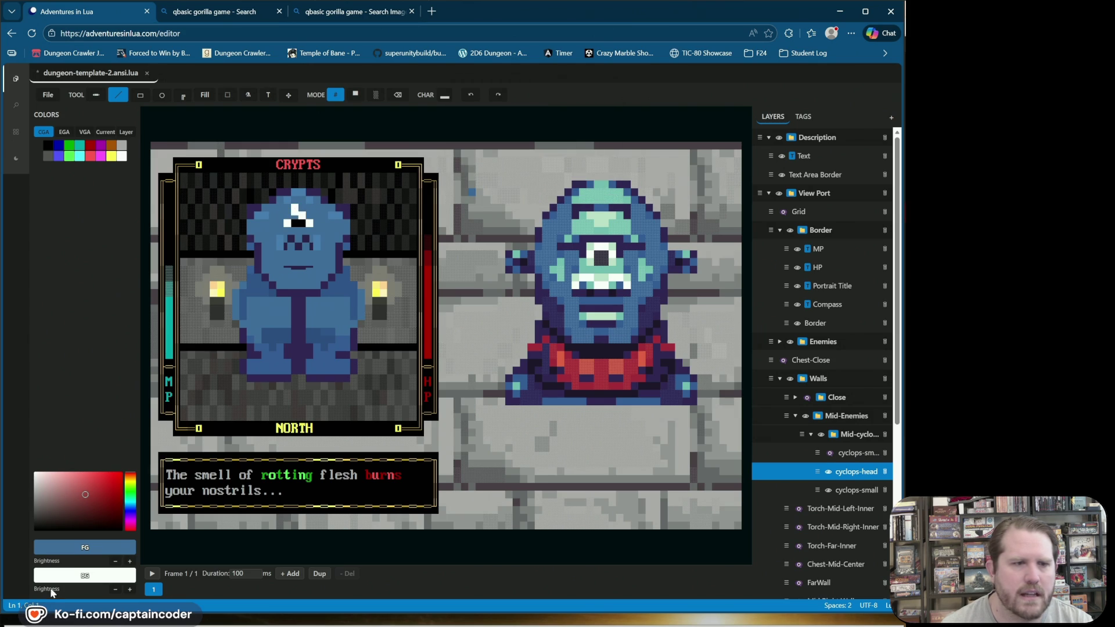
pyautogui.click(127, 133)
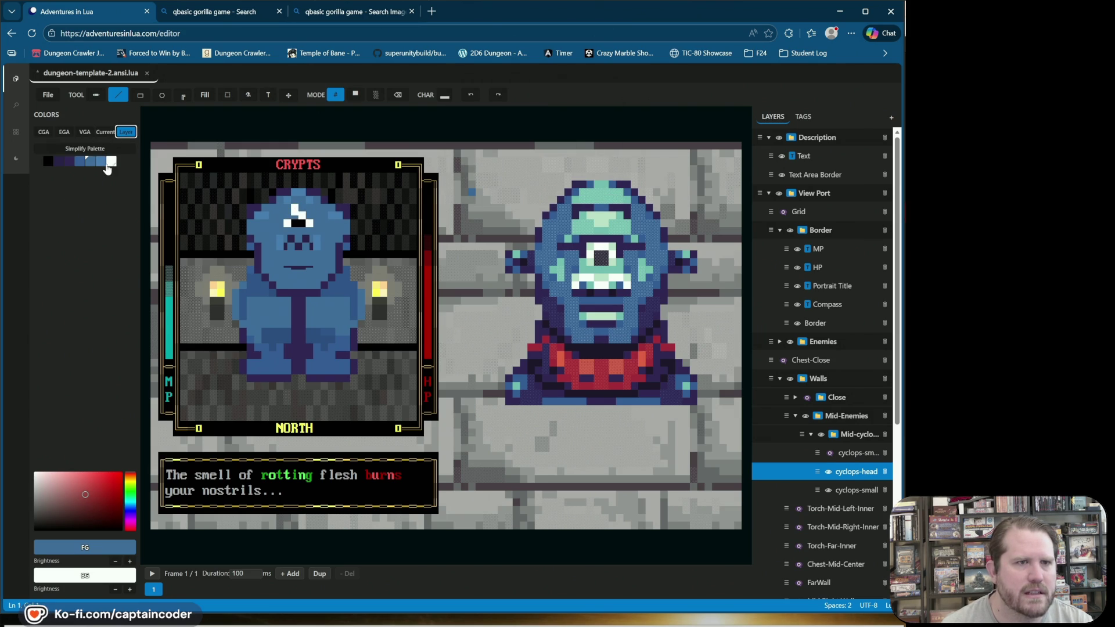
pyautogui.click(101, 162)
pyautogui.rightClick(91, 162)
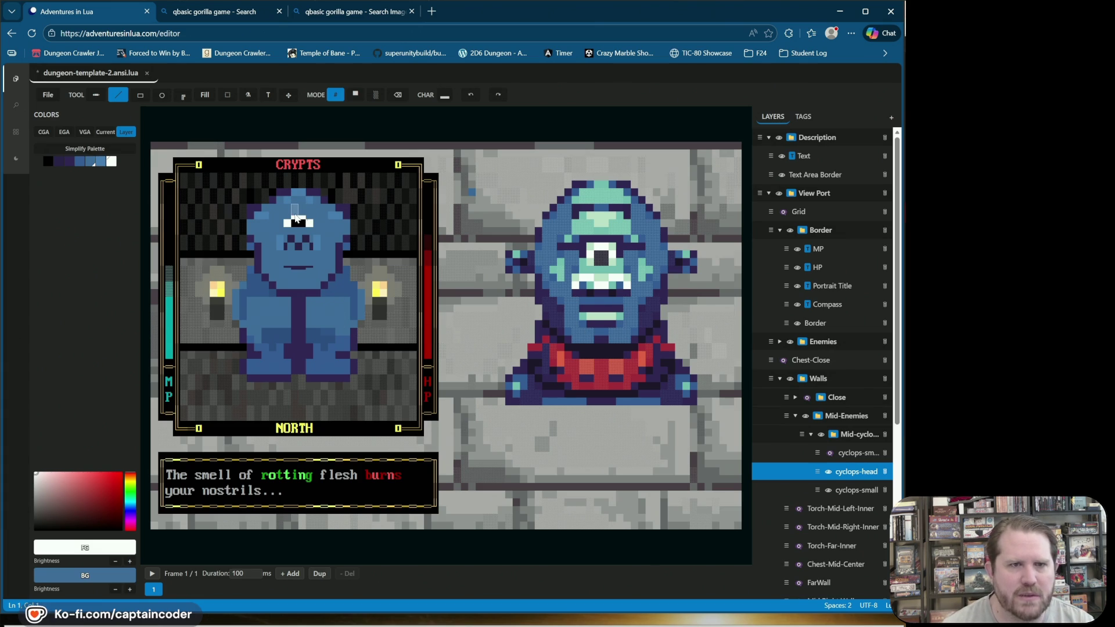
# Step: Try several small block glyphs from the character palette's block set
pyautogui.click(355, 94)
pyautogui.click(335, 94)
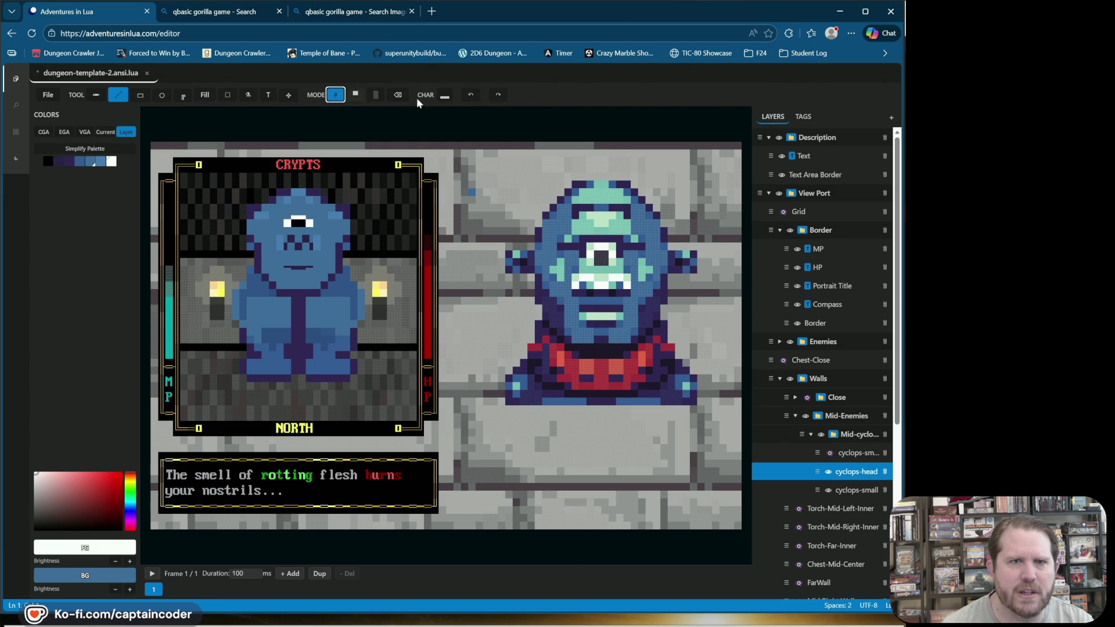
pyautogui.click(444, 95)
pyautogui.click(497, 112)
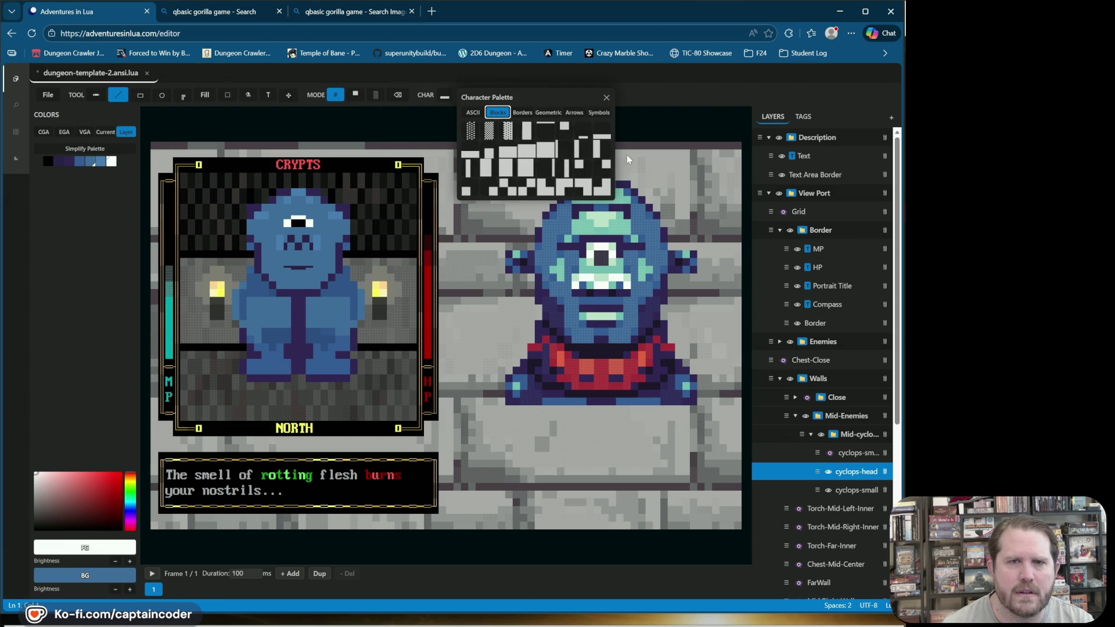
pyautogui.click(580, 165)
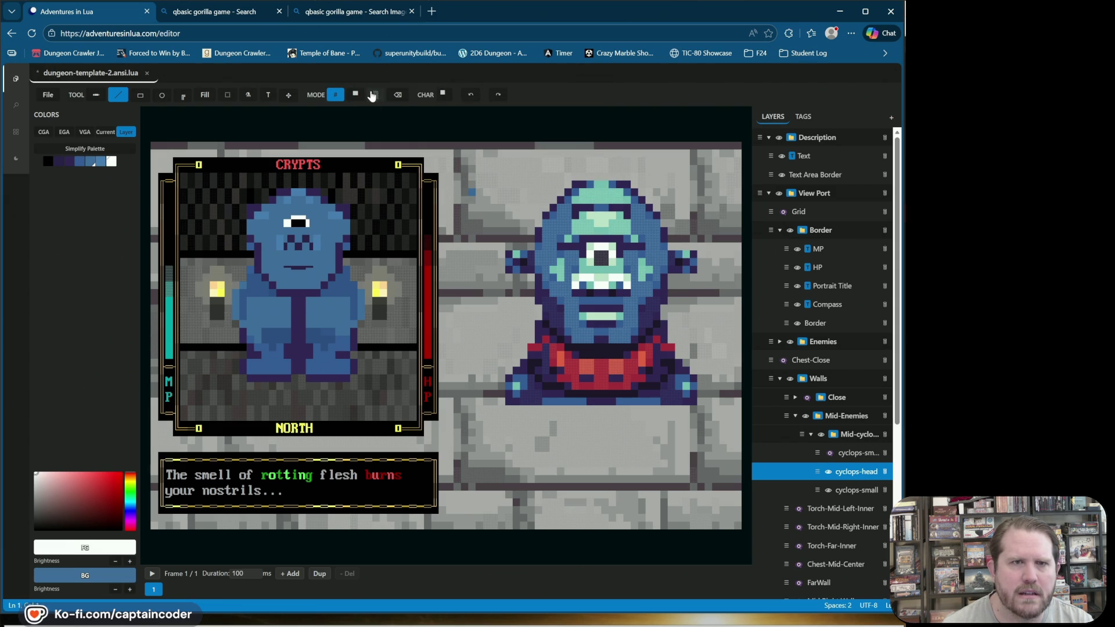
pyautogui.click(442, 94)
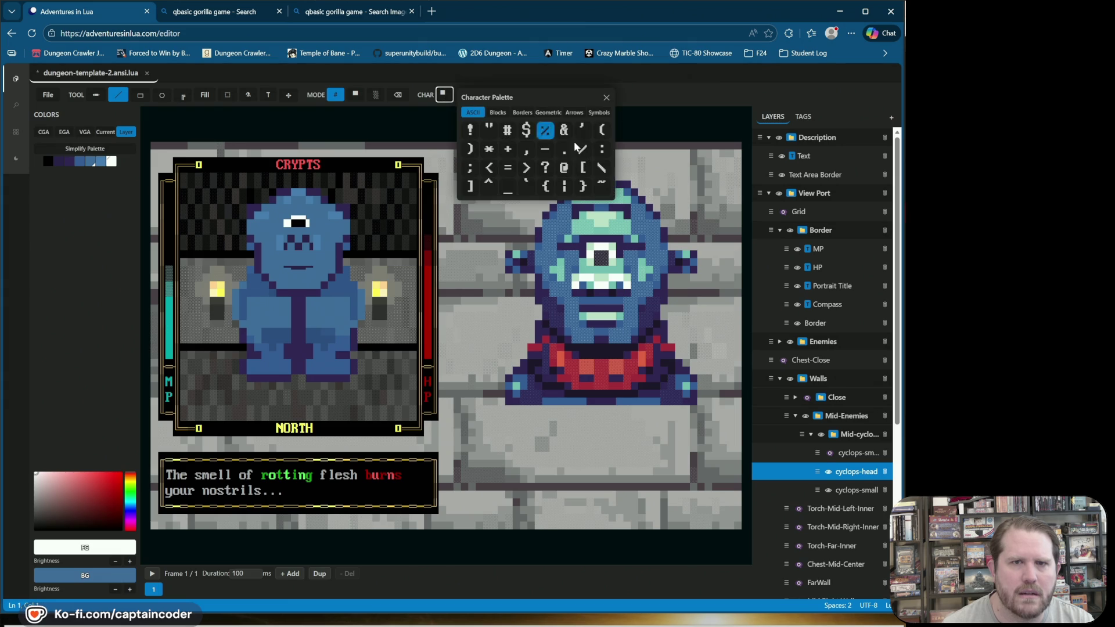
pyautogui.click(490, 113)
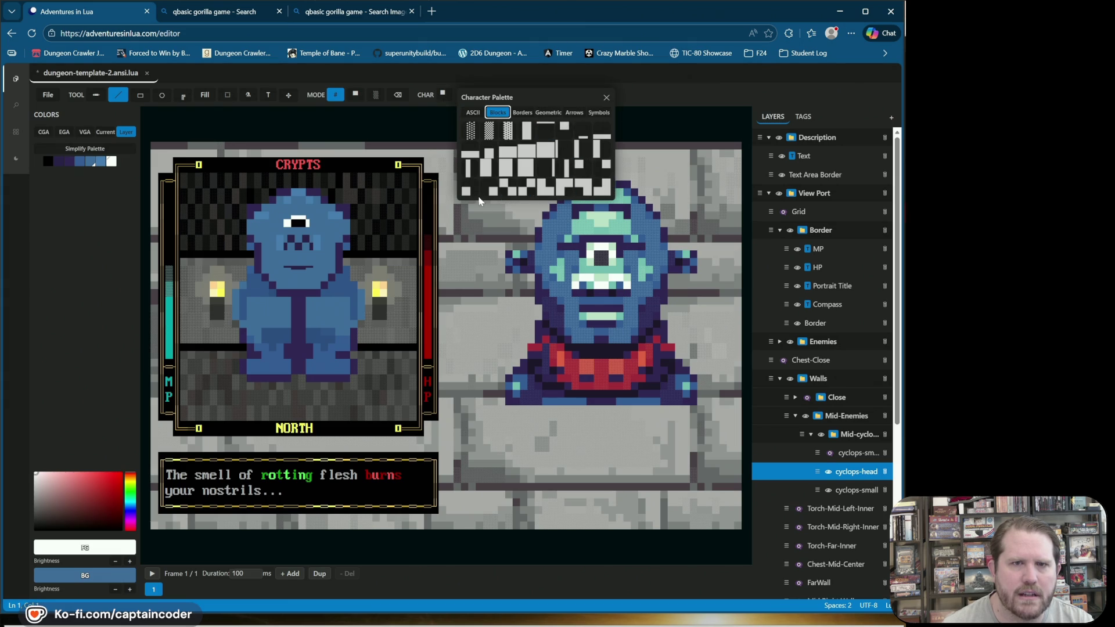
pyautogui.click(579, 167)
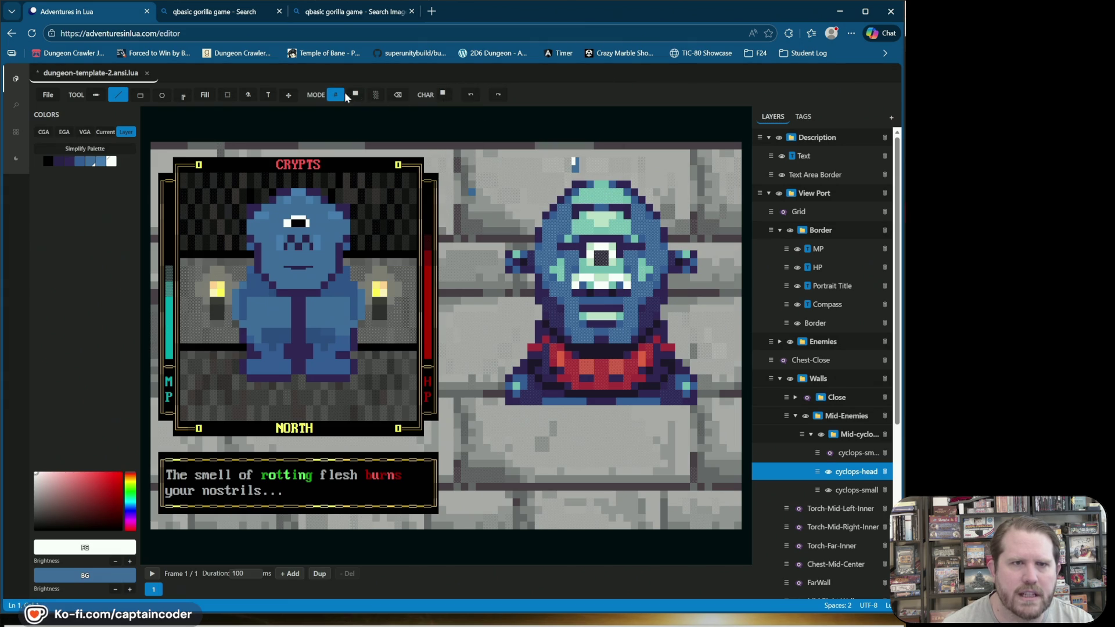
pyautogui.click(442, 95)
pyautogui.click(497, 113)
pyautogui.click(602, 167)
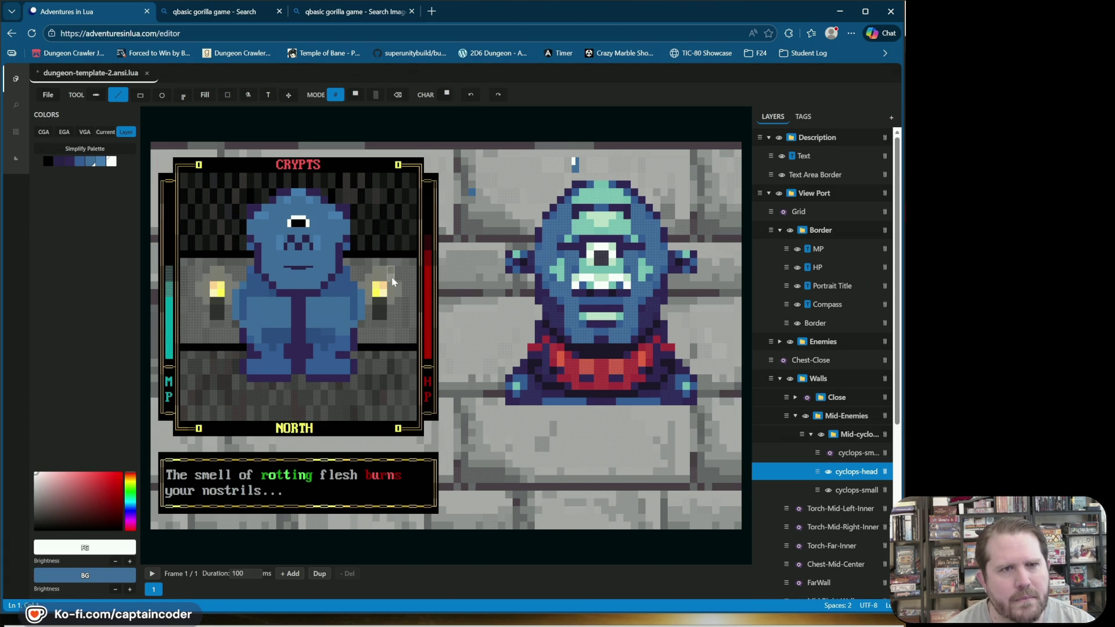
# Step: Undo and redo the eye strokes to keep the white highlight above the eye, then save dungeon-template-2.ansi.lua
pyautogui.hotkey('ctrl', 'z')
pyautogui.hotkey('ctrl', 'z')
pyautogui.hotkey('ctrl', 'z')
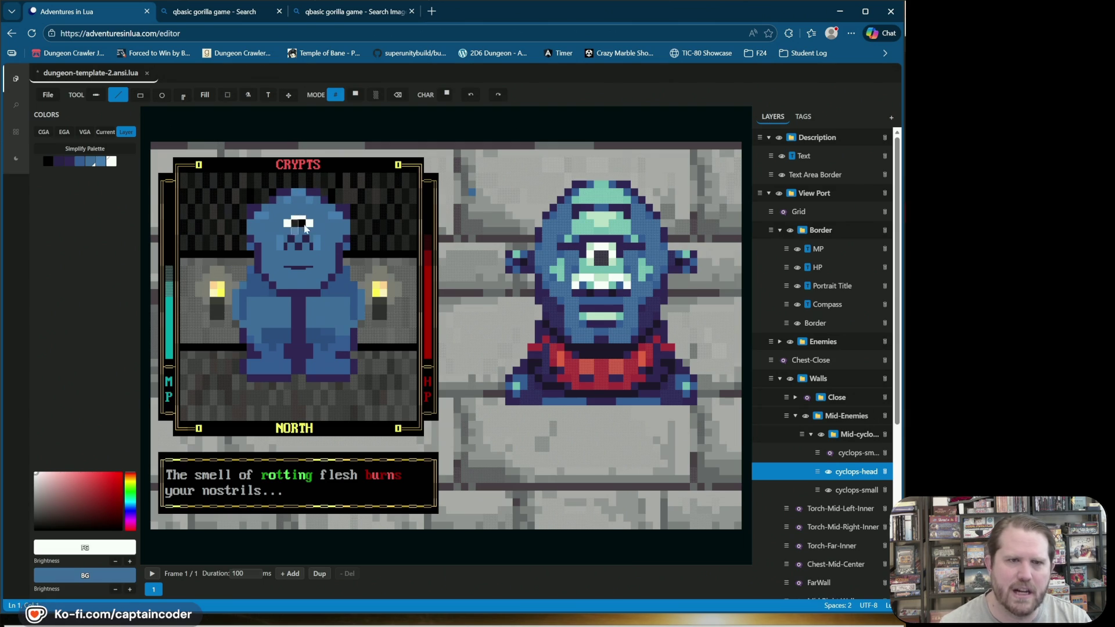
pyautogui.hotkey('ctrl', 'z')
pyautogui.hotkey('ctrl', 'z')
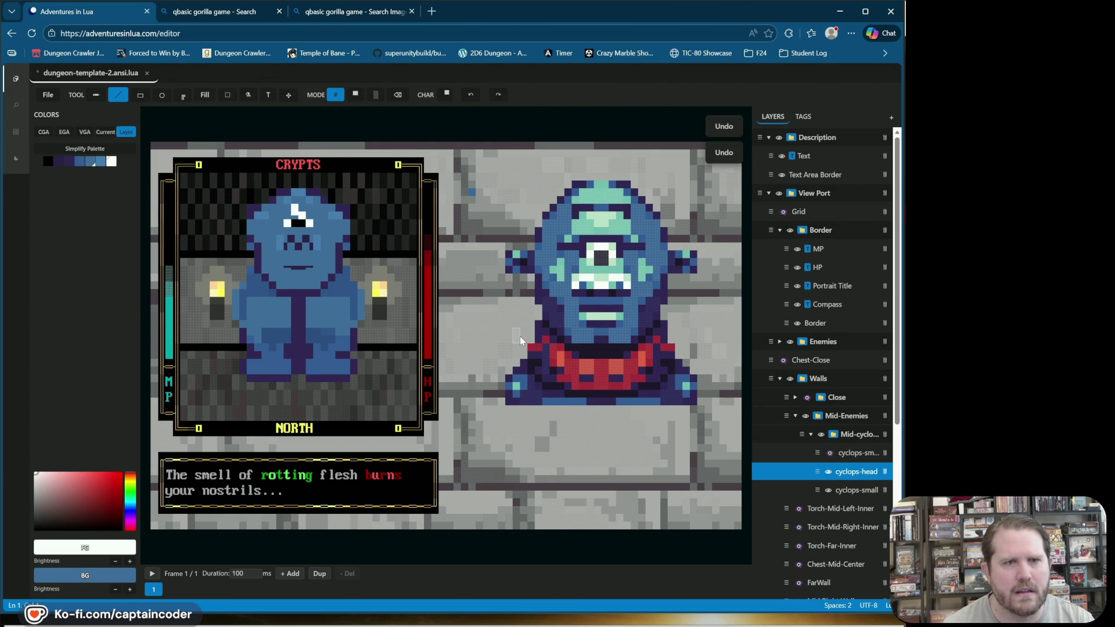
pyautogui.hotkey('ctrl', 'y')
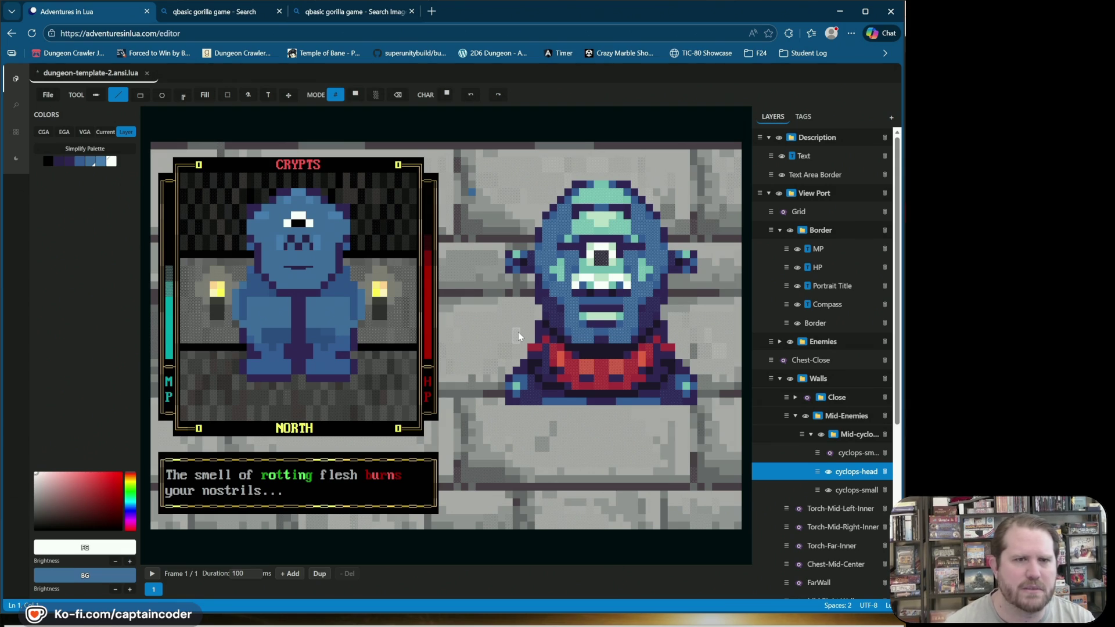
pyautogui.hotkey('ctrl', 'y')
pyautogui.hotkey('ctrl', 'z')
pyautogui.hotkey('ctrl', 'z')
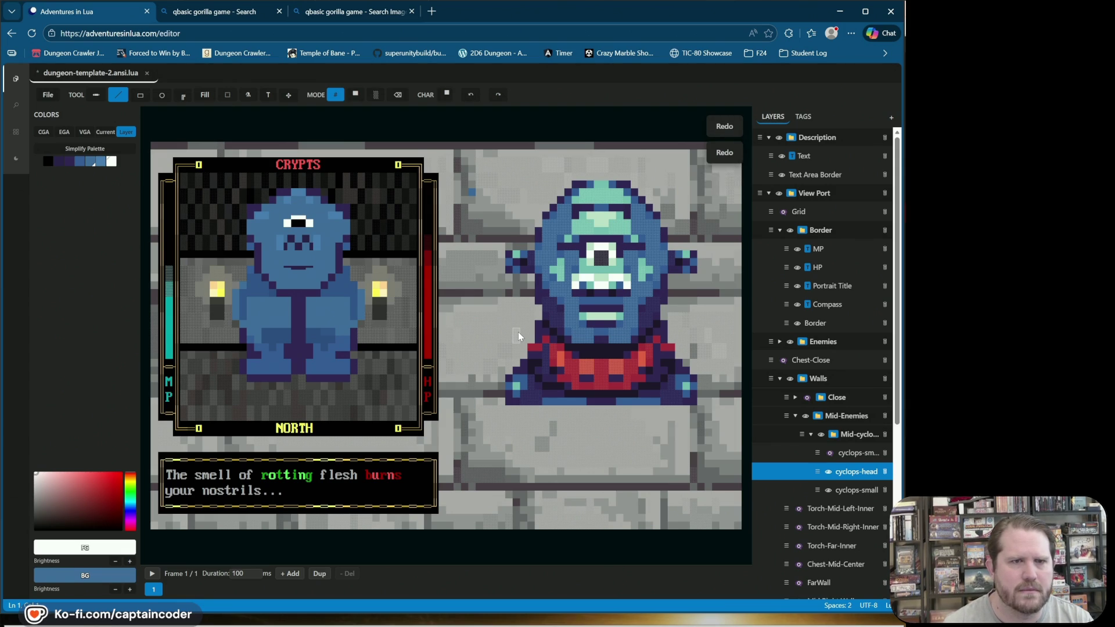
pyautogui.hotkey('ctrl', 'y')
pyautogui.hotkey('ctrl', 'y')
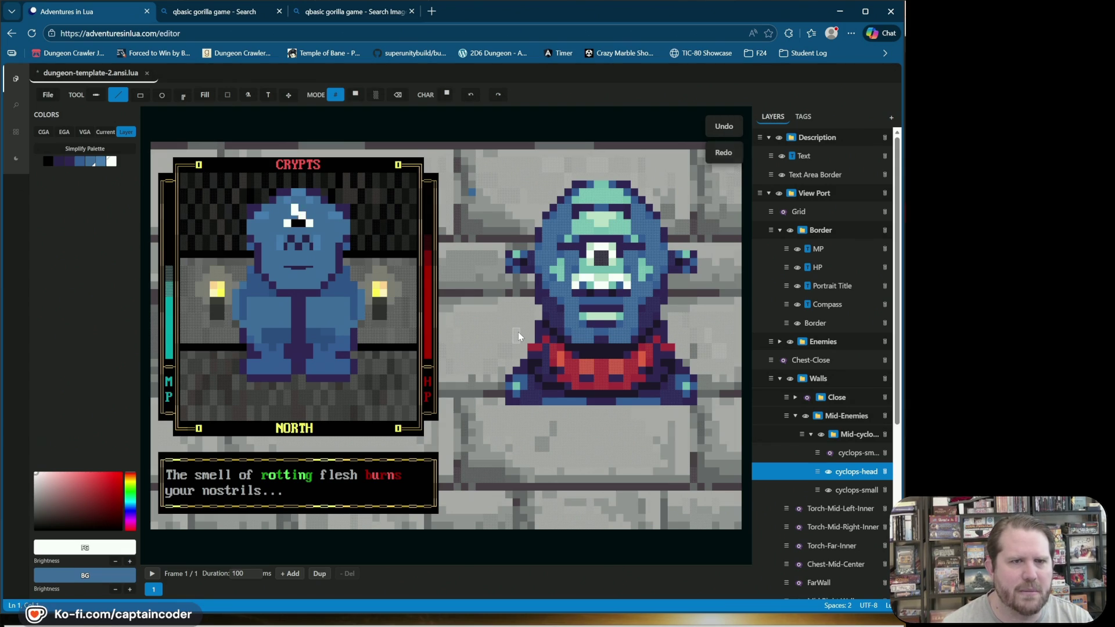
pyautogui.hotkey('ctrl', 'z')
pyautogui.hotkey('ctrl', 'z')
pyautogui.hotkey('ctrl', 'z')
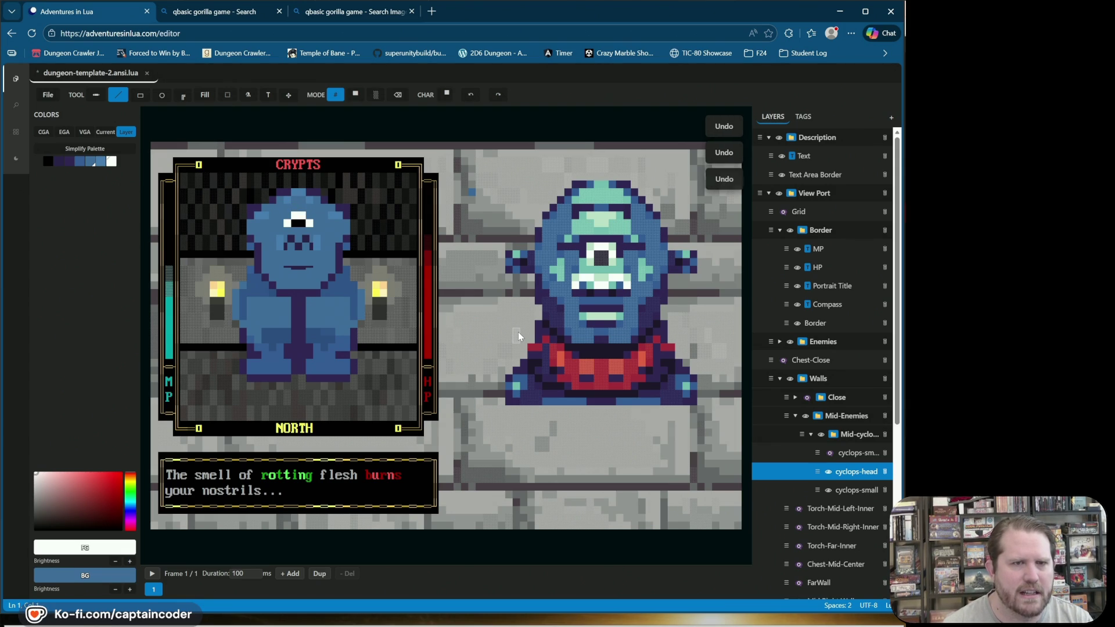
pyautogui.hotkey('ctrl', 's')
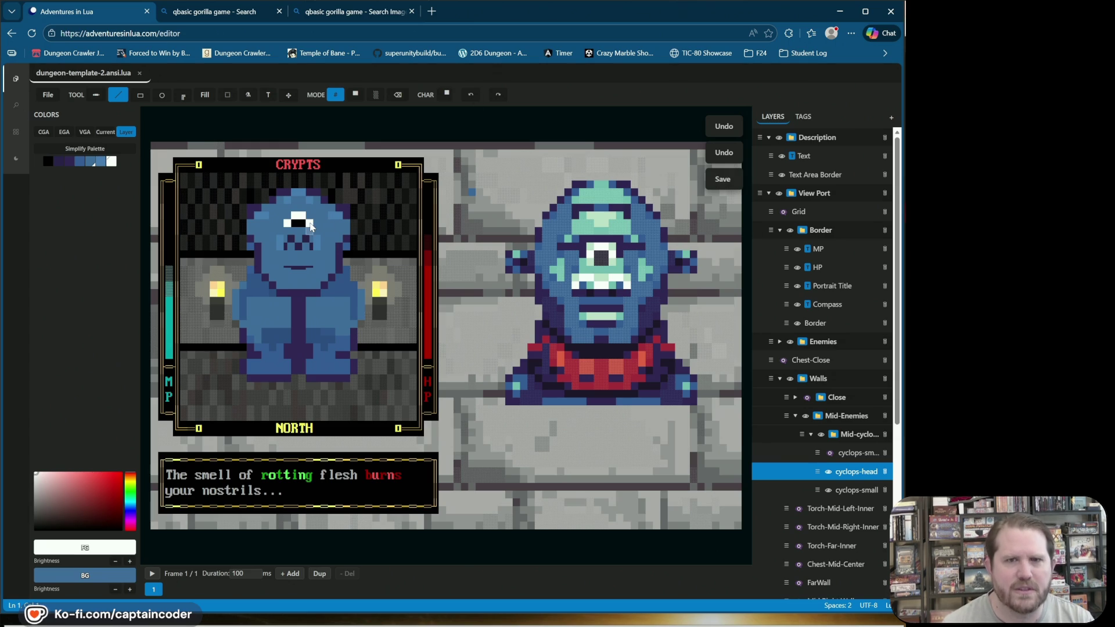
# Step: Toggle between solid-block and character painting, ending in character mode
pyautogui.click(356, 95)
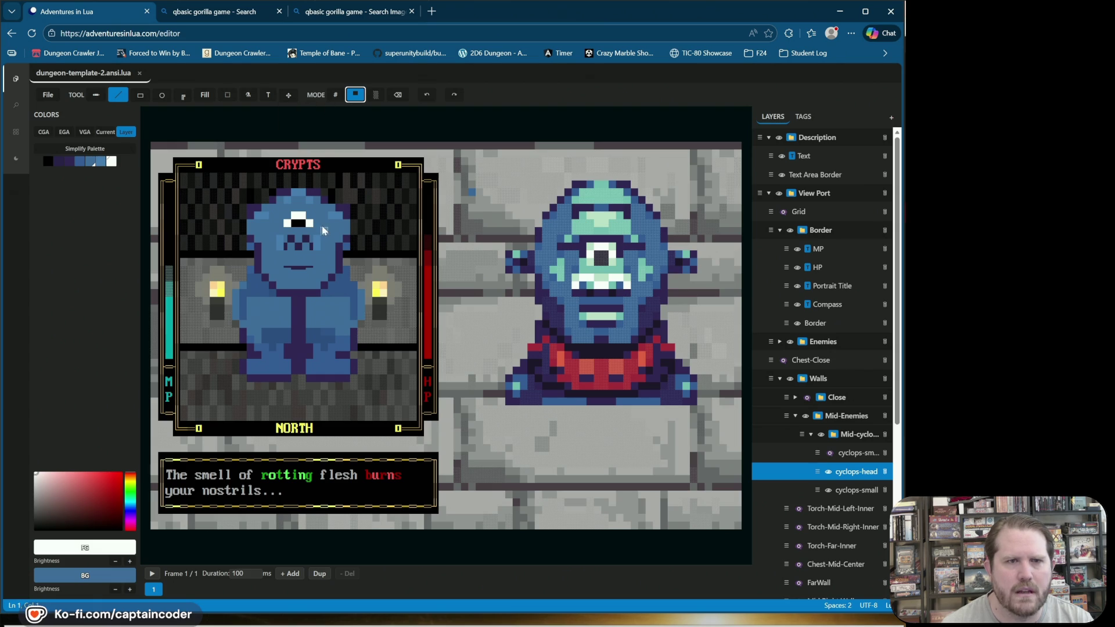
pyautogui.click(334, 95)
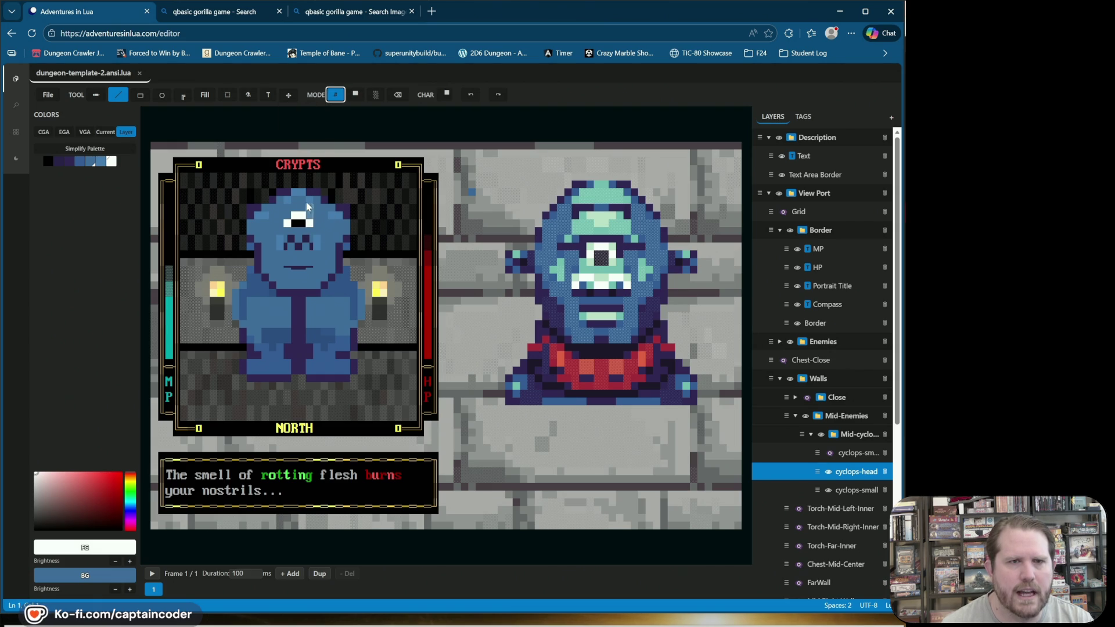
pyautogui.click(357, 95)
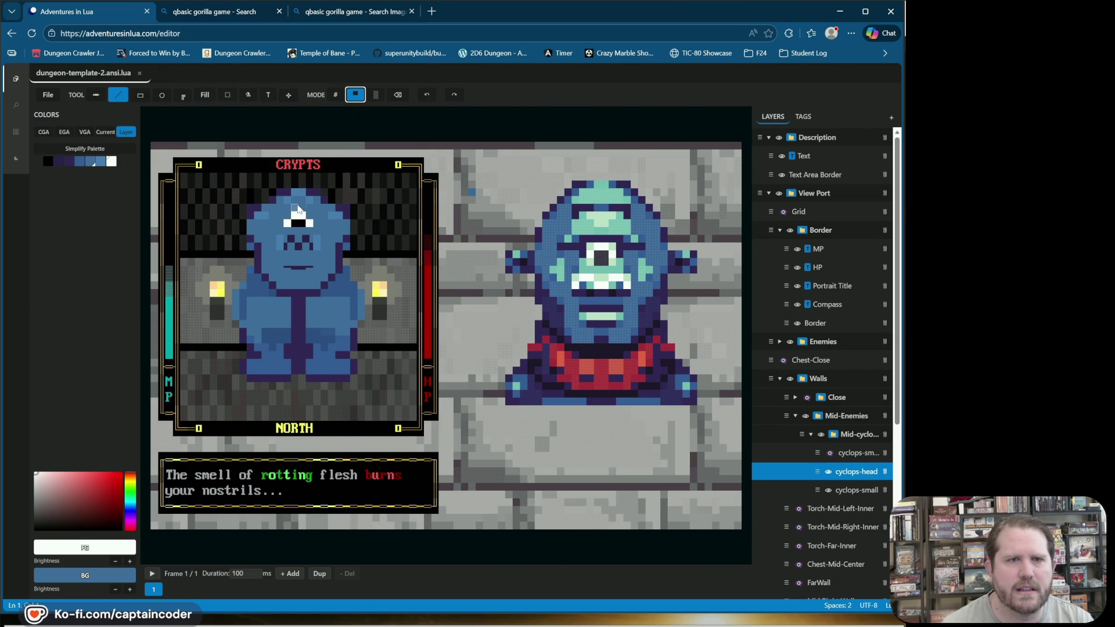
pyautogui.click(335, 95)
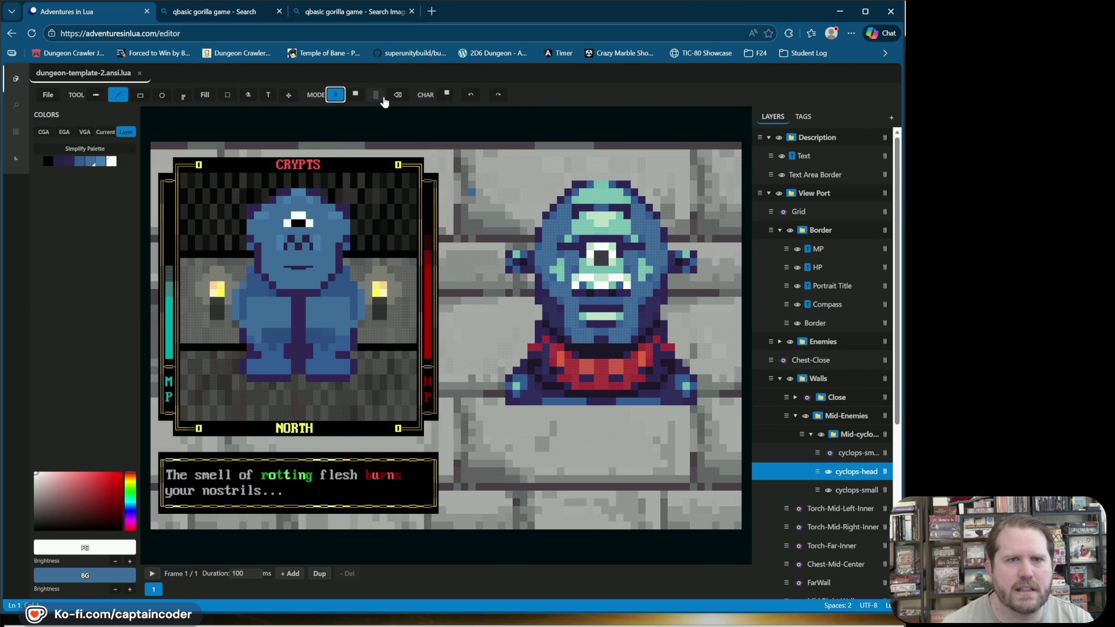
# Step: Paint quarter-block cells on the cyclops eye in white and a slightly darkened blue, removing stray marks
pyautogui.click(449, 96)
pyautogui.click(498, 114)
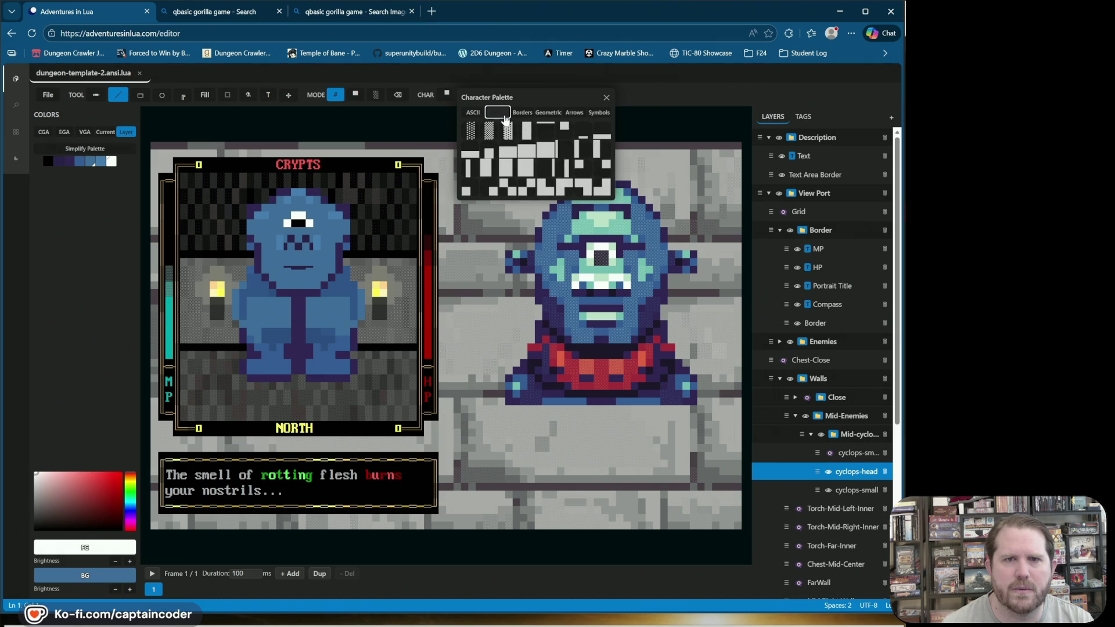
pyautogui.click(601, 192)
pyautogui.click(288, 209)
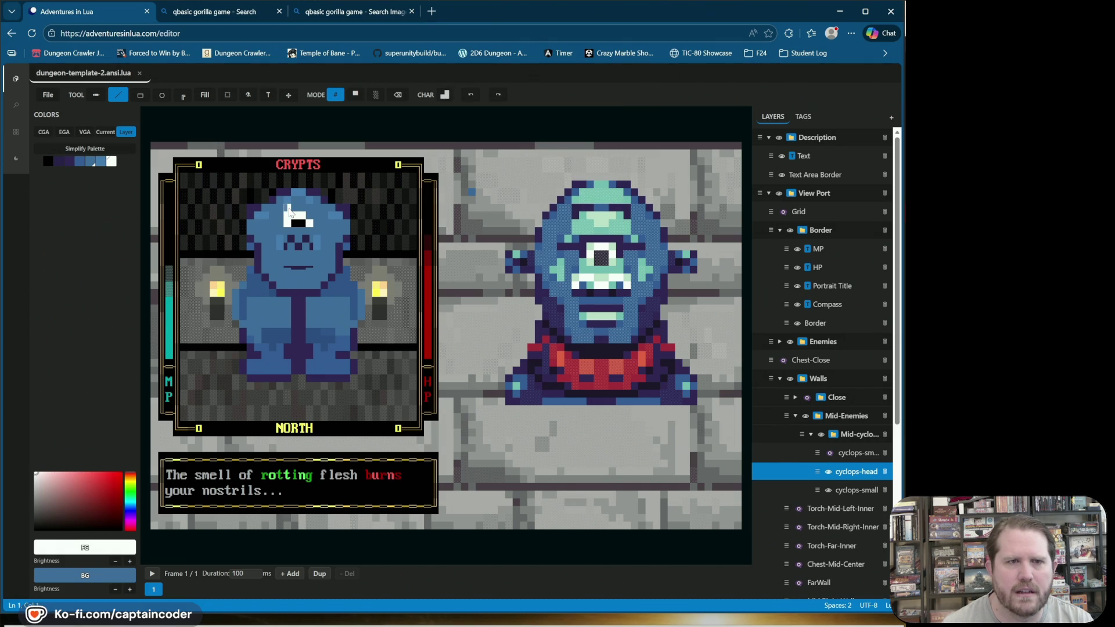
pyautogui.click(471, 95)
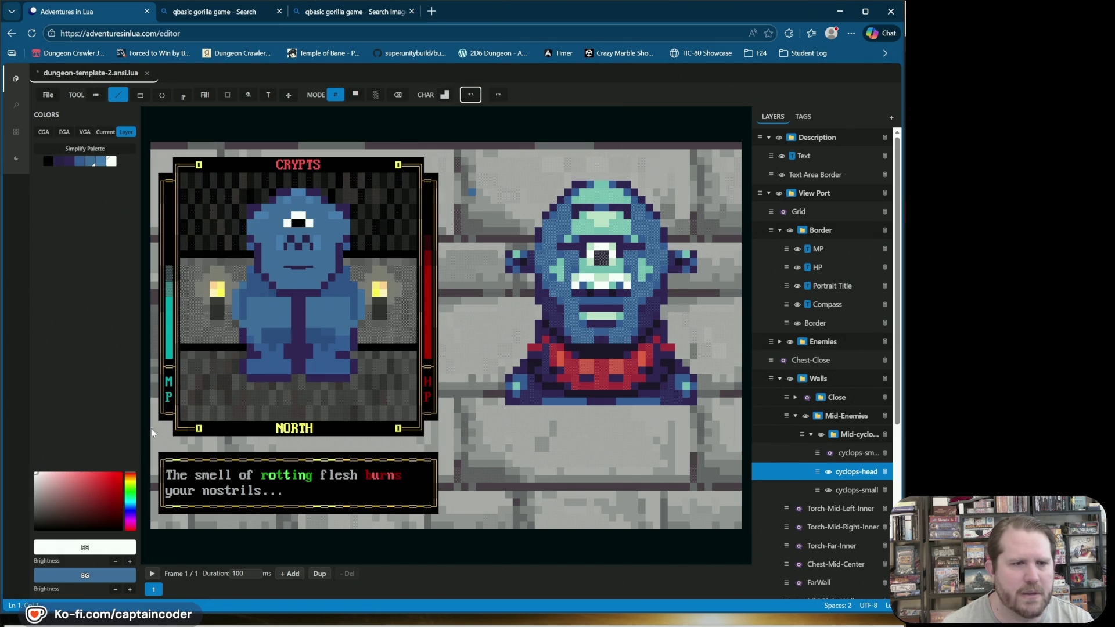
pyautogui.keyDown('alt'); pyautogui.click(323, 232); pyautogui.keyUp('alt')
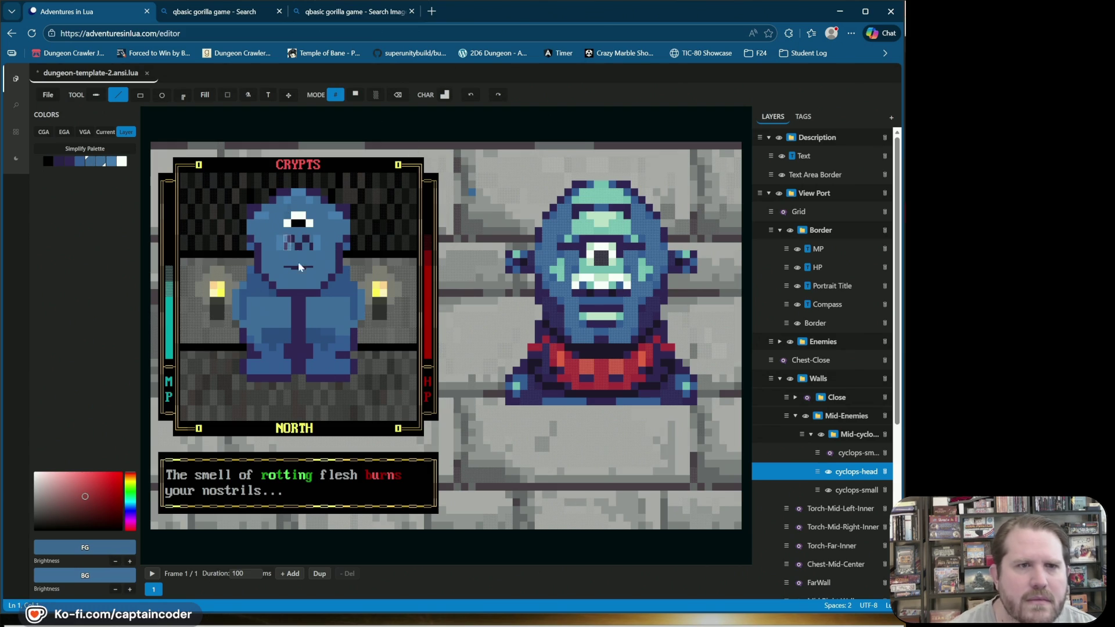
pyautogui.click(478, 99)
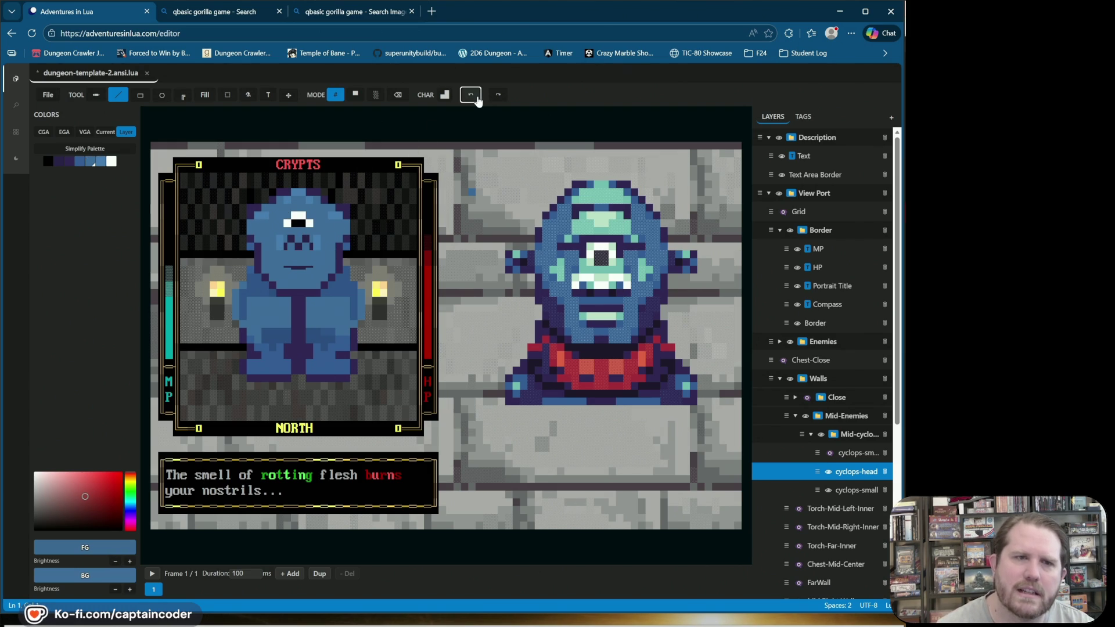
pyautogui.click(287, 219)
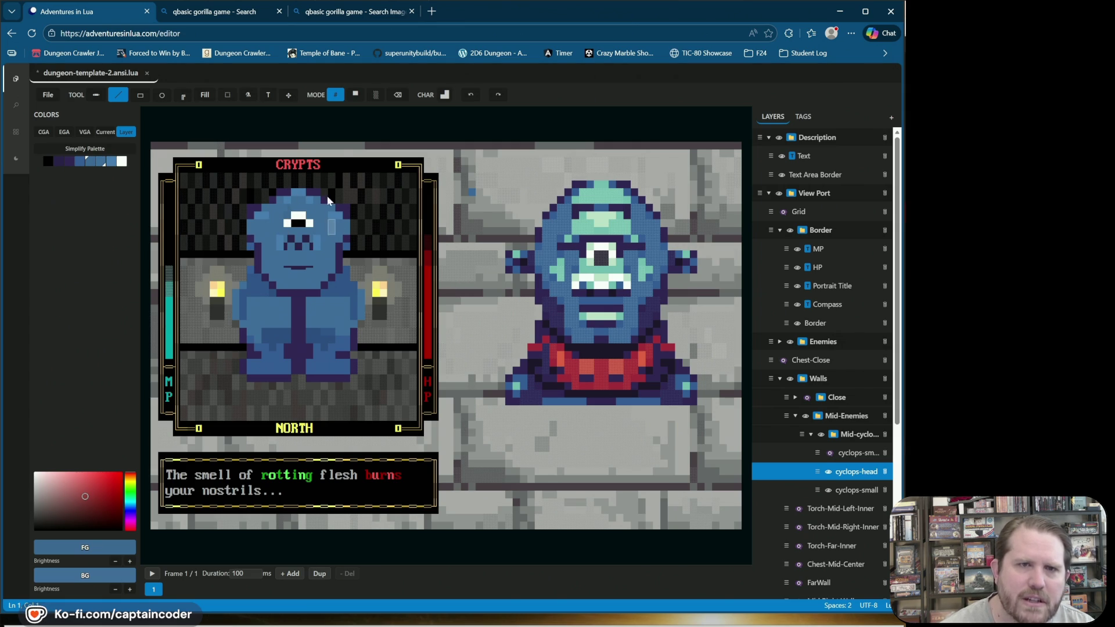
pyautogui.click(115, 561)
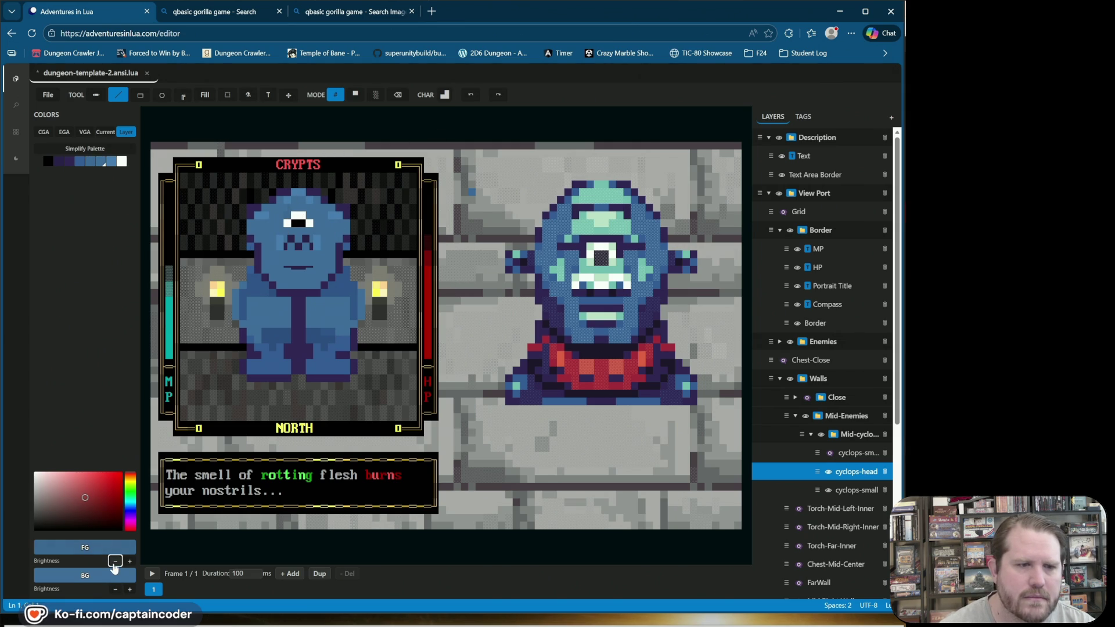
pyautogui.click(286, 218)
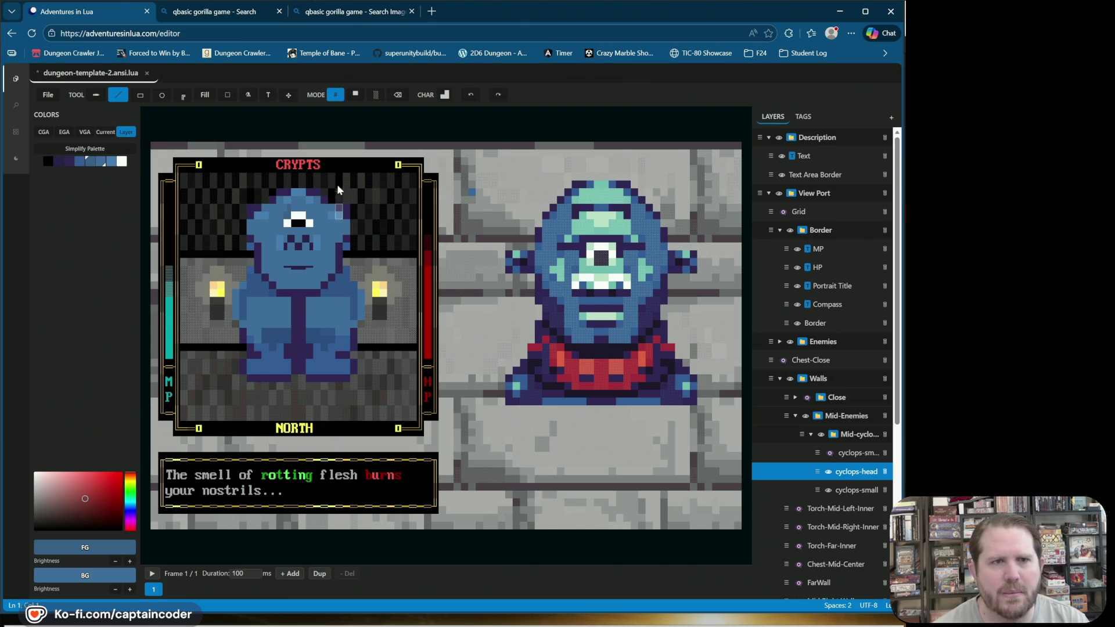
# Step: Pick the lower-bar block glyph with white over blue, and show the wider-armed cyclops-sm layer
pyautogui.click(444, 95)
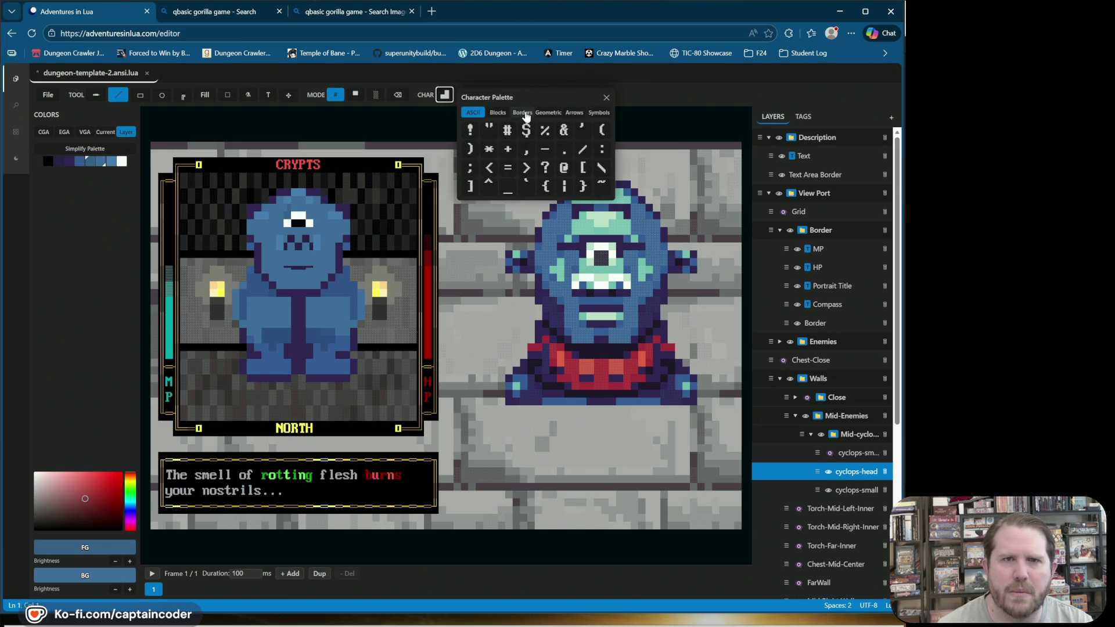
pyautogui.click(505, 112)
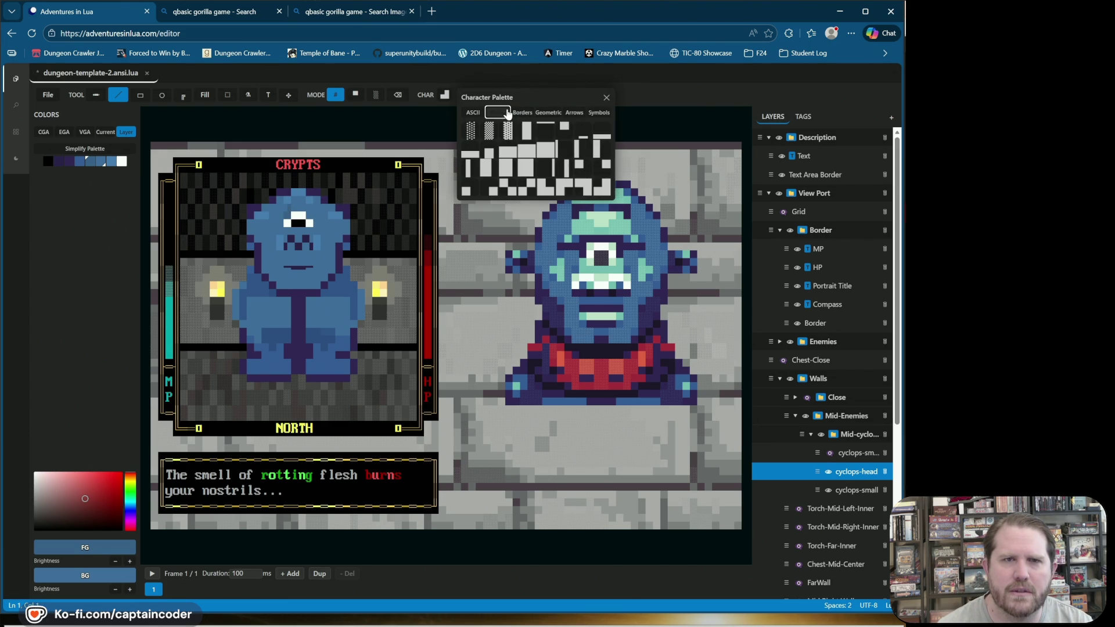
pyautogui.click(601, 136)
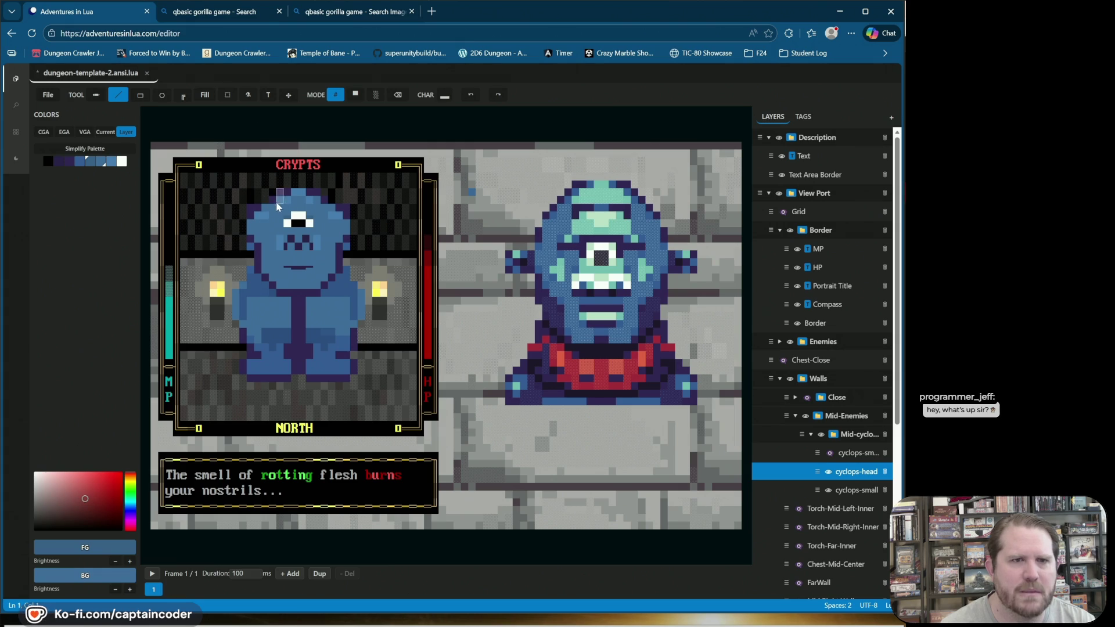
pyautogui.rightClick(298, 215)
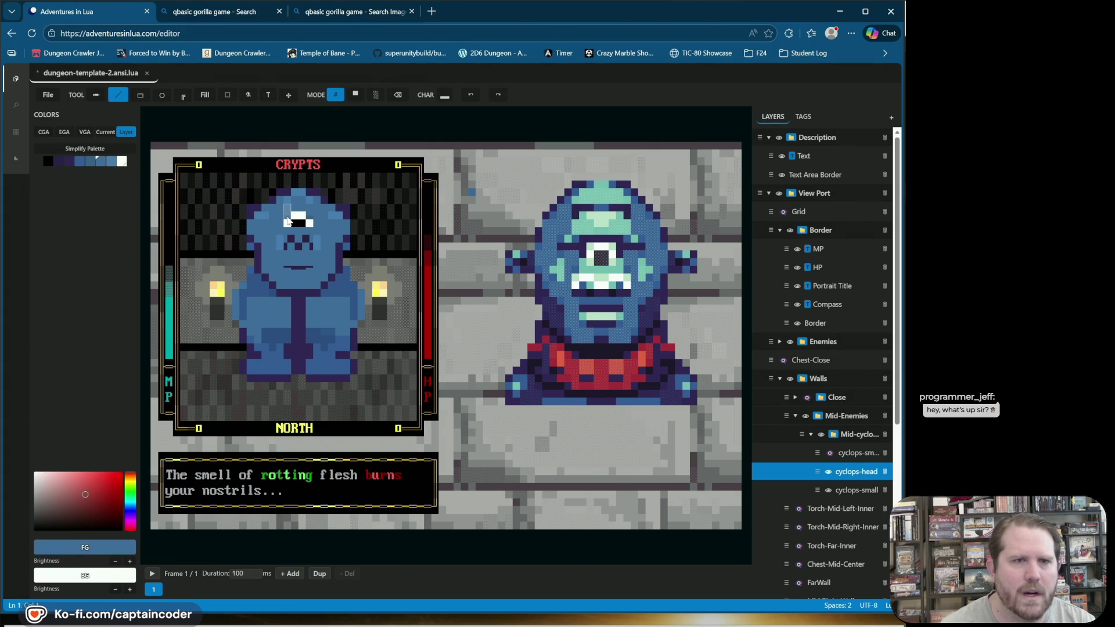
pyautogui.click(121, 162)
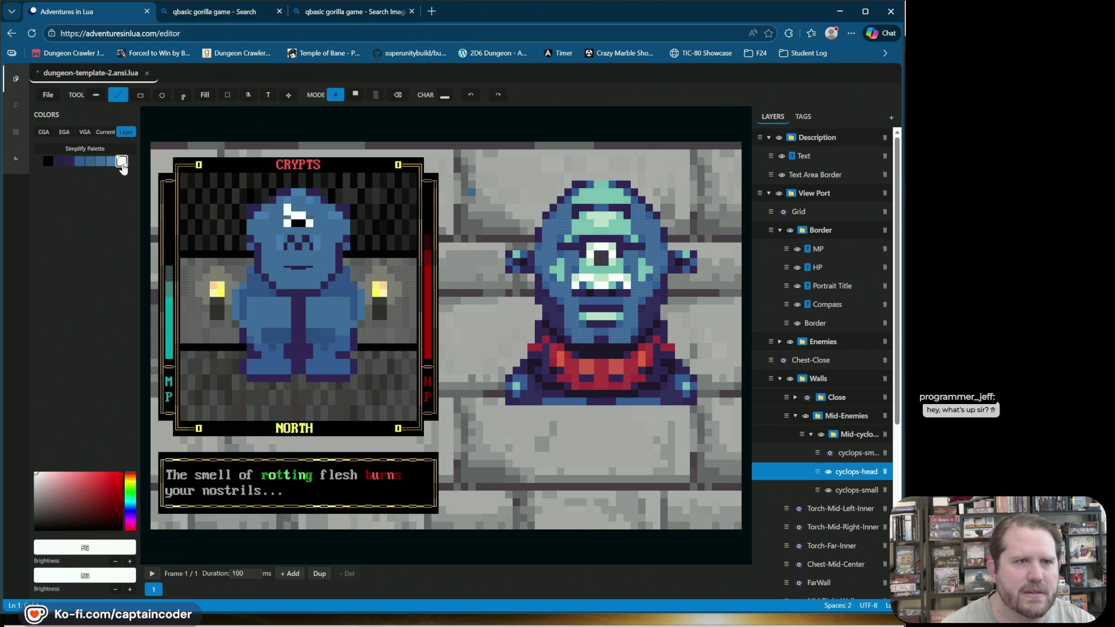
pyautogui.rightClick(100, 165)
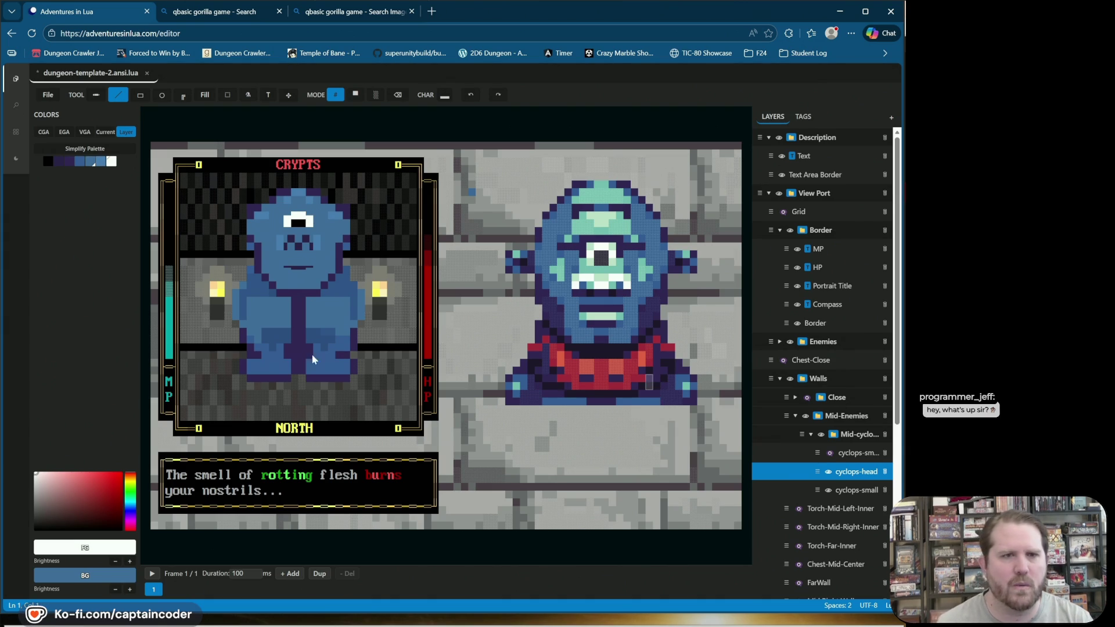
pyautogui.click(829, 453)
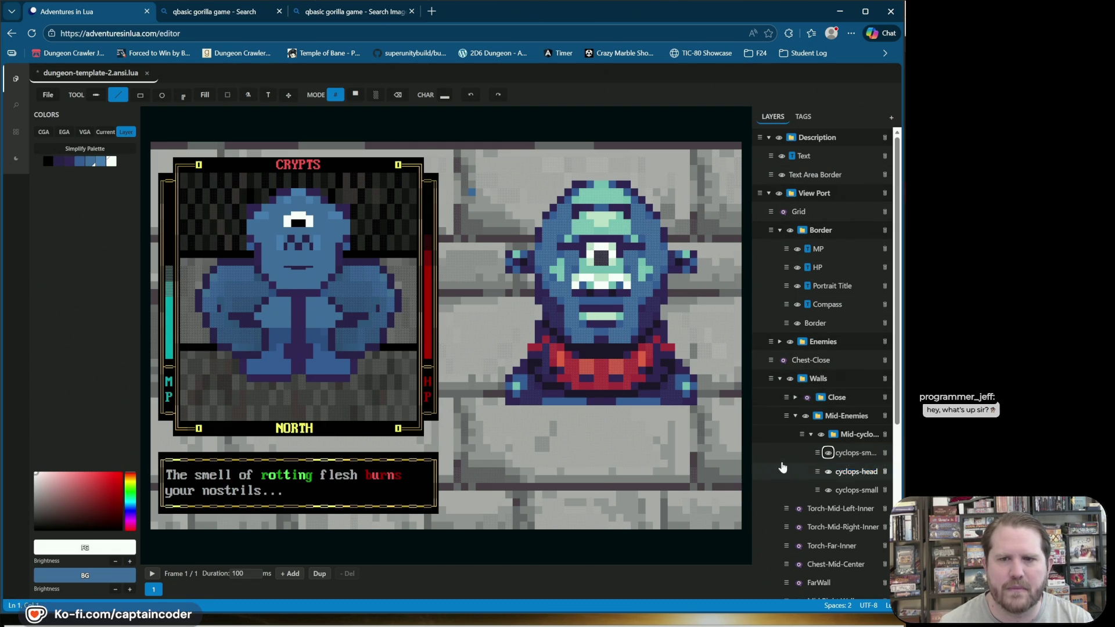
# Step: Show the Close side walls, then briefly preview the cyclops-close and Wall Close tags before hiding them
pyautogui.click(806, 398)
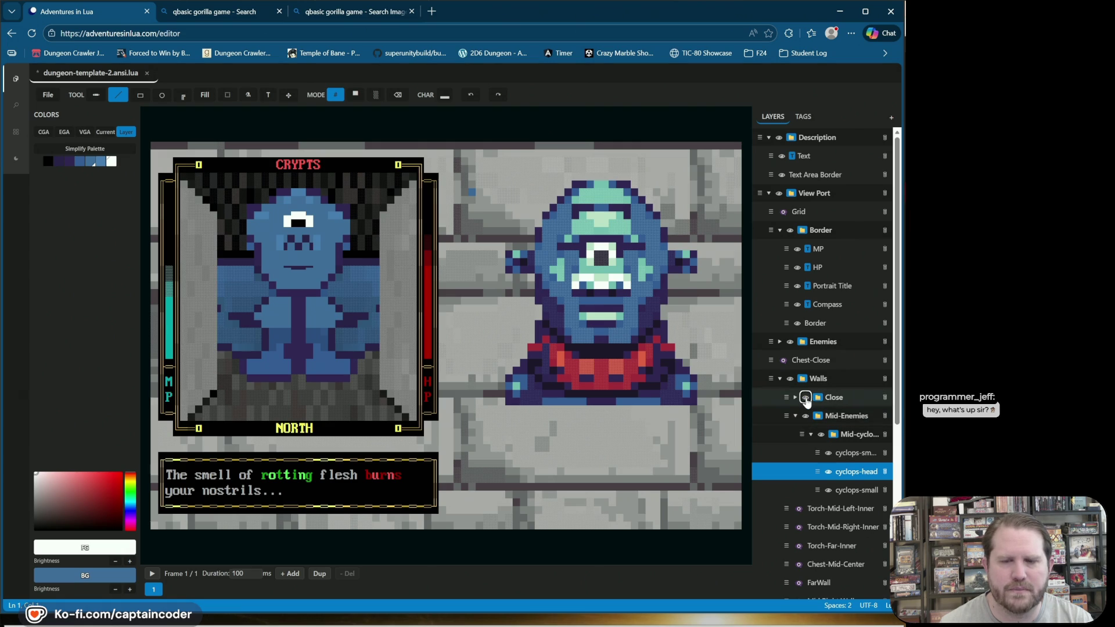
pyautogui.click(803, 116)
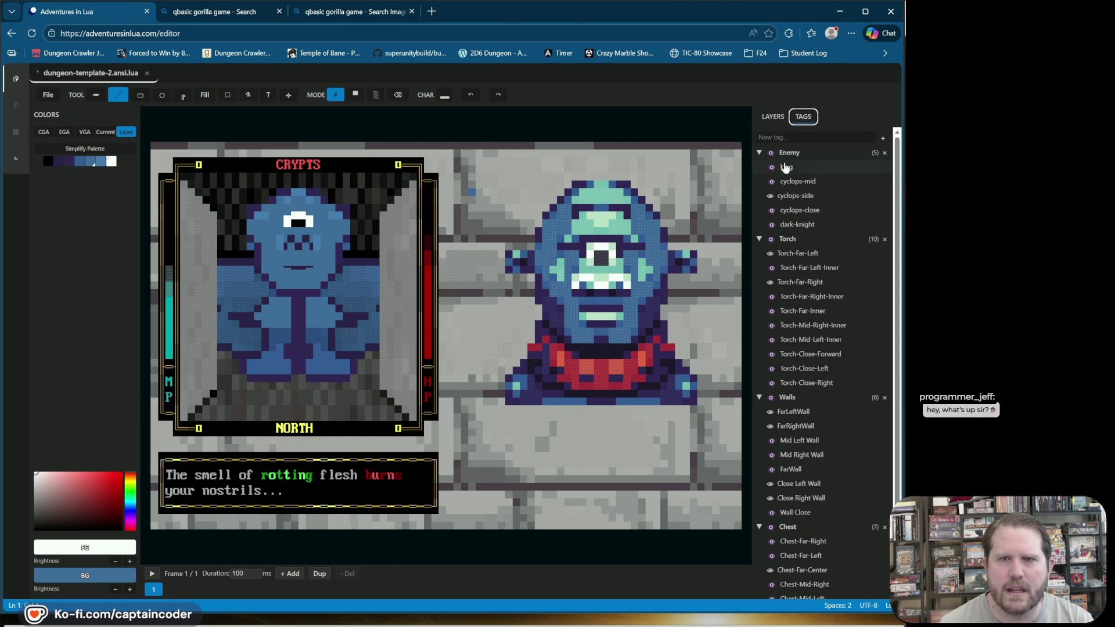
pyautogui.click(770, 210)
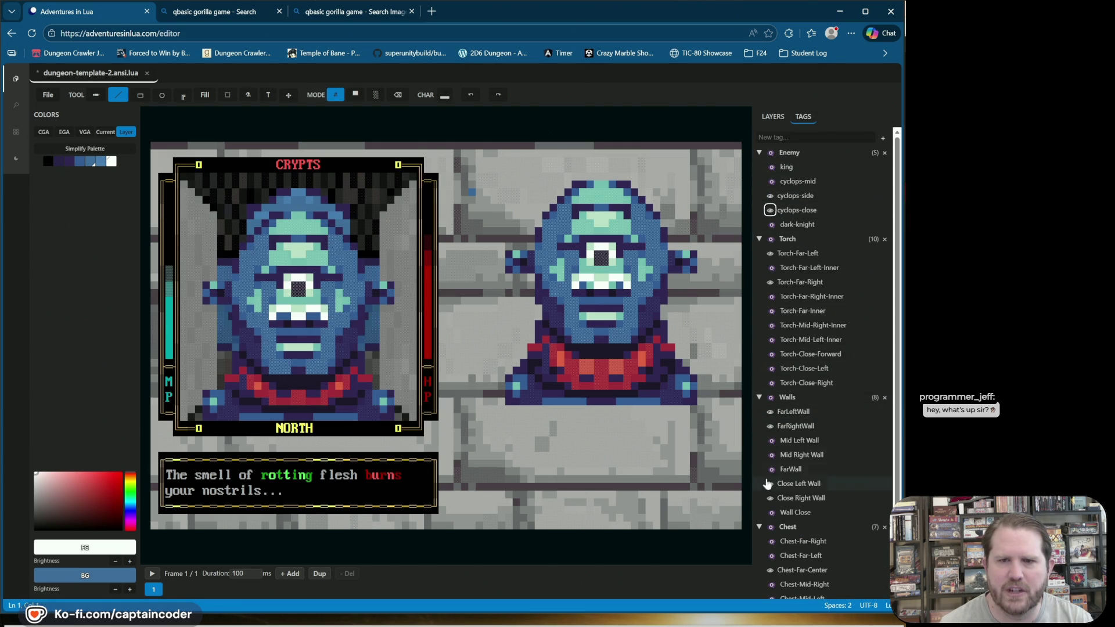
pyautogui.click(770, 512)
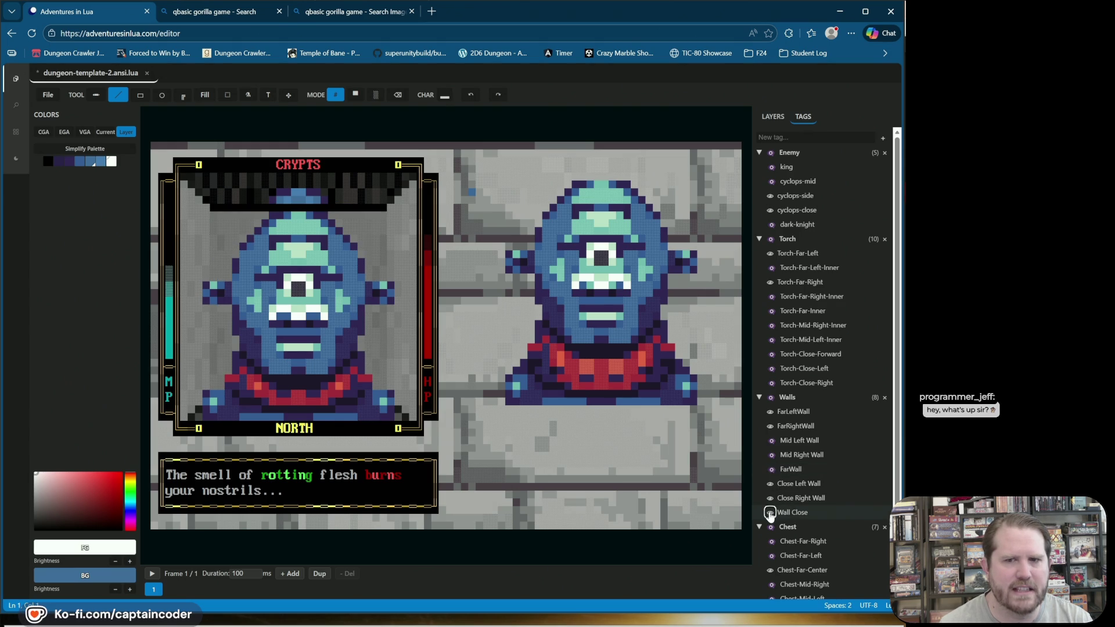
pyautogui.click(770, 512)
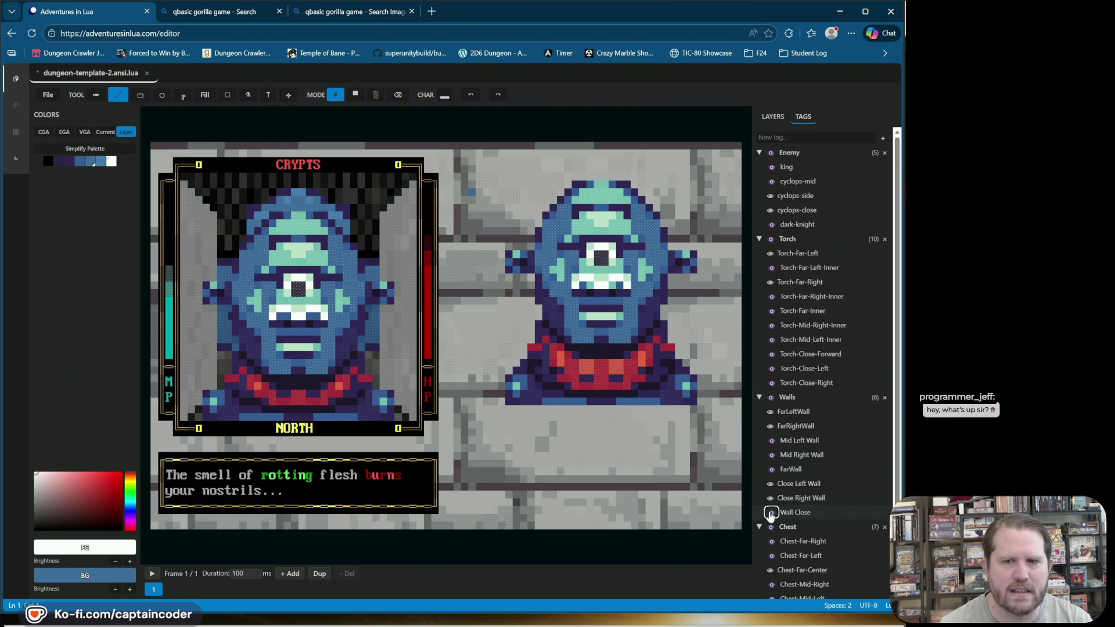
pyautogui.click(770, 209)
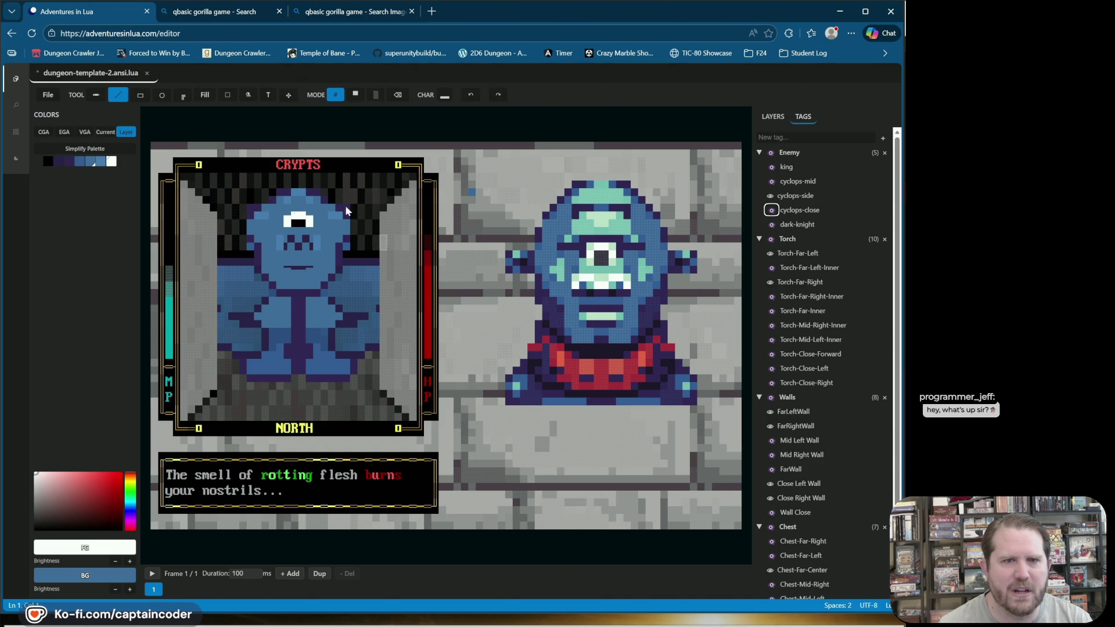
pyautogui.click(773, 116)
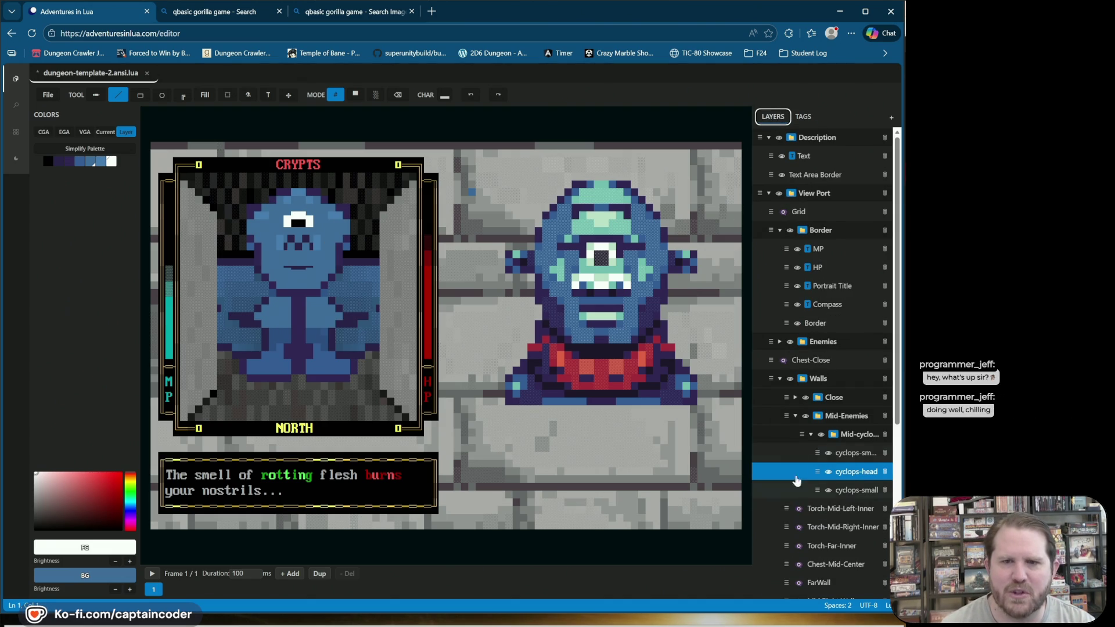
# Step: Hide the Close walls, select the cyclops-head layer after comparing its visibility, and save the file
pyautogui.click(812, 400)
pyautogui.click(808, 398)
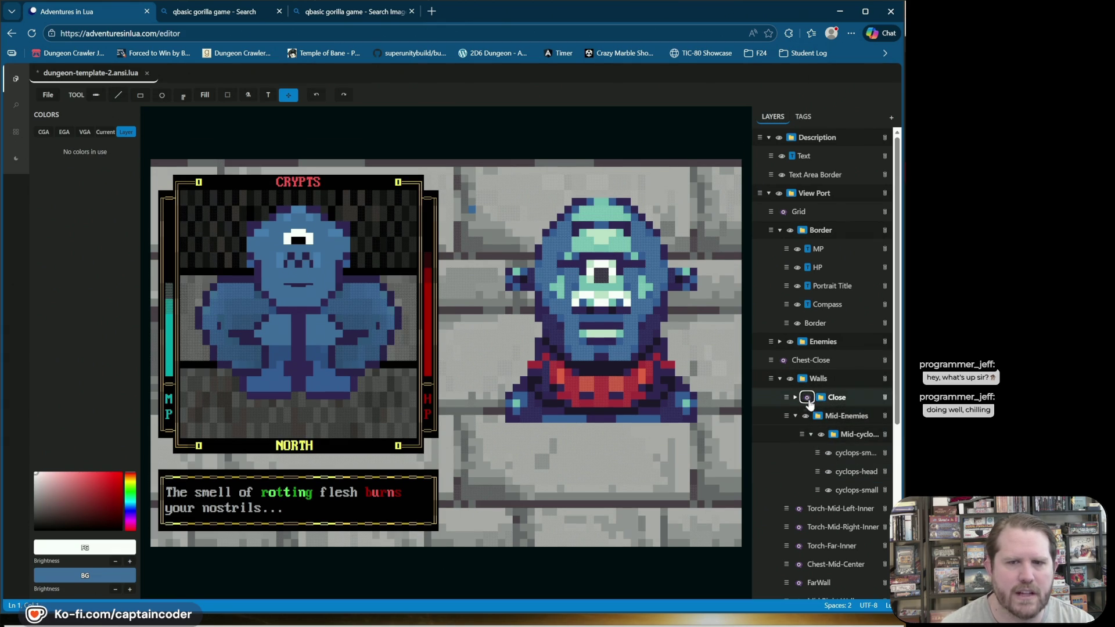
pyautogui.click(846, 456)
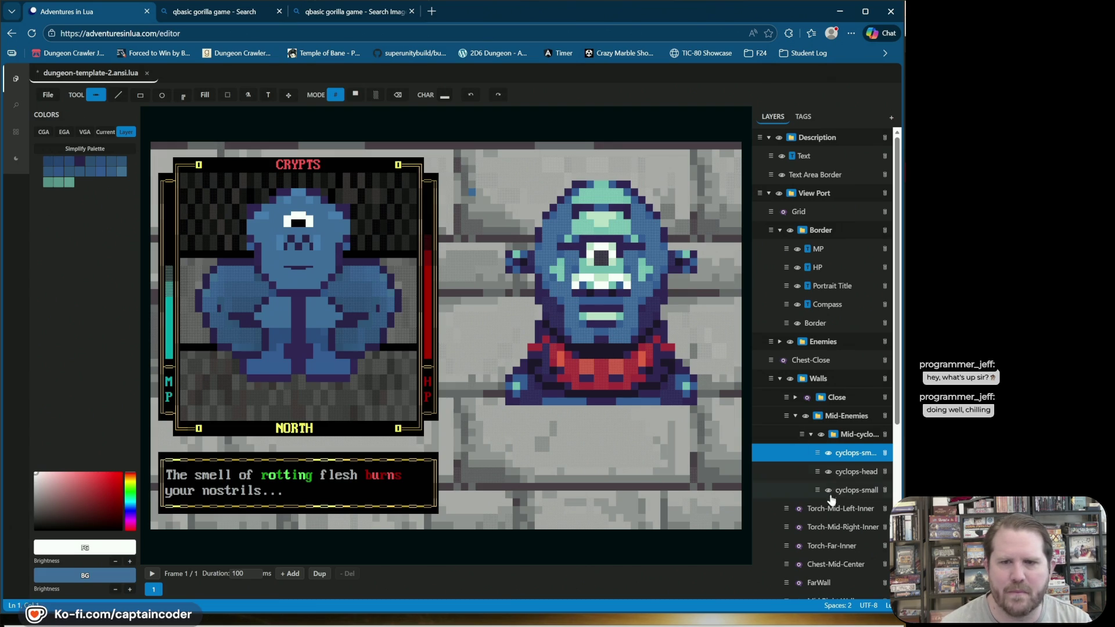
pyautogui.click(855, 472)
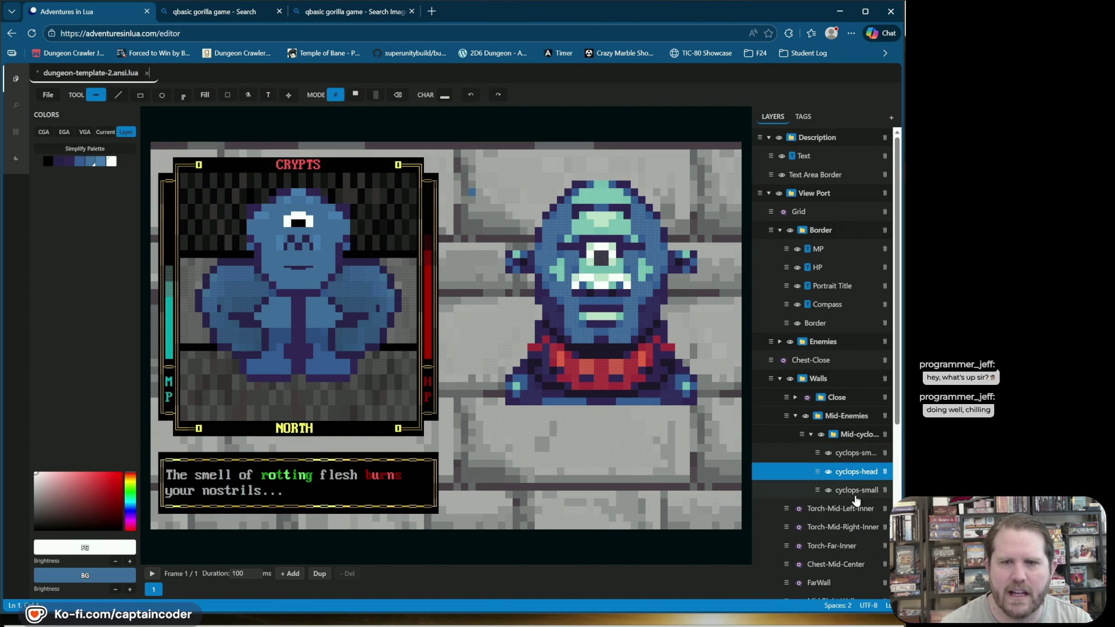
pyautogui.click(829, 491)
pyautogui.click(829, 491)
pyautogui.click(829, 471)
pyautogui.click(829, 472)
pyautogui.click(853, 471)
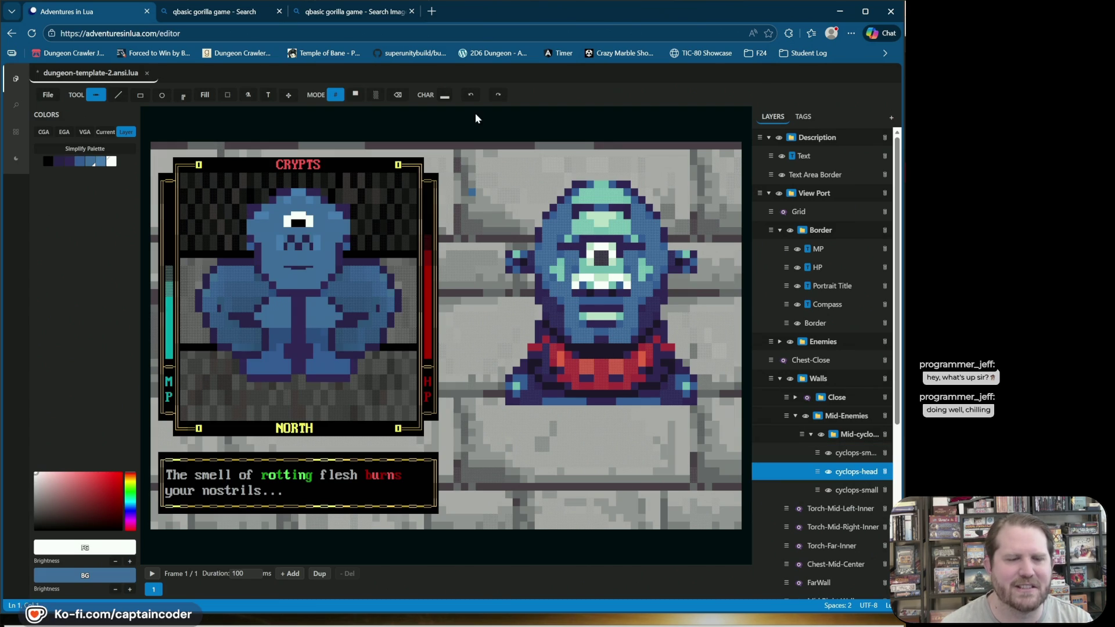
pyautogui.hotkey('ctrl', 's')
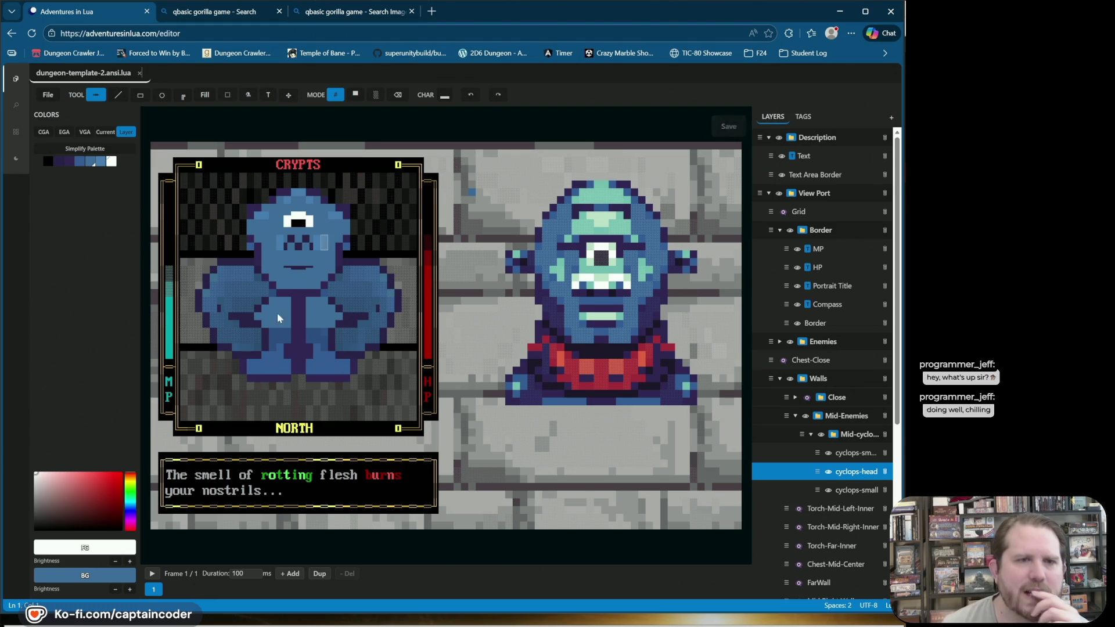
# Step: Sample pale teal over blue from the large cyclops and paint upper-half-block shading on the head
pyautogui.keyDown('alt'); pyautogui.click(348, 308); pyautogui.keyUp('alt')
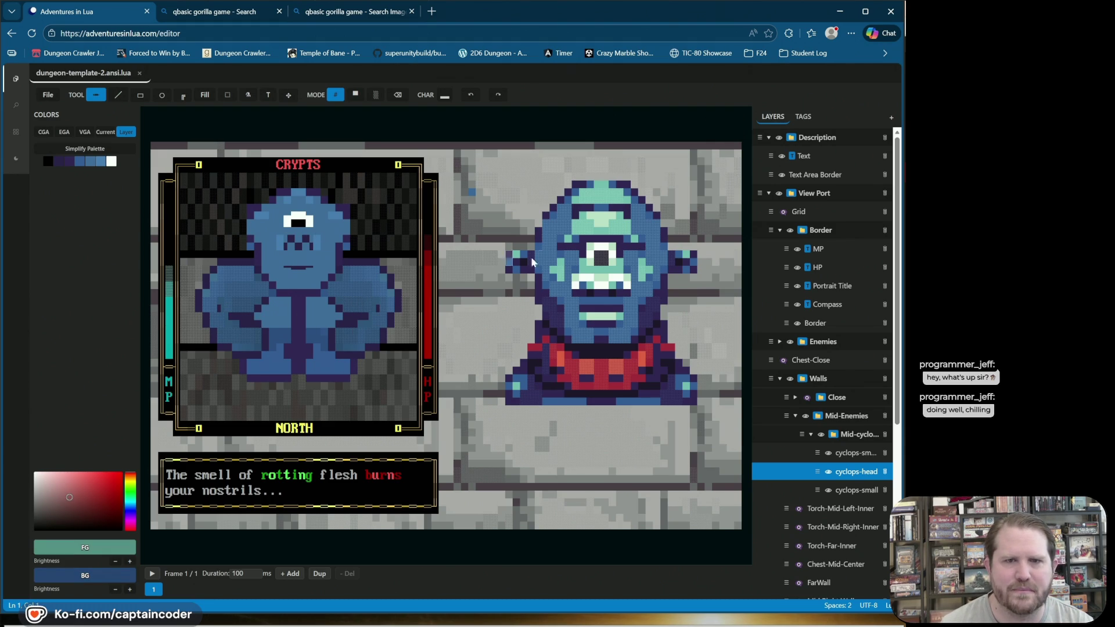
pyautogui.keyDown('alt'); pyautogui.click(574, 313); pyautogui.keyUp('alt')
pyautogui.keyDown('alt'); pyautogui.click(559, 317); pyautogui.keyUp('alt')
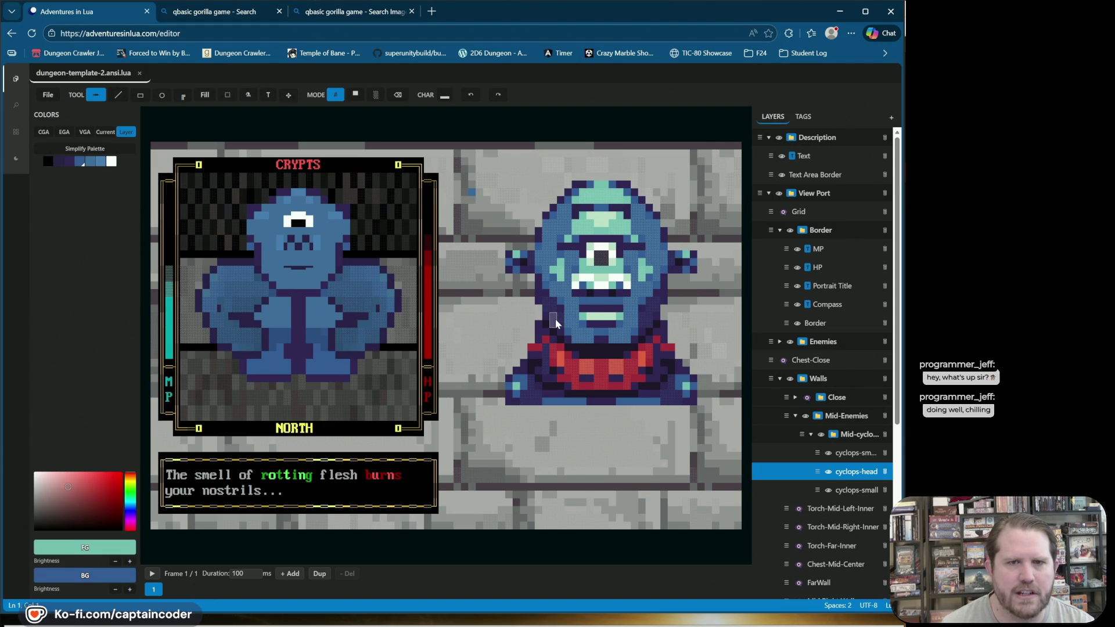
pyautogui.keyDown('alt'); pyautogui.click(556, 321); pyautogui.keyUp('alt')
pyautogui.click(341, 261)
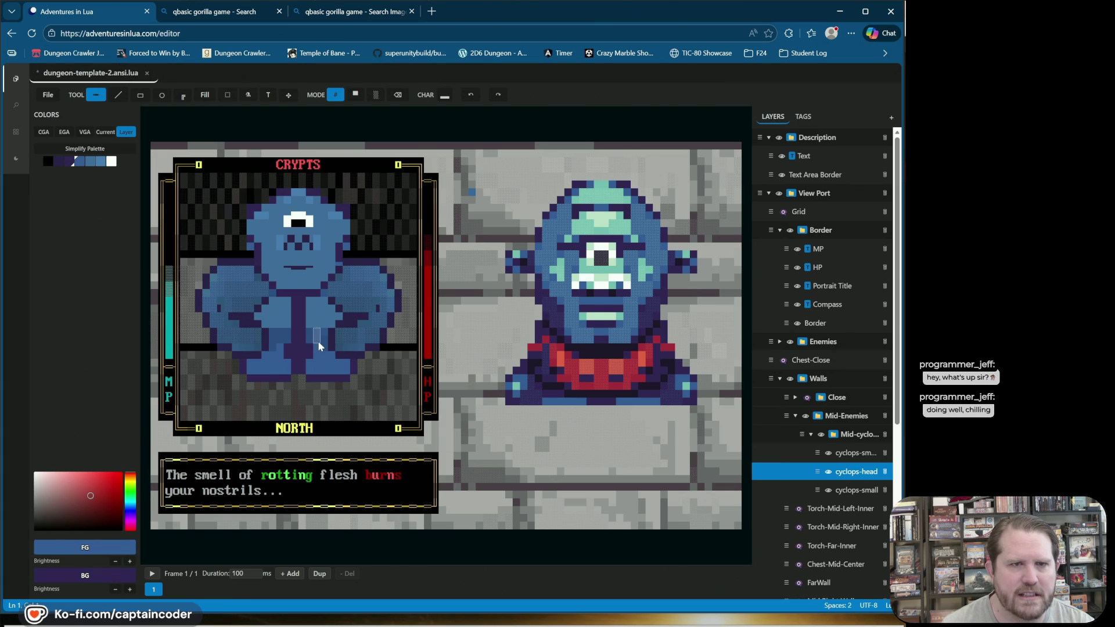
pyautogui.click(470, 95)
pyautogui.keyDown('alt'); pyautogui.click(545, 302); pyautogui.keyUp('alt')
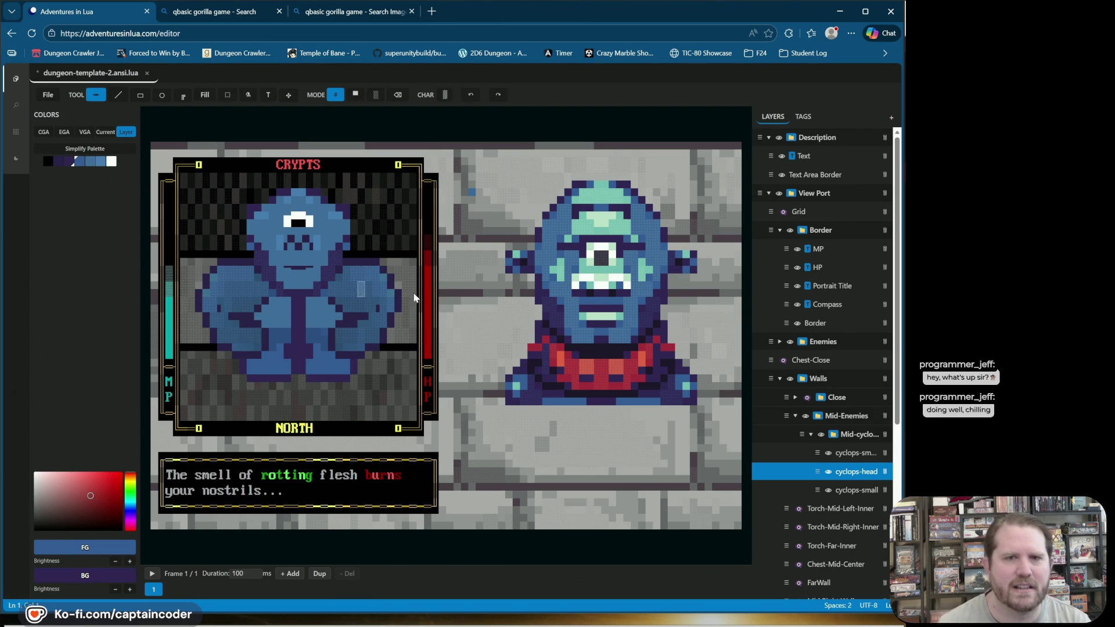
pyautogui.keyDown('alt'); pyautogui.click(568, 319); pyautogui.keyUp('alt')
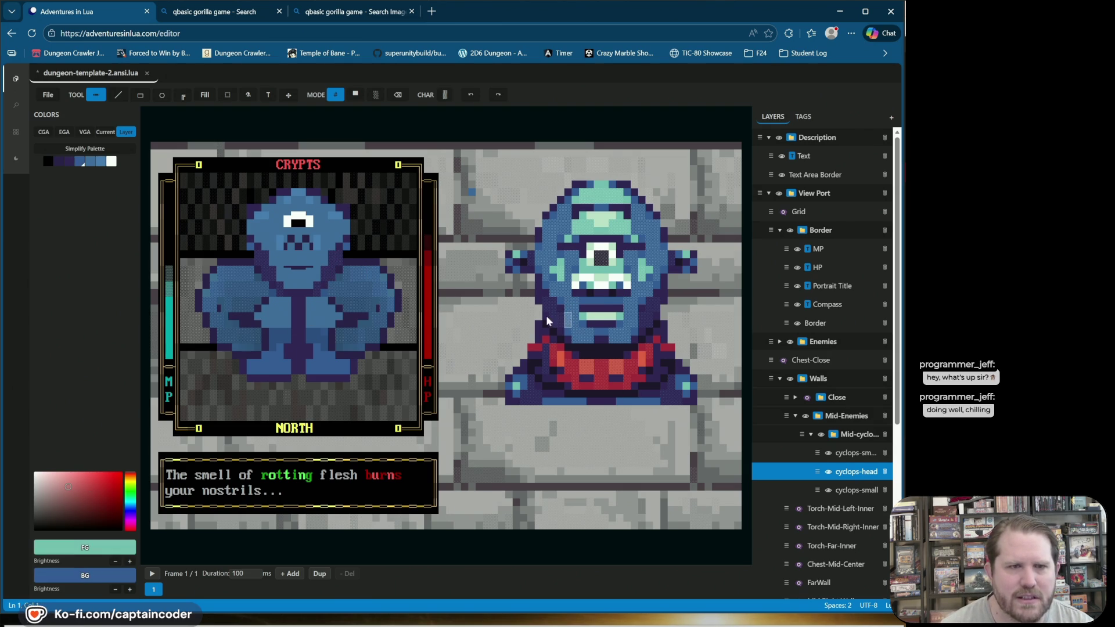
pyautogui.click(273, 269)
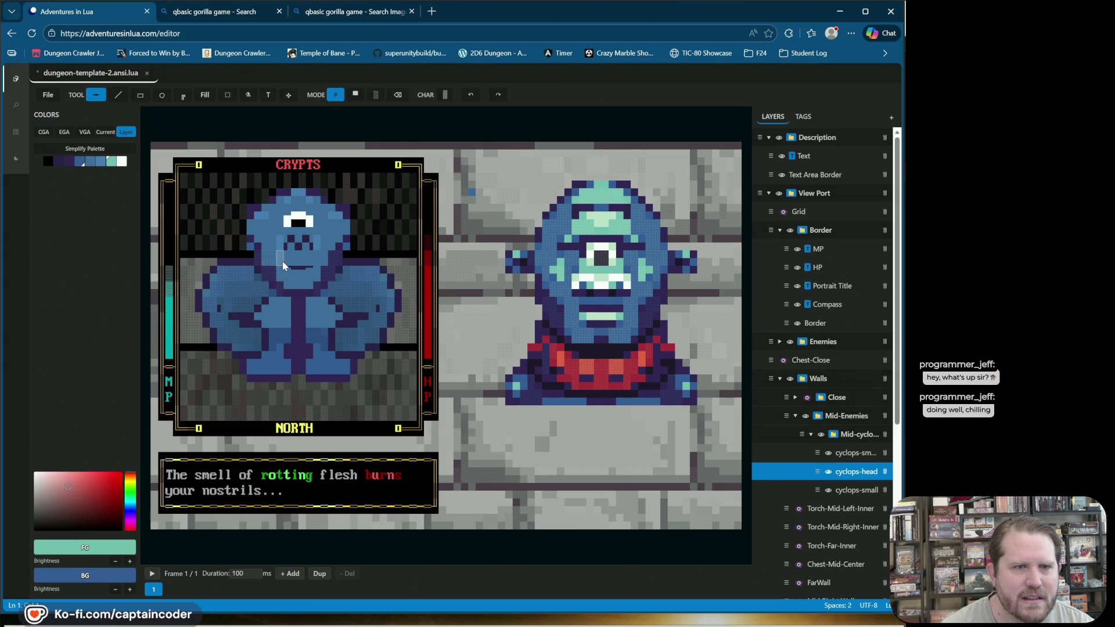
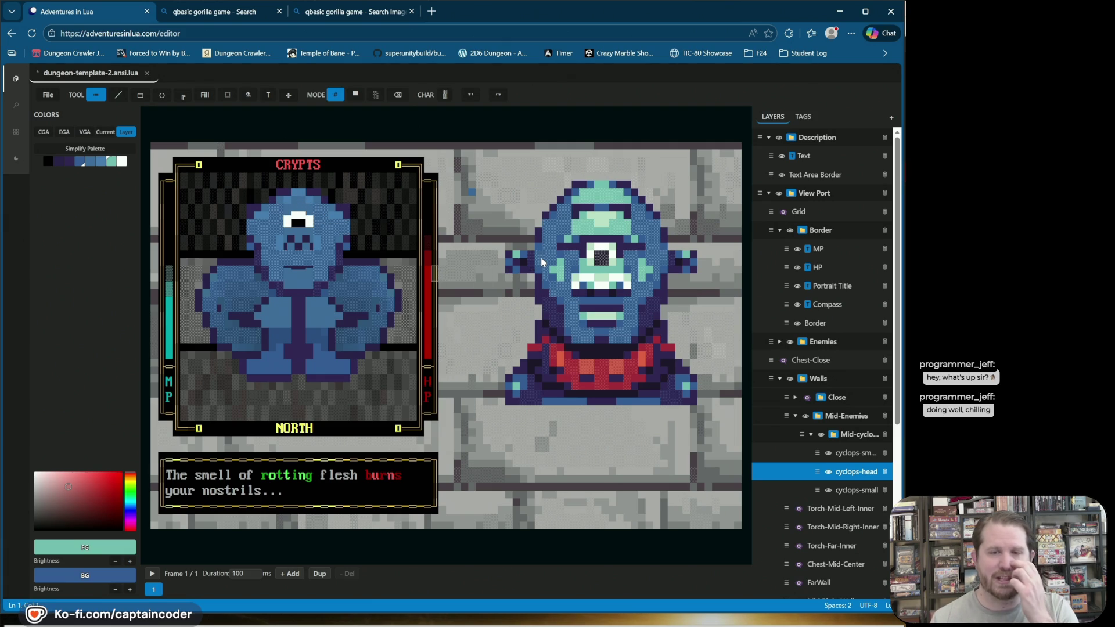
# Step: Save the portrait, erase a cell beside the cyclops head, and switch to # mode in dark purple
pyautogui.hotkey('ctrl', 's')
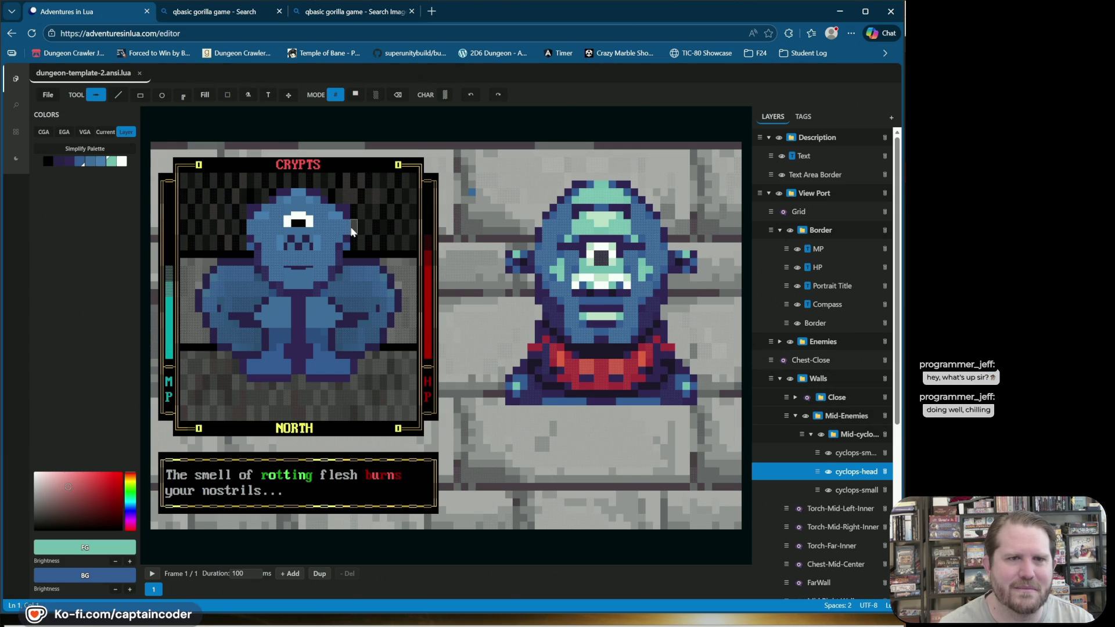
pyautogui.click(398, 95)
pyautogui.click(367, 268)
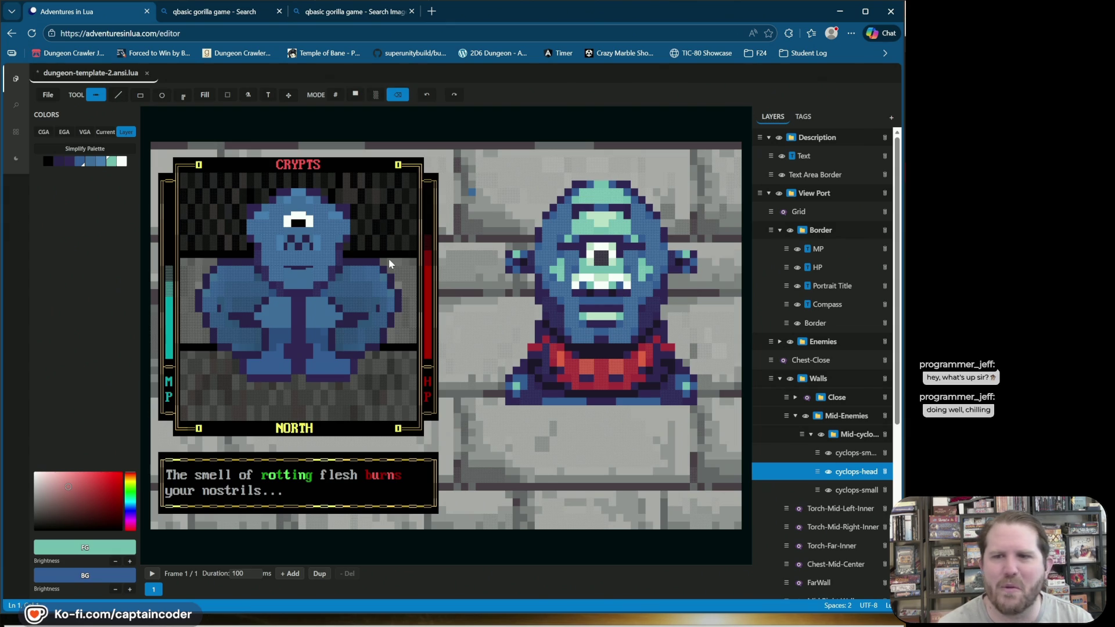
pyautogui.hotkey('ctrl', 's')
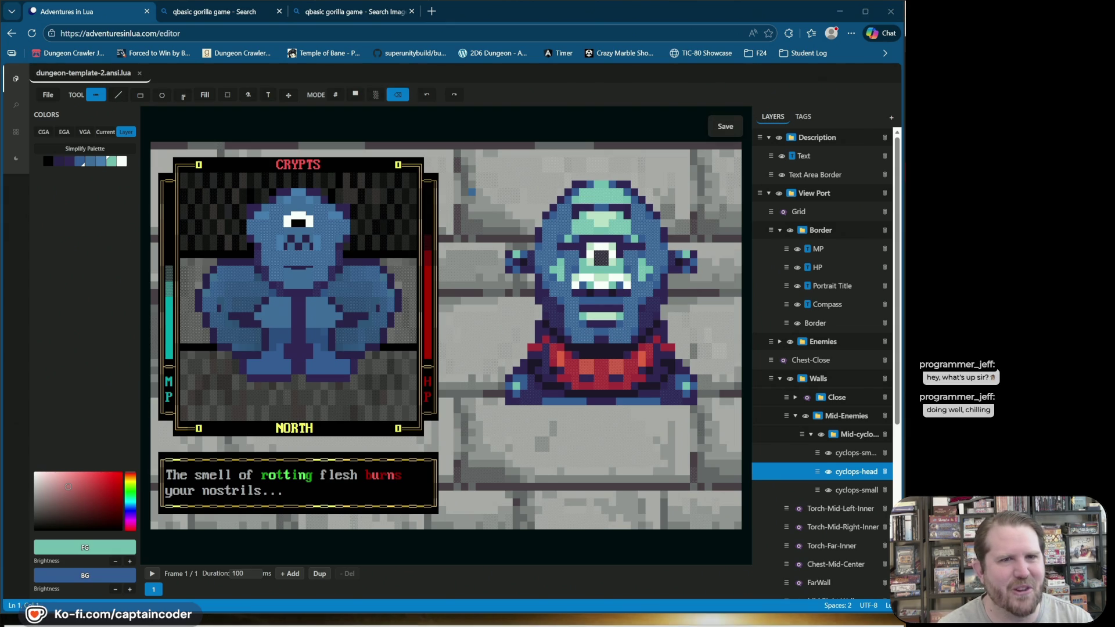
pyautogui.click(251, 209)
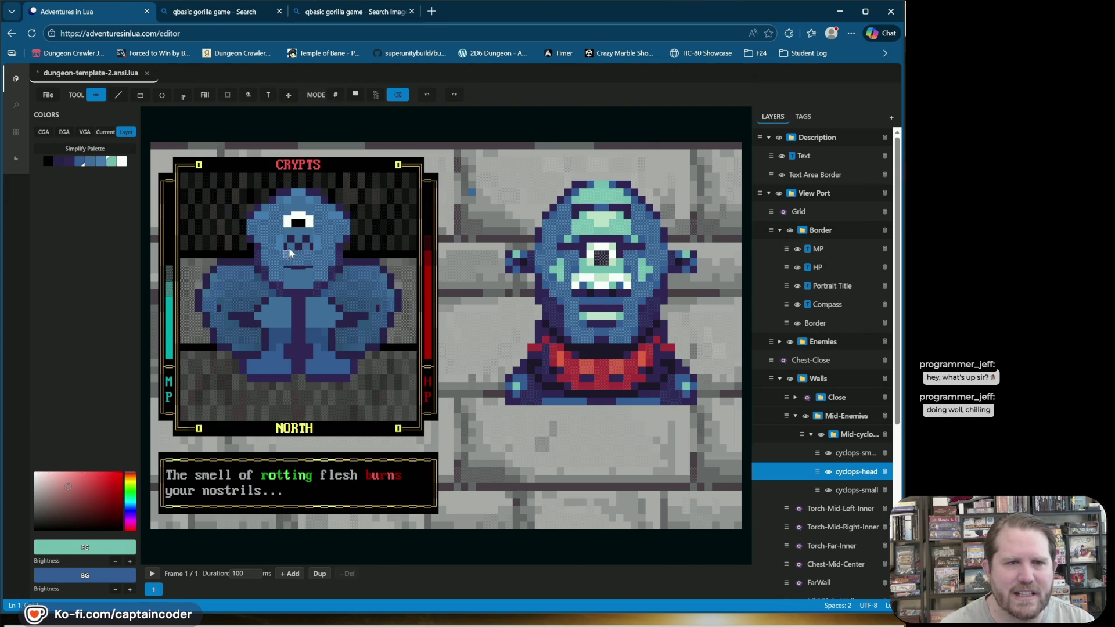
pyautogui.click(337, 95)
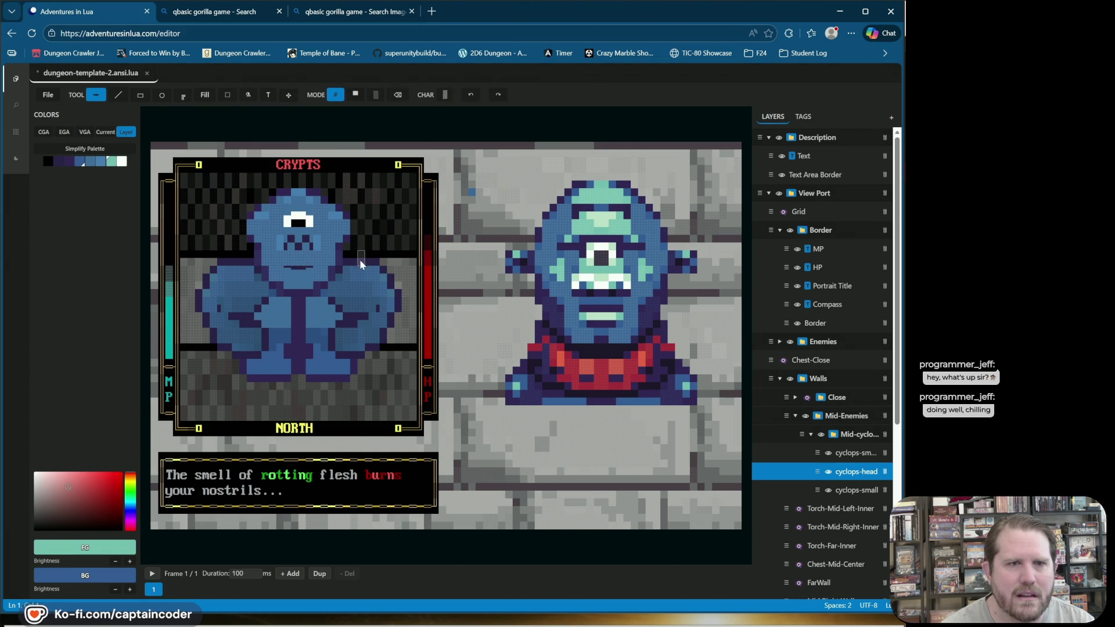
pyautogui.keyDown('alt'); pyautogui.click(288, 266); pyautogui.keyUp('alt')
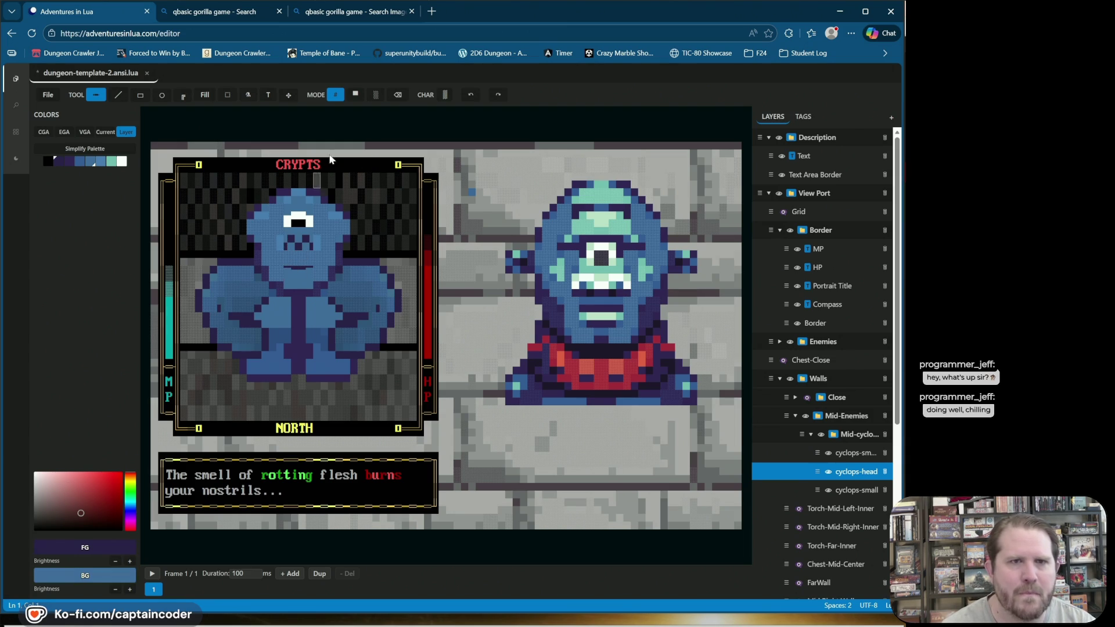
# Step: Pick the low underscore-bar glyph from the Character Palette's block glyphs
pyautogui.click(446, 97)
pyautogui.click(497, 113)
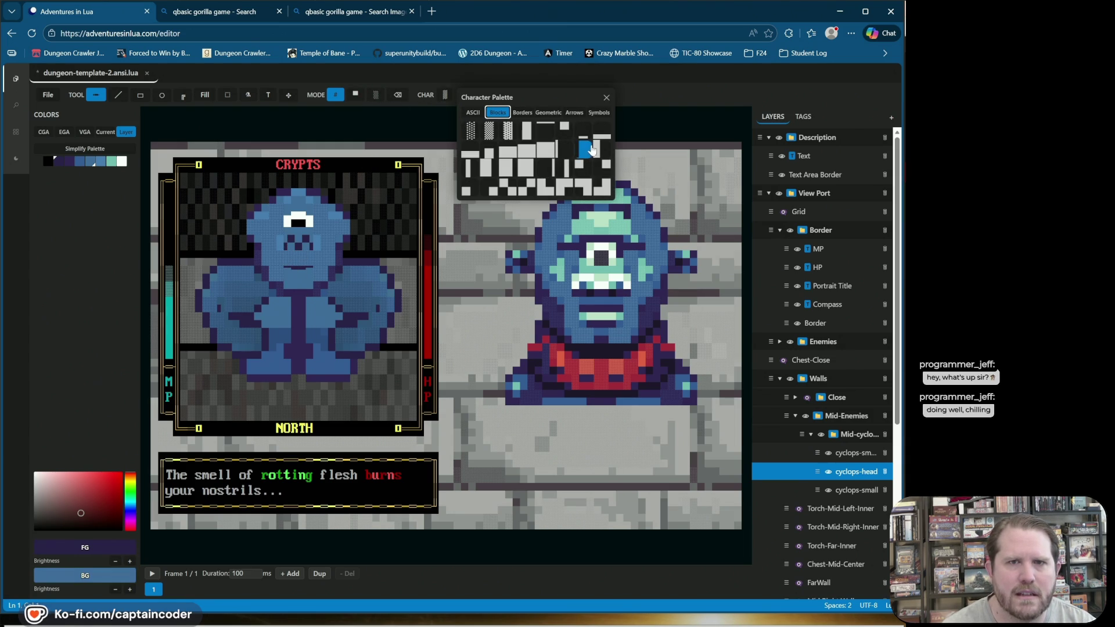
pyautogui.click(602, 131)
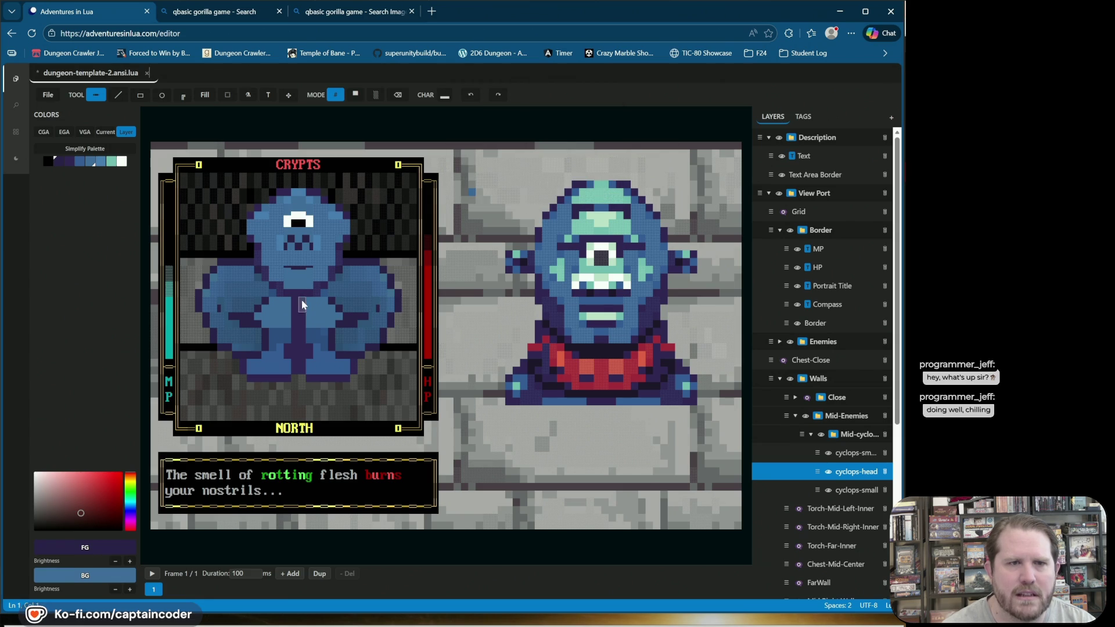
pyautogui.click(450, 100)
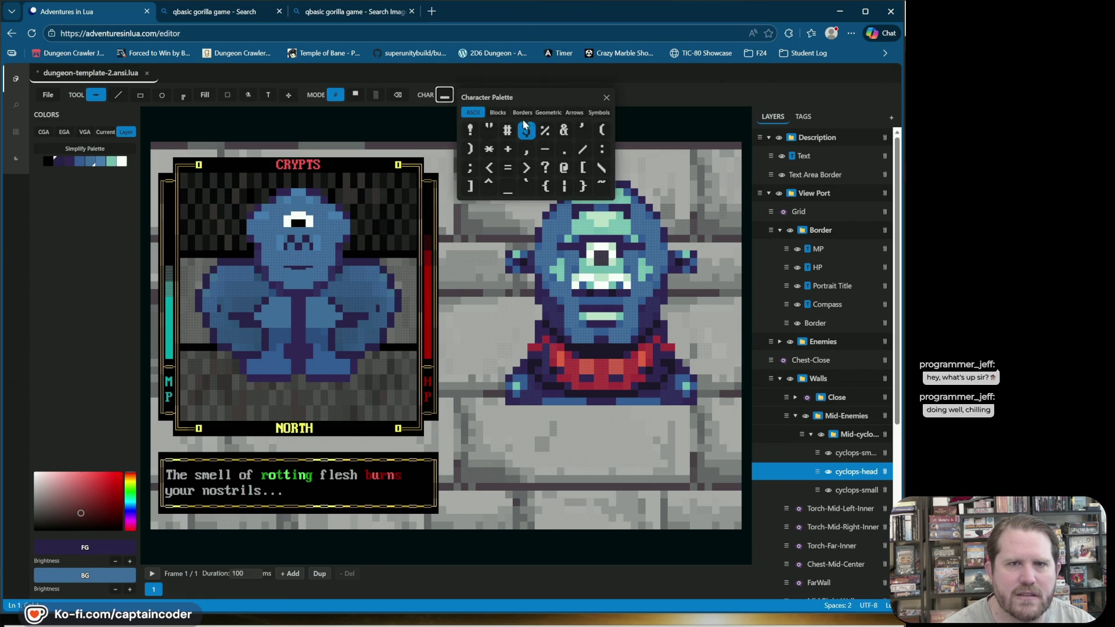
pyautogui.click(498, 113)
pyautogui.click(582, 132)
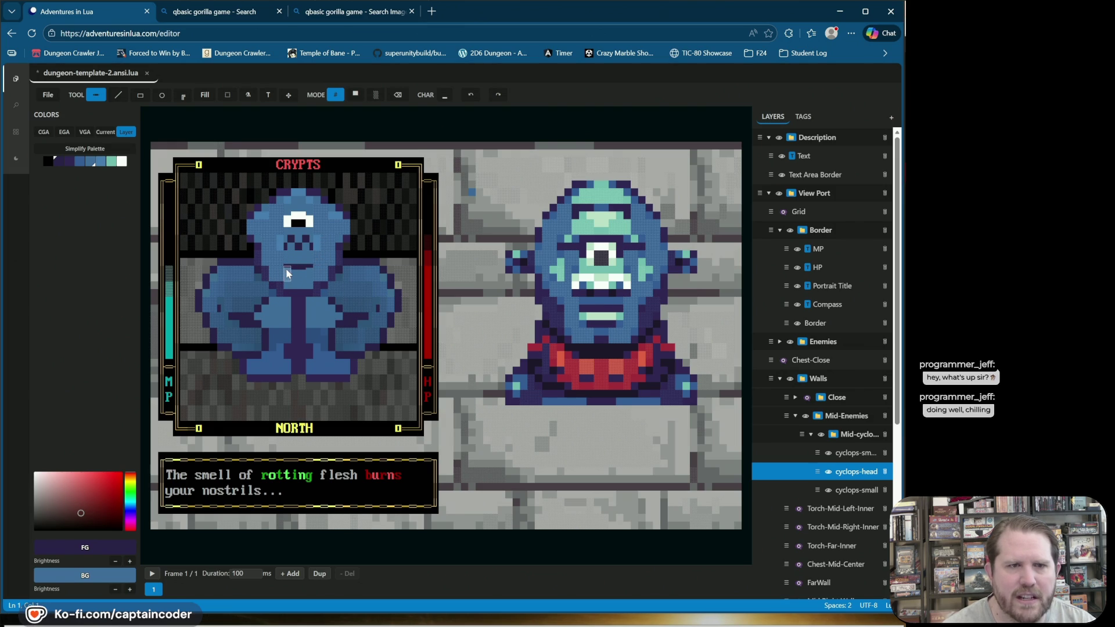
# Step: Paint over the white mouth dash in face blue after undoing a trial mint cell
pyautogui.keyDown('alt'); pyautogui.click(601, 322); pyautogui.keyUp('alt')
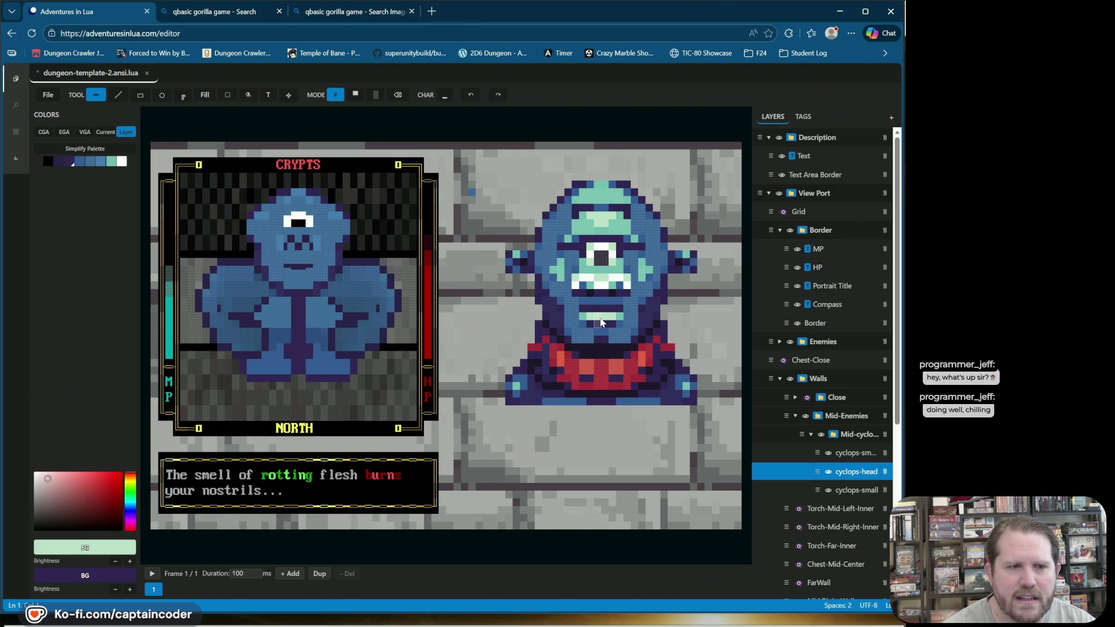
pyautogui.click(296, 274)
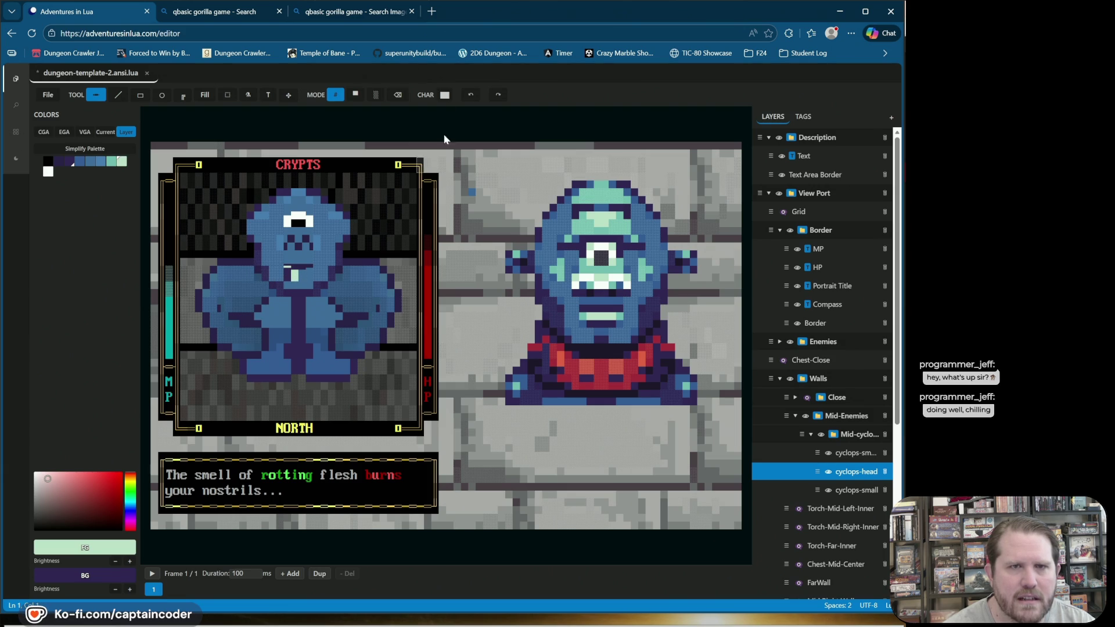
pyautogui.click(471, 94)
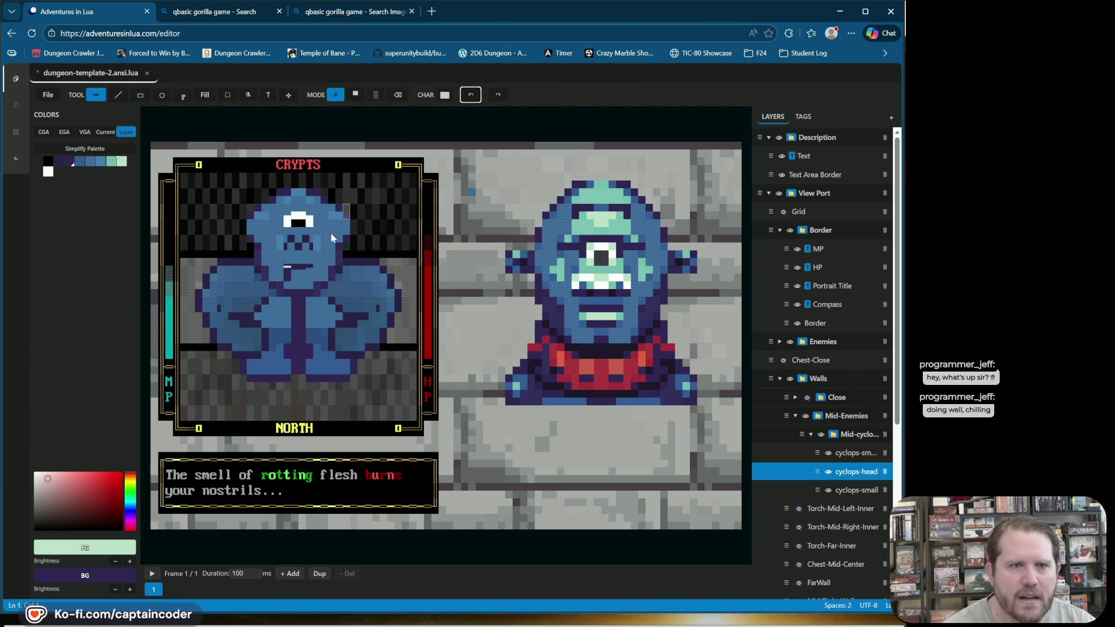
pyautogui.click(79, 162)
pyautogui.click(287, 273)
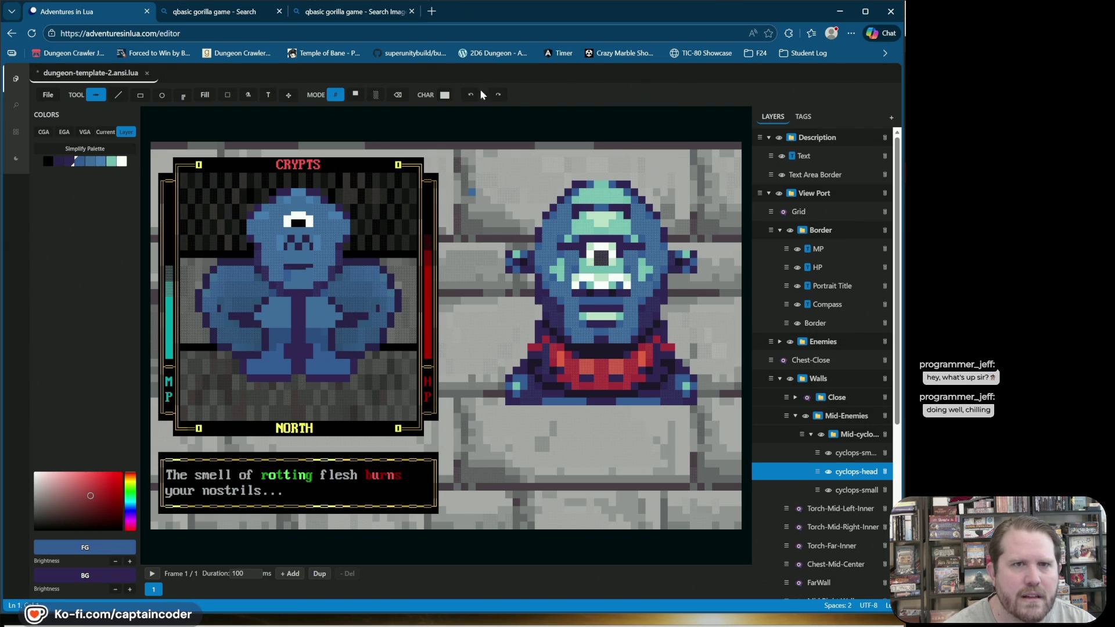
# Step: Choose the top-bar block character from the Character Palette
pyautogui.click(445, 96)
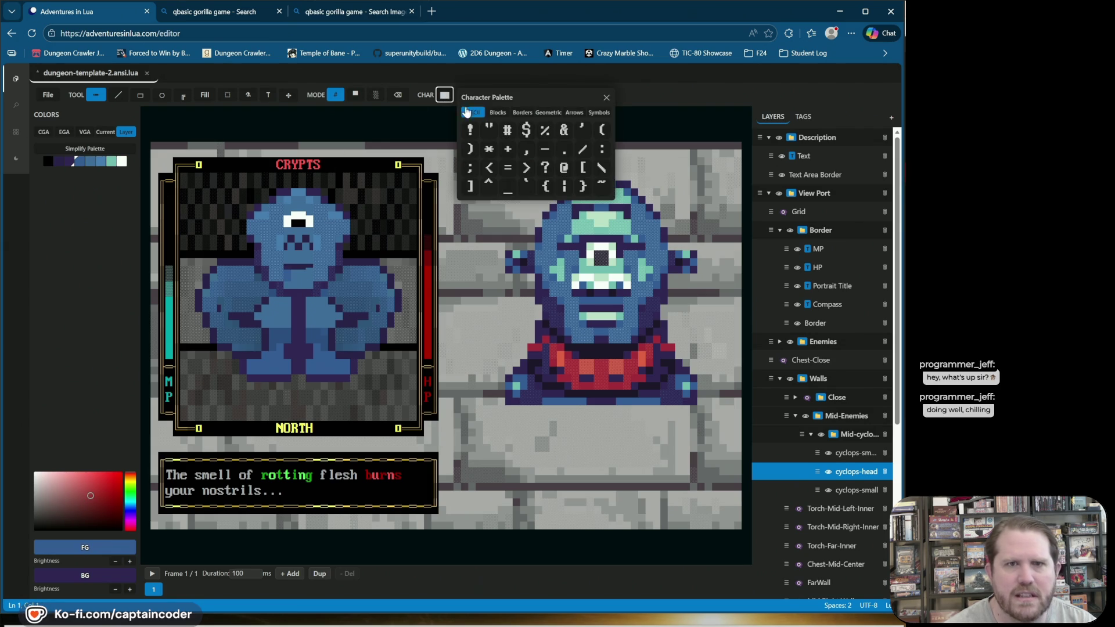
pyautogui.click(445, 96)
pyautogui.click(446, 97)
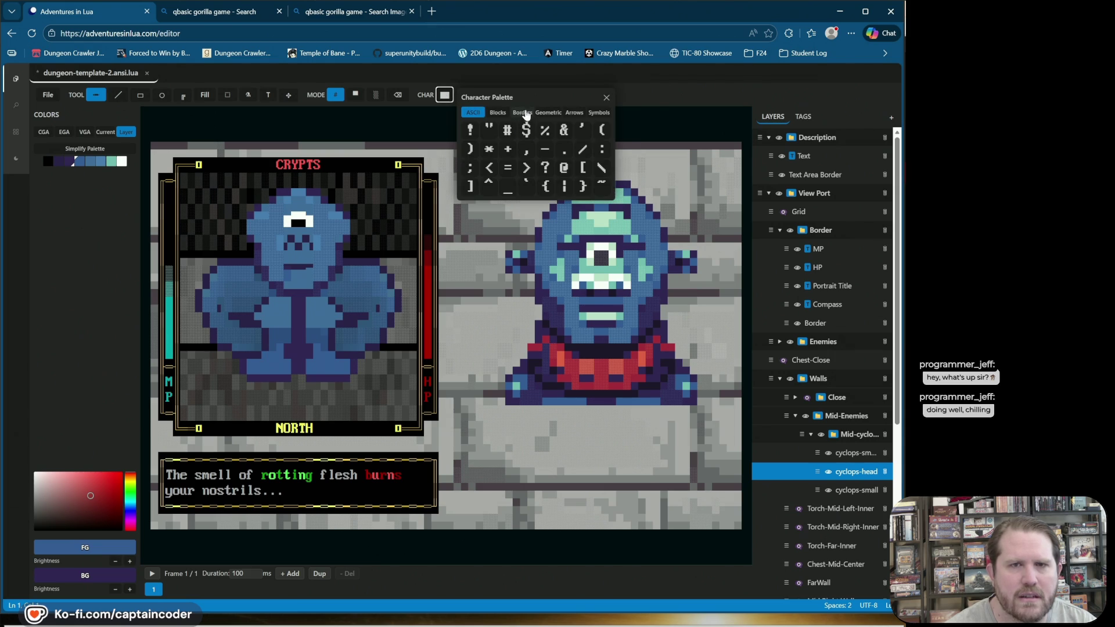
pyautogui.click(498, 113)
pyautogui.click(562, 132)
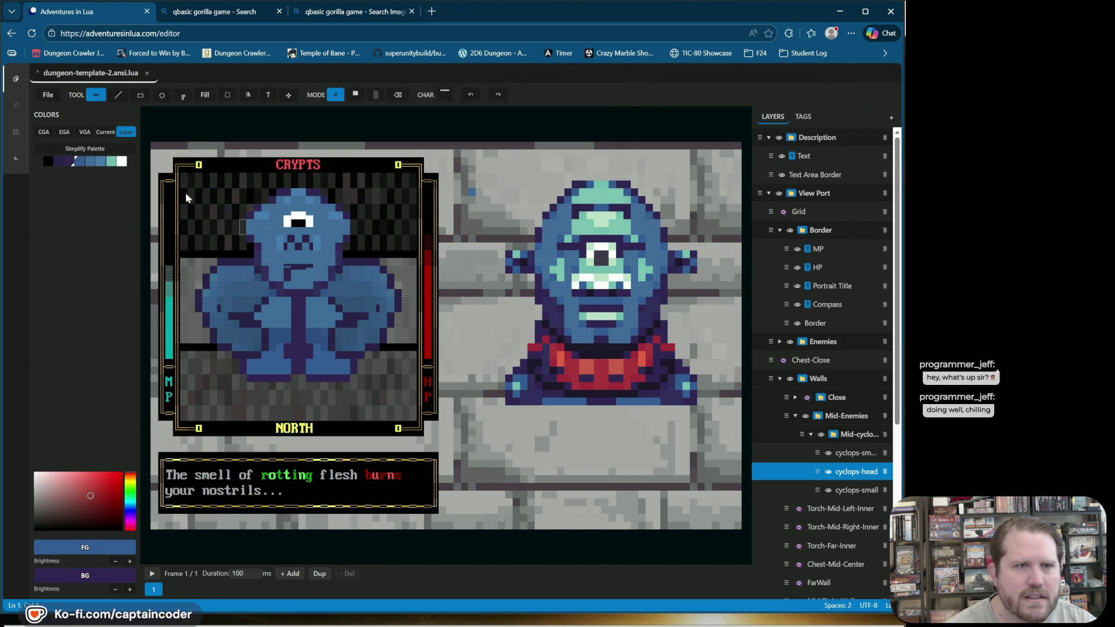
# Step: Set blue foreground and background, undo a mouth cell, and paint a teal mouth cell
pyautogui.click(69, 162)
pyautogui.rightClick(90, 163)
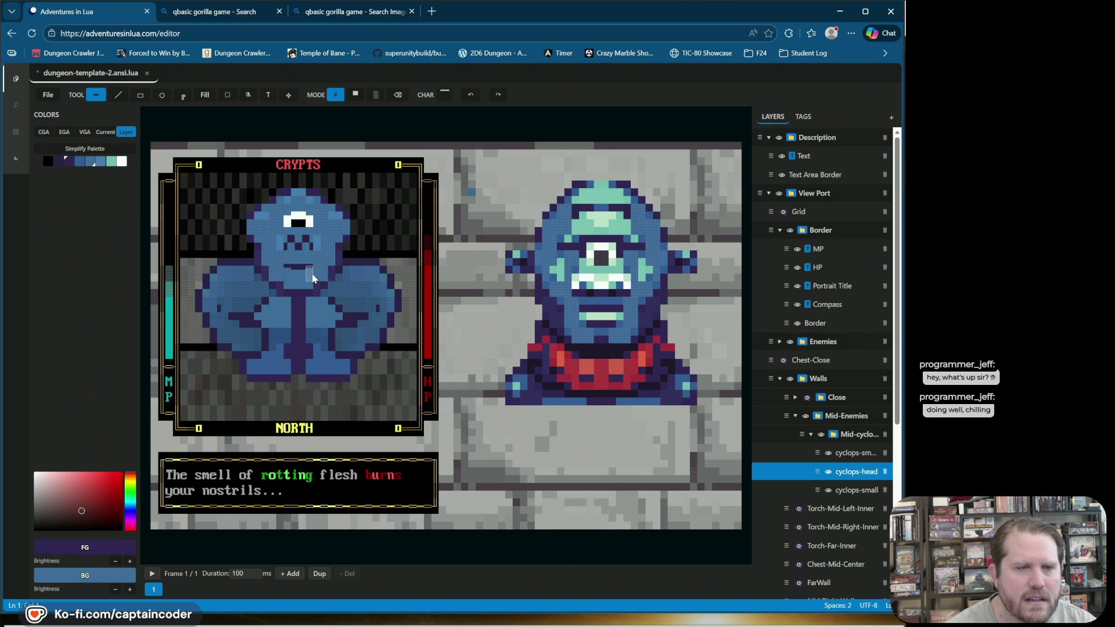
pyautogui.click(101, 162)
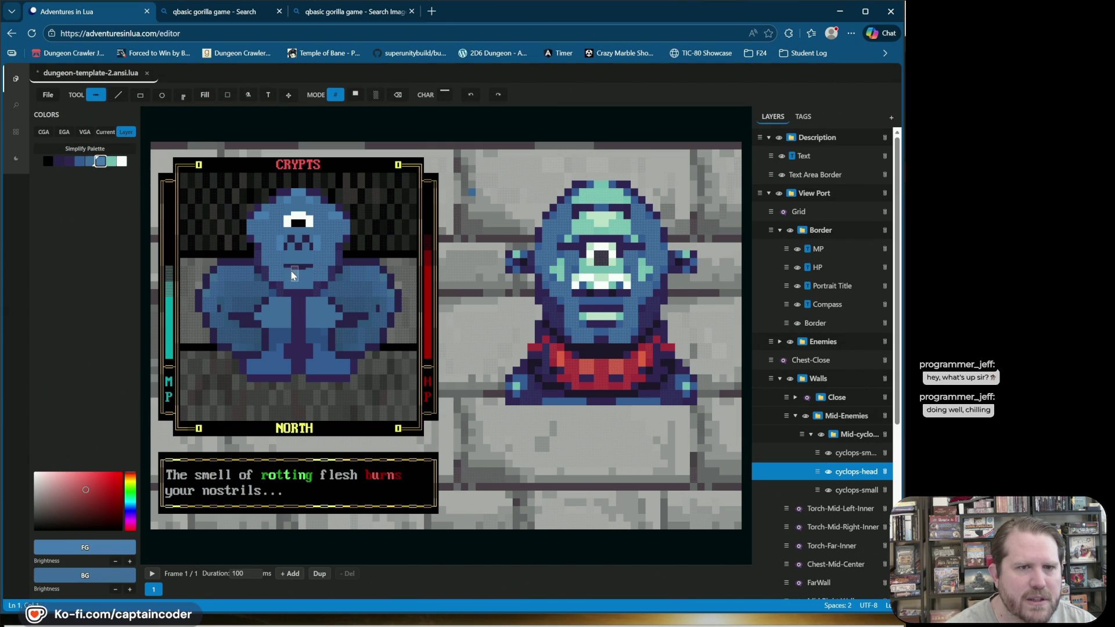
pyautogui.click(467, 97)
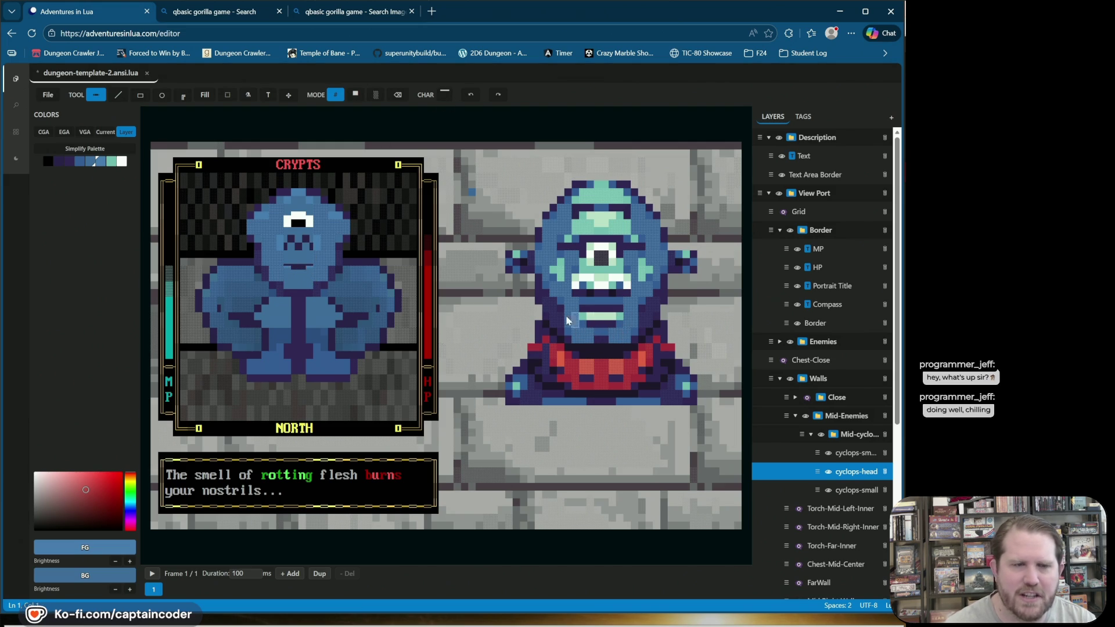
pyautogui.click(111, 161)
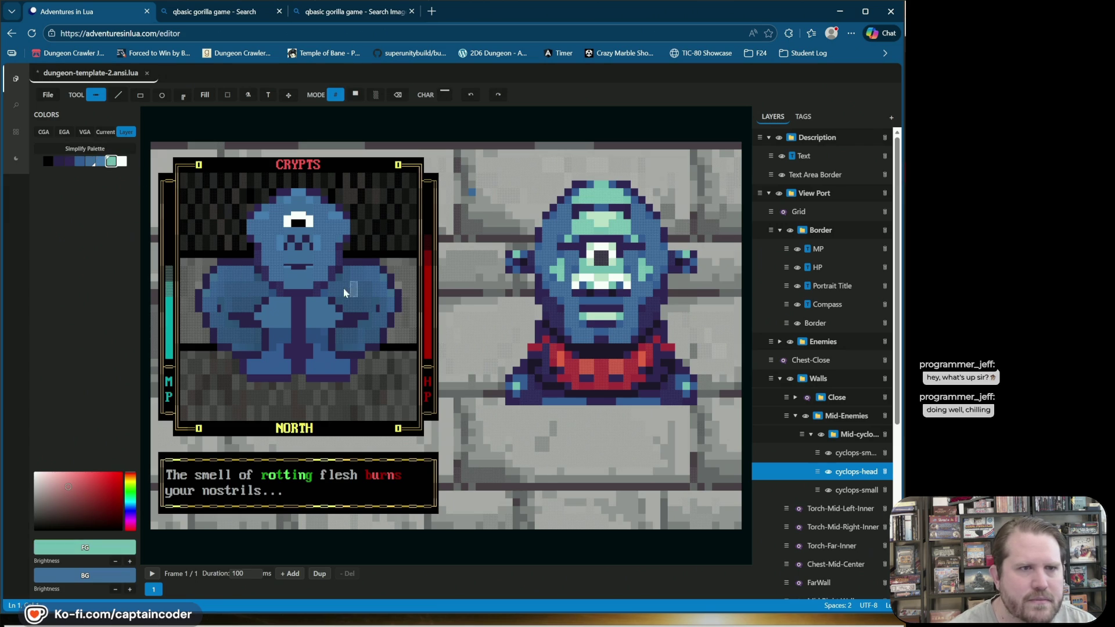
pyautogui.click(295, 268)
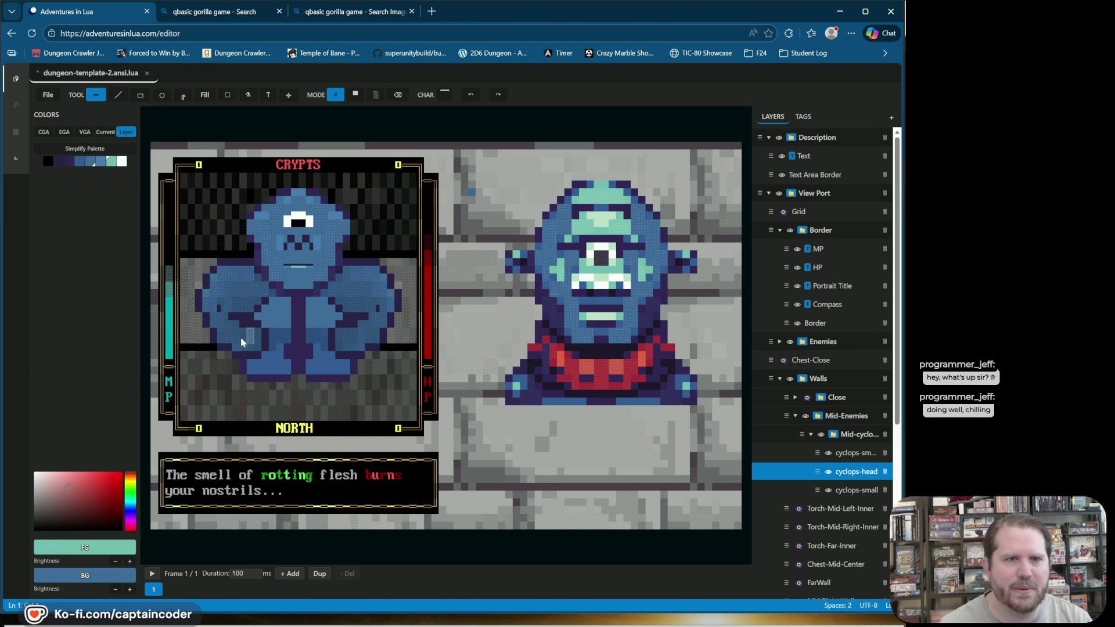
# Step: Repaint the chin cell as a solid block, blue over light green, and sample the nose colours
pyautogui.click(444, 93)
pyautogui.click(497, 112)
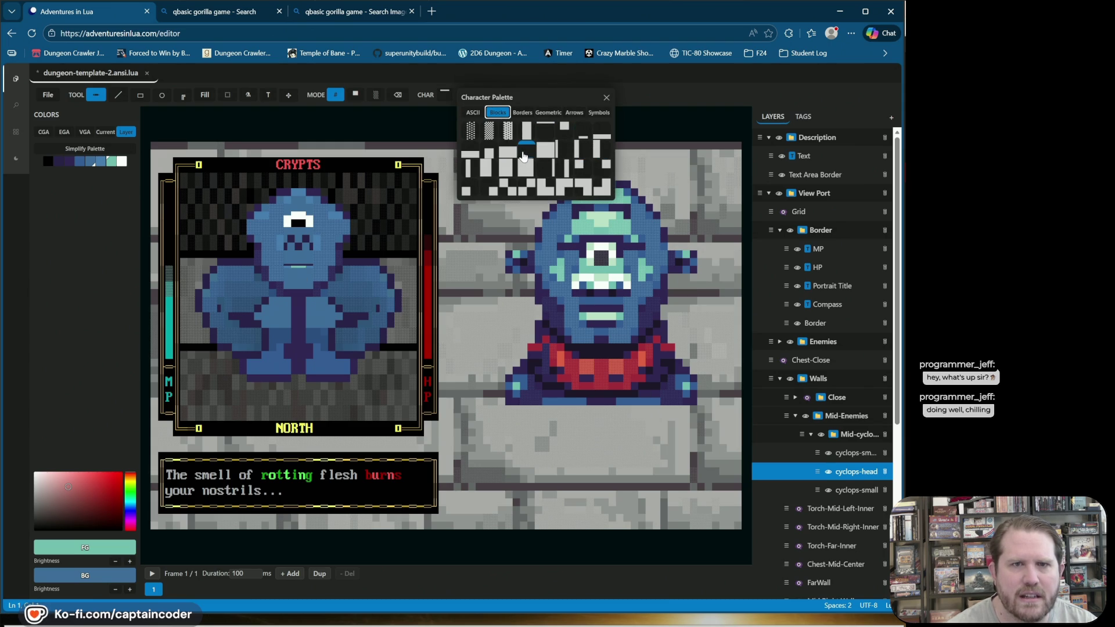
pyautogui.click(507, 166)
pyautogui.click(296, 273)
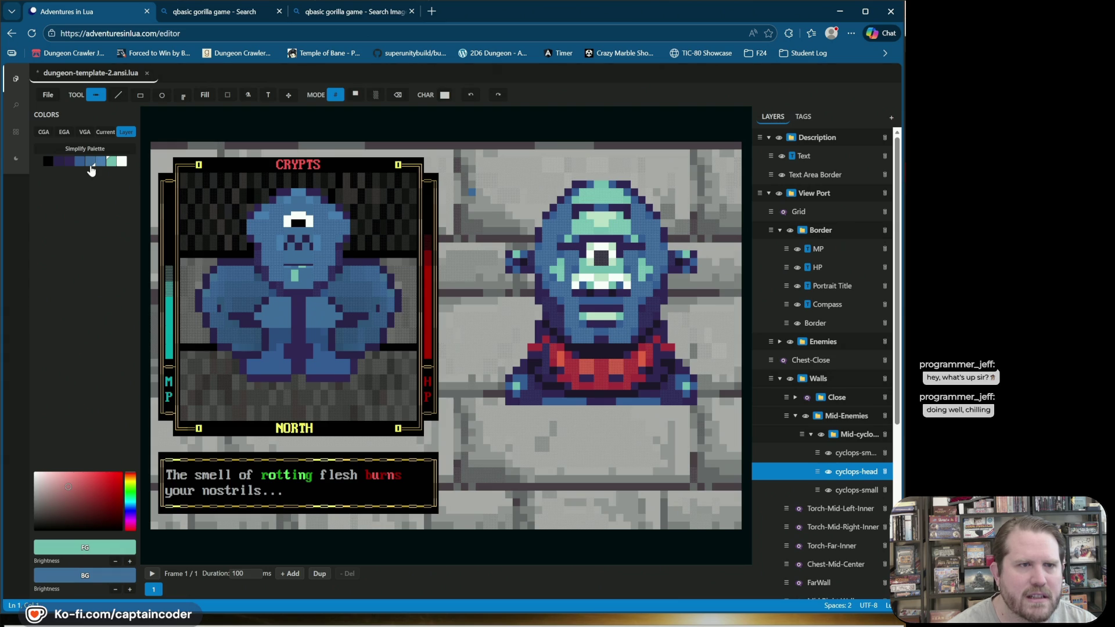
pyautogui.click(90, 163)
pyautogui.rightClick(110, 161)
pyautogui.click(298, 271)
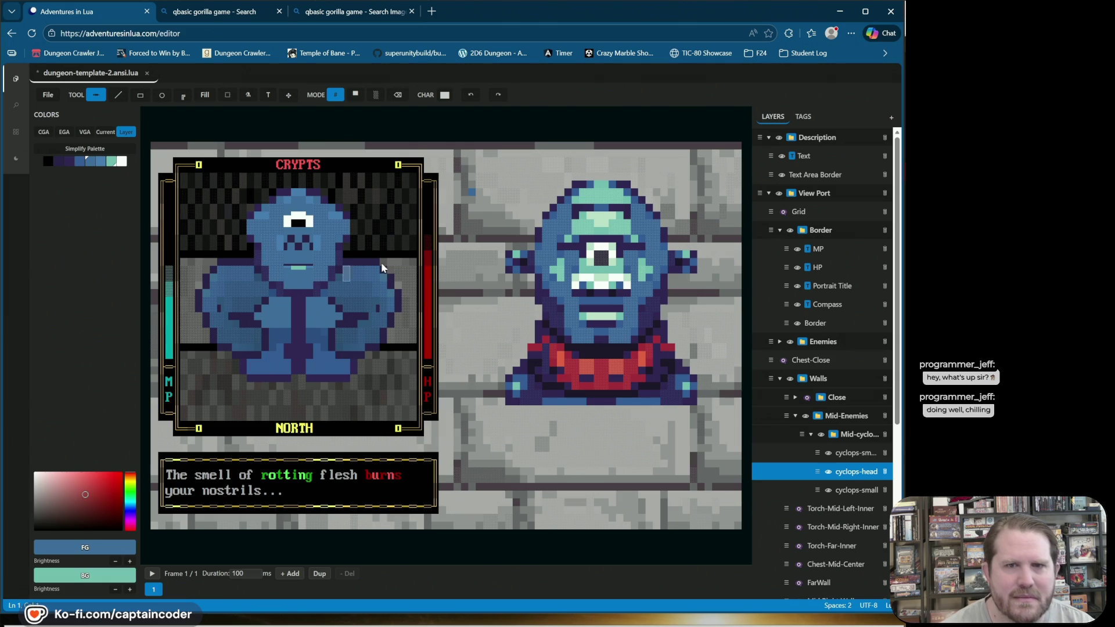
pyautogui.keyDown('alt'); pyautogui.rightClick(286, 248); pyautogui.keyUp('alt')
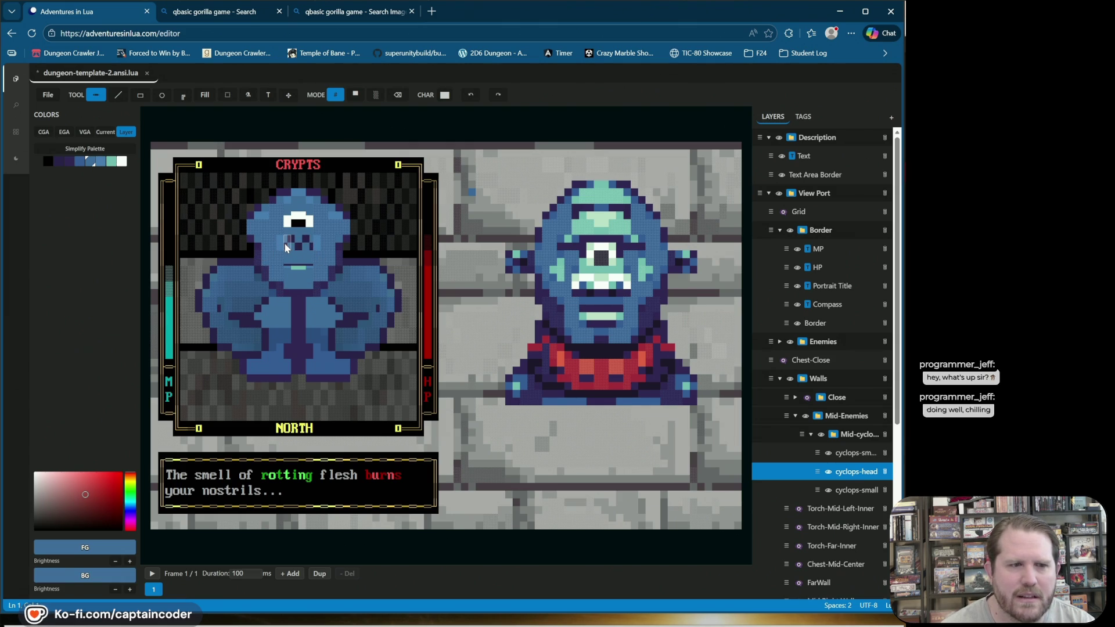
# Step: Sample the nose, paint white teeth across the face, then cover them with teal
pyautogui.keyDown('alt'); pyautogui.click(286, 248); pyautogui.keyUp('alt')
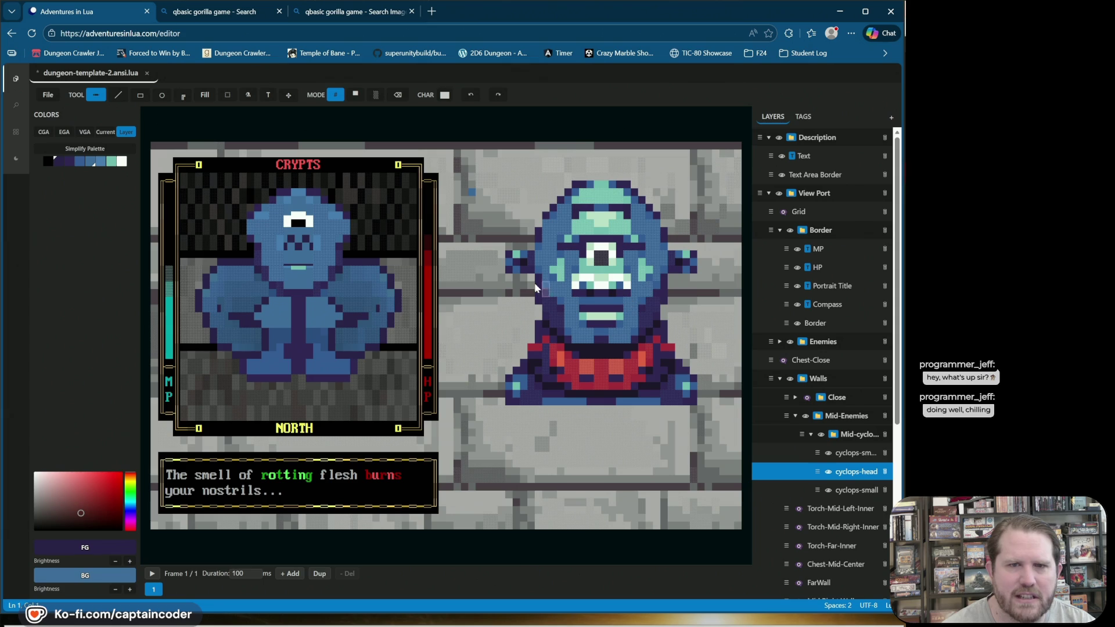
pyautogui.moveTo(140, 96)
pyautogui.click(121, 161)
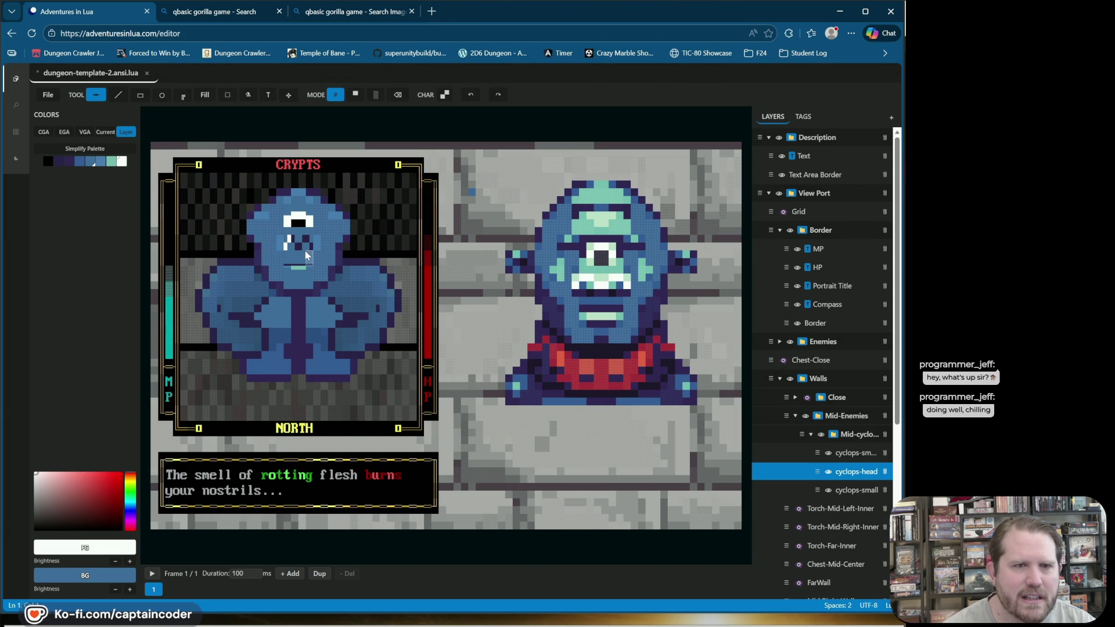
pyautogui.moveTo(296, 242); pyautogui.dragTo(312, 243)
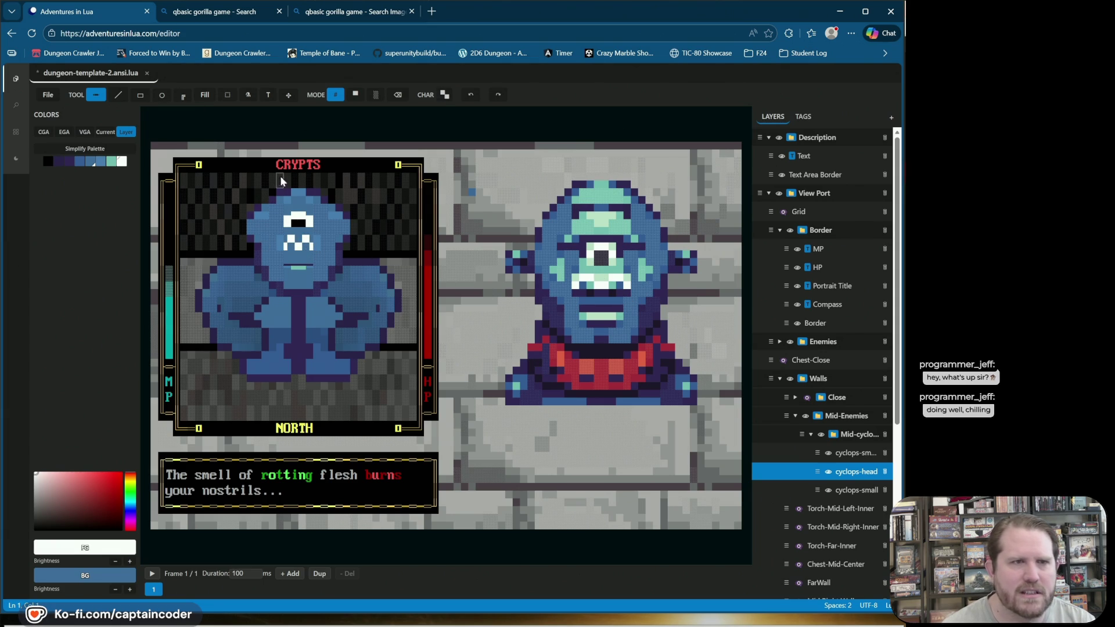
pyautogui.click(110, 162)
pyautogui.moveTo(286, 239); pyautogui.dragTo(311, 248)
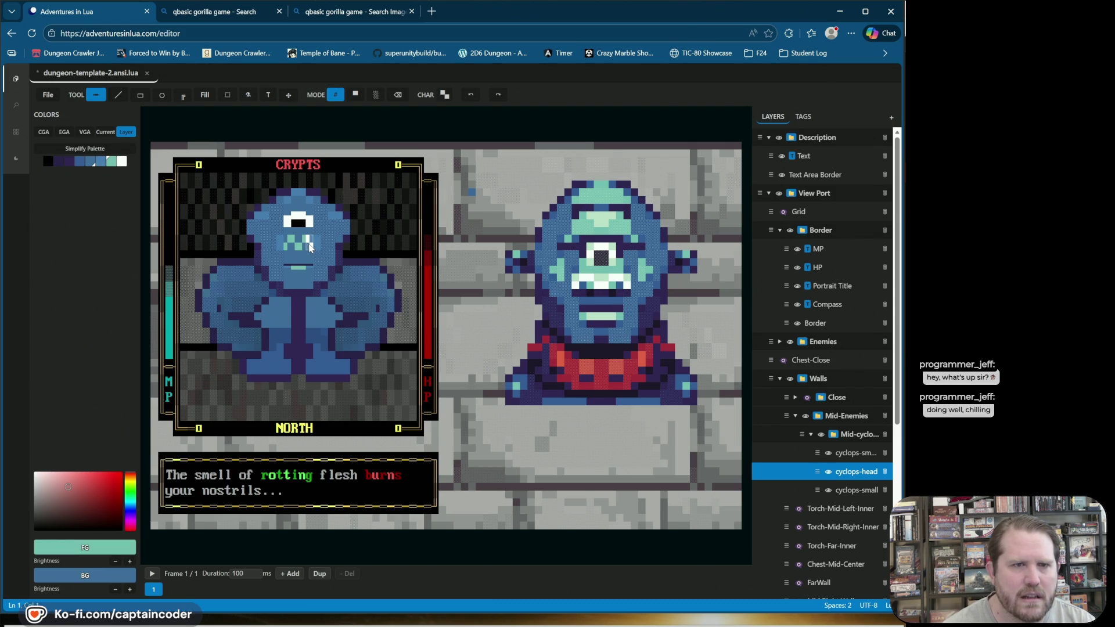
# Step: Darken the teal a step, repaint mouth and face cells, and save the file
pyautogui.click(116, 562)
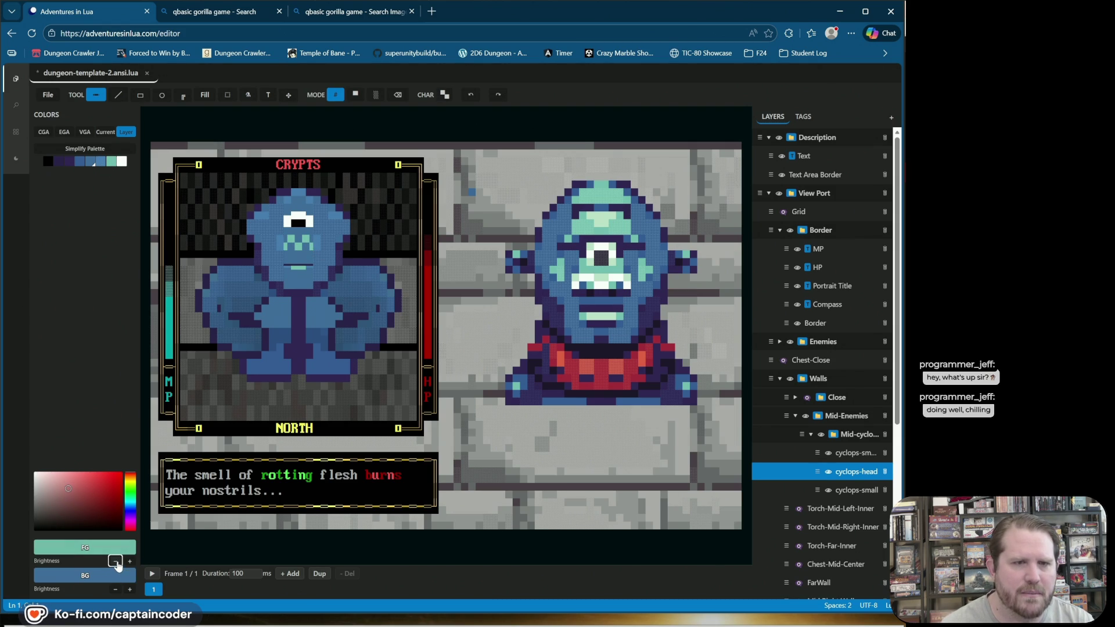
pyautogui.click(295, 246)
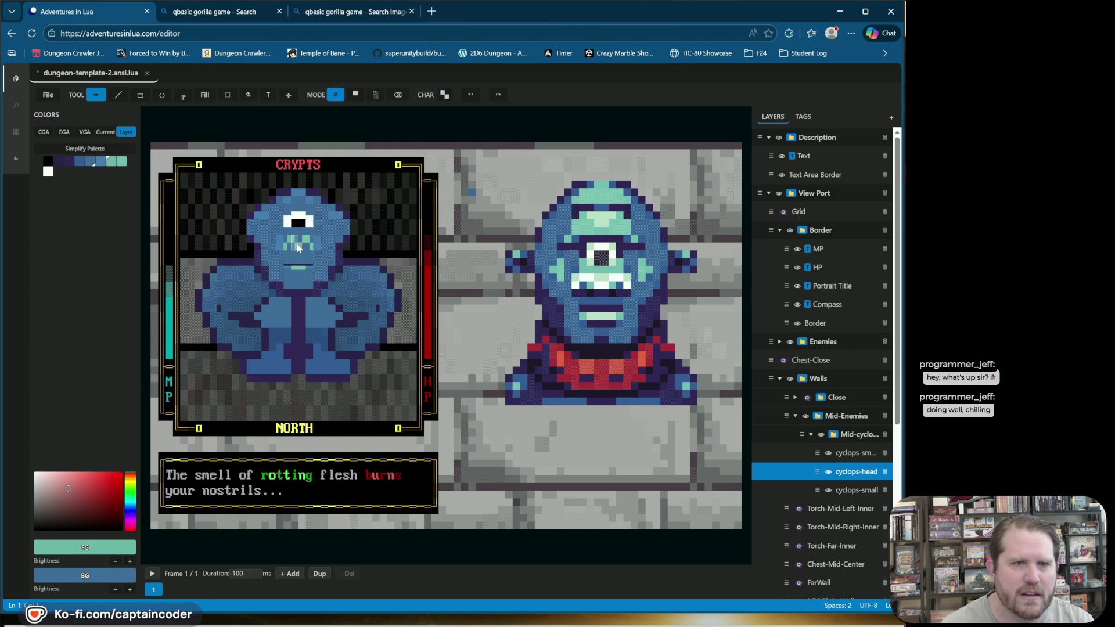
pyautogui.click(307, 244)
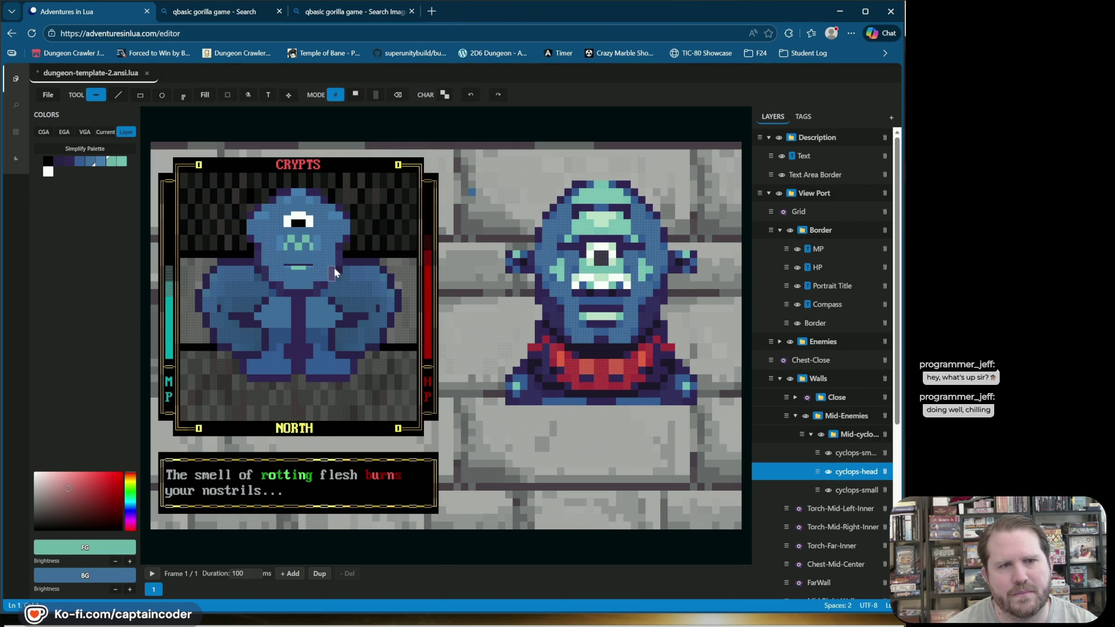
pyautogui.click(301, 248)
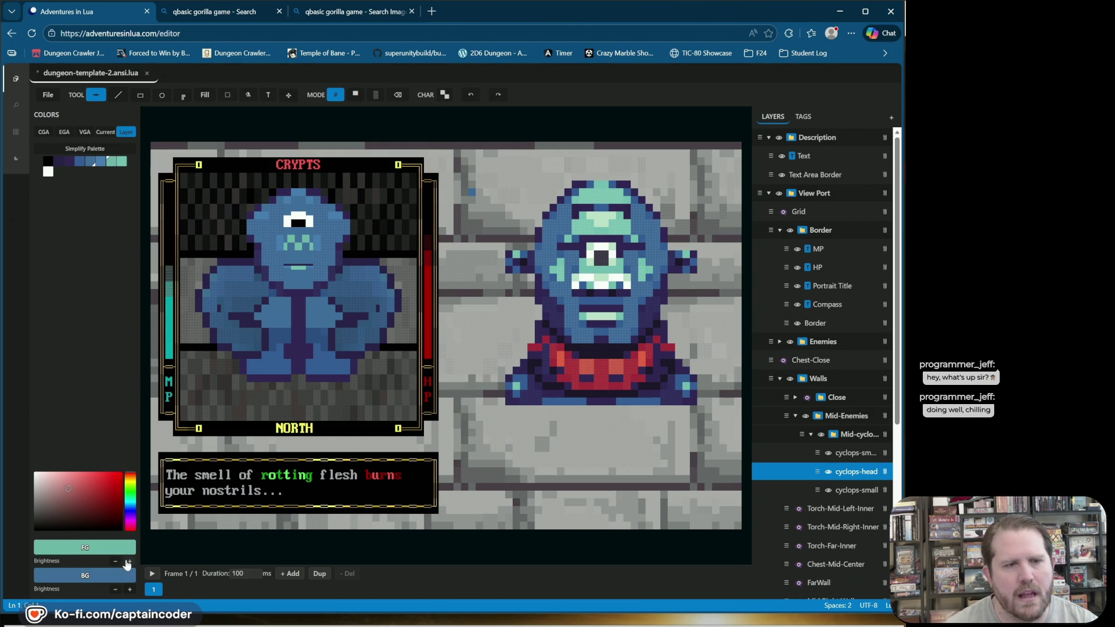
pyautogui.click(302, 247)
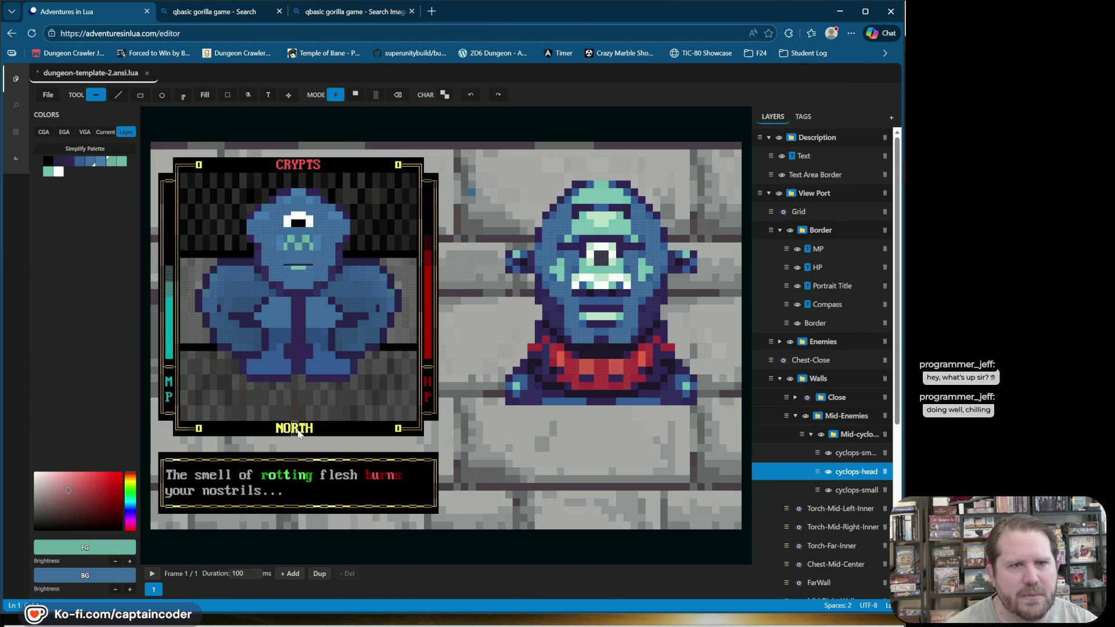
pyautogui.click(115, 561)
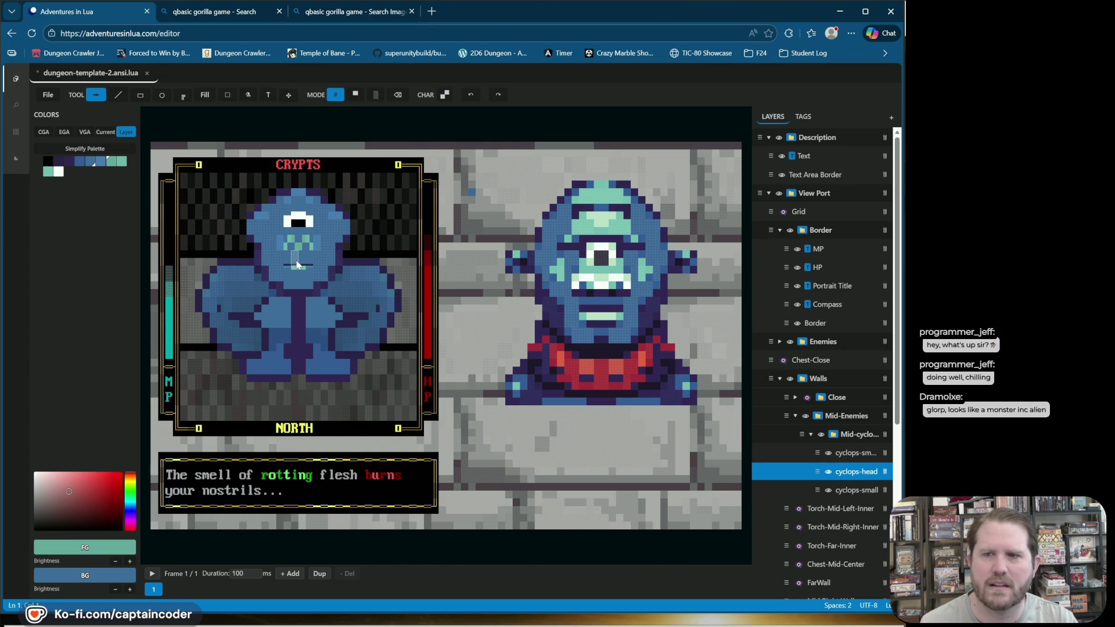
pyautogui.hotkey('ctrl', 's')
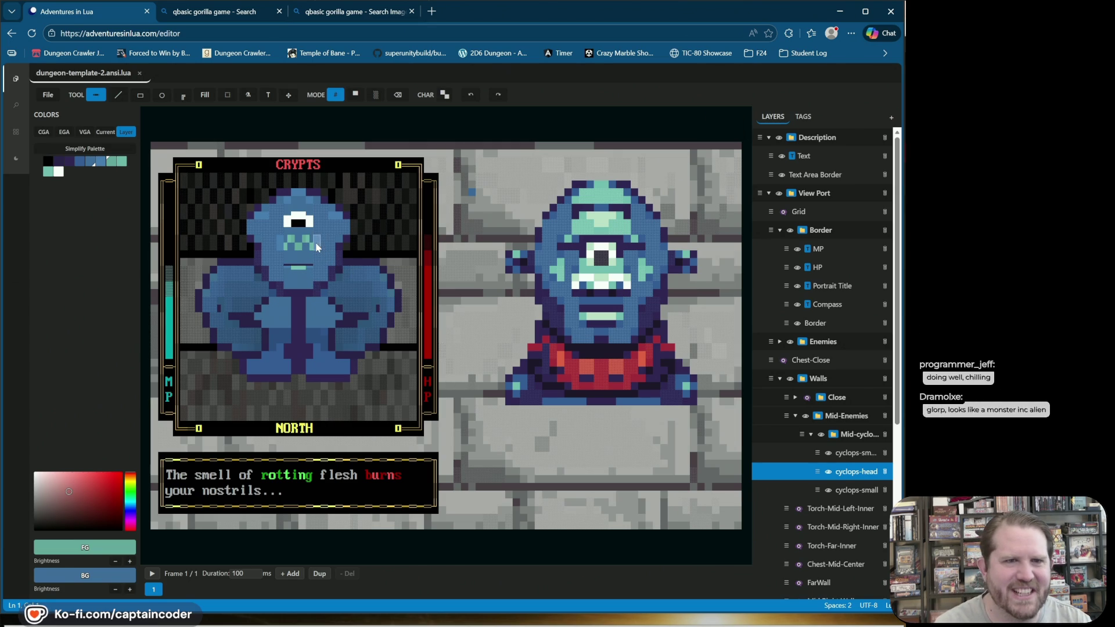
# Step: Save the template and paint a face cell with the vertical-bar character
pyautogui.click(312, 245)
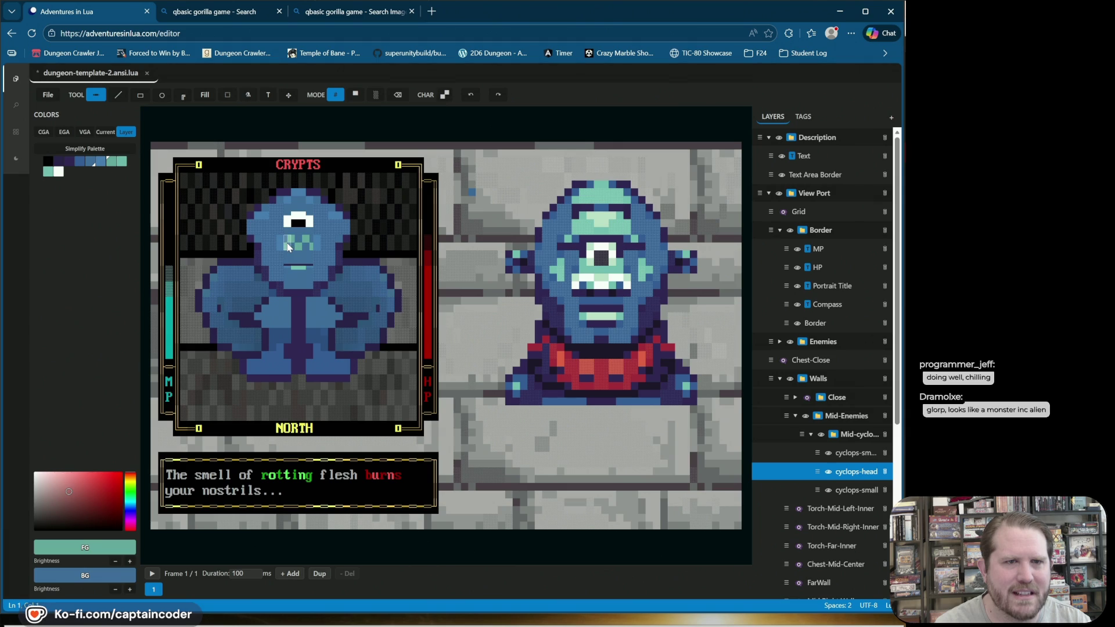
pyautogui.hotkey('ctrl', 's')
pyautogui.click(323, 243)
pyautogui.click(240, 262)
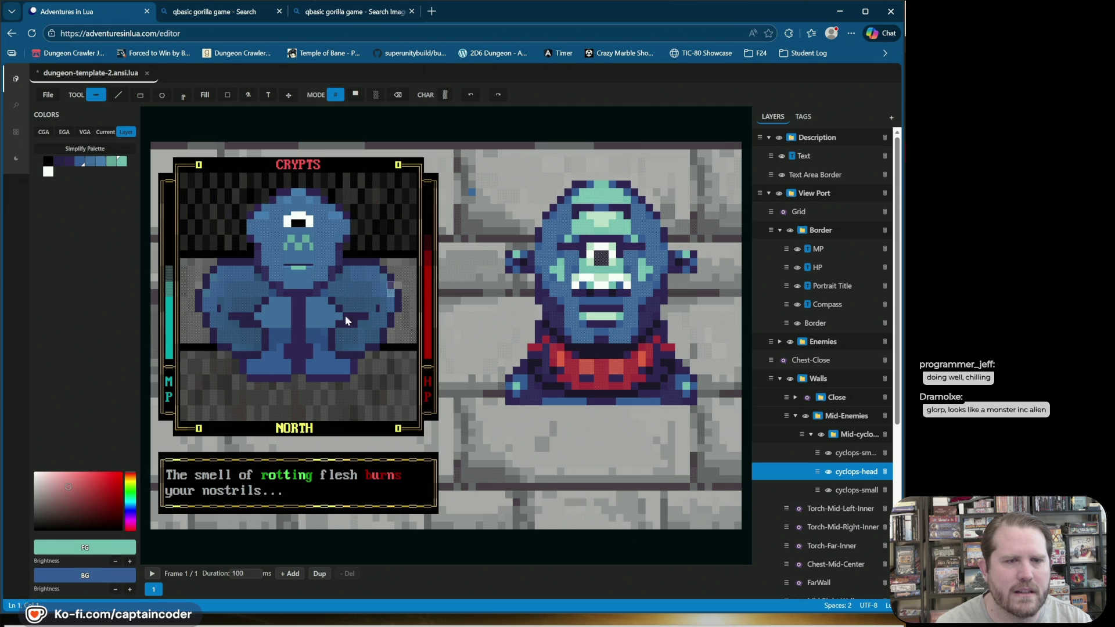
# Step: Tweak background and foreground brightness and repaint a nose cell in adjusted teal
pyautogui.click(129, 592)
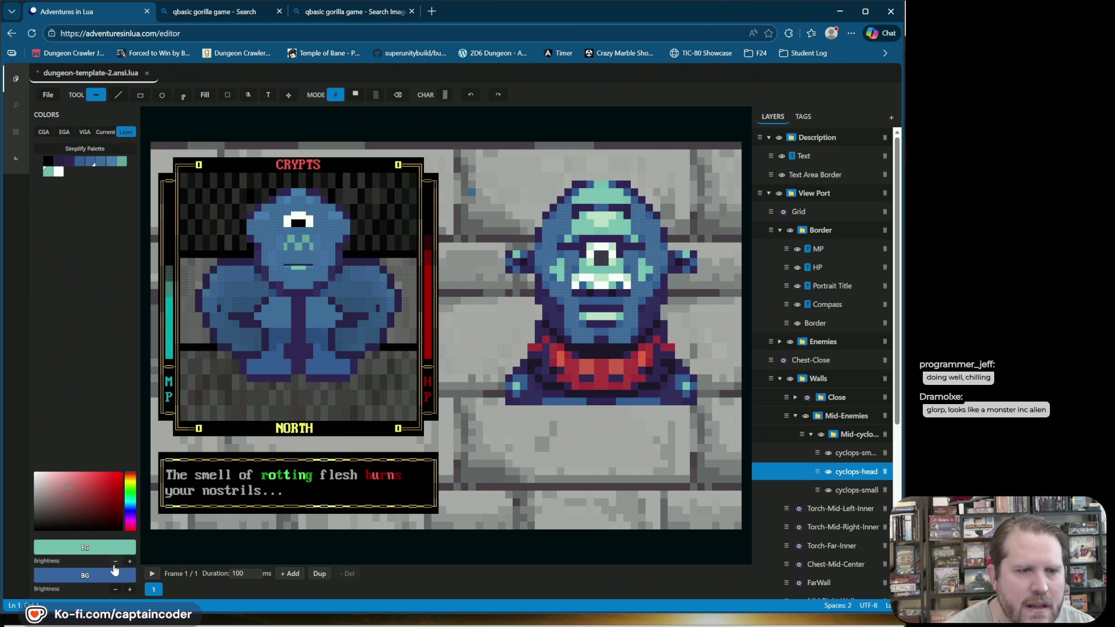
pyautogui.click(117, 591)
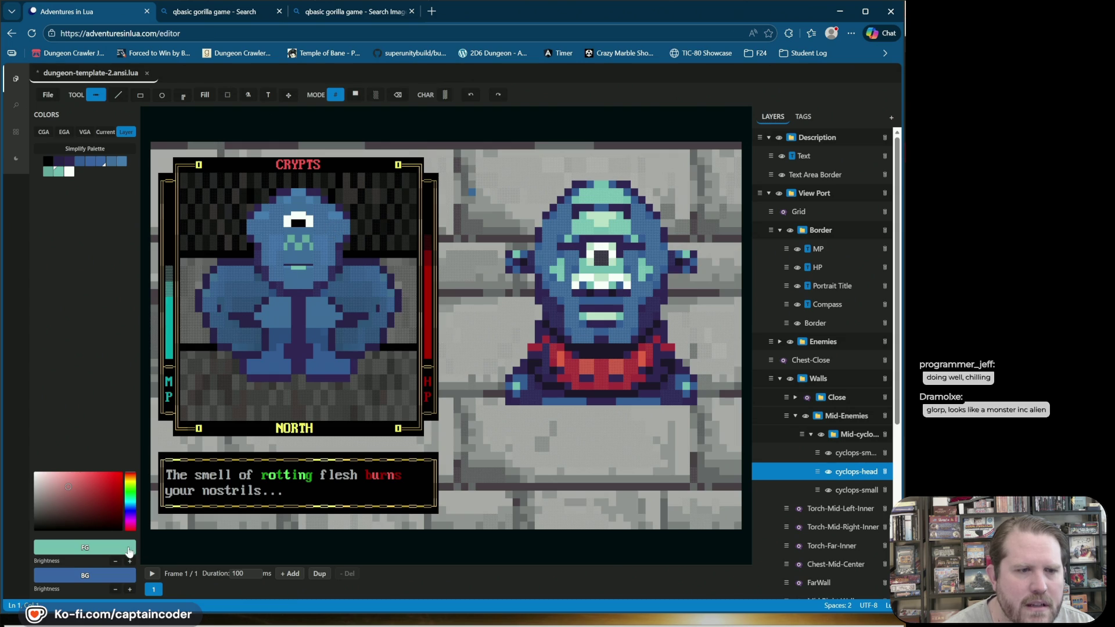
pyautogui.click(277, 212)
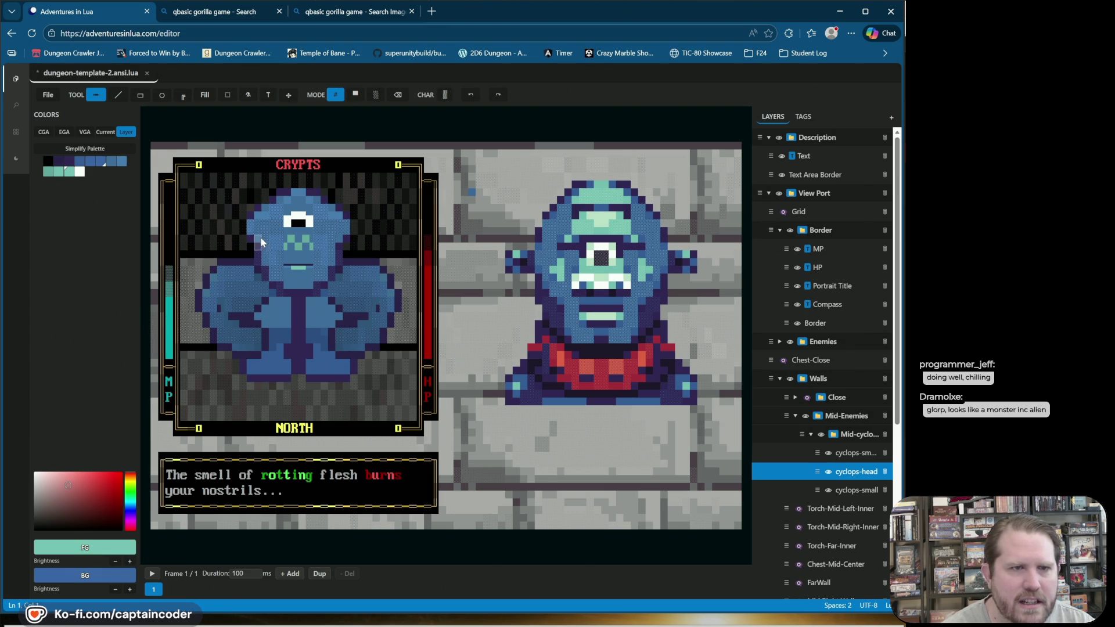
pyautogui.click(297, 255)
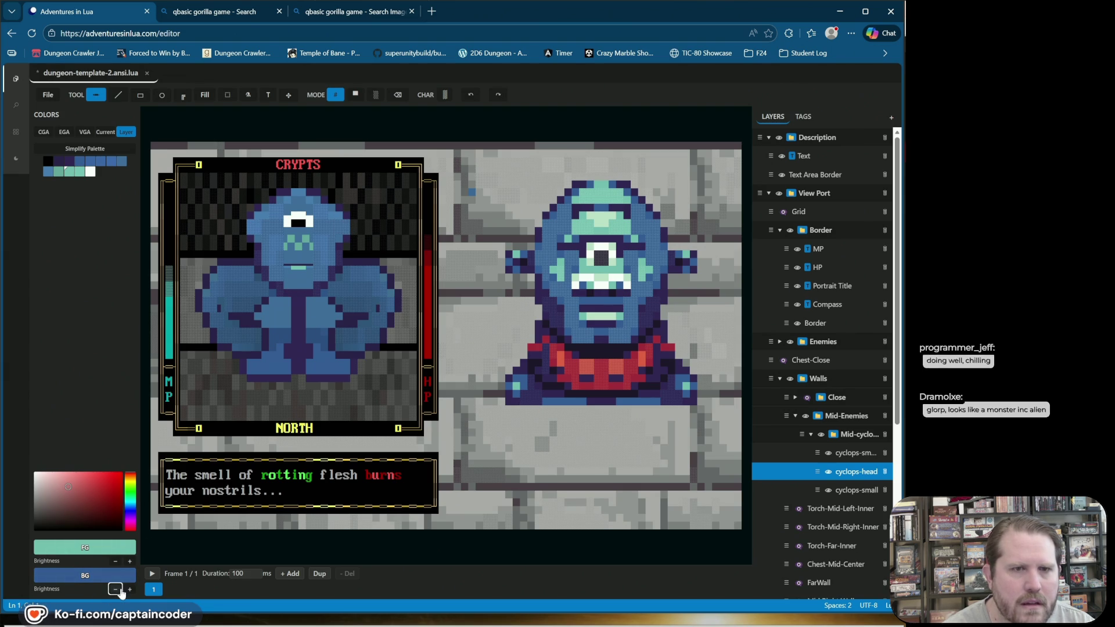
pyautogui.click(346, 228)
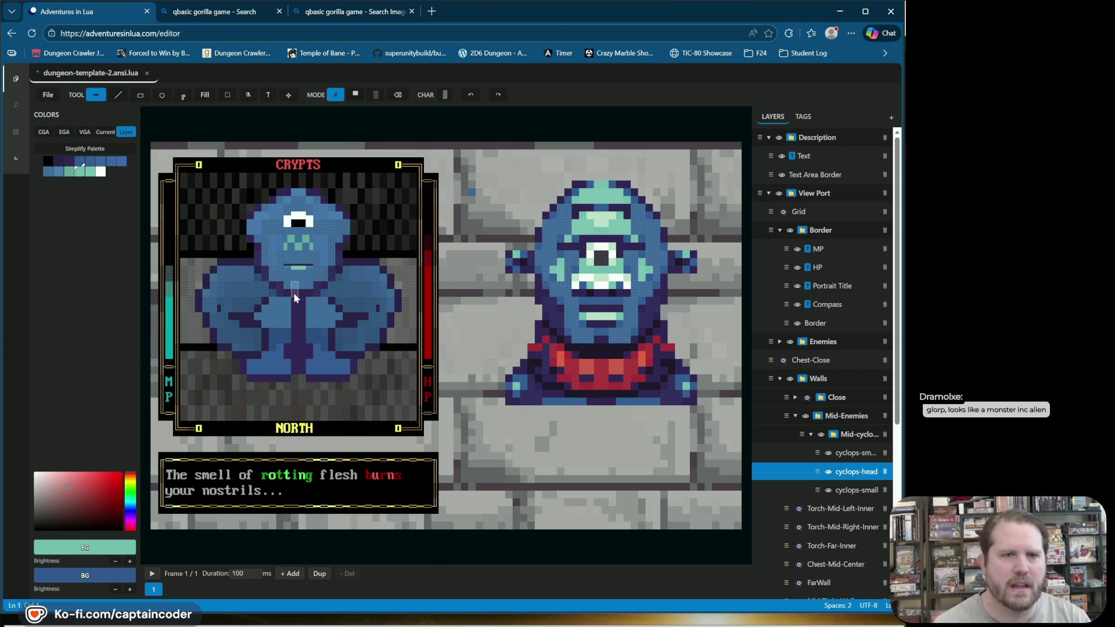
pyautogui.press('2')
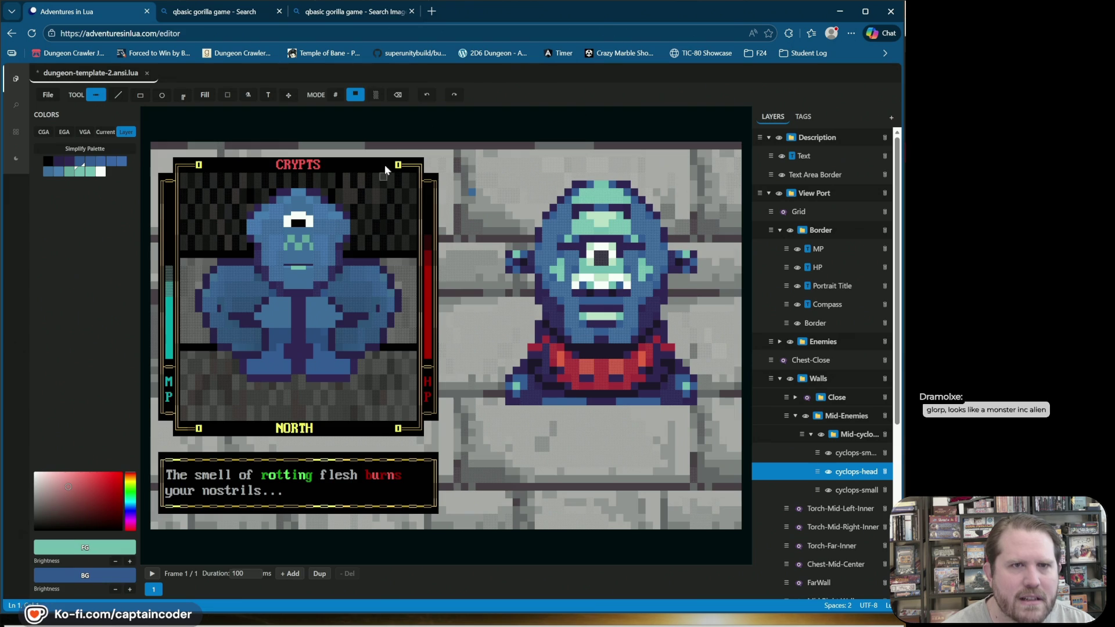
# Step: Blend-paint a face cell and darken a mouth cell, then return to solid-block mode
pyautogui.click(376, 94)
pyautogui.click(311, 286)
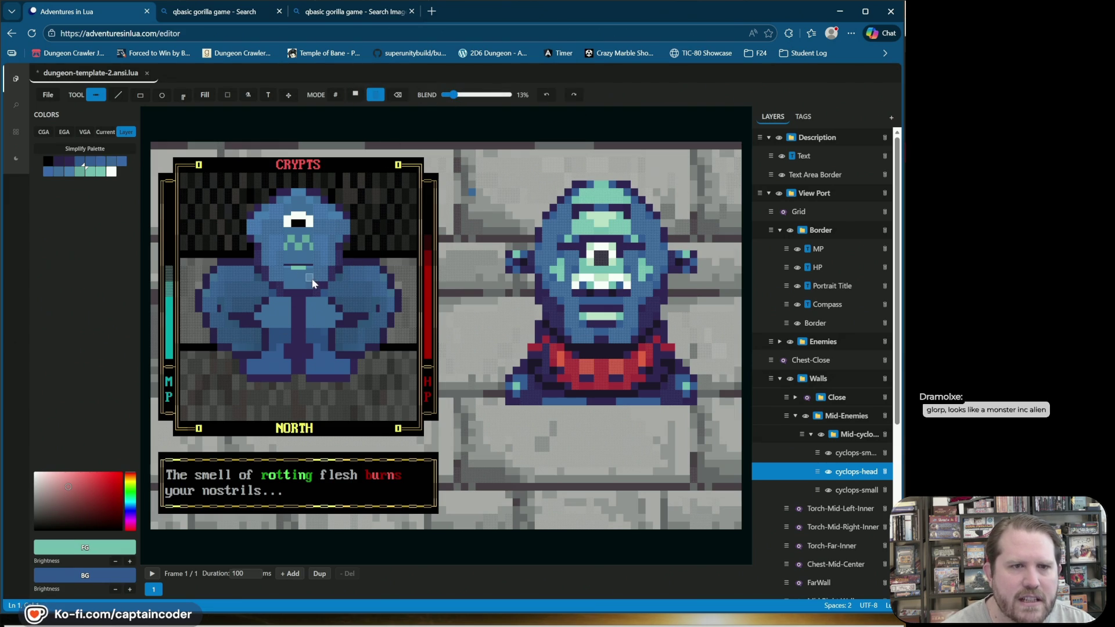
pyautogui.click(546, 95)
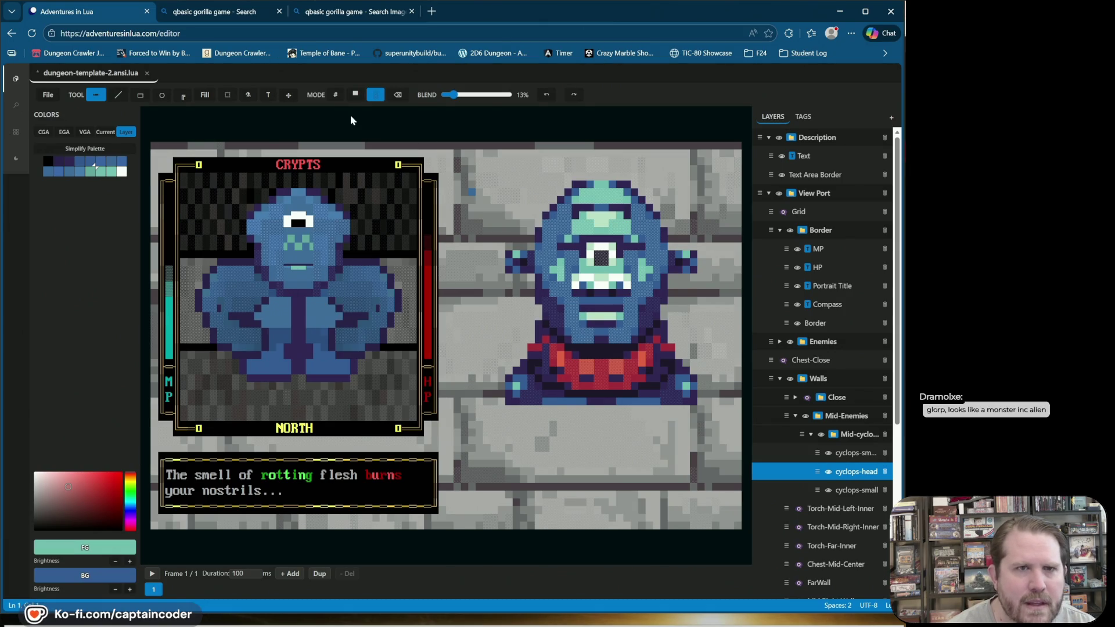
pyautogui.click(355, 95)
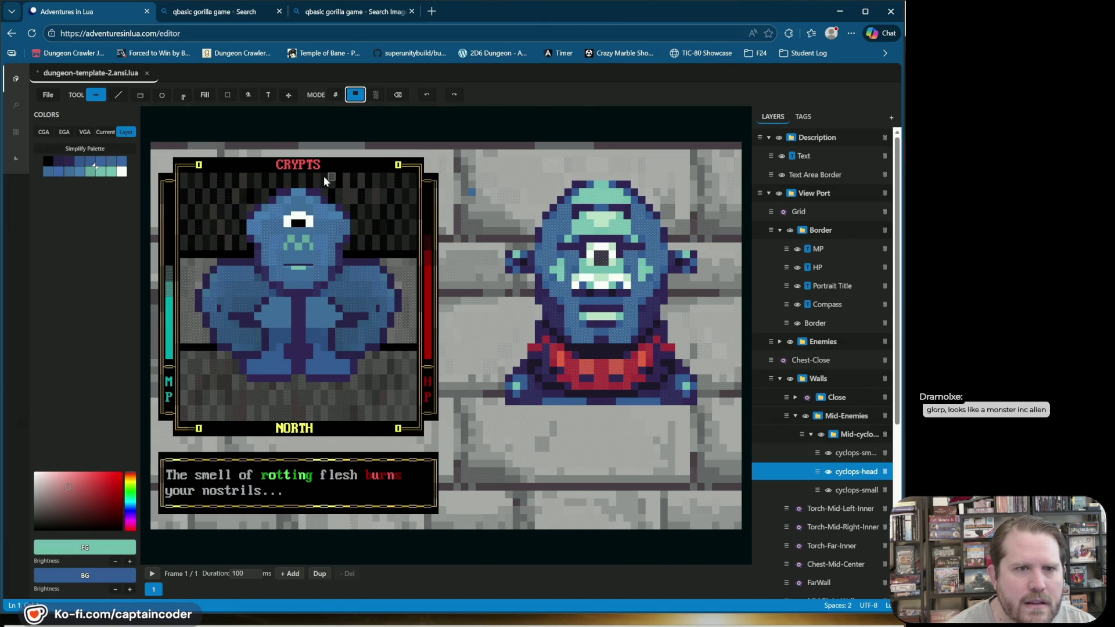
# Step: Pick the body blue, undo stray cells, and draw a line across the cyclops' mouth
pyautogui.rightClick(271, 280)
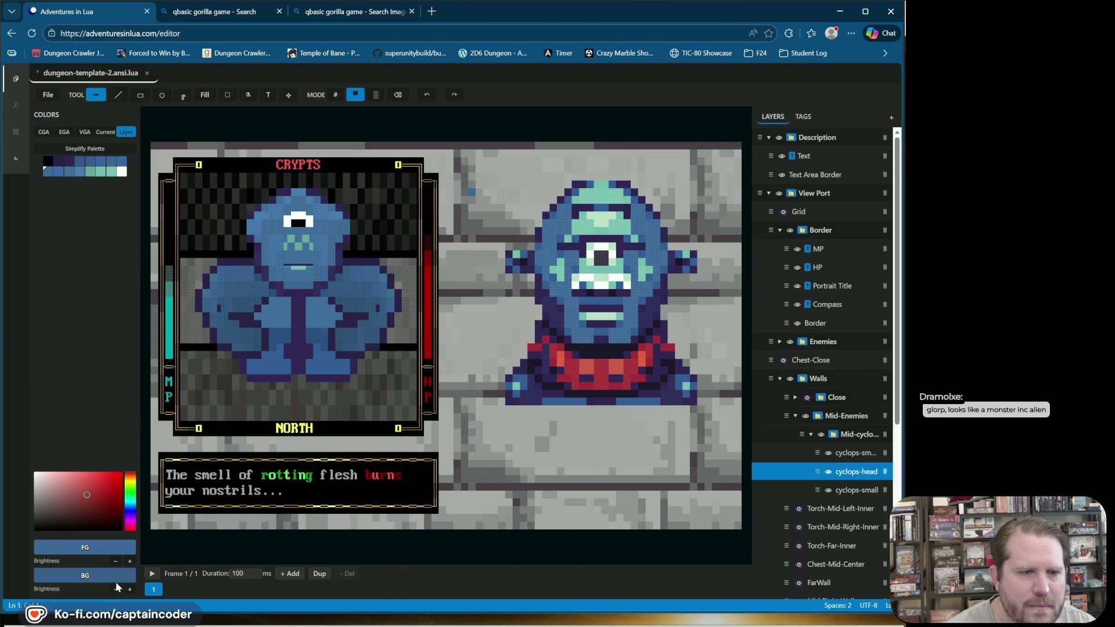
pyautogui.click(277, 280)
pyautogui.click(427, 94)
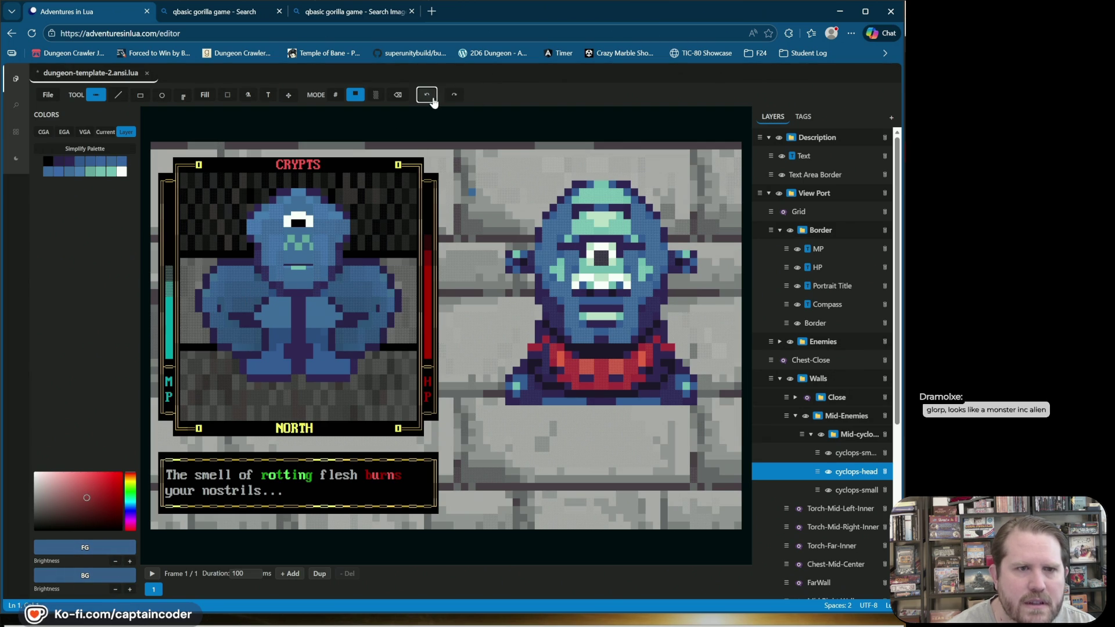
pyautogui.hotkey('ctrl', 'z')
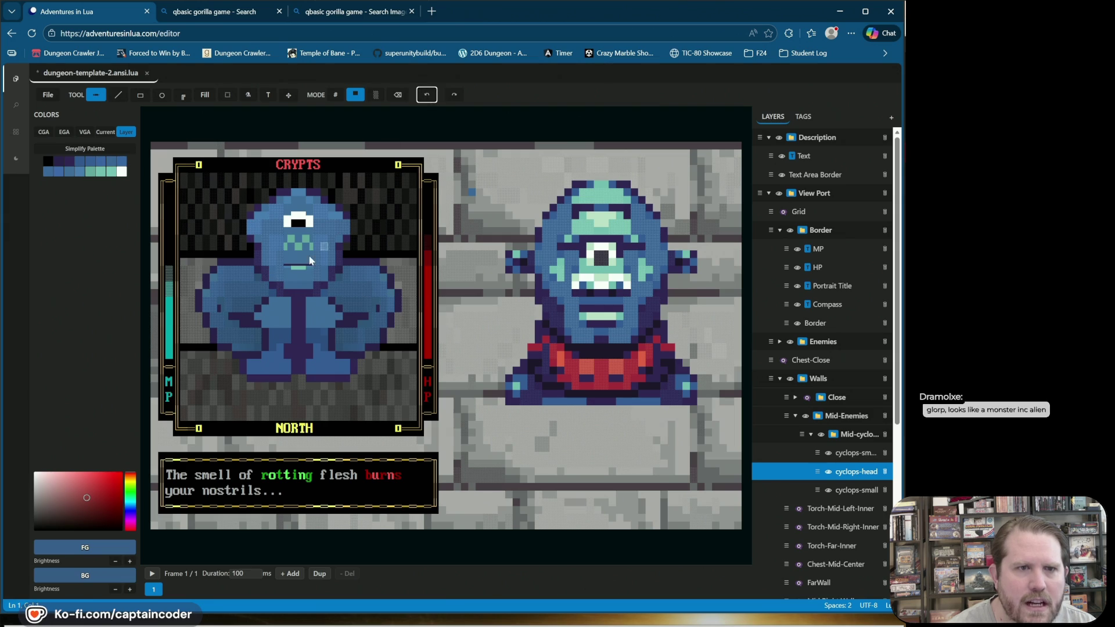
pyautogui.click(118, 94)
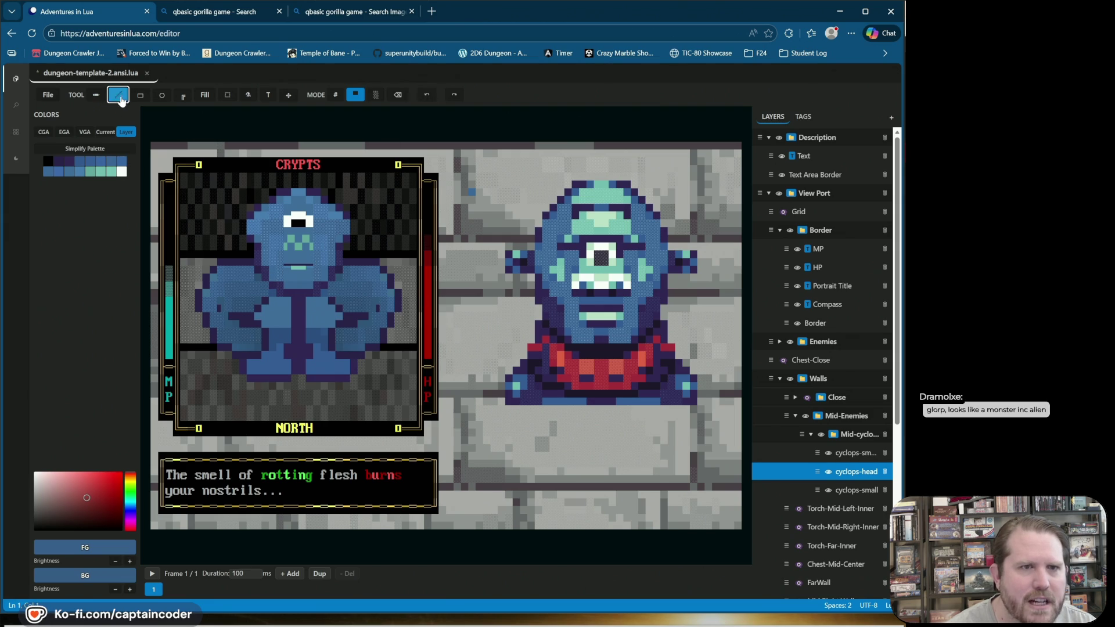
pyautogui.click(272, 282)
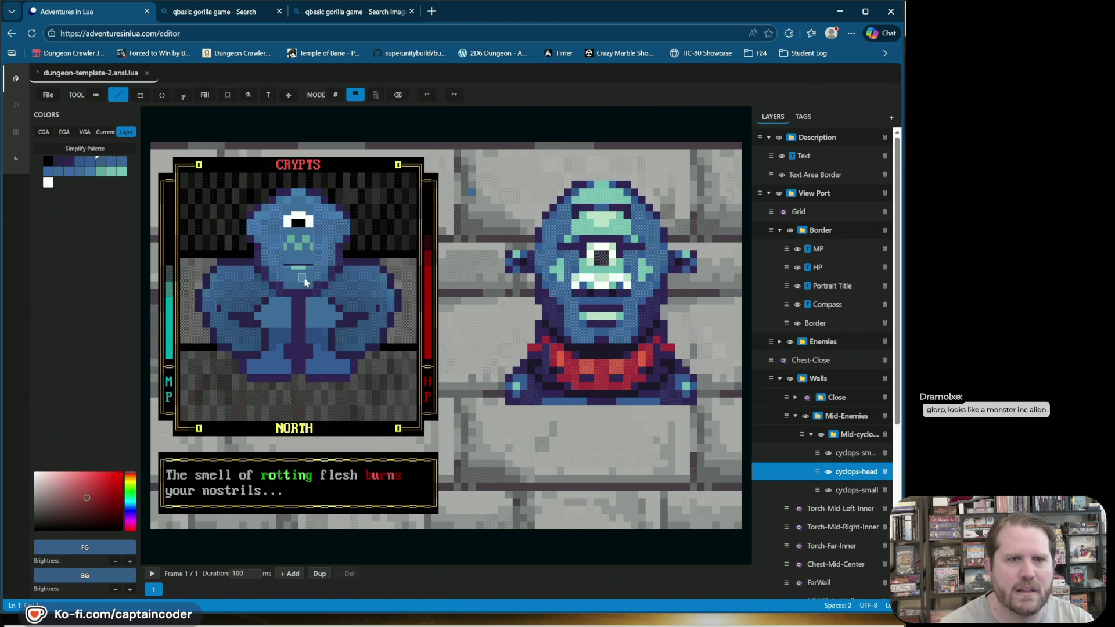
# Step: Adjust foreground brightness and add blue and teal pixels along the mouth line
pyautogui.click(128, 562)
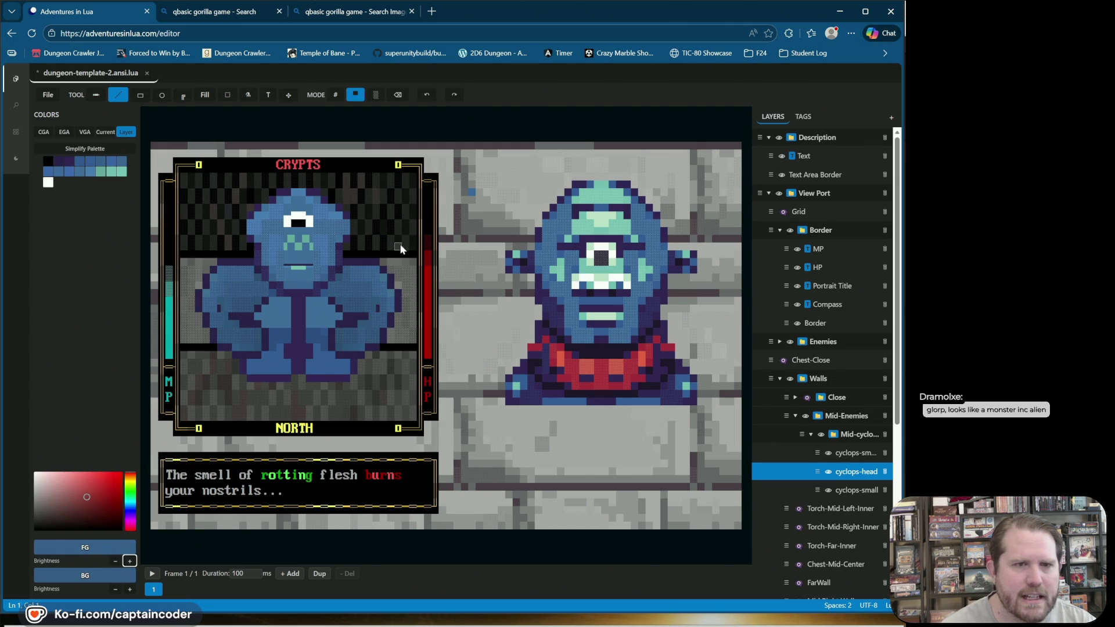
pyautogui.click(263, 275)
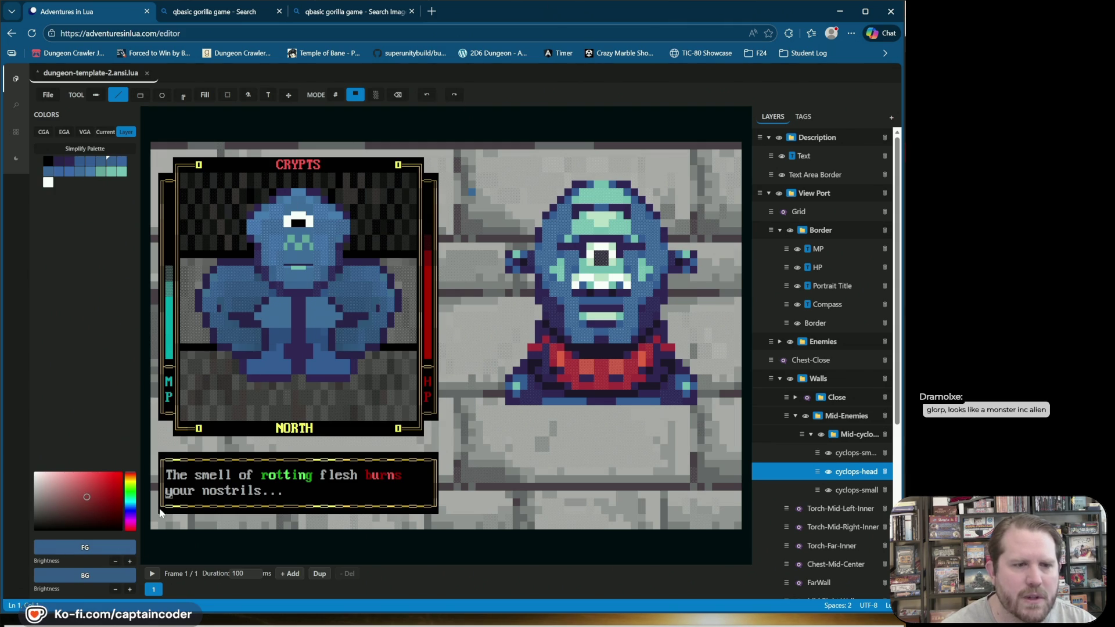
pyautogui.click(276, 271)
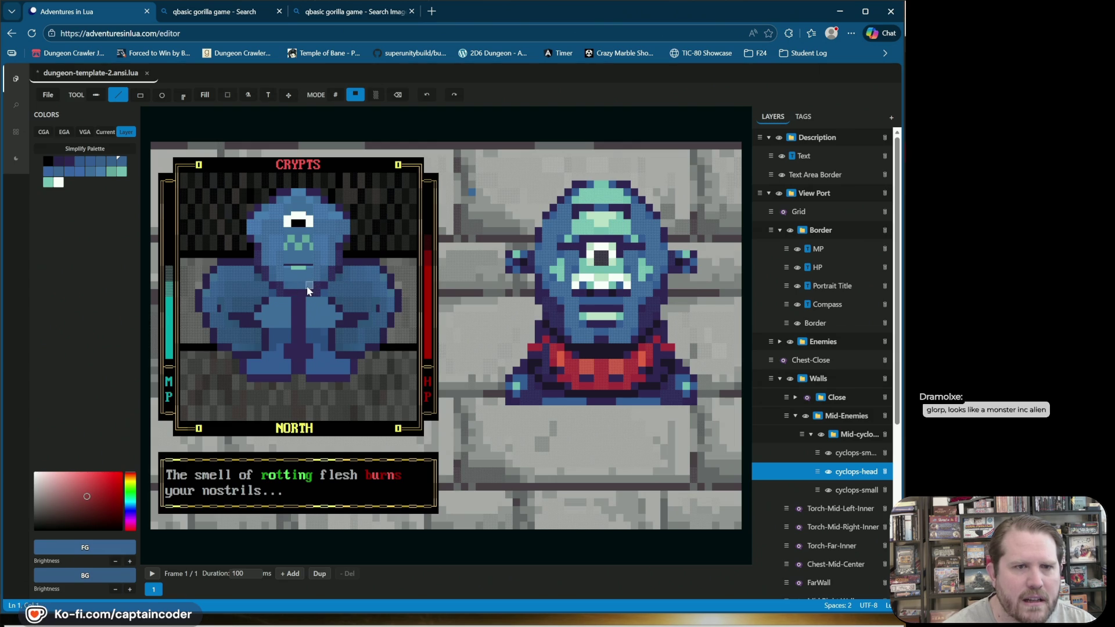
pyautogui.click(117, 562)
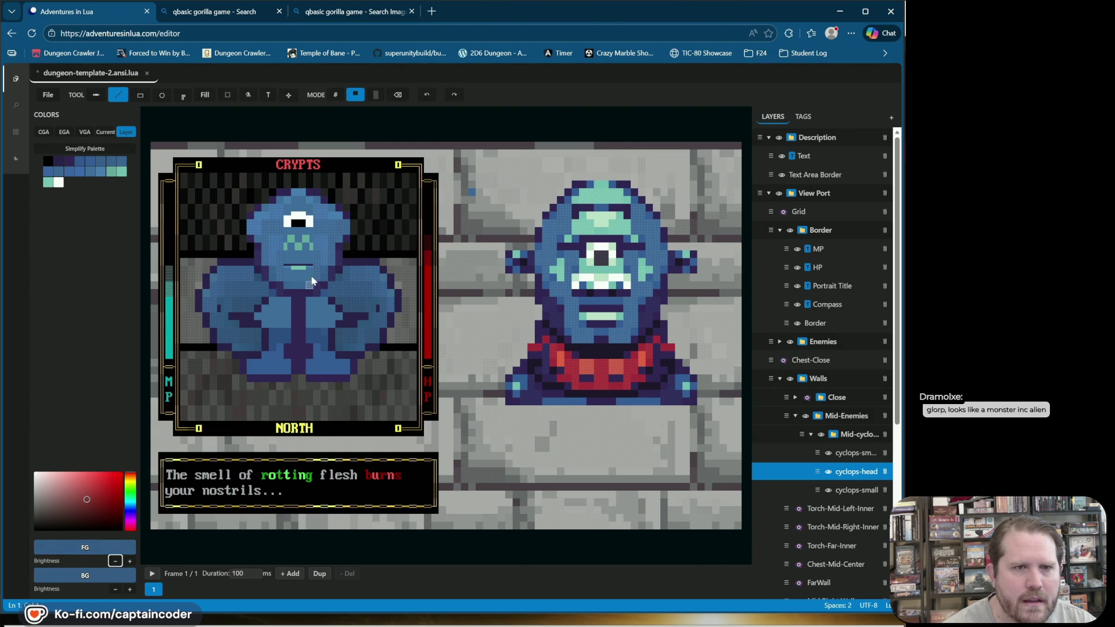
pyautogui.click(295, 290)
pyautogui.hotkey('ctrl', 'z')
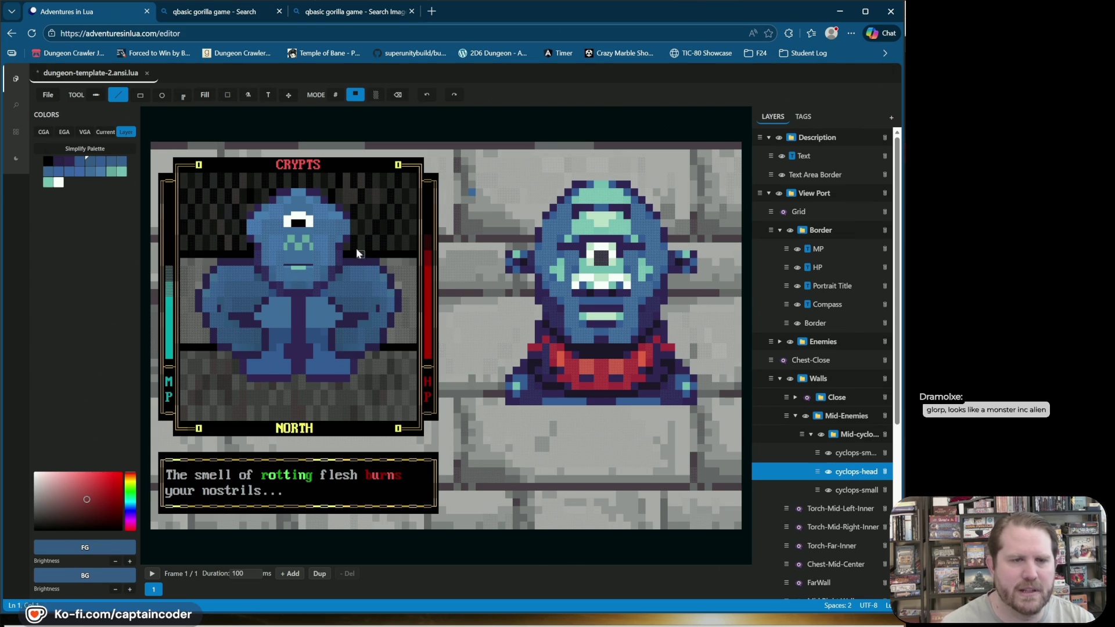
pyautogui.click(335, 94)
# Step: Try a solid teal block on the mouth cell, then revert the mouth
pyautogui.rightClick(297, 272)
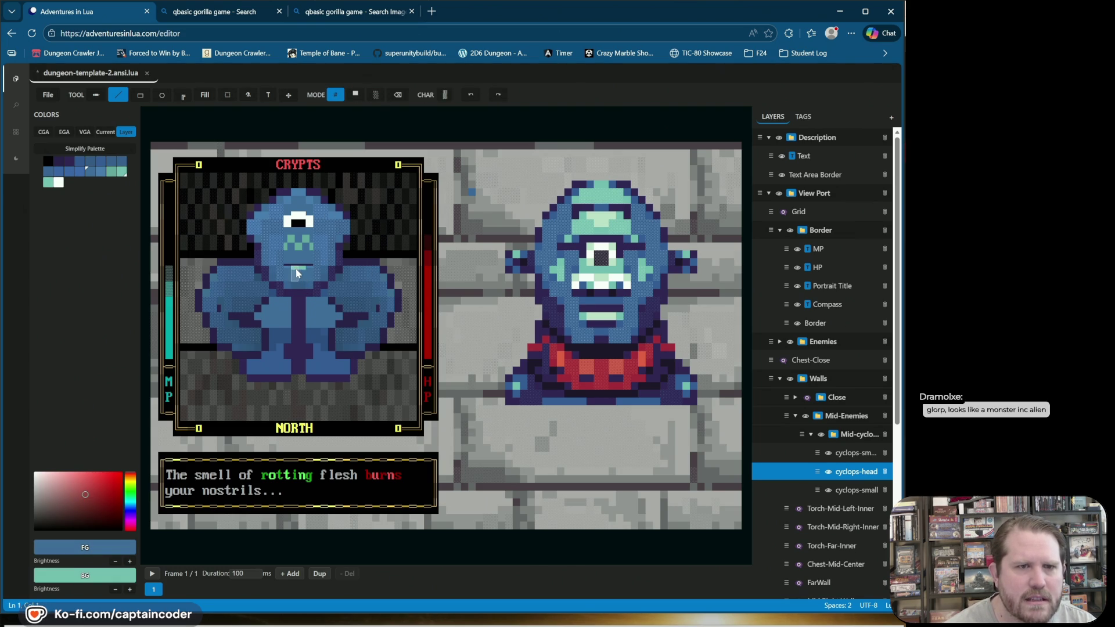
pyautogui.click(116, 562)
pyautogui.click(295, 277)
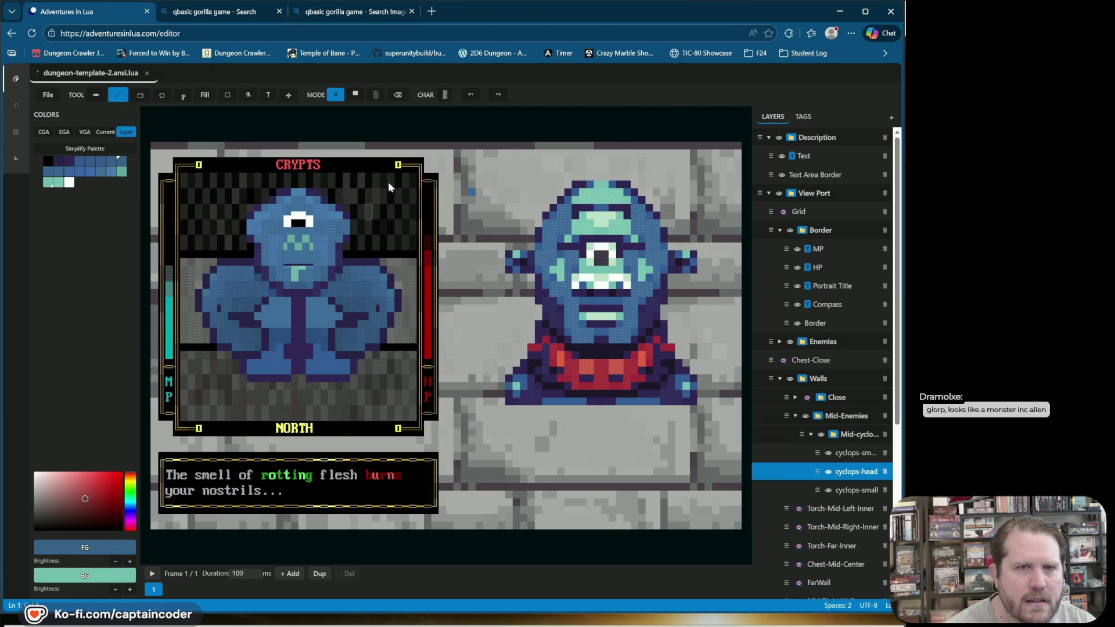
pyautogui.click(470, 95)
pyautogui.click(297, 277)
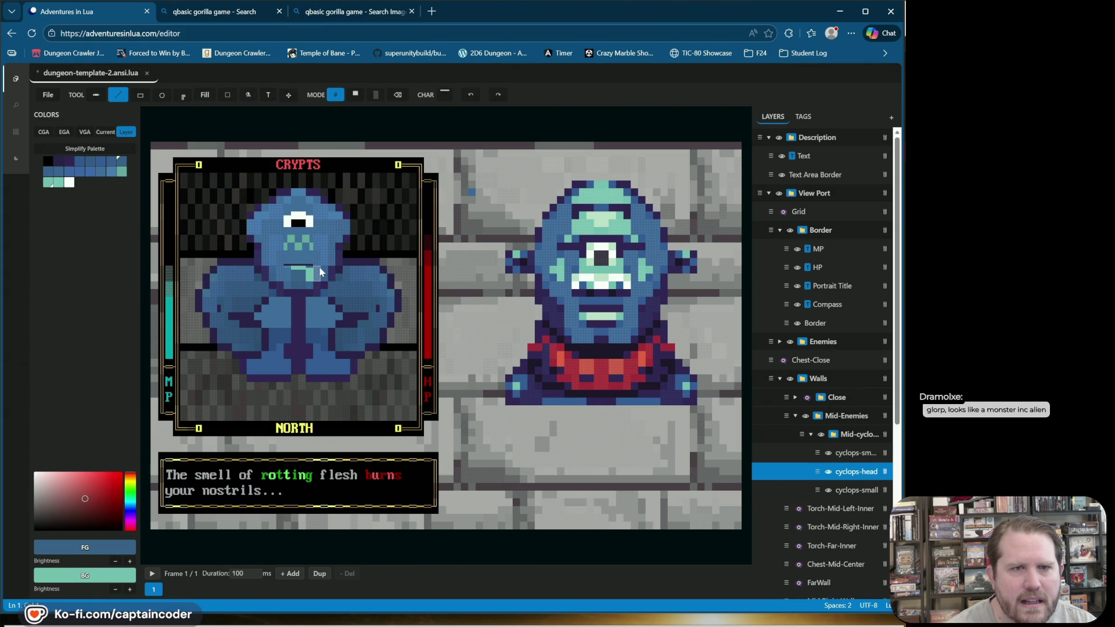
pyautogui.click(470, 95)
# Step: Sample the body blue as background, darken it, and darken a body cell
pyautogui.rightClick(312, 279)
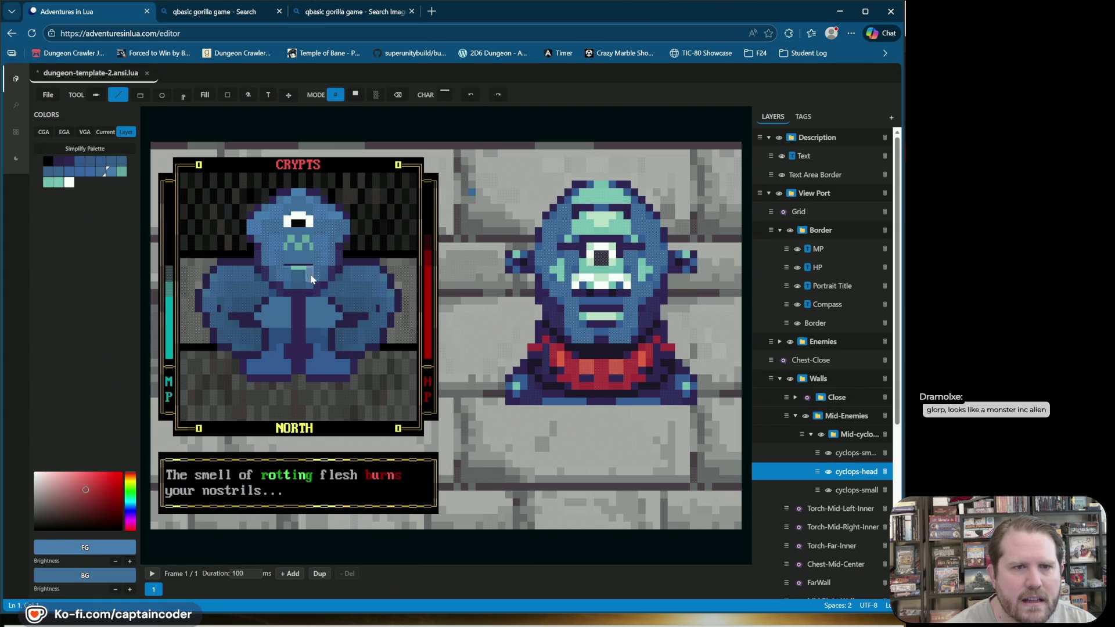
pyautogui.click(117, 590)
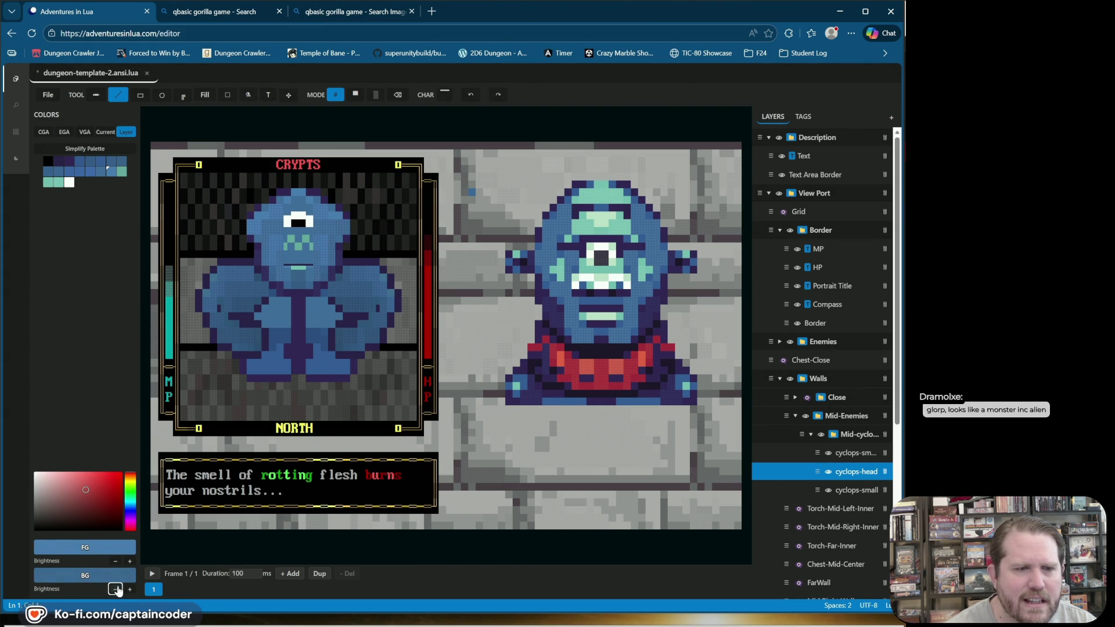
pyautogui.click(305, 273)
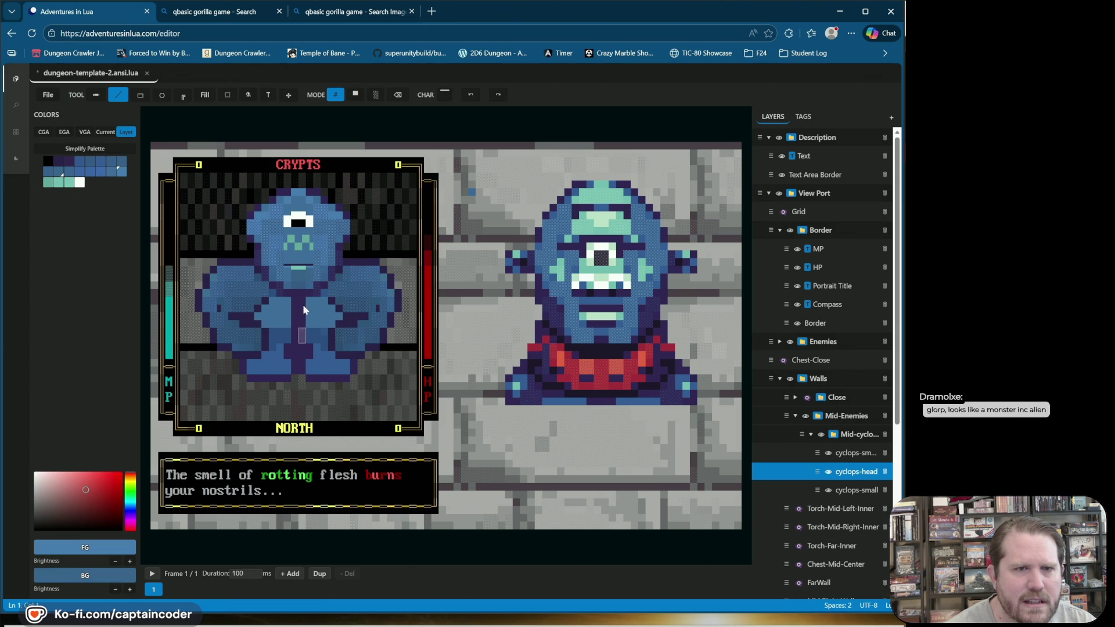
pyautogui.click(129, 590)
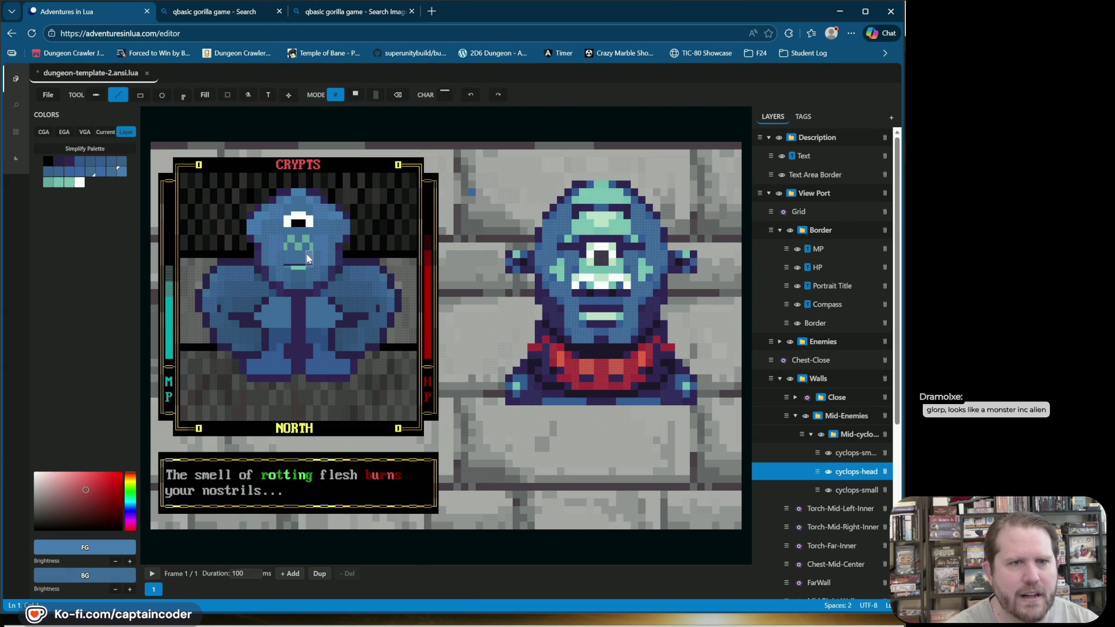
# Step: Paint the nose cells in teal with the underscore character, toggling between block and # modes
pyautogui.keyDown('alt'); pyautogui.click(308, 258); pyautogui.keyUp('alt')
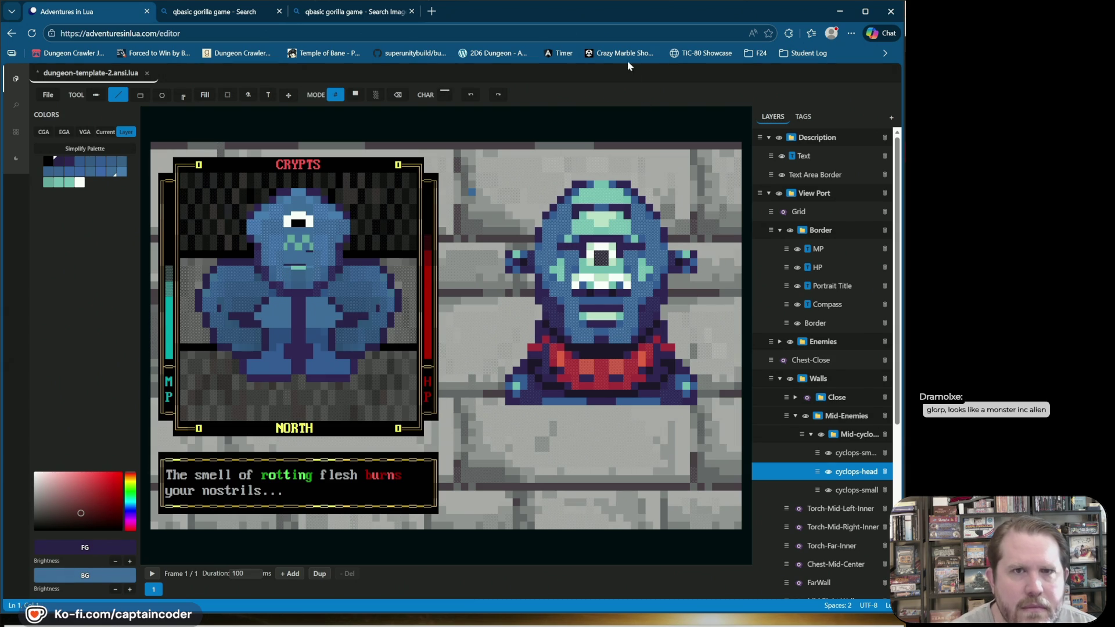
pyautogui.keyDown('alt'); pyautogui.click(312, 262); pyautogui.keyUp('alt')
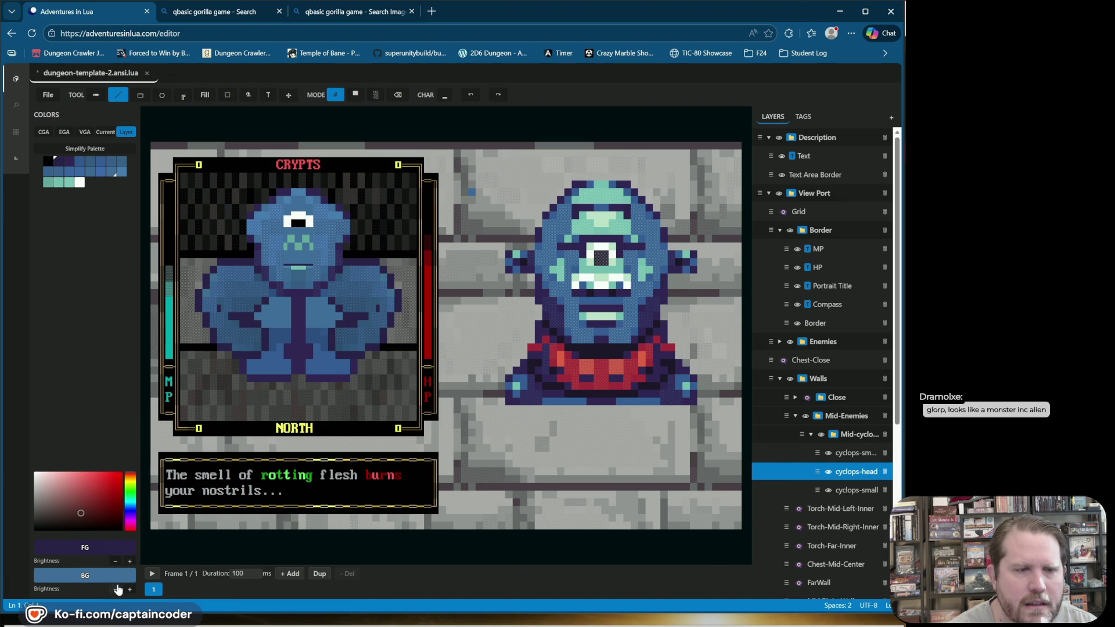
pyautogui.click(291, 262)
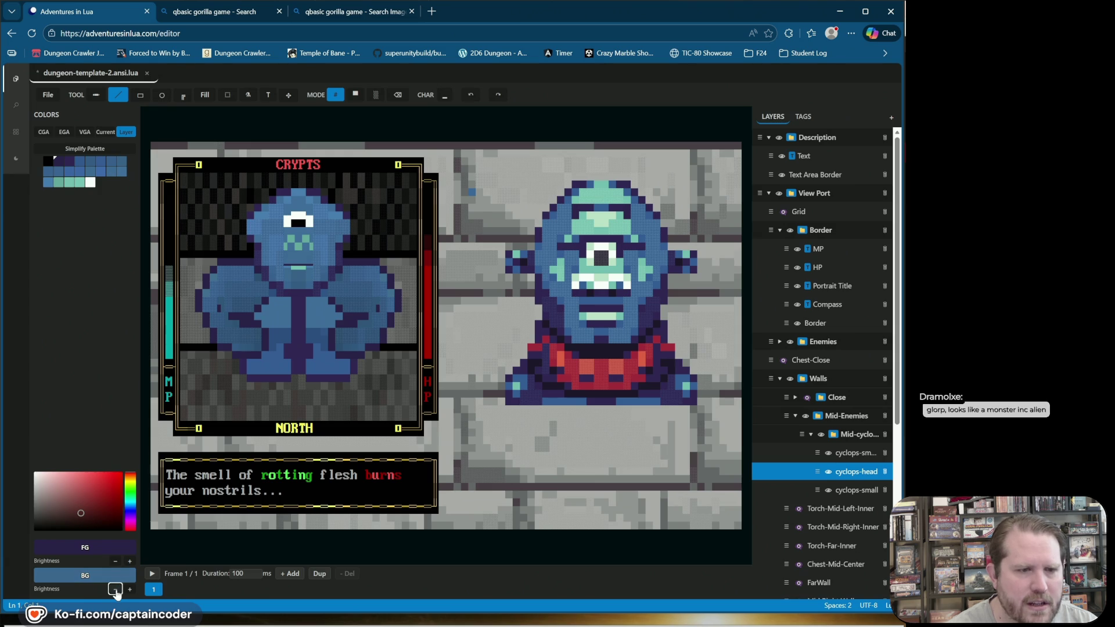
pyautogui.click(296, 254)
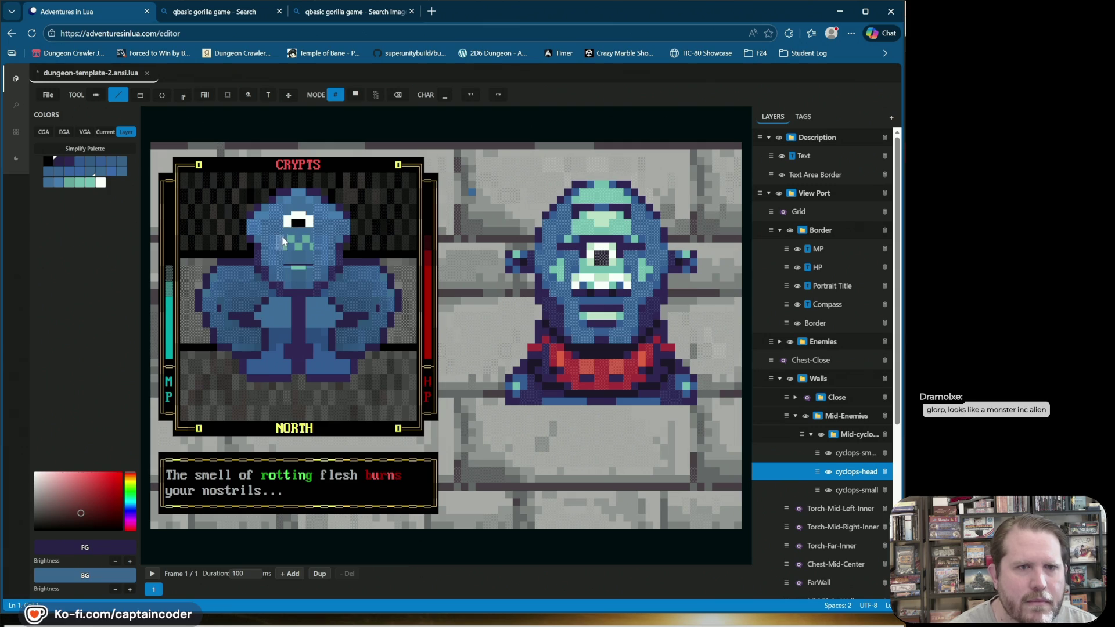
pyautogui.click(356, 95)
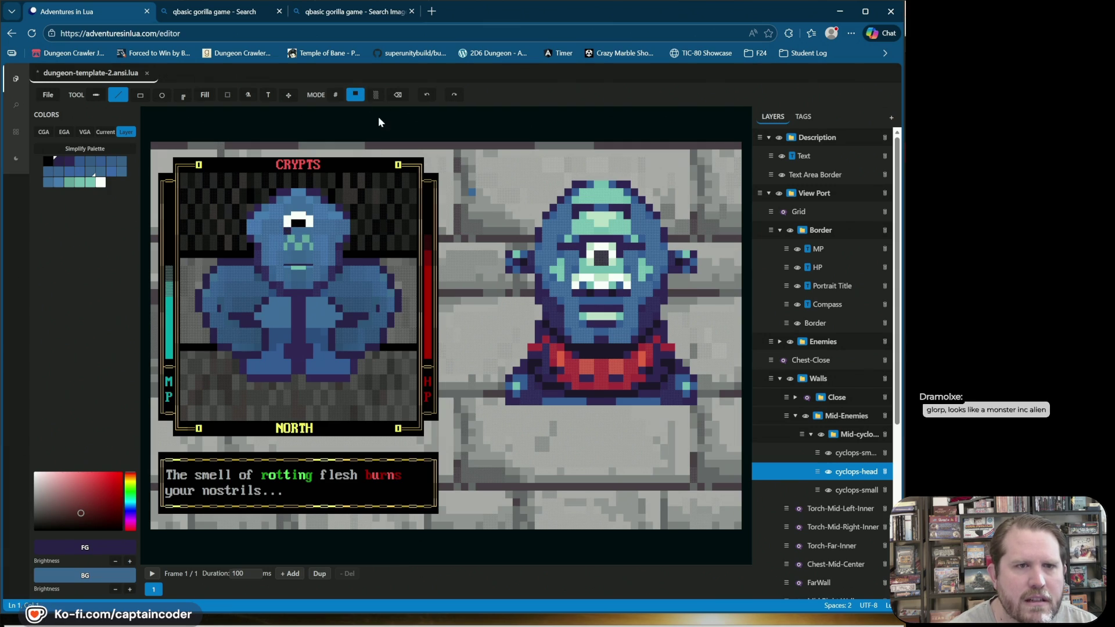
pyautogui.click(427, 95)
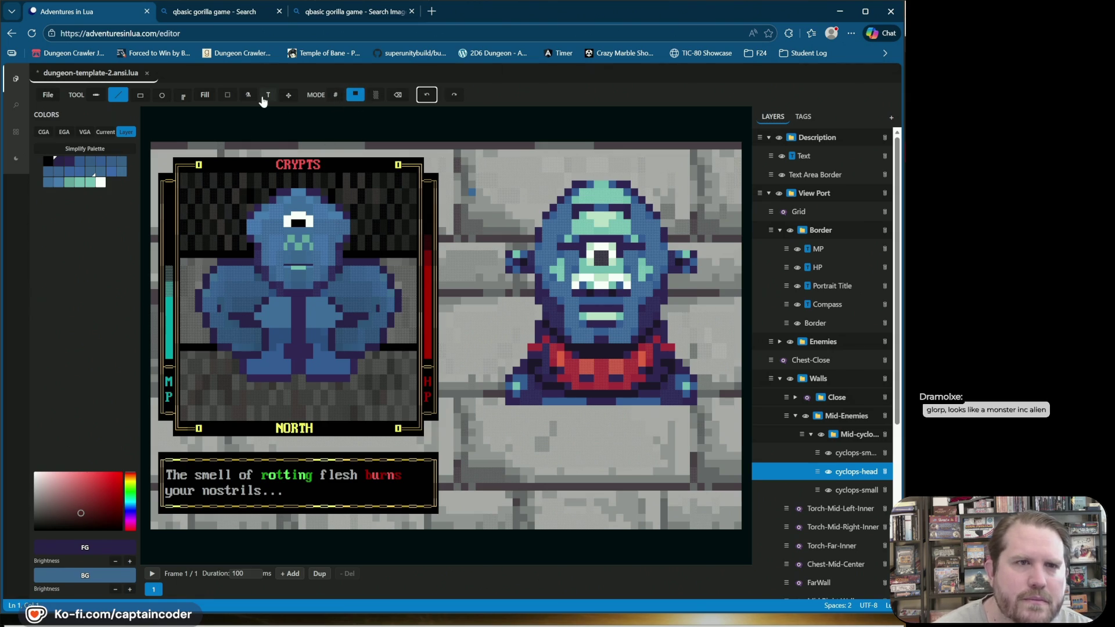
pyautogui.click(336, 95)
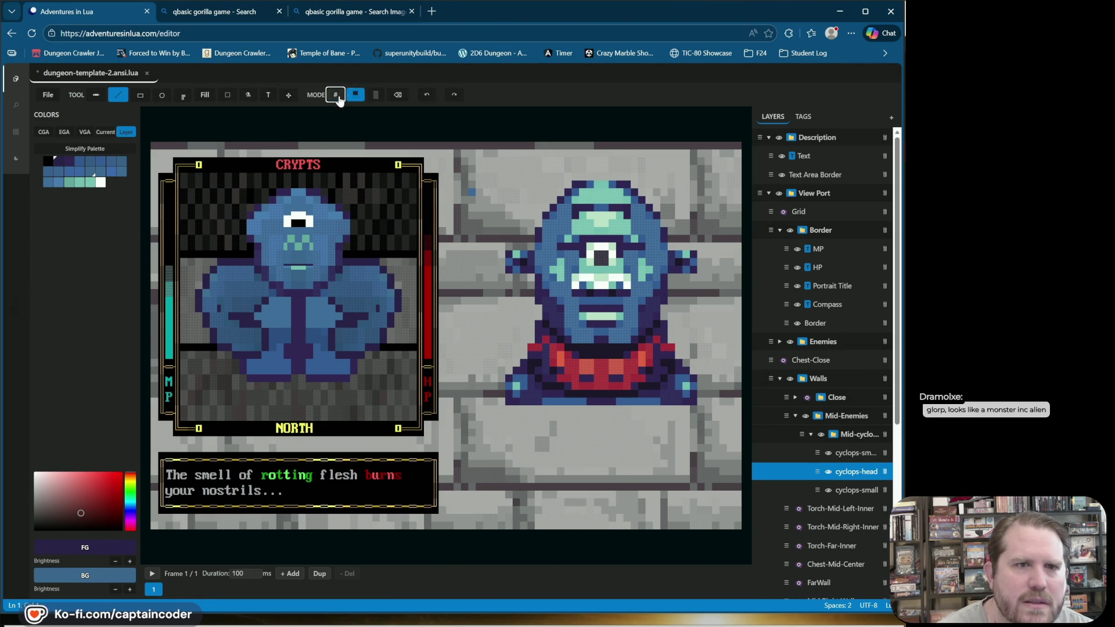
# Step: Repaint the cyclops eye cell with the lower-half block character in its sampled white
pyautogui.keyDown('alt'); pyautogui.click(288, 228); pyautogui.keyUp('alt')
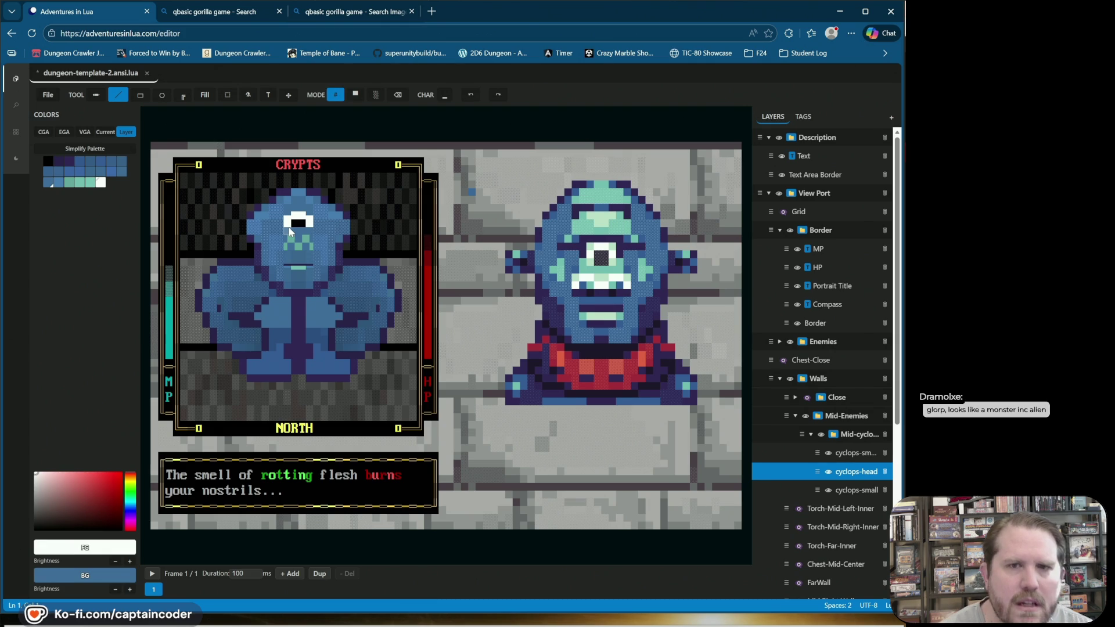
pyautogui.keyDown('alt'); pyautogui.click(288, 227); pyautogui.keyUp('alt')
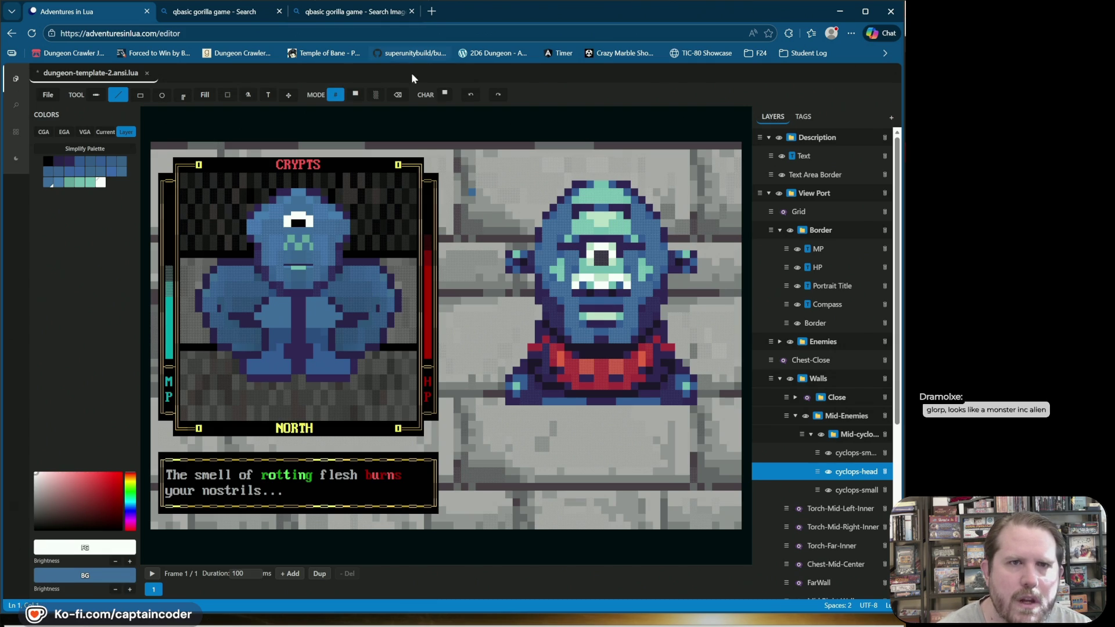
pyautogui.click(446, 95)
pyautogui.click(498, 112)
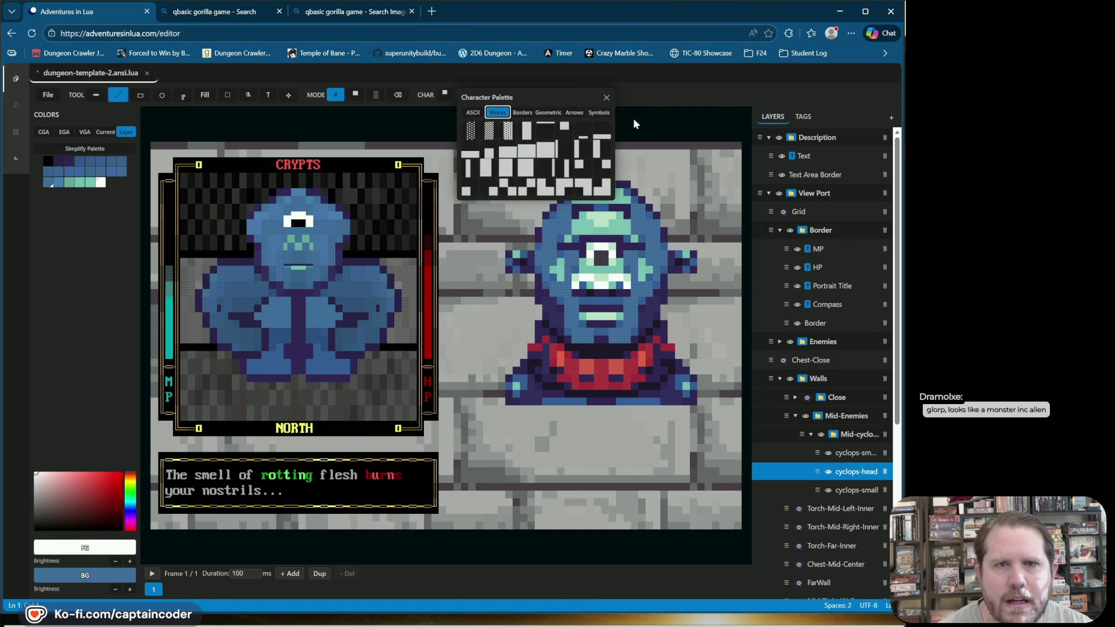
pyautogui.click(470, 154)
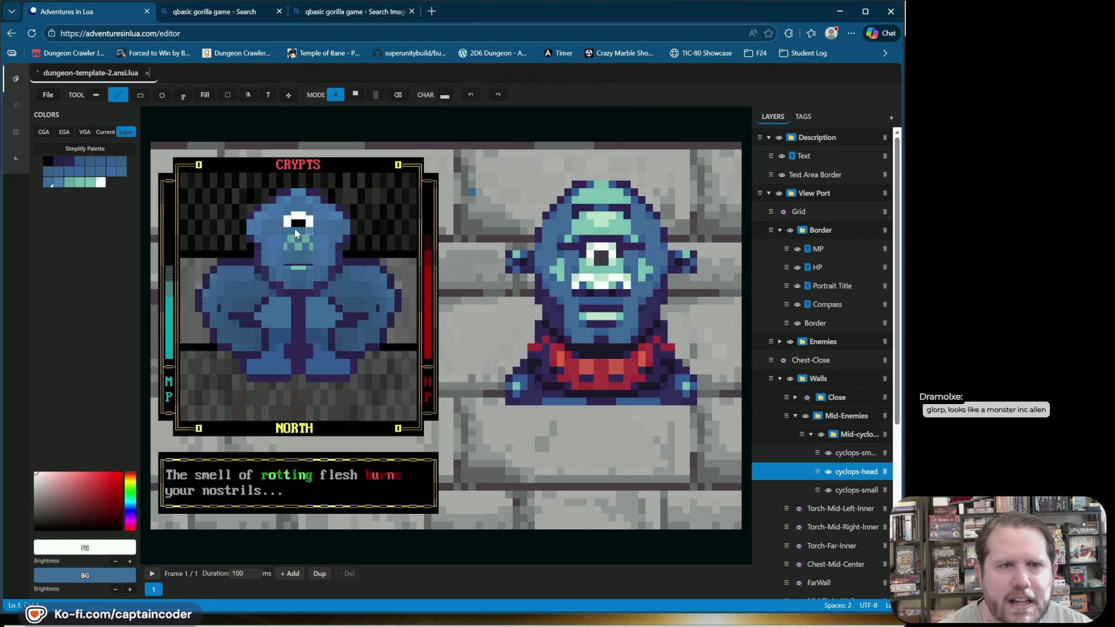
pyautogui.click(288, 228)
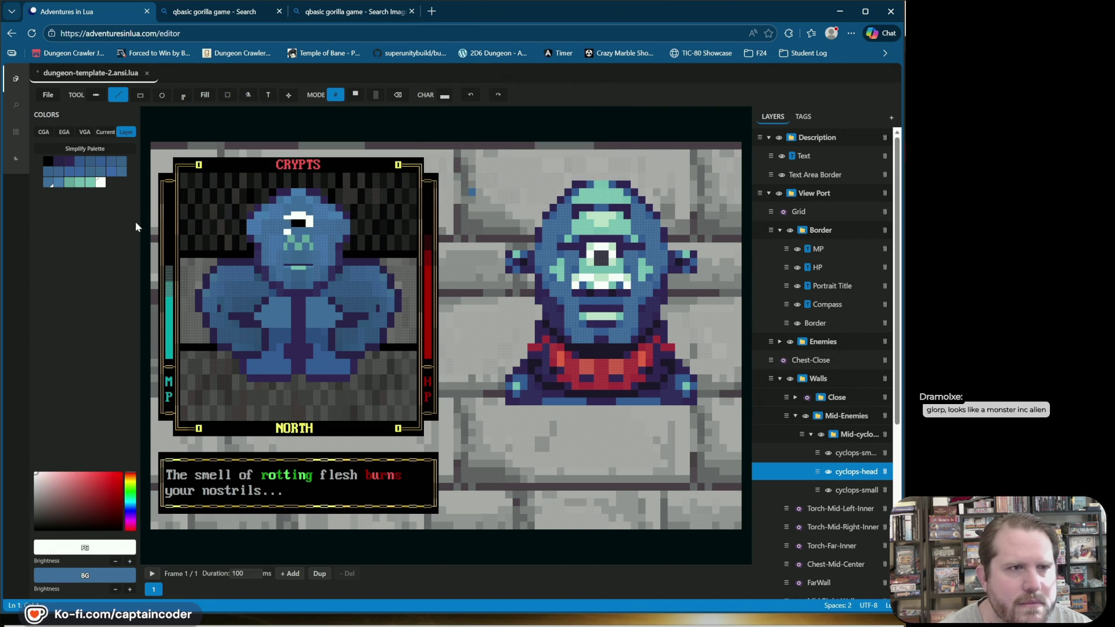
# Step: Cover the stray white eye cell with blue over white, then undo and resample the eye
pyautogui.rightClick(102, 184)
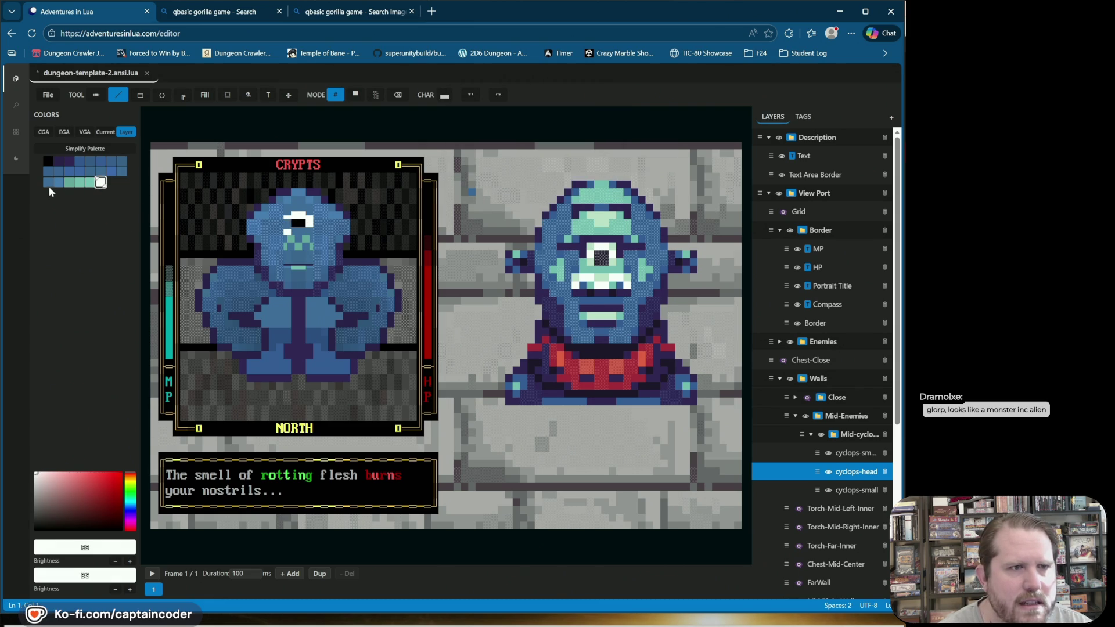
pyautogui.click(48, 183)
pyautogui.click(287, 232)
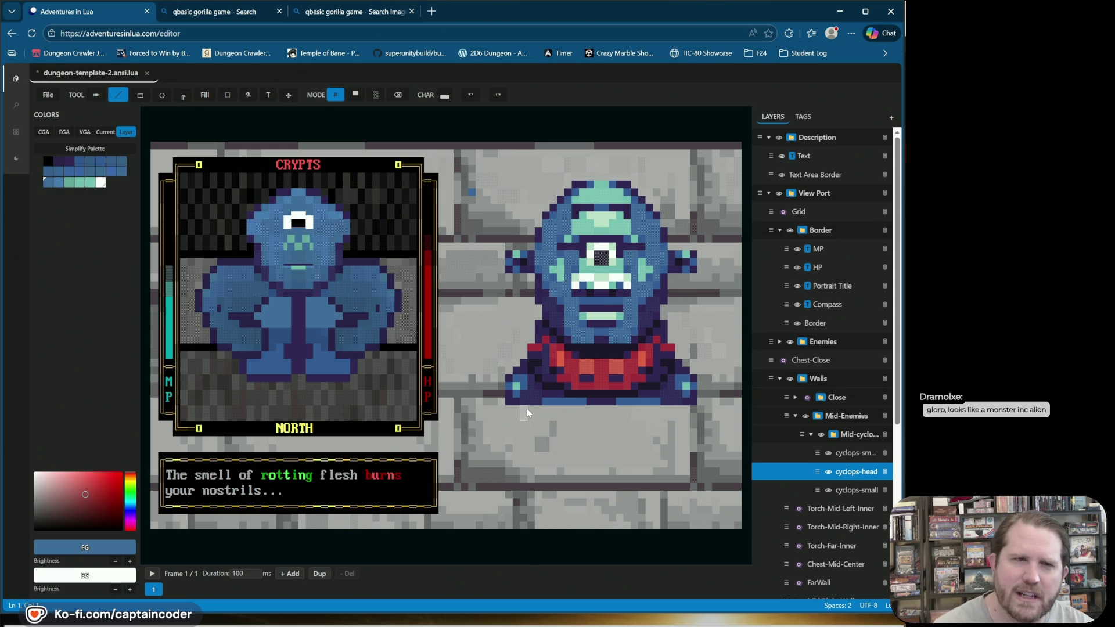
pyautogui.click(471, 95)
pyautogui.keyDown('alt'); pyautogui.click(286, 229); pyautogui.keyUp('alt')
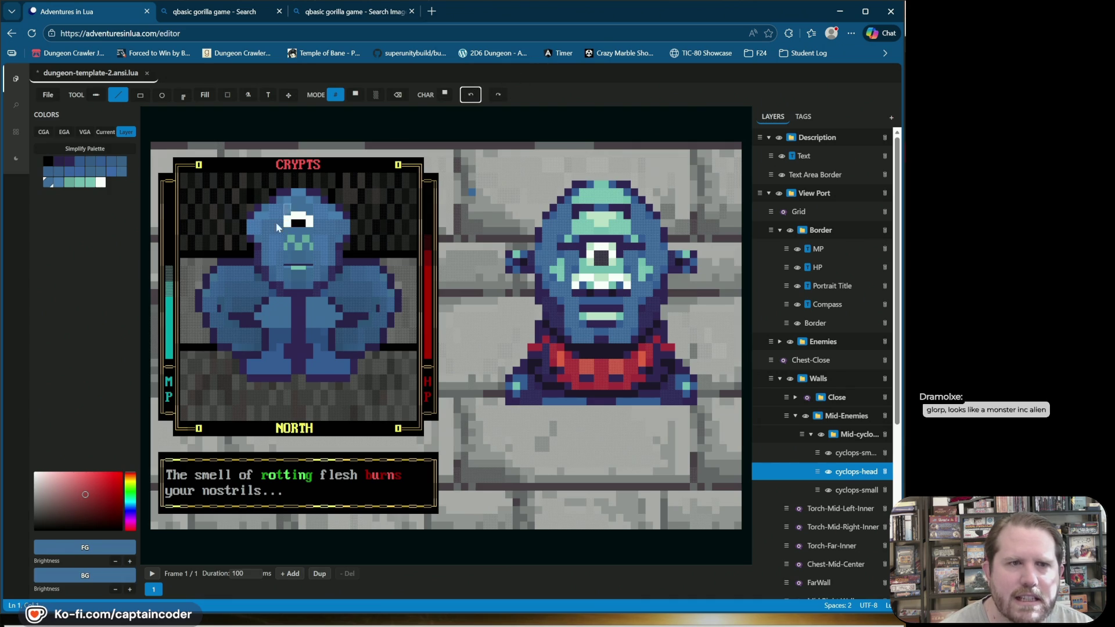
pyautogui.keyDown('alt'); pyautogui.click(290, 229); pyautogui.keyUp('alt')
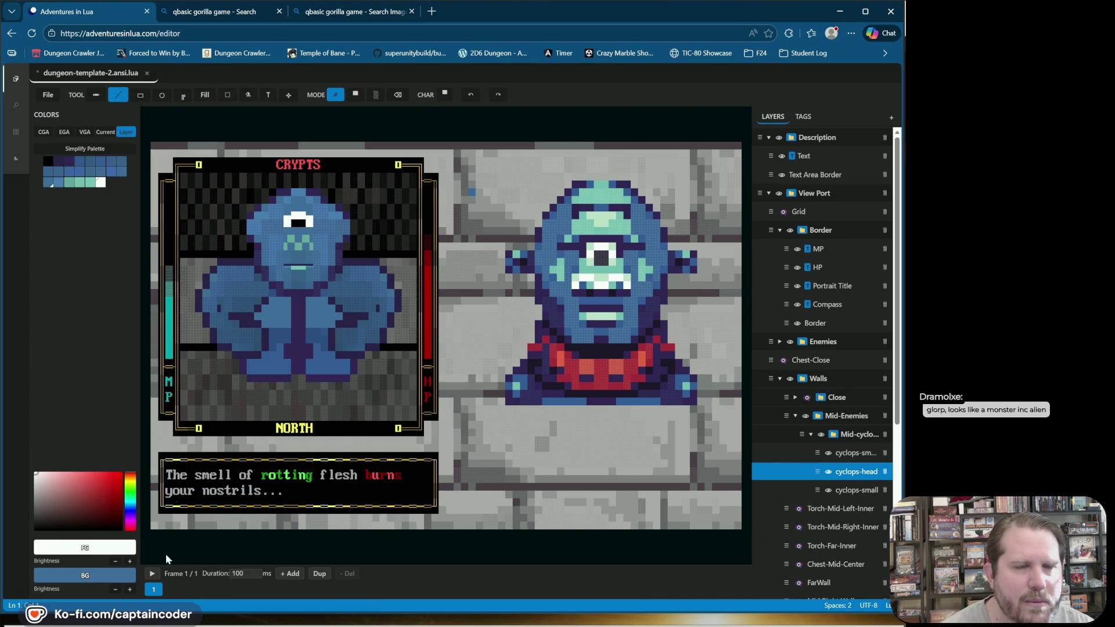
# Step: Rework the eye's pupil in black, undo the trial edits, and save the portrait
pyautogui.click(115, 590)
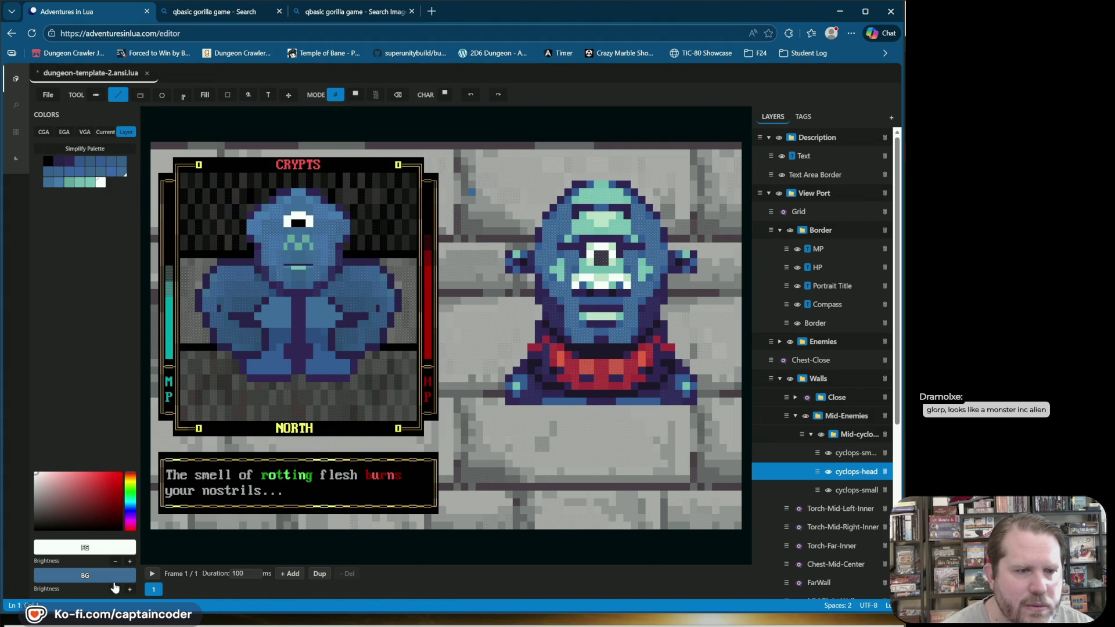
pyautogui.keyDown('alt'); pyautogui.click(302, 229); pyautogui.keyUp('alt')
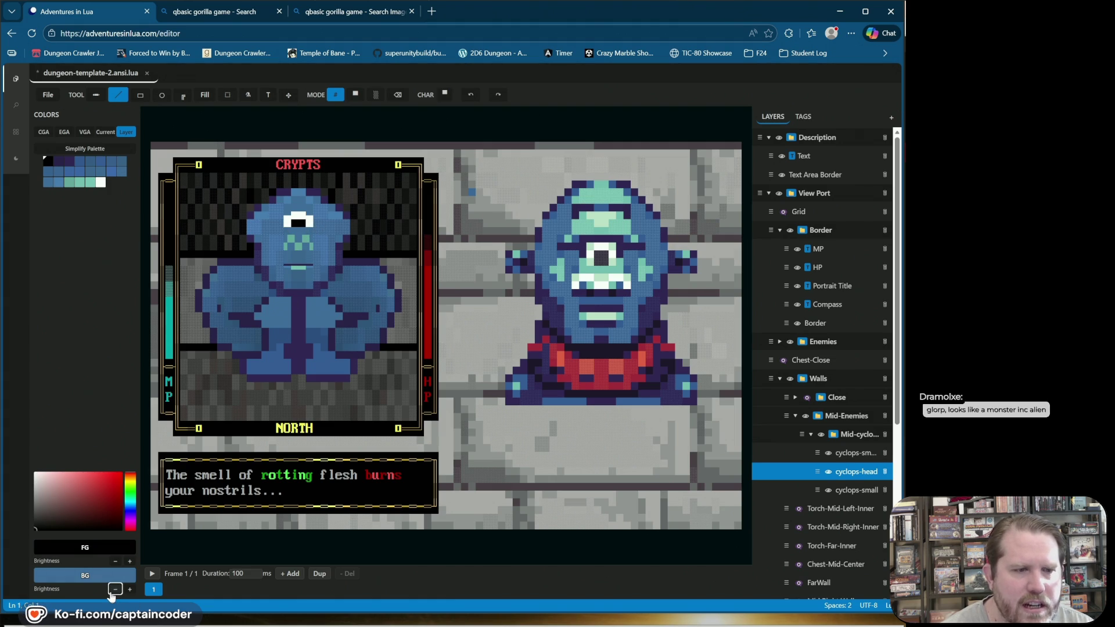
pyautogui.click(298, 229)
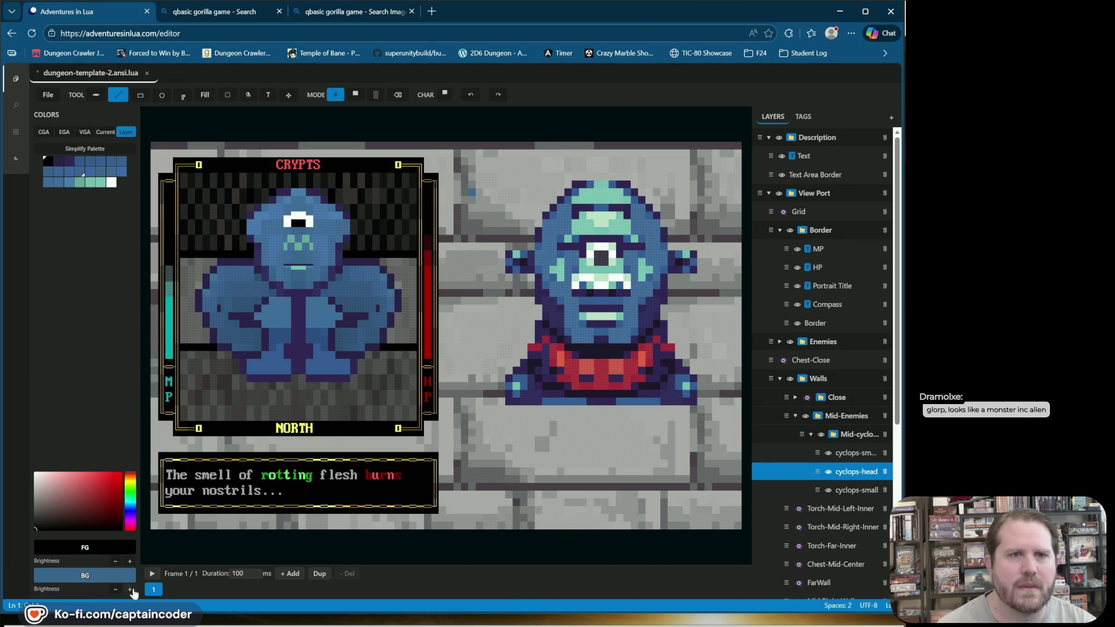
pyautogui.click(114, 590)
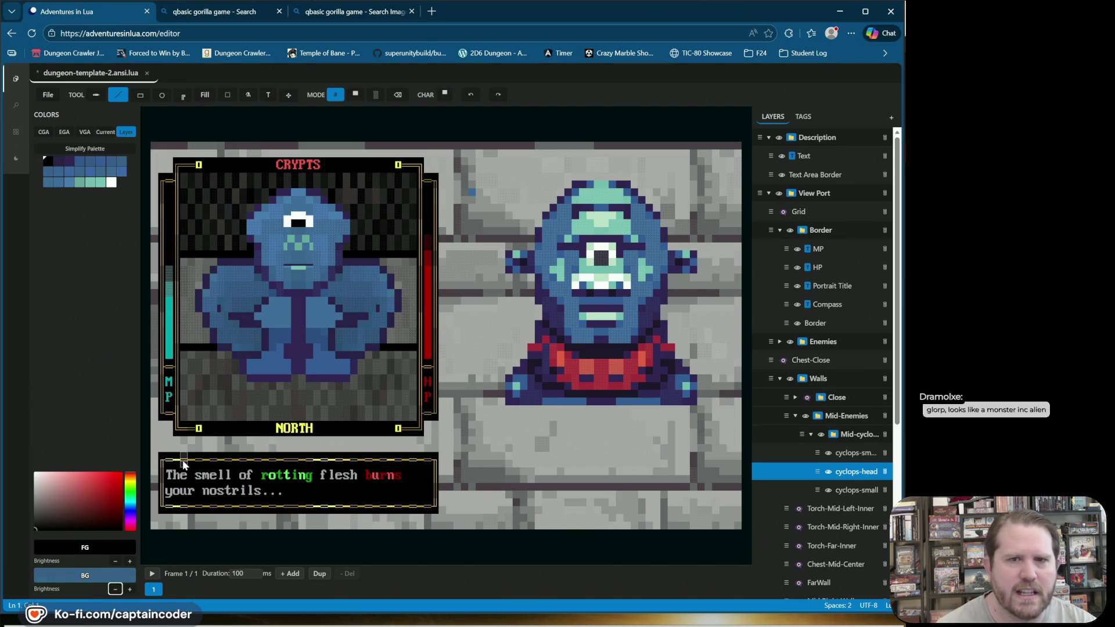
pyautogui.click(287, 223)
pyautogui.click(476, 94)
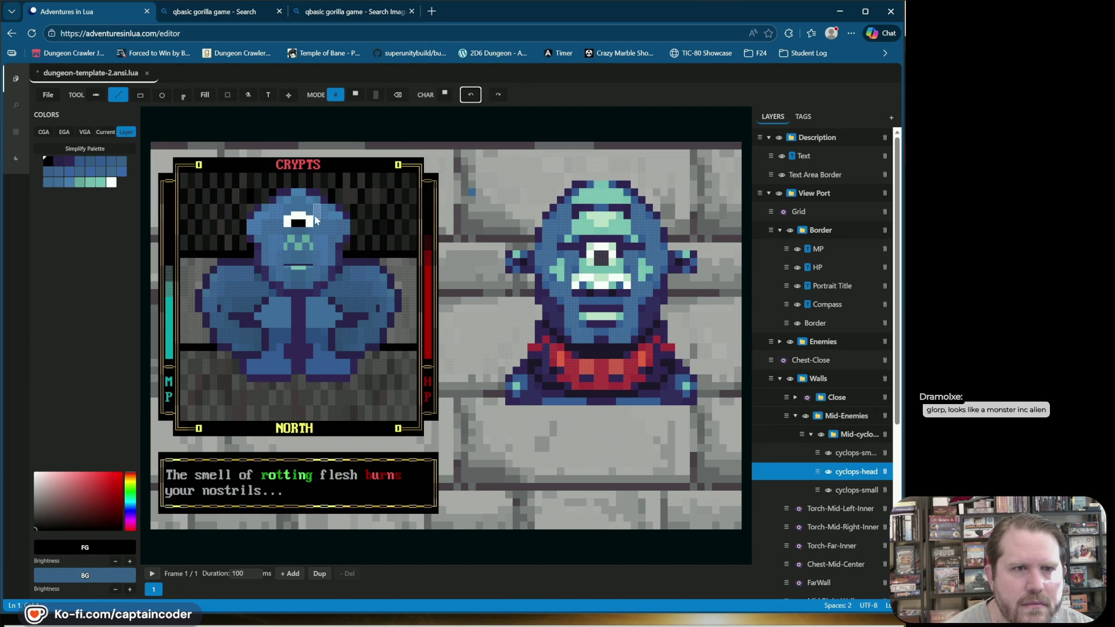
pyautogui.click(476, 94)
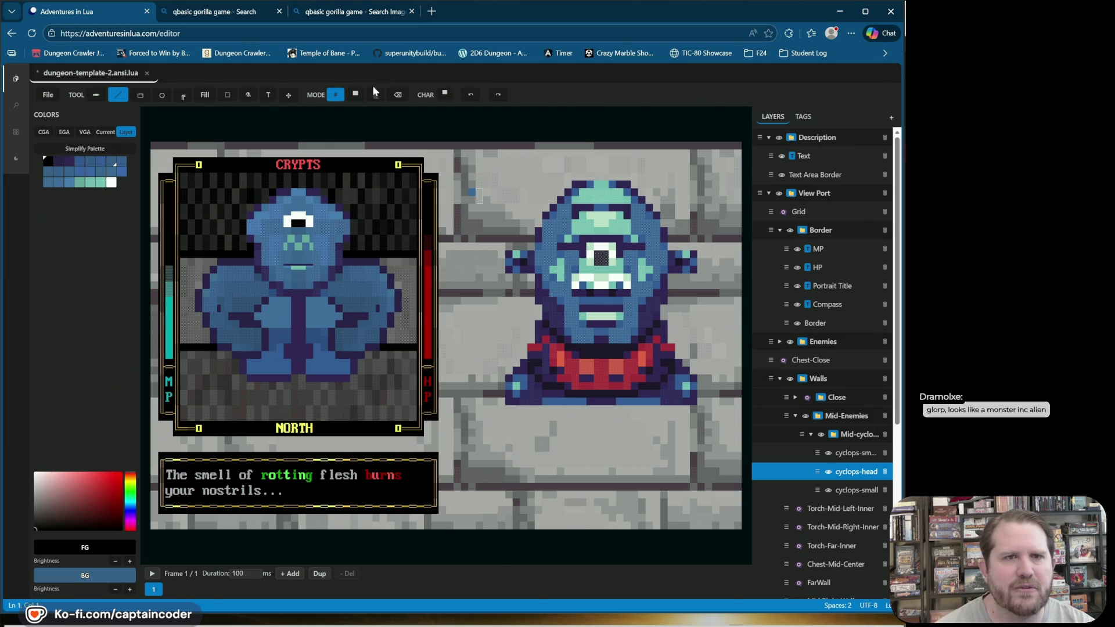
pyautogui.hotkey('ctrl', 's')
# Step: Paint a dark block beside the eye and two face cells blue with a new block character
pyautogui.click(445, 95)
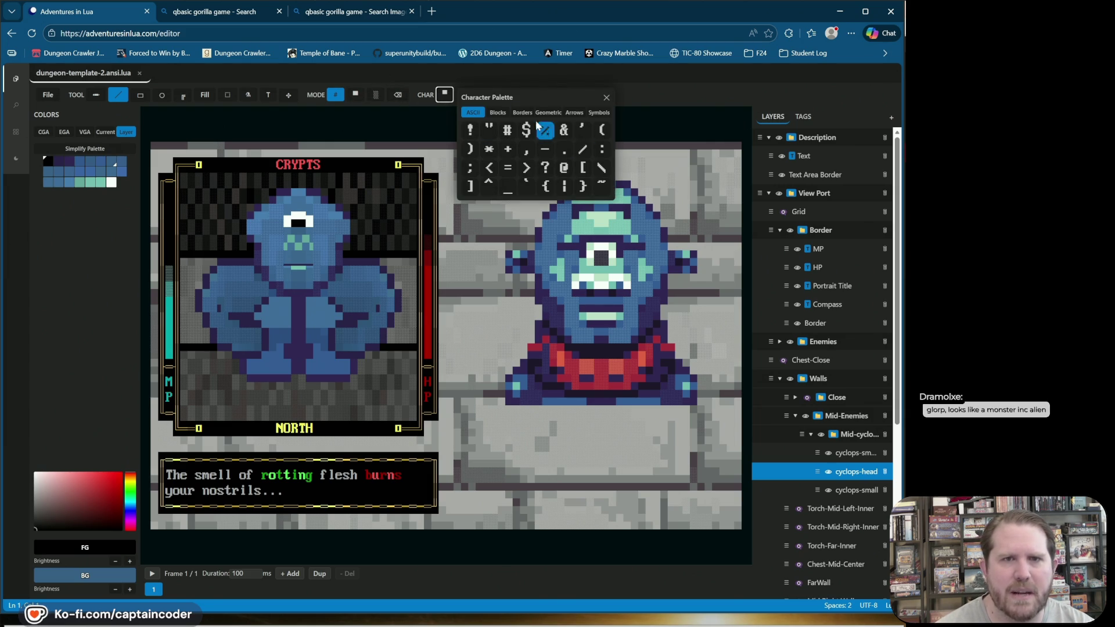
pyautogui.click(498, 112)
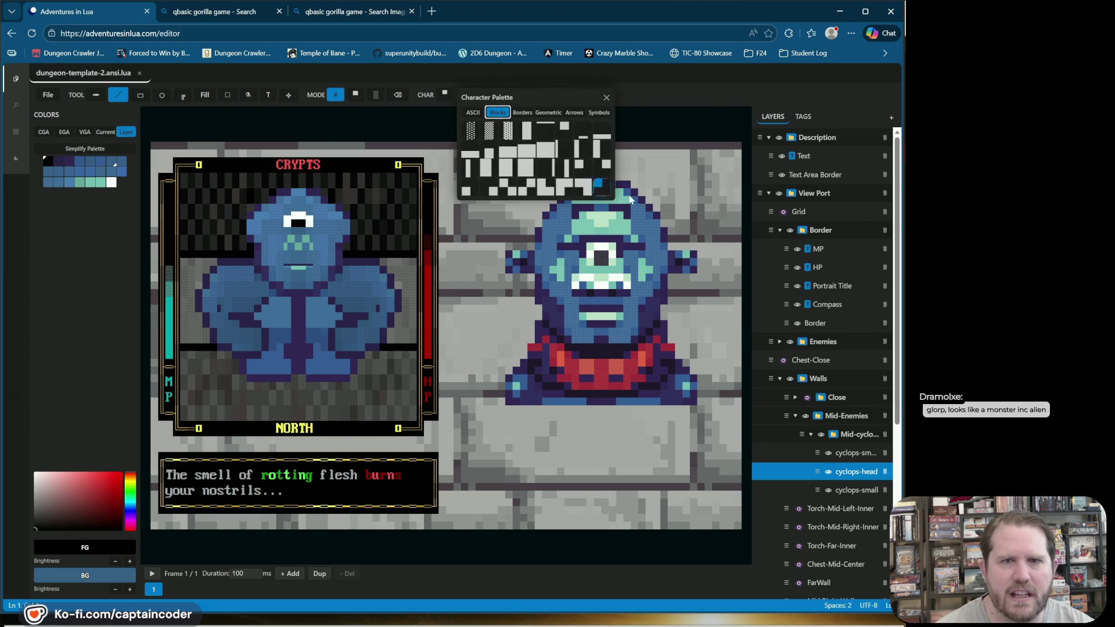
pyautogui.click(504, 190)
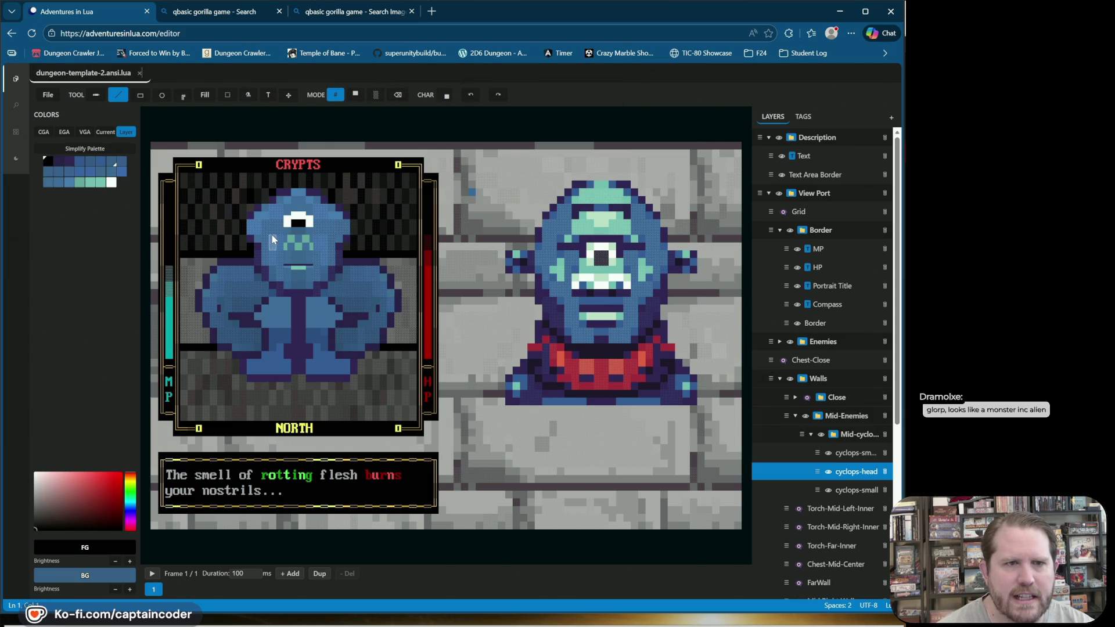
pyautogui.click(273, 241)
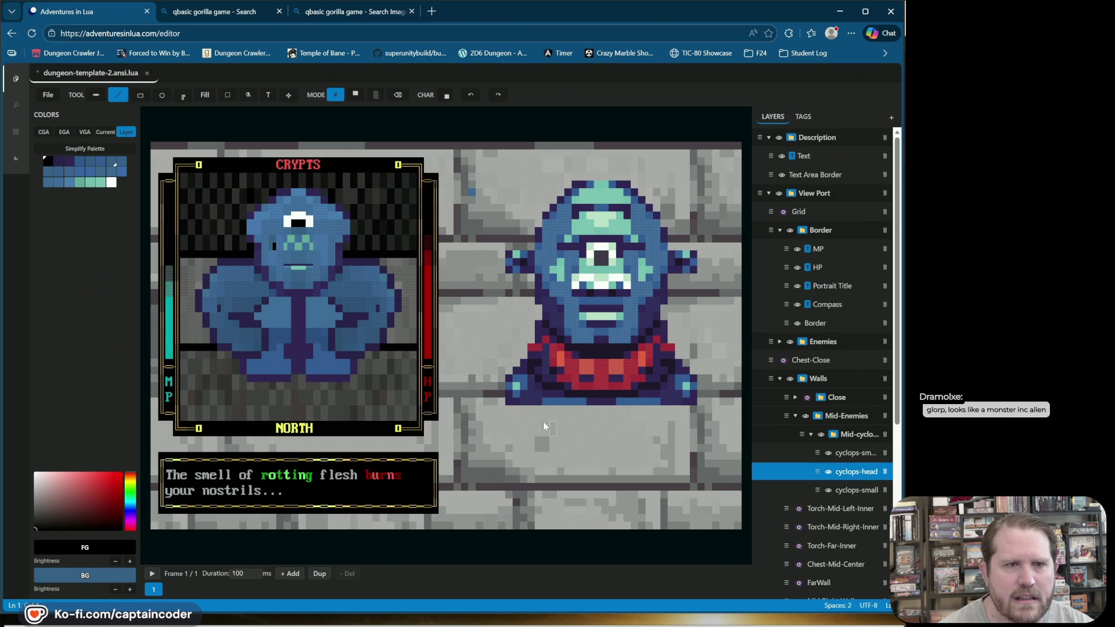
pyautogui.click(91, 184)
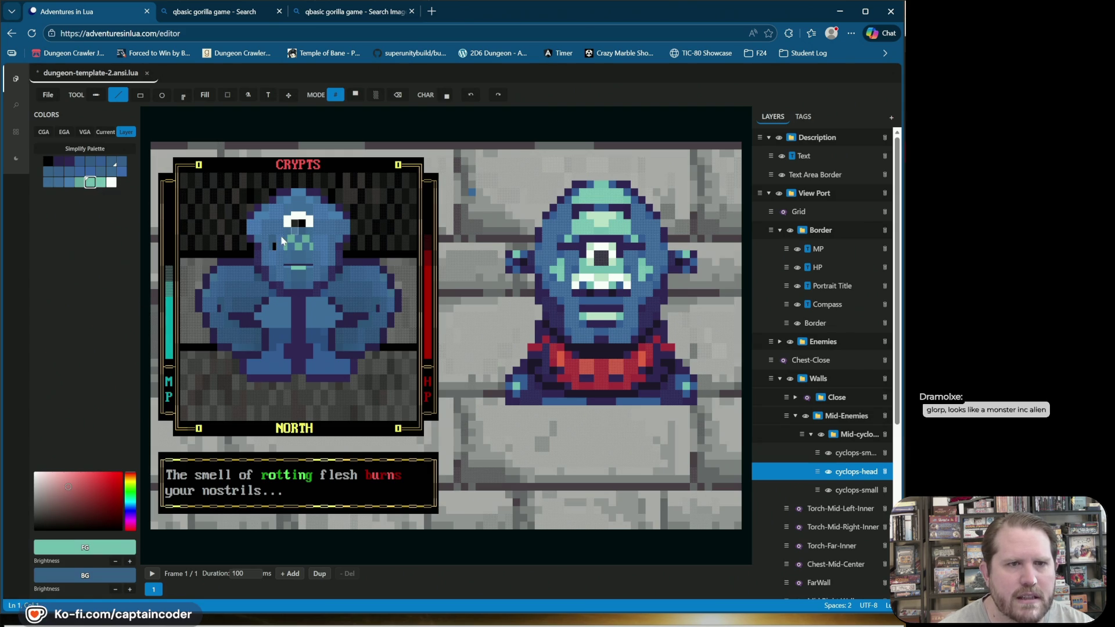
pyautogui.click(80, 183)
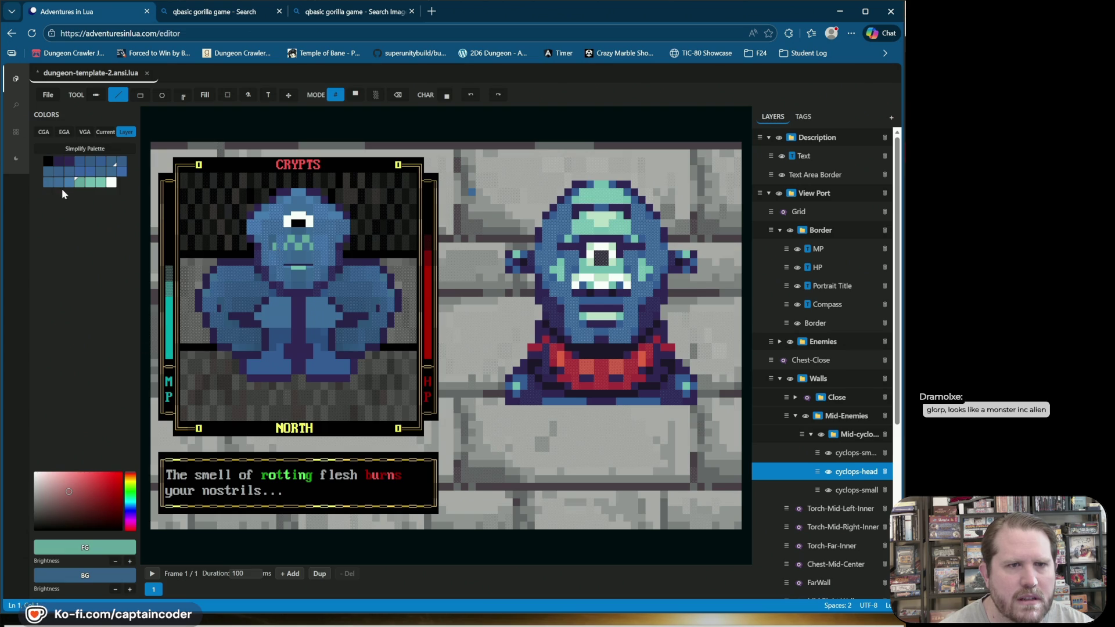
pyautogui.click(69, 182)
pyautogui.click(271, 259)
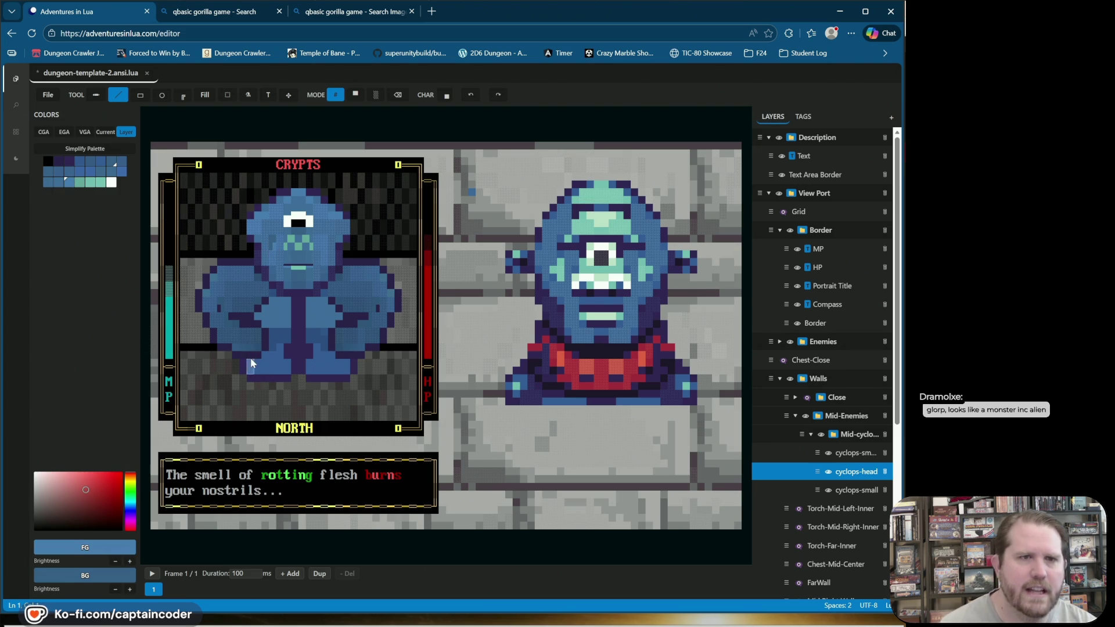
# Step: Recolour cells on the cyclops face with another blue, undoing the last trial cell
pyautogui.click(69, 172)
pyautogui.click(278, 249)
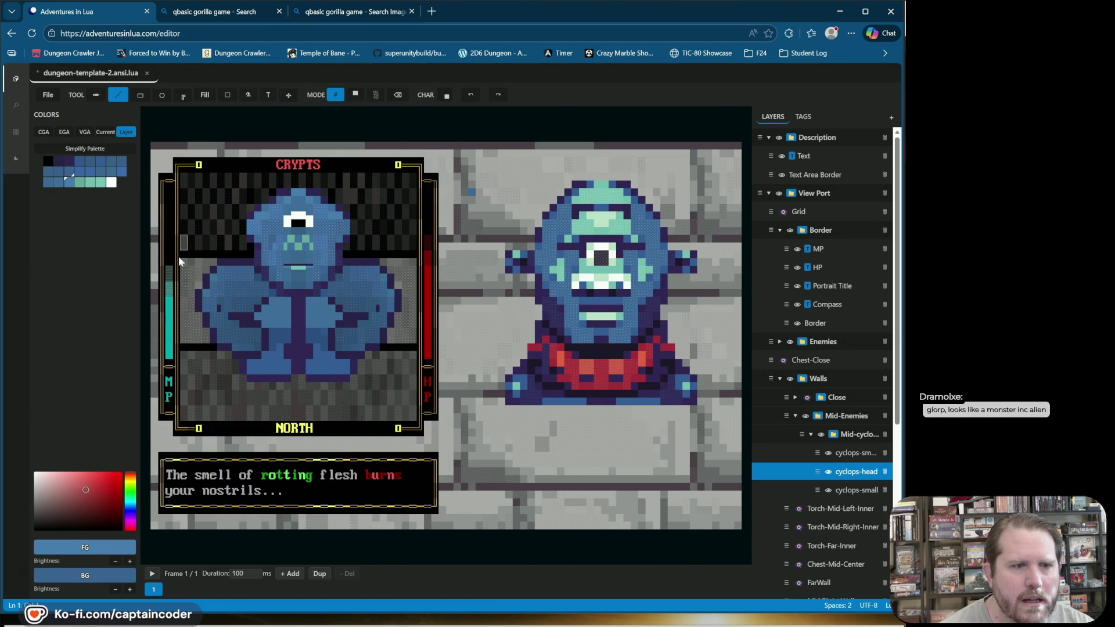
pyautogui.click(97, 166)
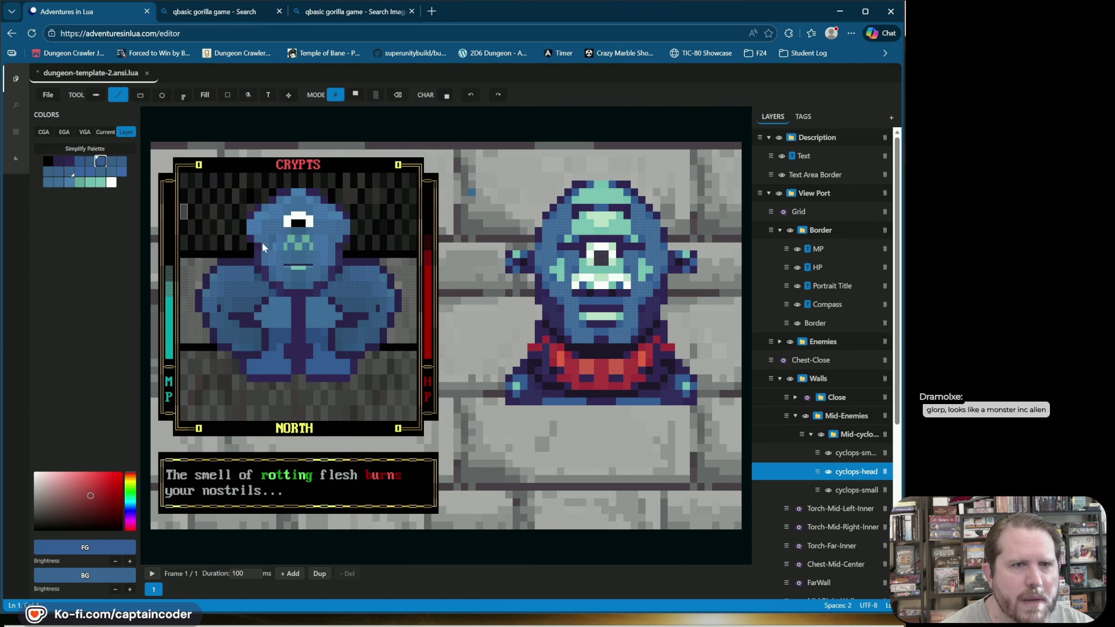
pyautogui.click(275, 248)
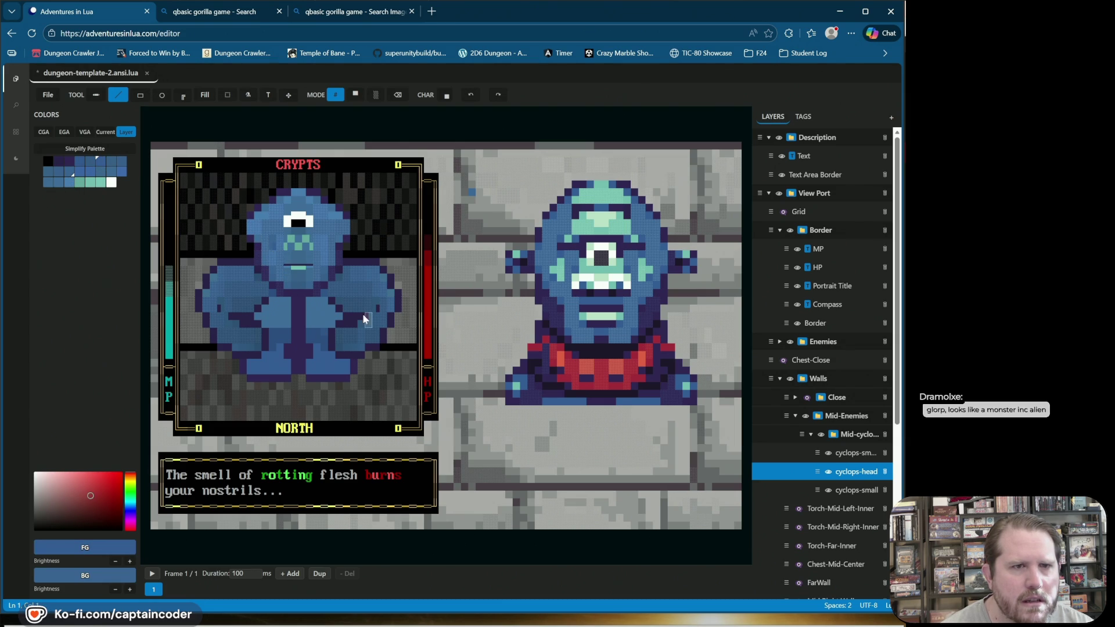
pyautogui.click(471, 94)
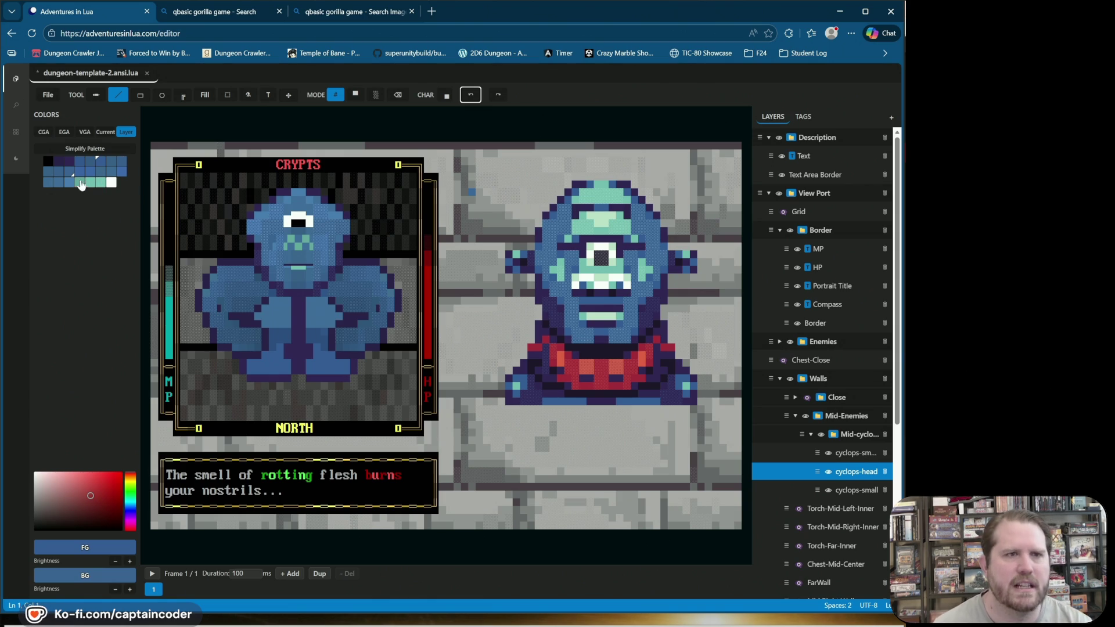
# Step: Sample the face teal, darken it two steps, and brighten the background one step
pyautogui.keyDown('alt'); pyautogui.click(272, 240); pyautogui.keyUp('alt')
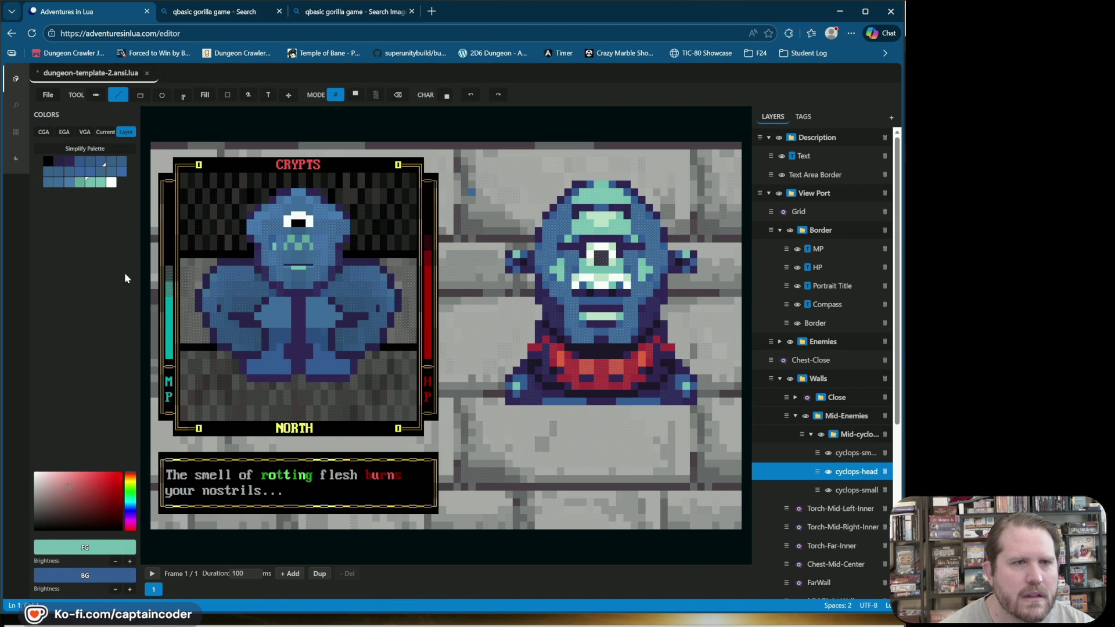
pyautogui.click(115, 561)
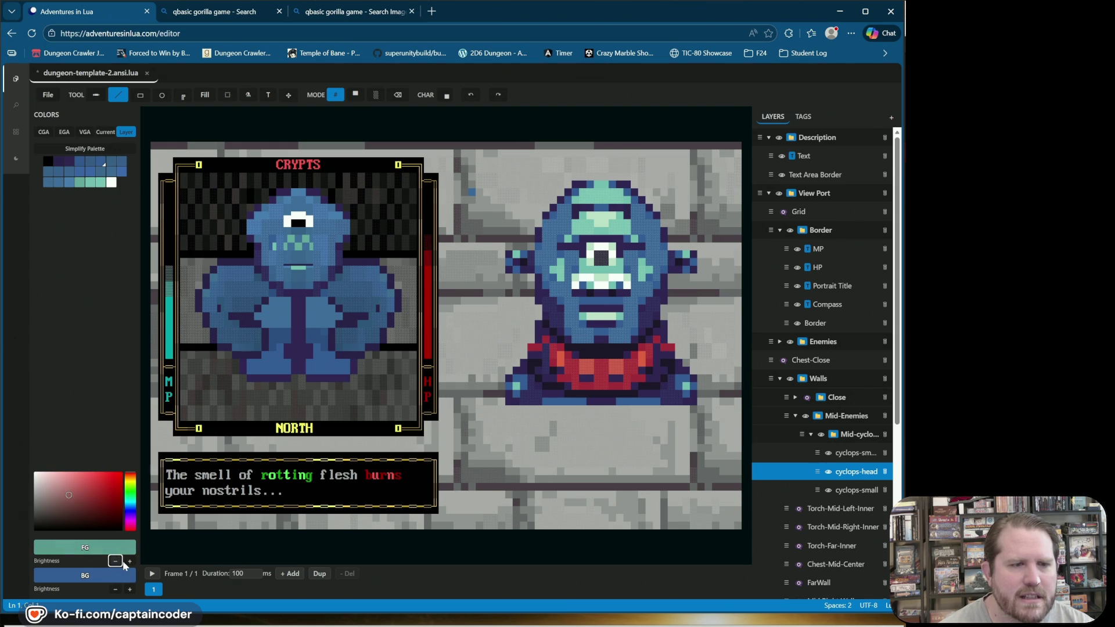
pyautogui.click(116, 562)
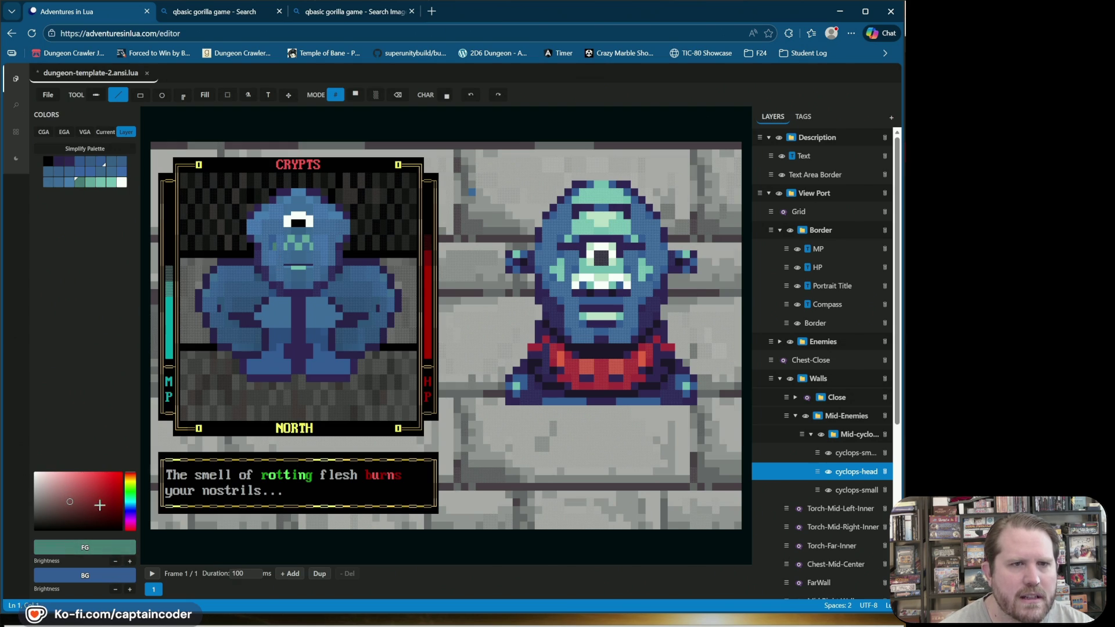
pyautogui.click(129, 592)
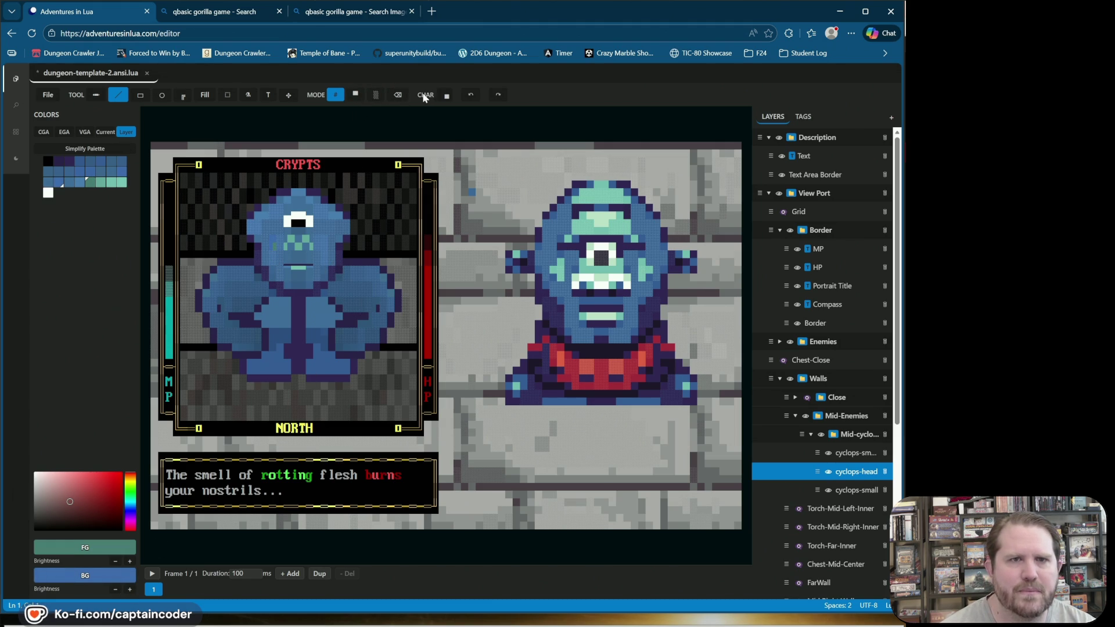
pyautogui.click(444, 96)
# Step: Pick a glyph from the Blocks characters and undo the last edit
pyautogui.click(498, 112)
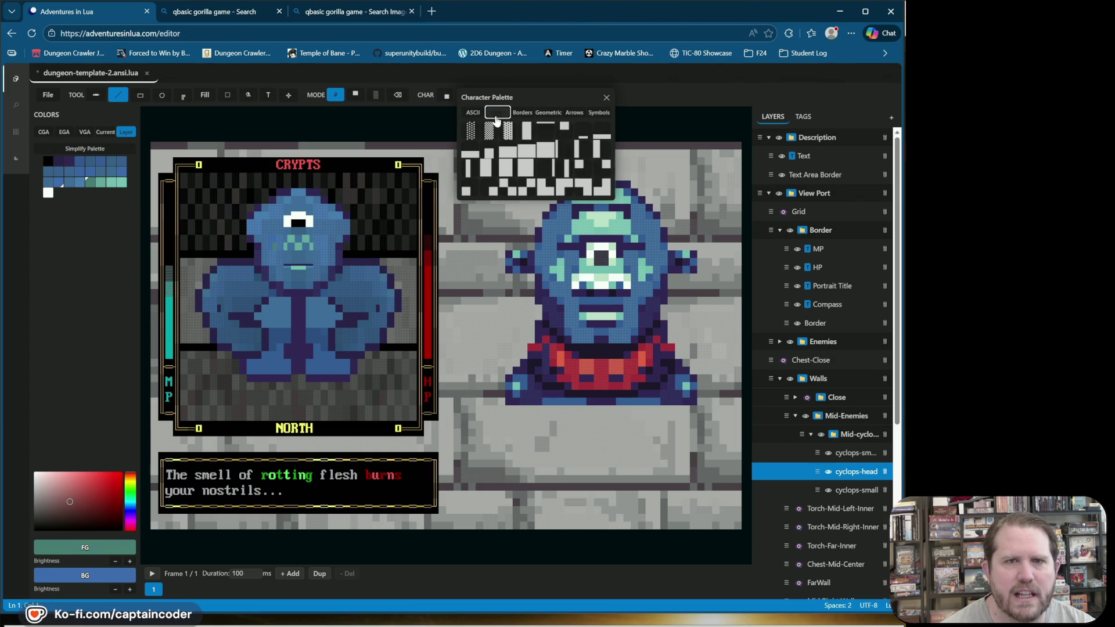
pyautogui.click(468, 189)
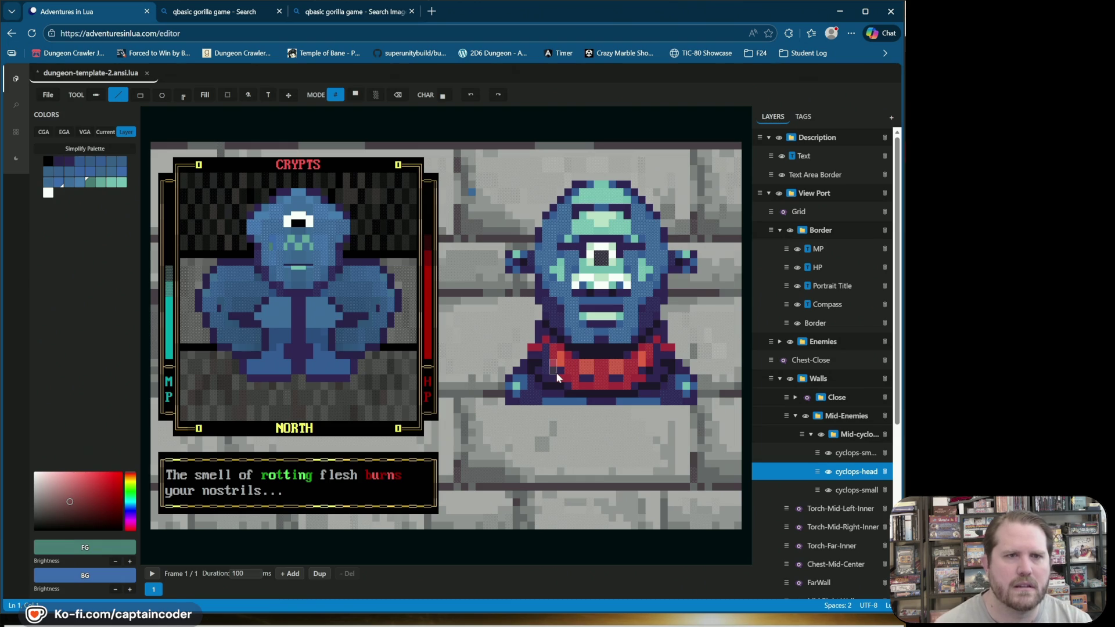
pyautogui.click(471, 94)
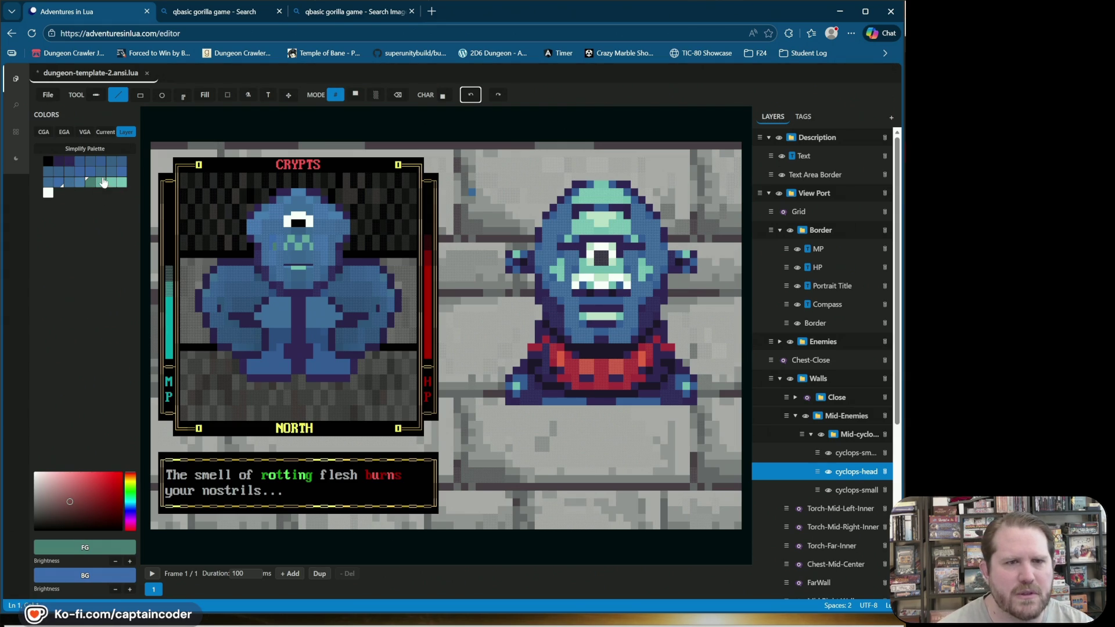
# Step: Choose blue, step foreground brightness up and down, and try test cells on the face
pyautogui.click(58, 183)
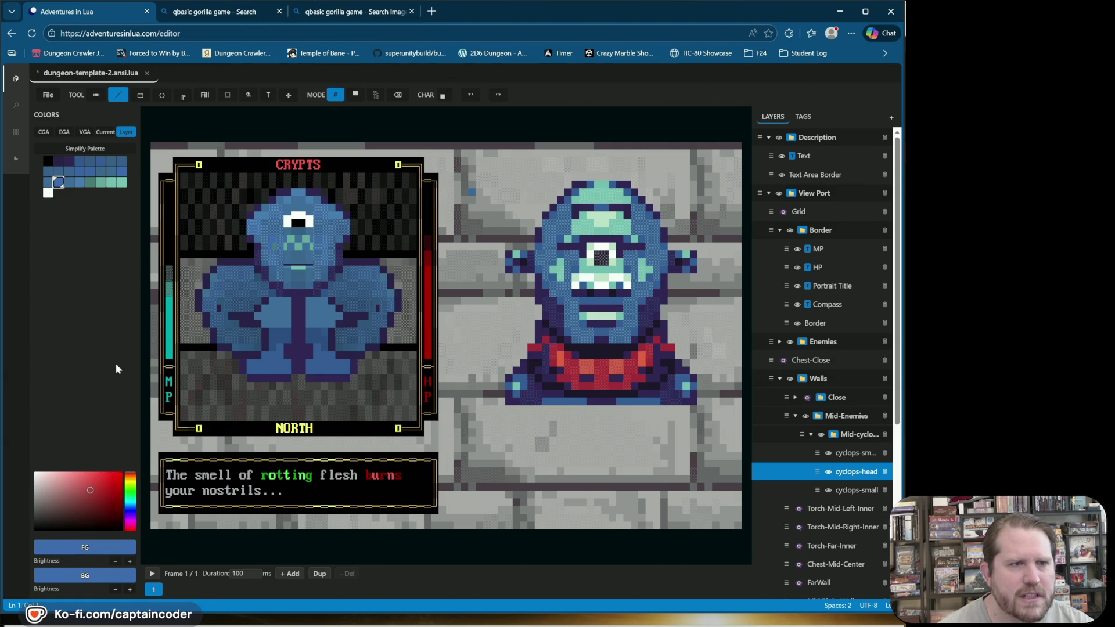
pyautogui.click(129, 561)
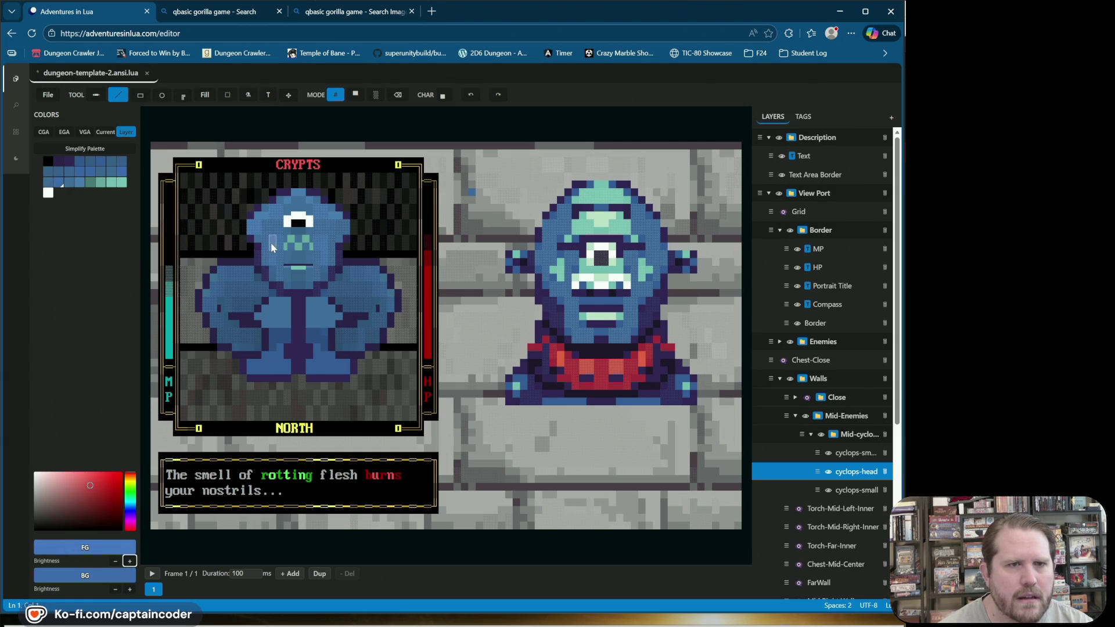
pyautogui.click(470, 97)
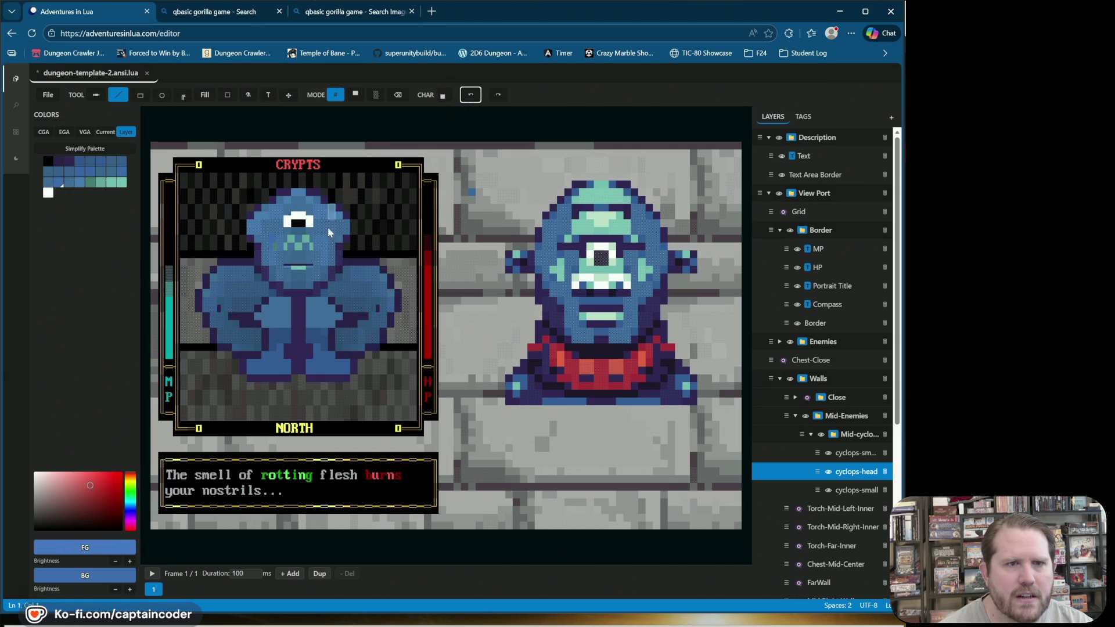
pyautogui.click(276, 247)
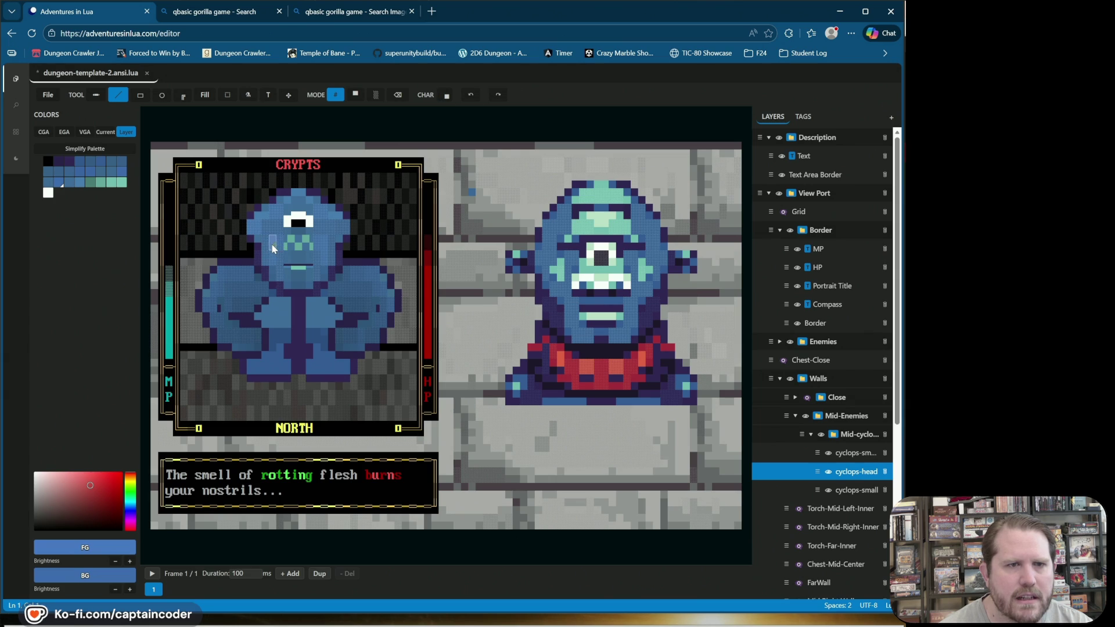
pyautogui.click(116, 561)
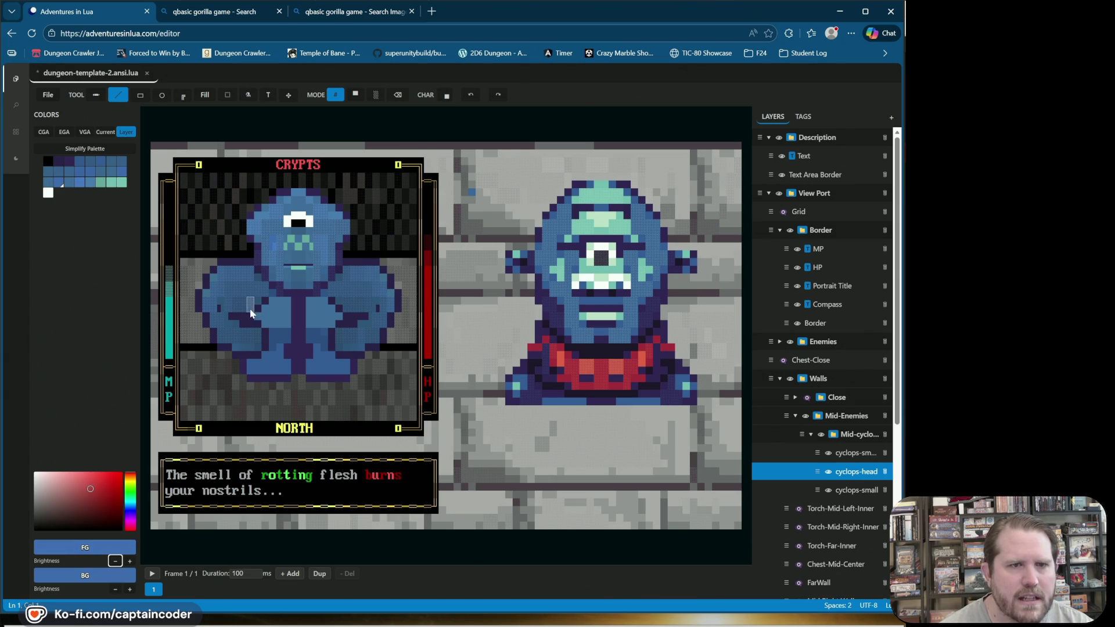
pyautogui.click(267, 242)
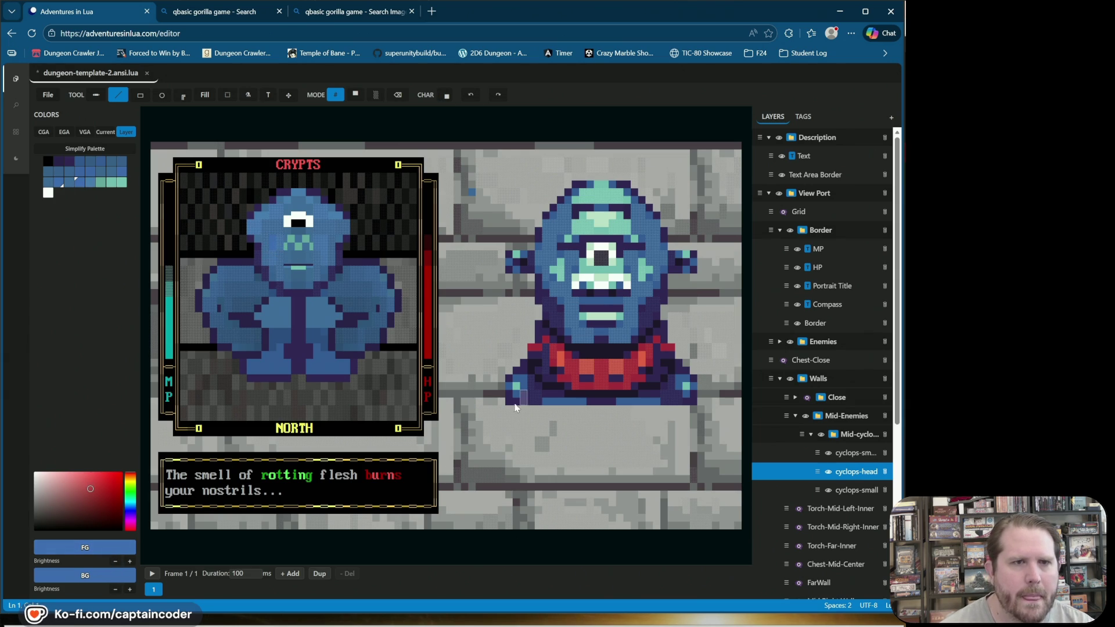
pyautogui.click(129, 561)
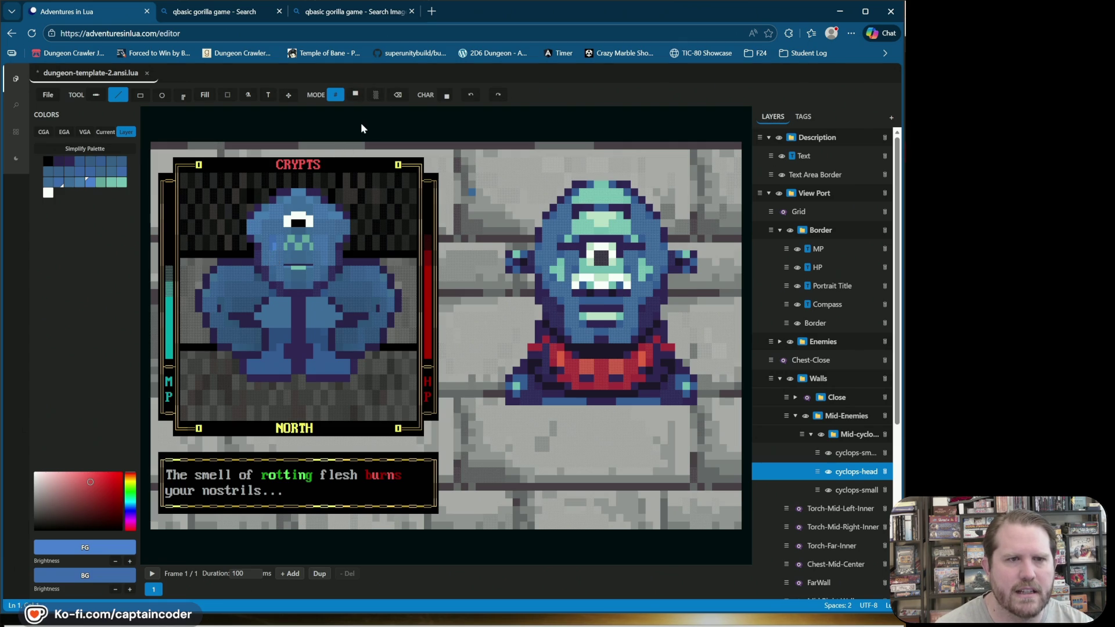
# Step: Try block glyphs and paint darker face pixels, undoing them
pyautogui.click(448, 96)
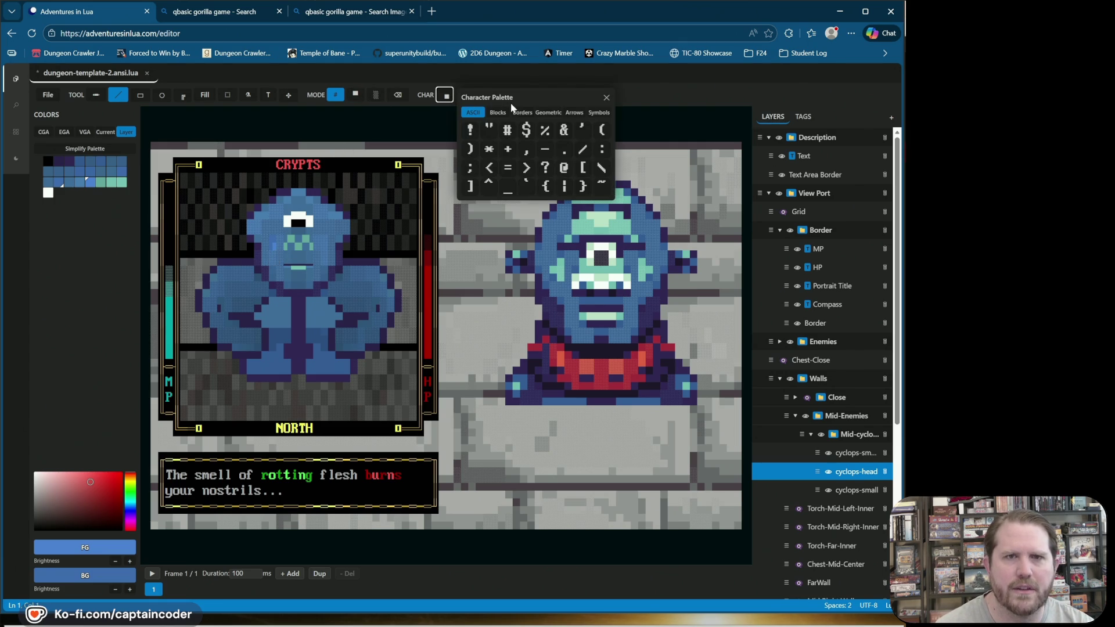
pyautogui.click(497, 112)
pyautogui.click(584, 189)
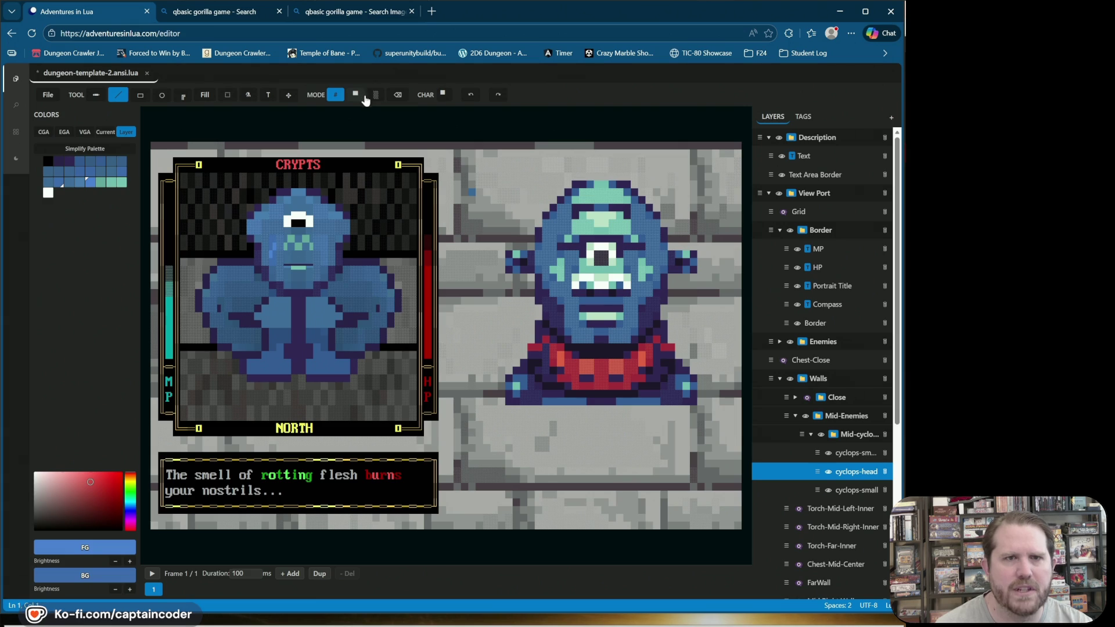
pyautogui.click(443, 94)
pyautogui.click(497, 114)
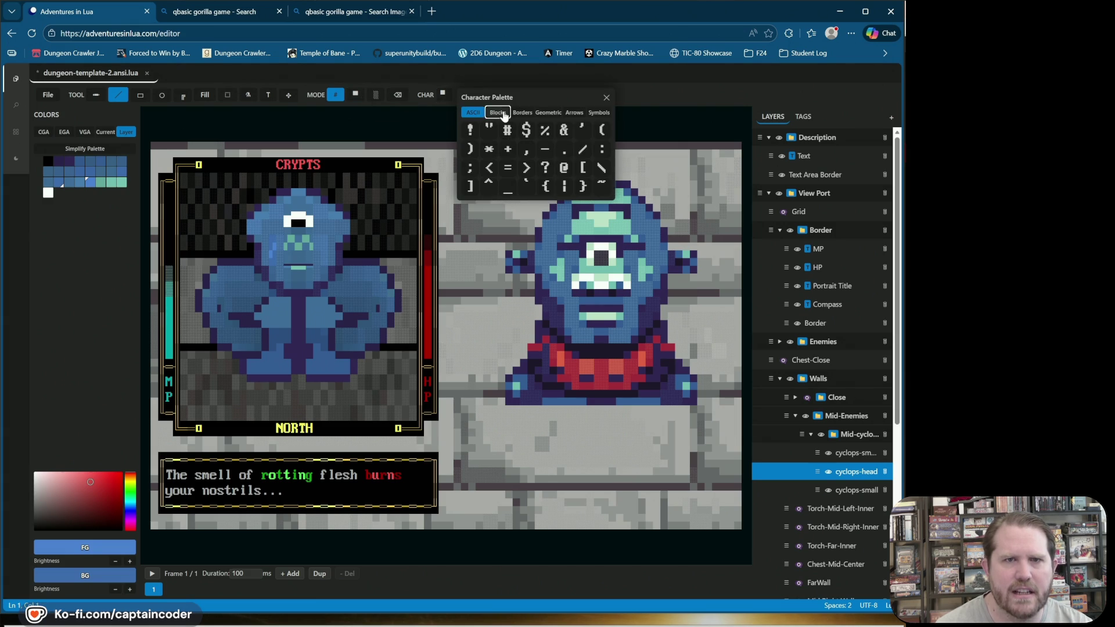
pyautogui.click(595, 187)
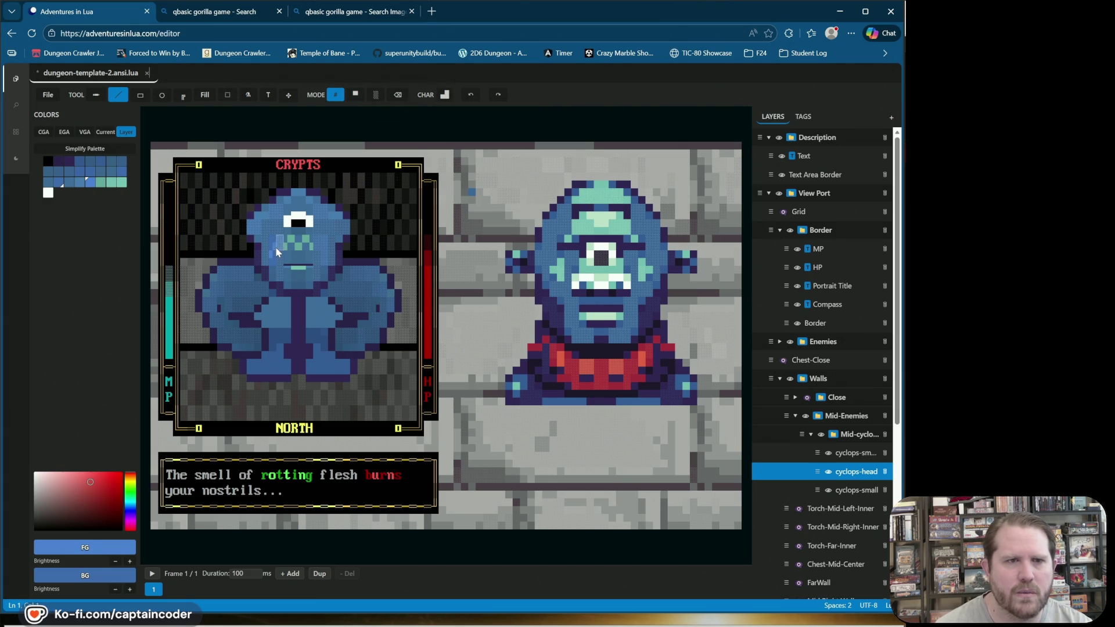
pyautogui.click(470, 94)
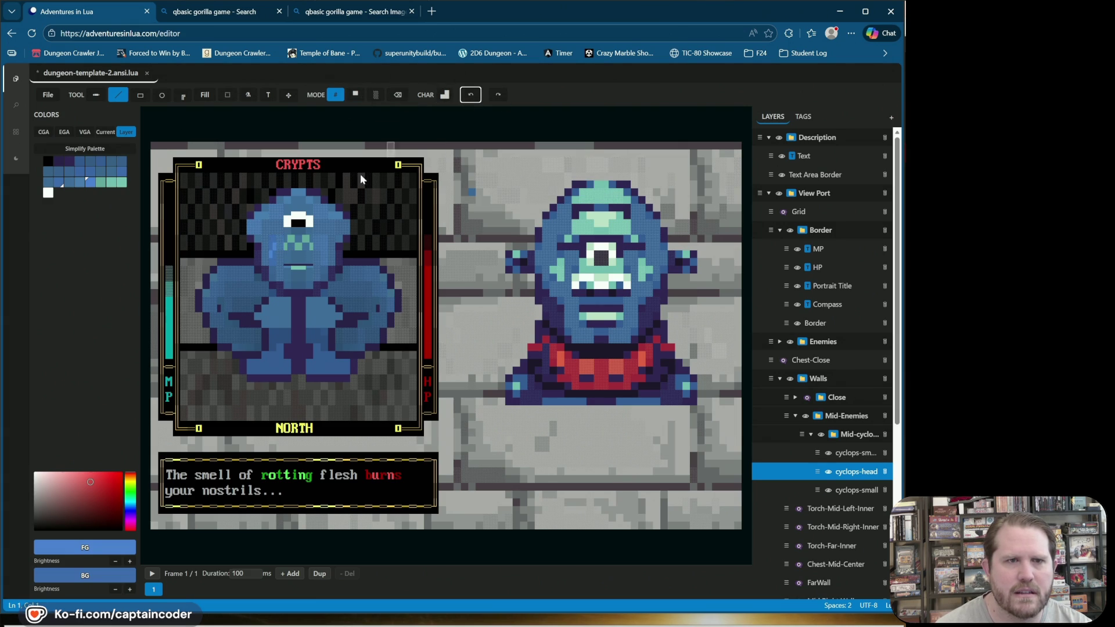
pyautogui.click(270, 240)
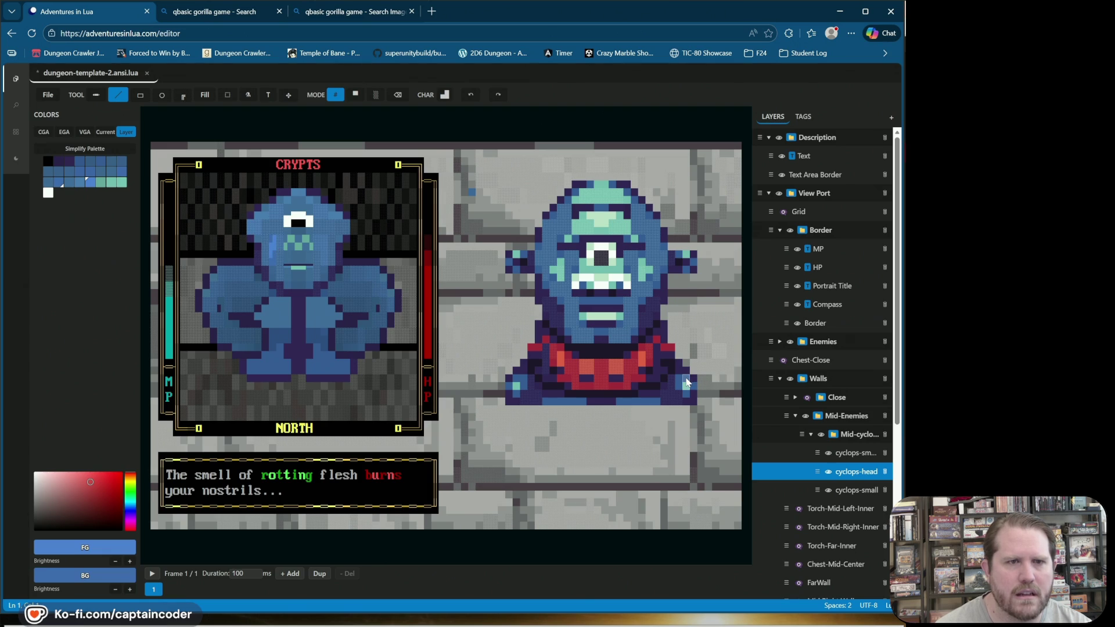
pyautogui.click(470, 96)
# Step: Pick a lower-block glyph and paint a light-blue cell on the left cheek
pyautogui.click(445, 96)
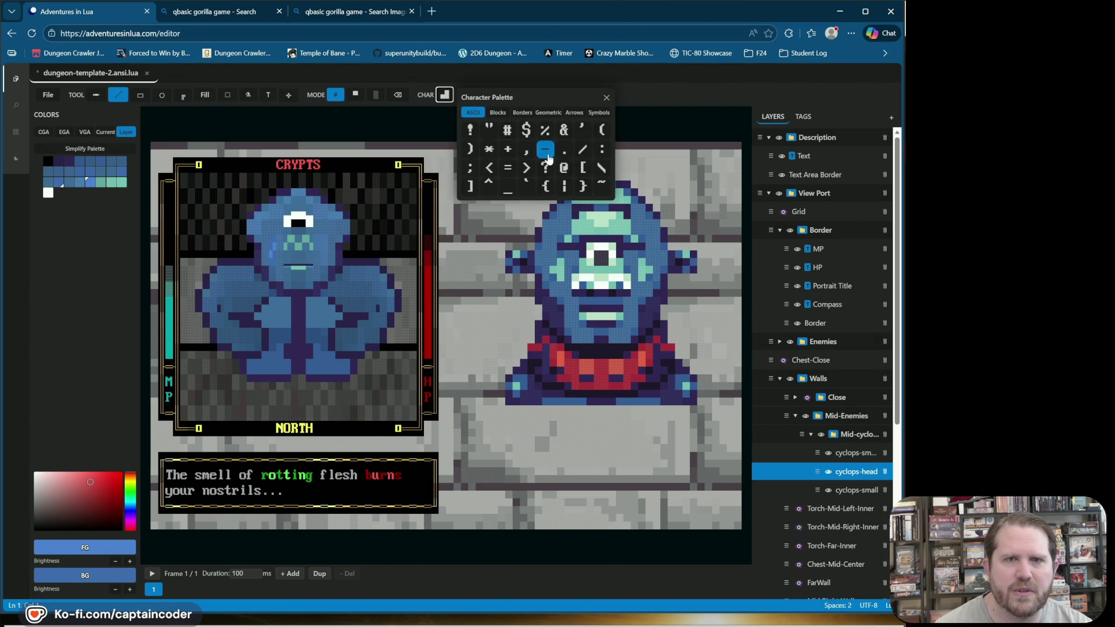
pyautogui.click(497, 112)
pyautogui.click(582, 135)
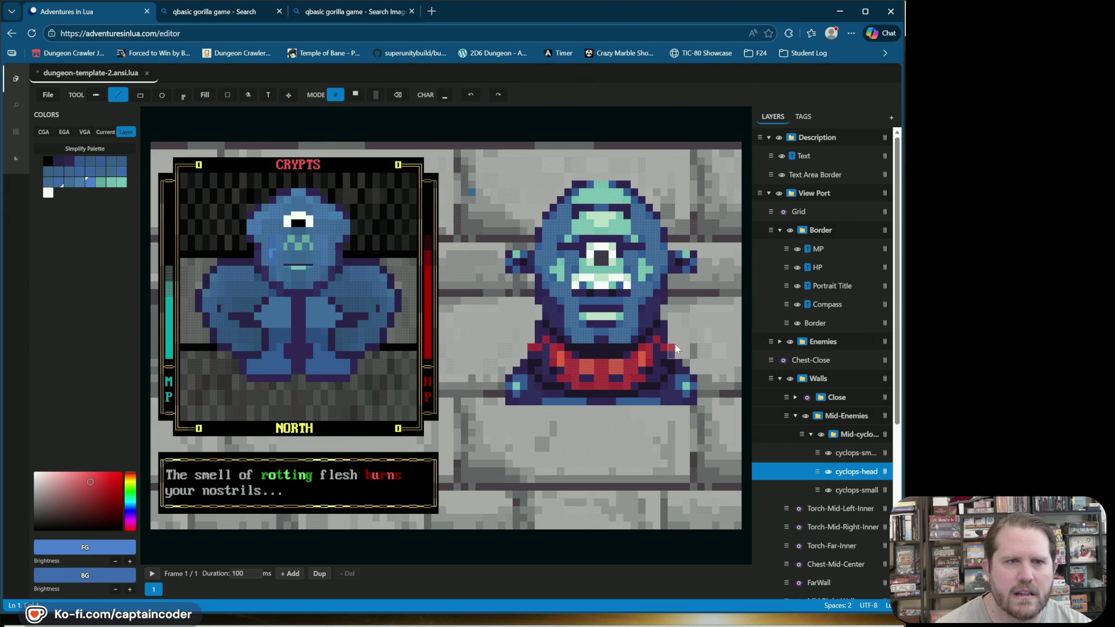
pyautogui.moveTo(272, 236); pyautogui.dragTo(273, 255)
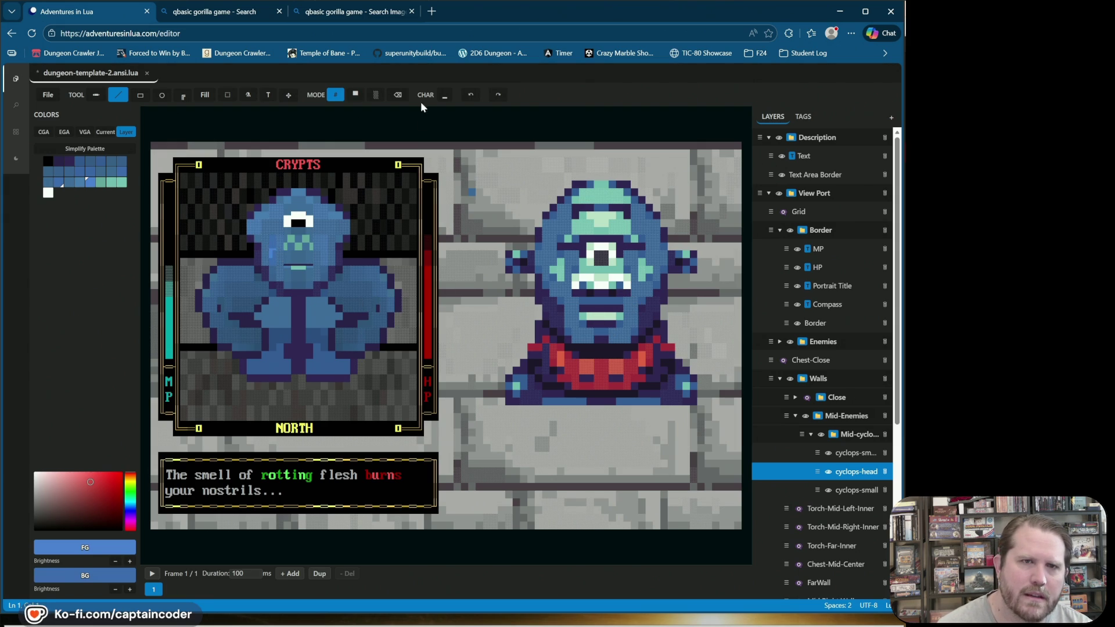
pyautogui.click(469, 95)
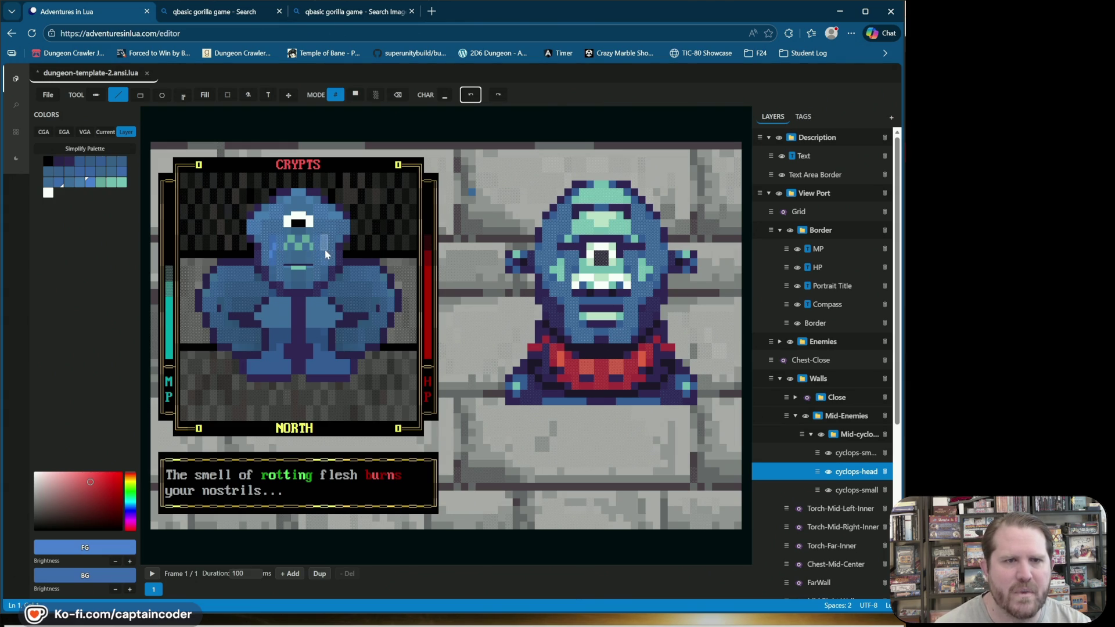
pyautogui.click(276, 252)
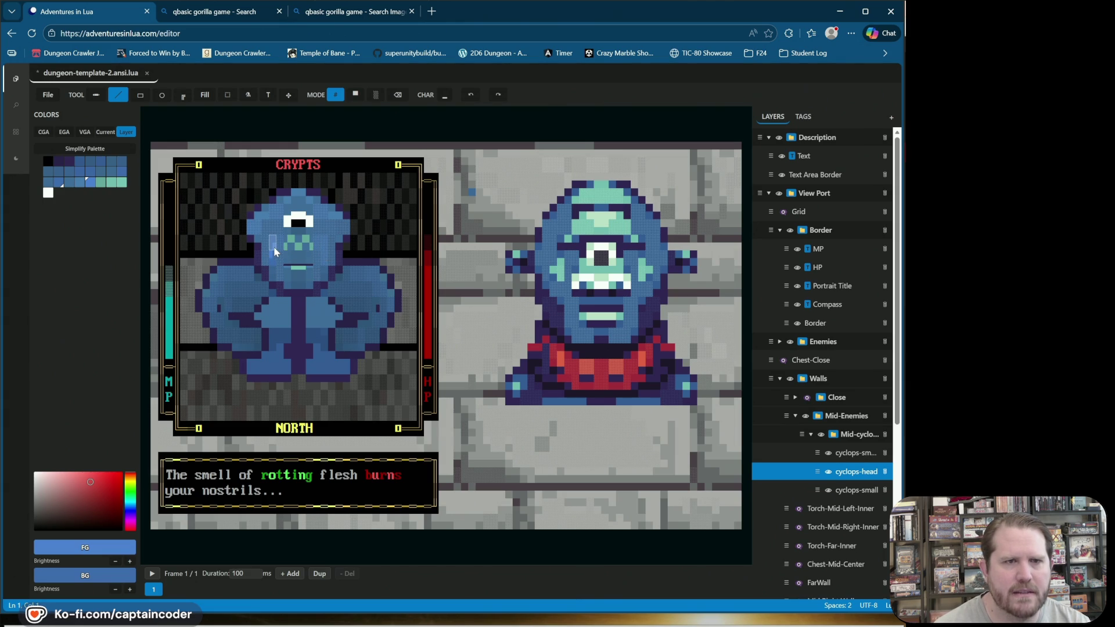
# Step: Paint a light-blue small lower block on the right cheek, then pick another block glyph
pyautogui.click(446, 96)
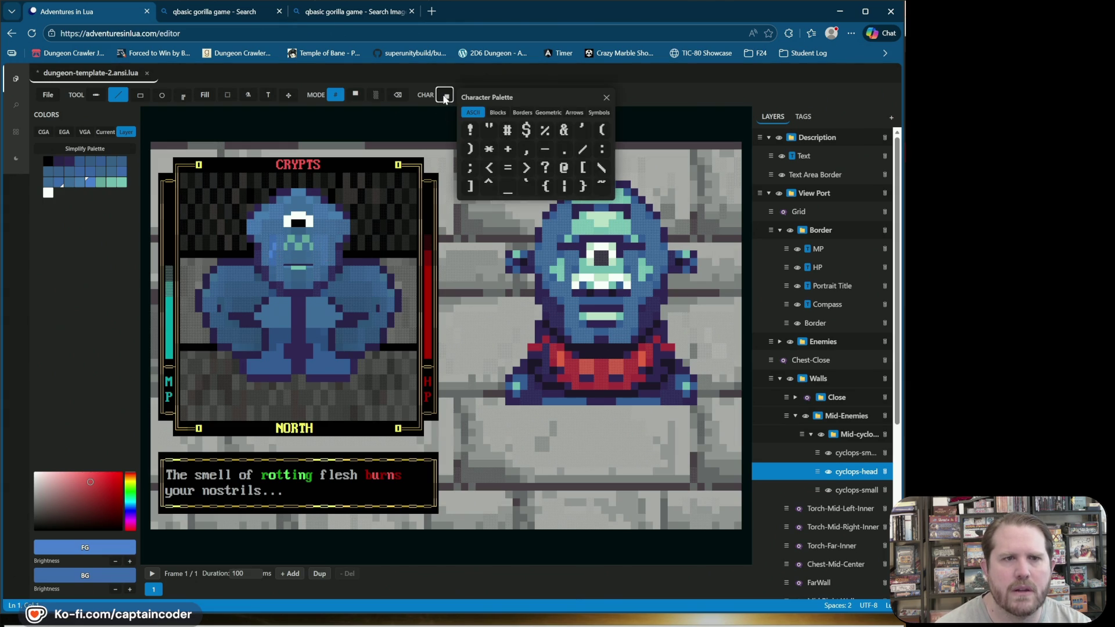
pyautogui.click(498, 112)
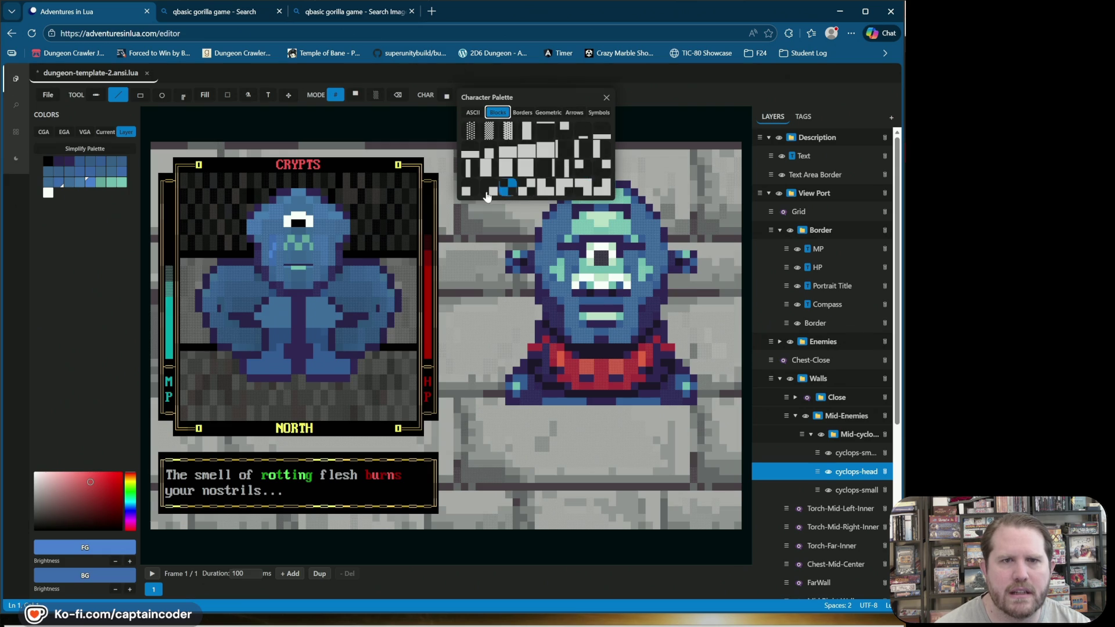
pyautogui.click(467, 189)
pyautogui.click(322, 242)
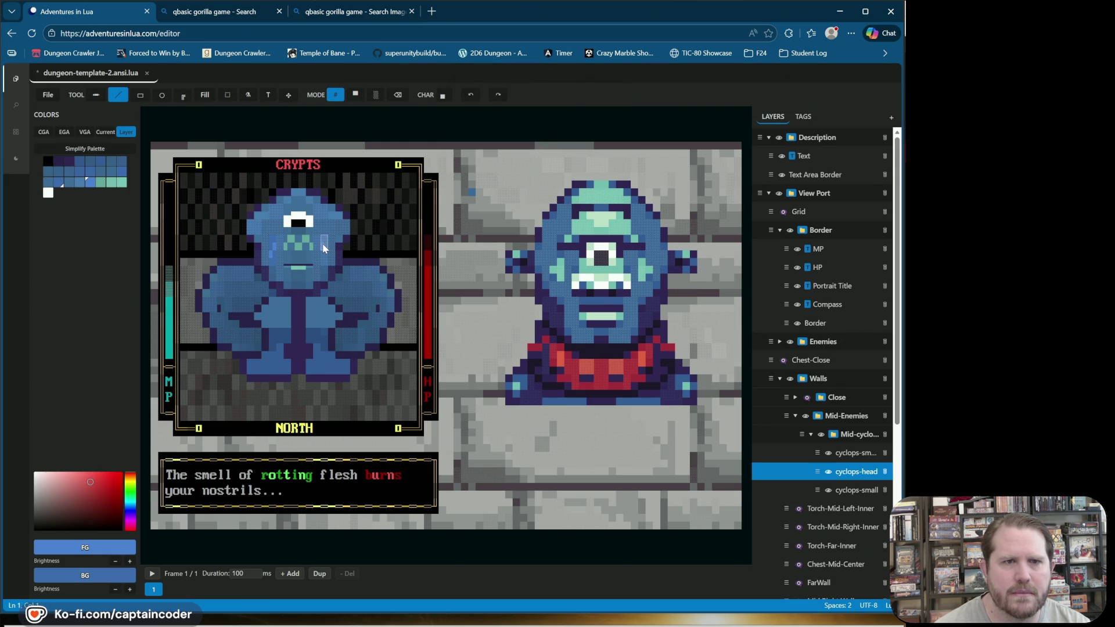
pyautogui.click(451, 99)
pyautogui.click(497, 112)
pyautogui.click(582, 169)
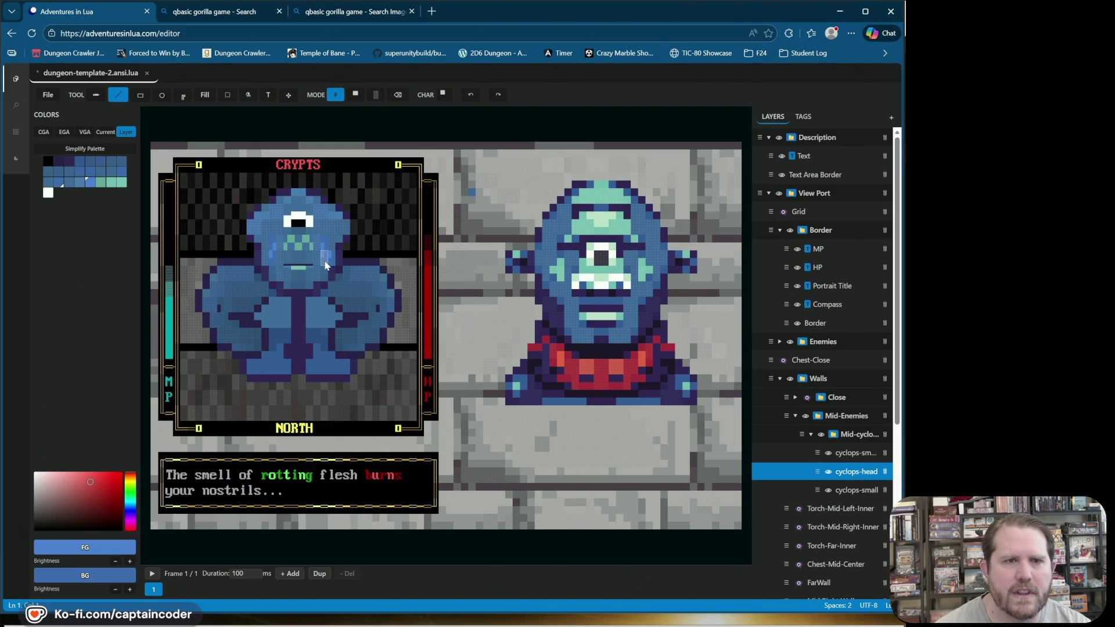
# Step: Choose a block glyph, trying small lower, upper-half and other block characters
pyautogui.click(443, 94)
pyautogui.click(496, 114)
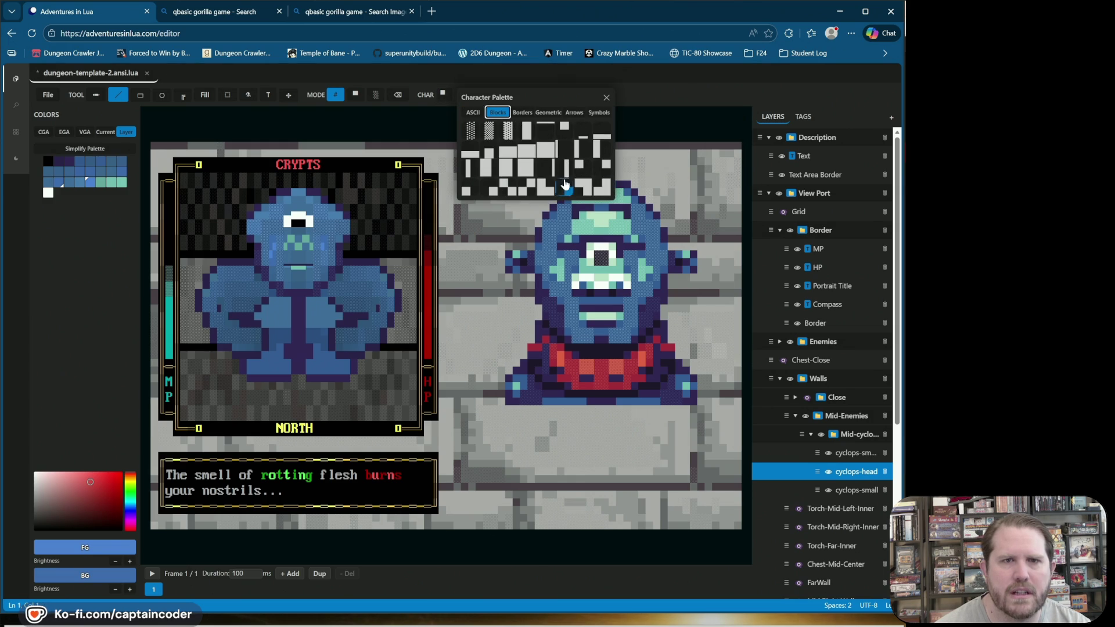
pyautogui.click(594, 161)
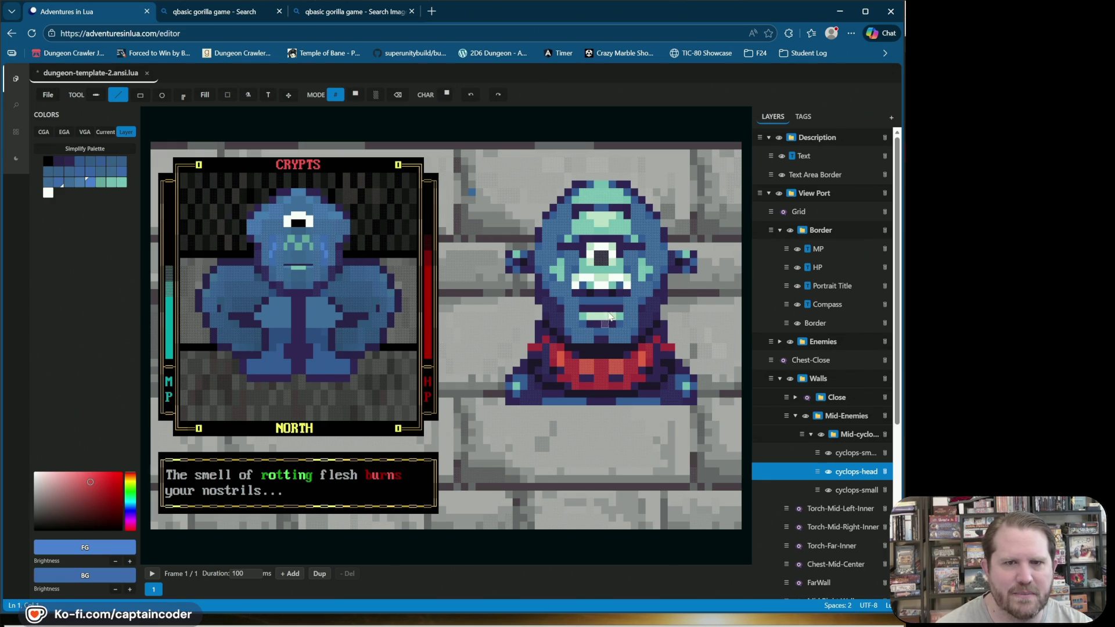
pyautogui.keyDown('alt'); pyautogui.click(318, 260); pyautogui.keyUp('alt')
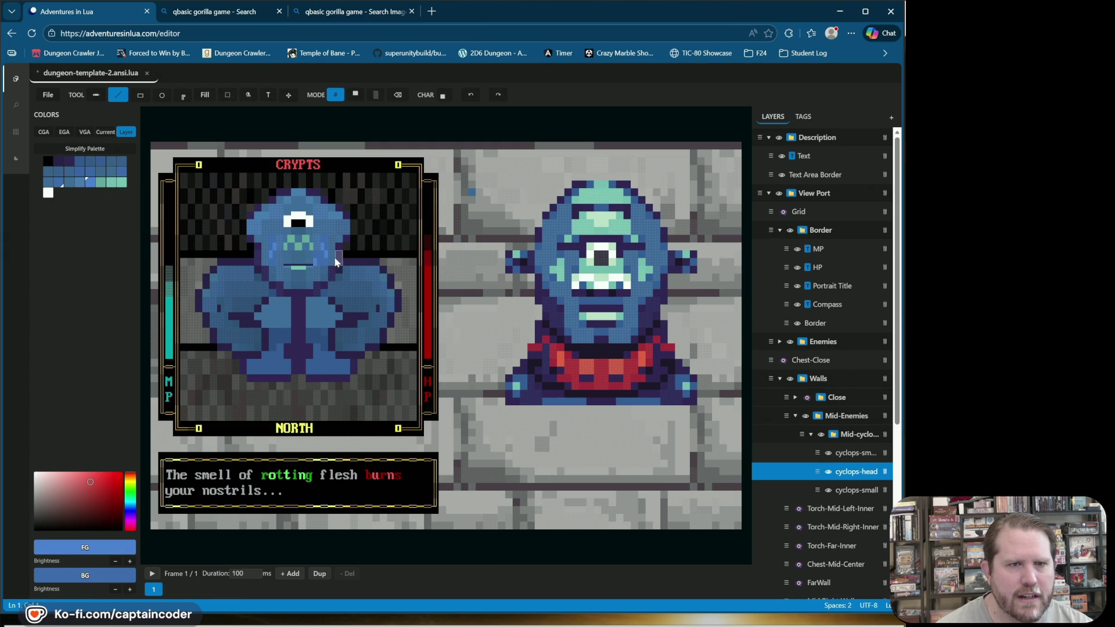
pyautogui.keyDown('alt'); pyautogui.click(320, 266); pyautogui.keyUp('alt')
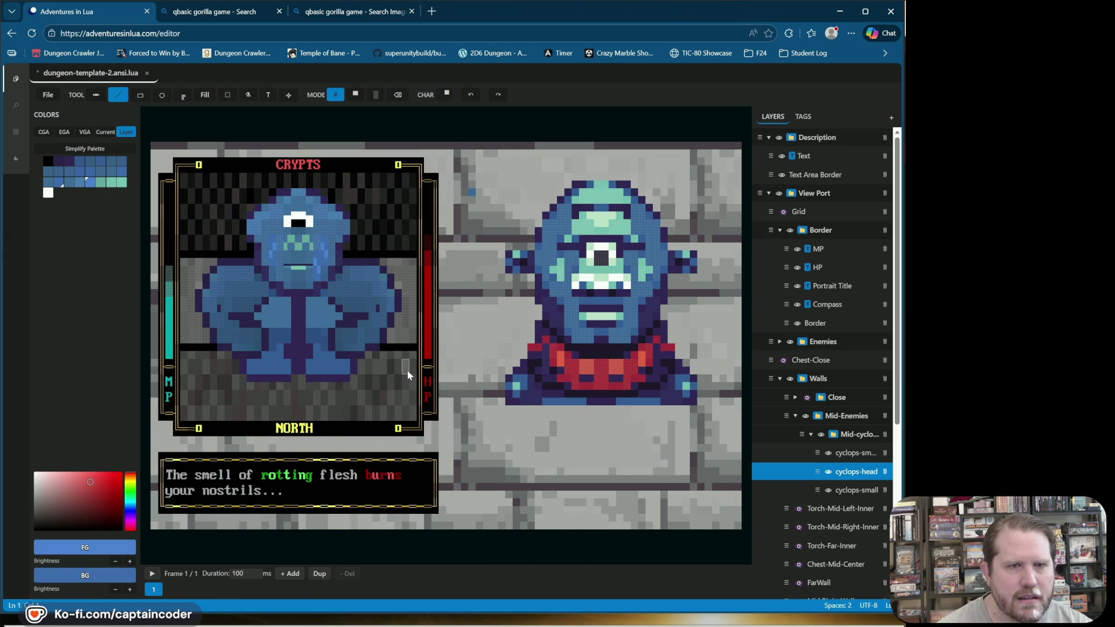
pyautogui.keyDown('alt'); pyautogui.click(280, 273); pyautogui.keyUp('alt')
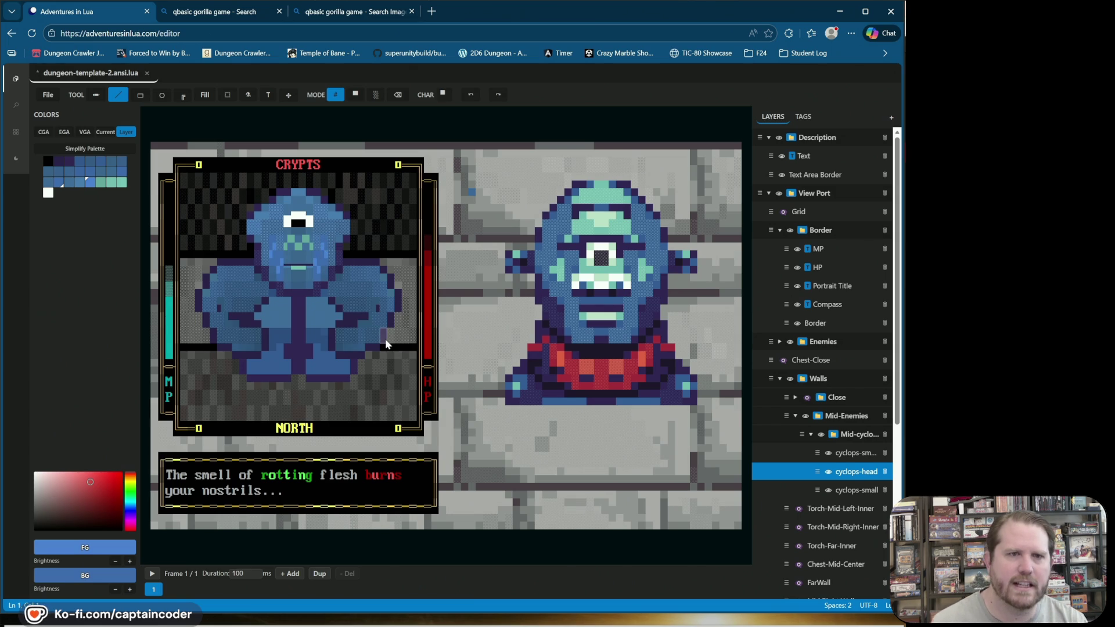
# Step: Eyedrop teal and face blue as foreground, darker blue as background, and enable BLEND 13%
pyautogui.keyDown('alt'); pyautogui.click(327, 262); pyautogui.keyUp('alt')
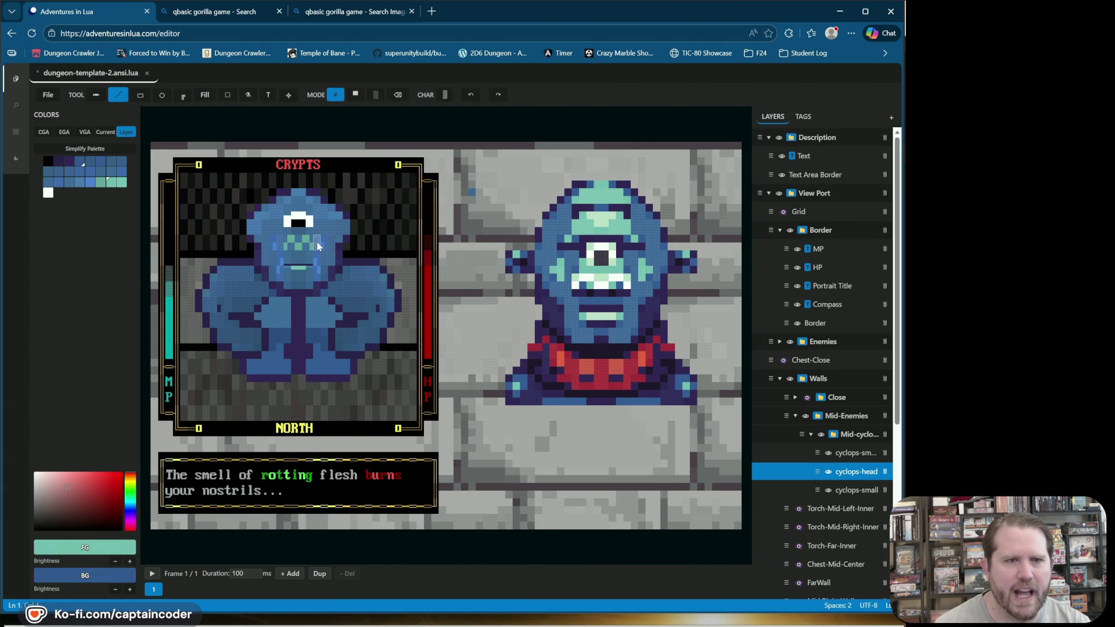
pyautogui.keyDown('alt'); pyautogui.click(273, 249); pyautogui.keyUp('alt')
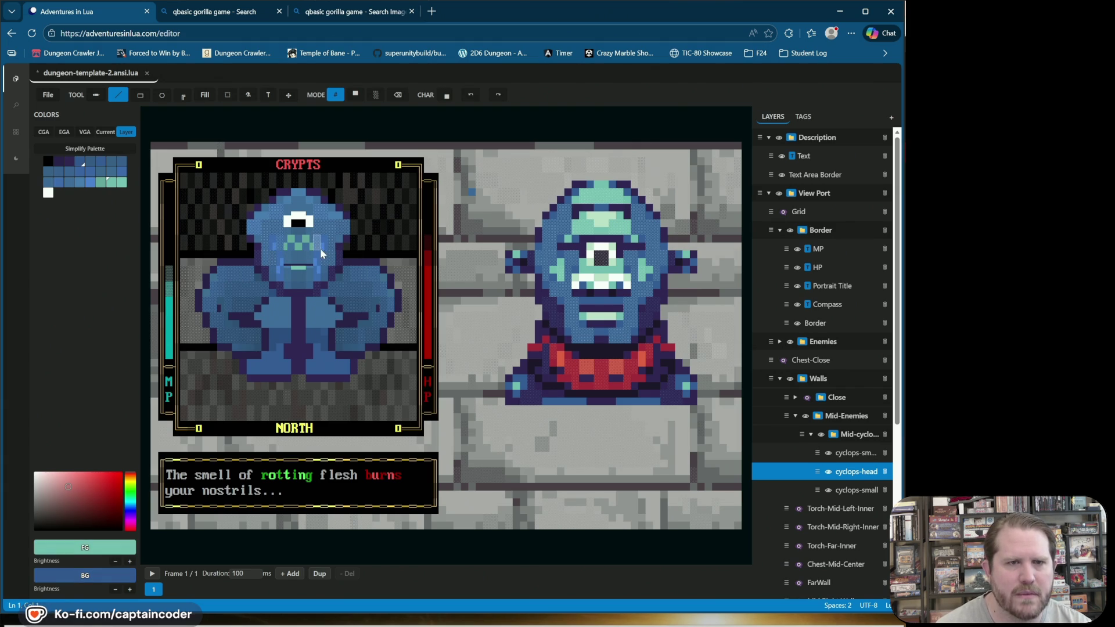
pyautogui.keyDown('alt'); pyautogui.click(274, 249); pyautogui.keyUp('alt')
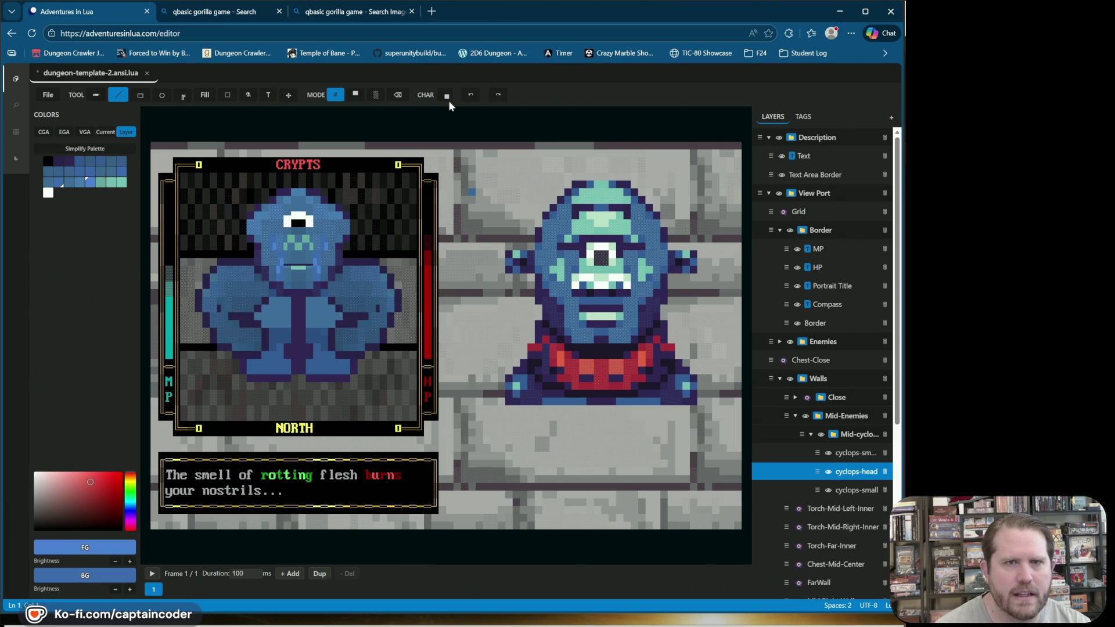
pyautogui.click(329, 234)
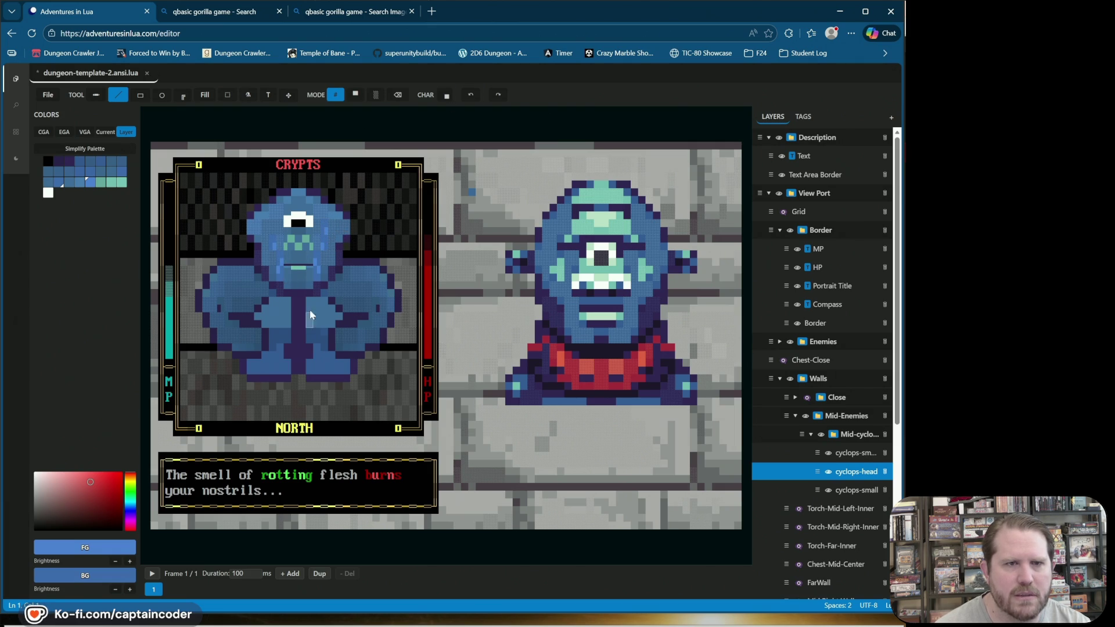
pyautogui.rightClick(340, 229)
pyautogui.keyDown('alt'); pyautogui.click(334, 233); pyautogui.keyUp('alt')
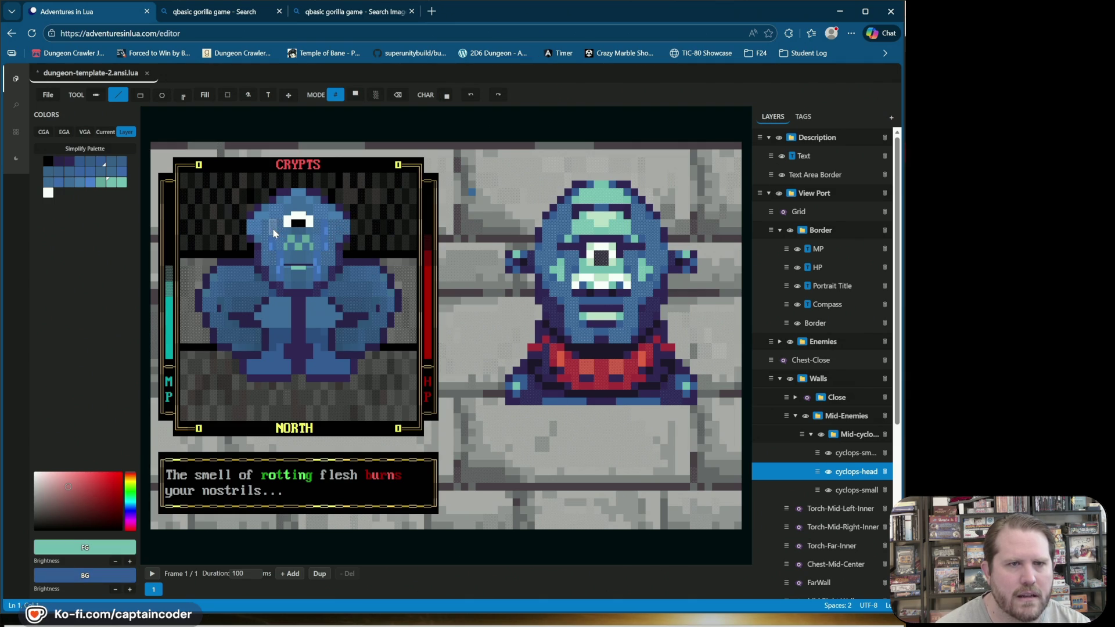
pyautogui.keyDown('ctrl'); pyautogui.click(331, 235); pyautogui.keyUp('ctrl')
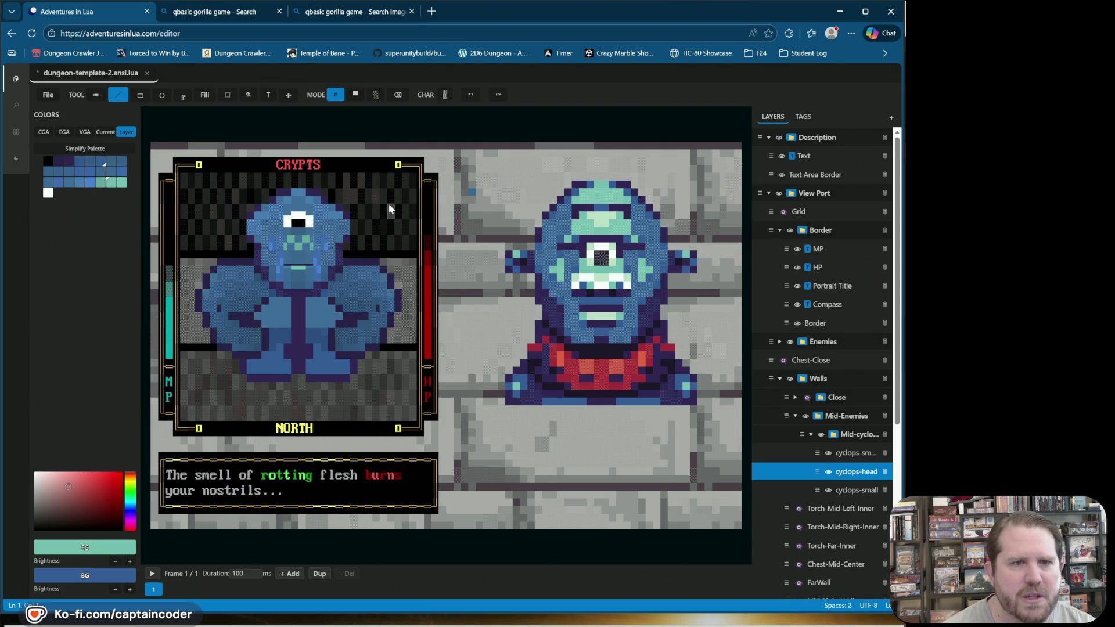
pyautogui.keyDown('ctrl'); pyautogui.click(320, 243); pyautogui.keyUp('ctrl')
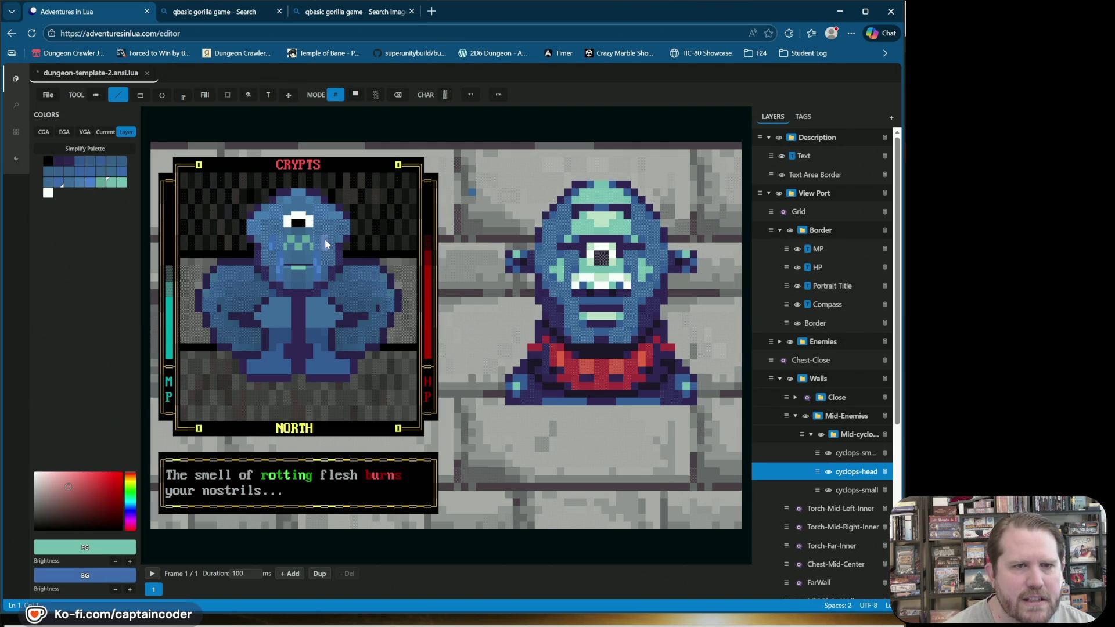
pyautogui.click(376, 95)
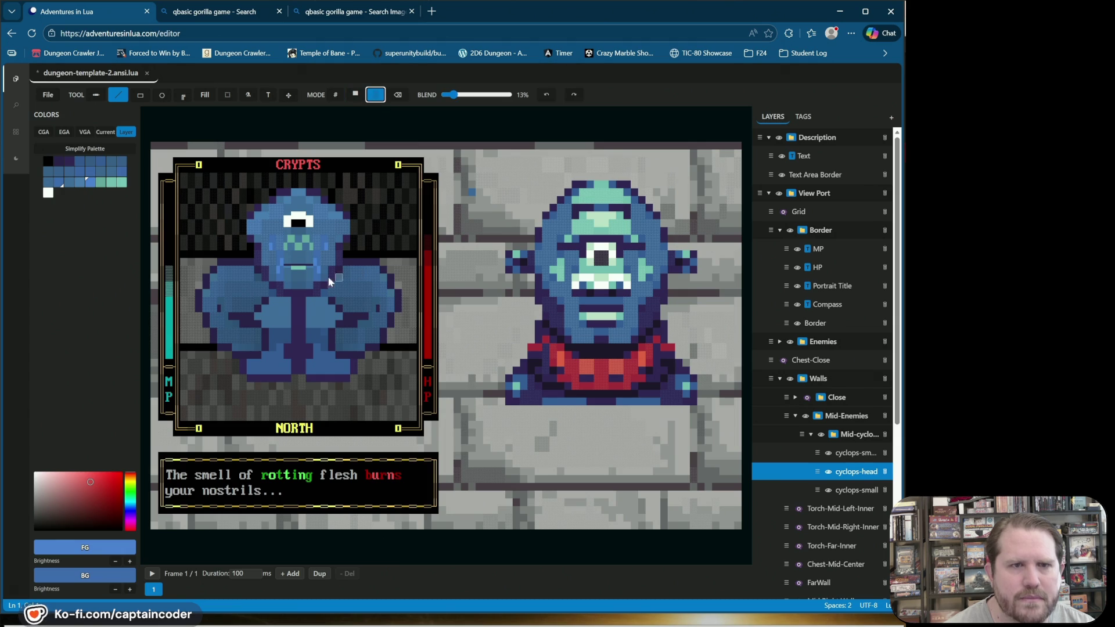
# Step: Sample mint green as drawing colour and blue as background from the portrait
pyautogui.keyDown('ctrl'); pyautogui.rightClick(340, 242); pyautogui.keyUp('ctrl')
pyautogui.keyDown('ctrl'); pyautogui.click(341, 242); pyautogui.keyUp('ctrl')
pyautogui.keyDown('ctrl'); pyautogui.rightClick(334, 233); pyautogui.keyUp('ctrl')
pyautogui.keyDown('ctrl'); pyautogui.click(332, 233); pyautogui.keyUp('ctrl')
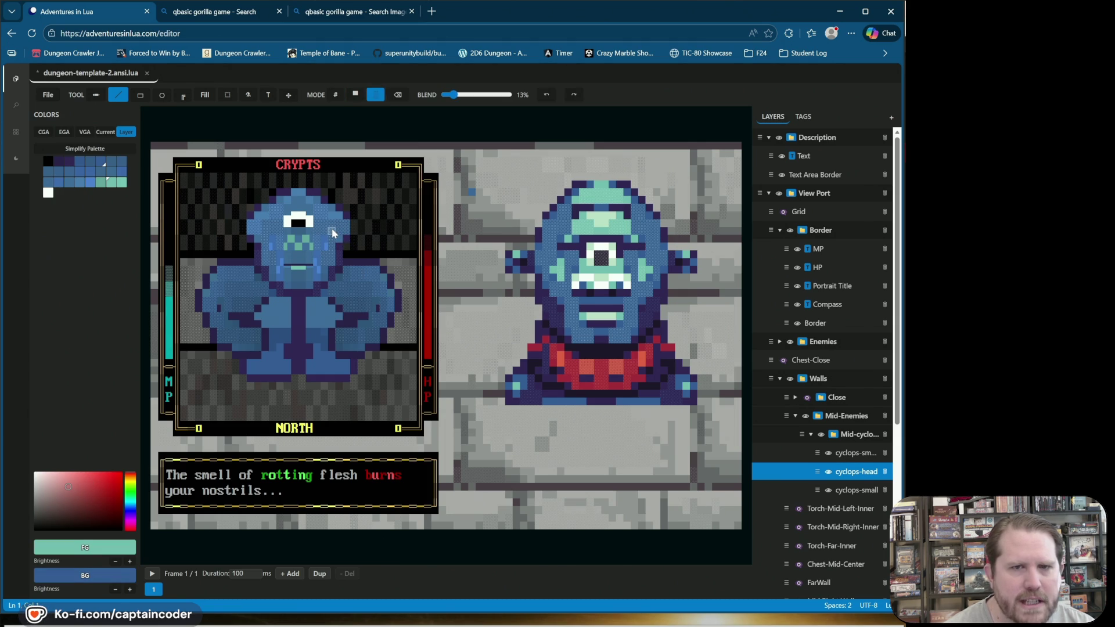
# Step: Paint a dark cell beside the mouth, undo and repaint it, then cover it in blue
pyautogui.click(325, 243)
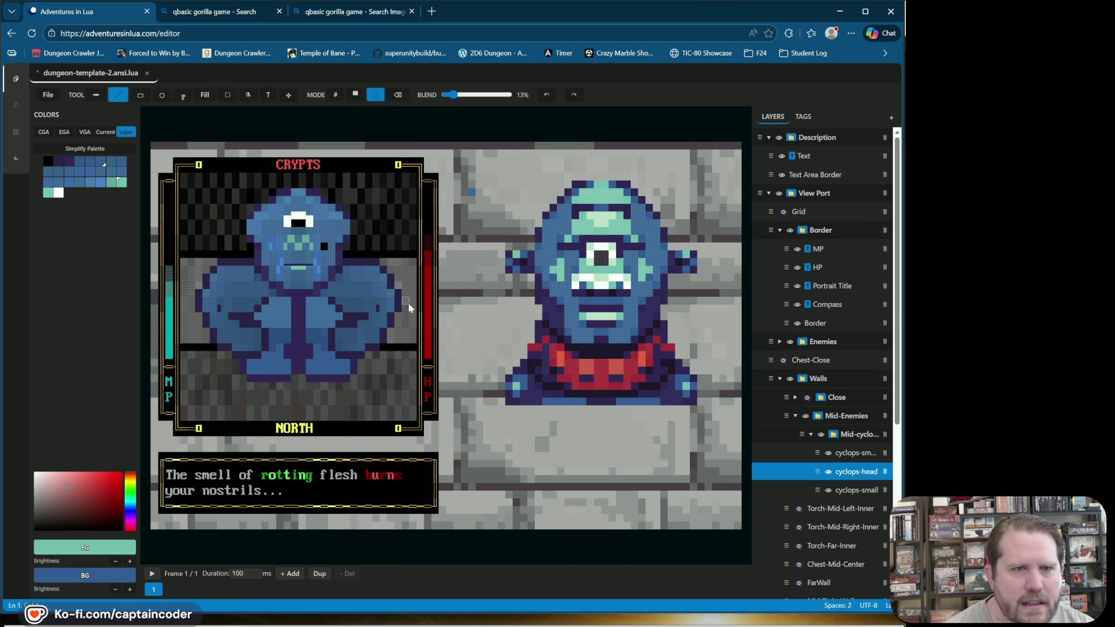
pyautogui.click(543, 98)
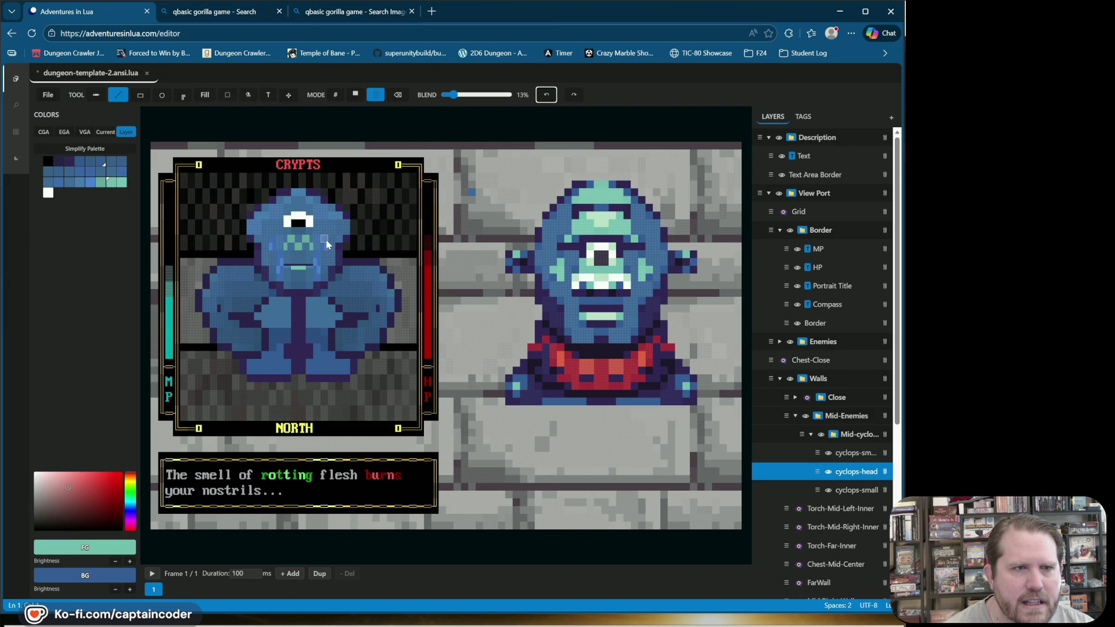
pyautogui.click(324, 245)
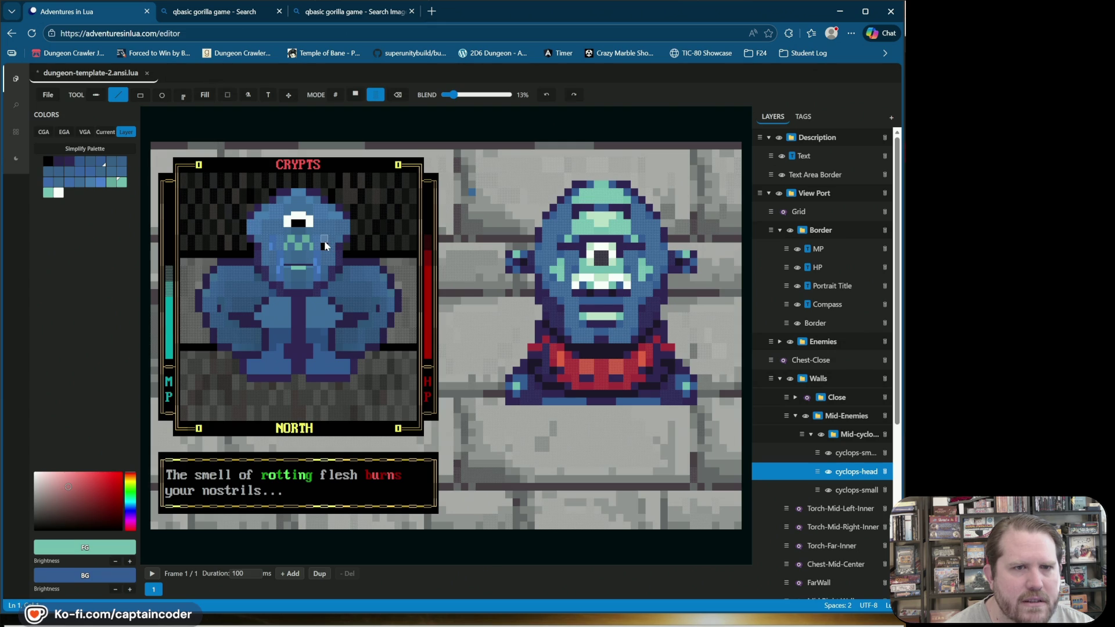
pyautogui.rightClick(325, 246)
pyautogui.keyDown('alt'); pyautogui.click(319, 241); pyautogui.keyUp('alt')
pyautogui.click(121, 171)
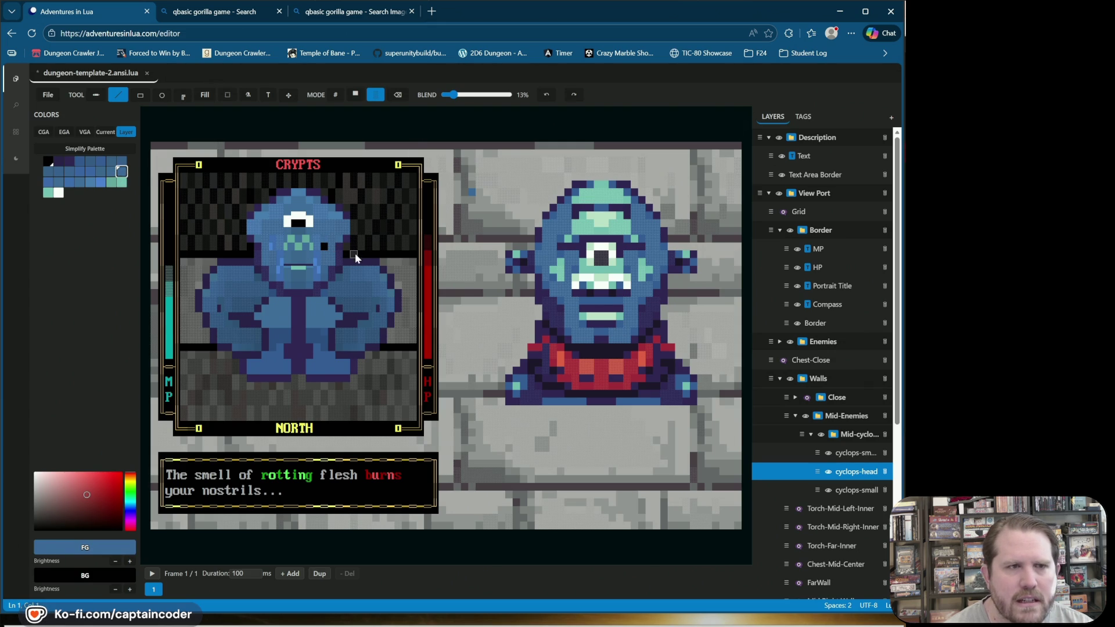
pyautogui.click(324, 247)
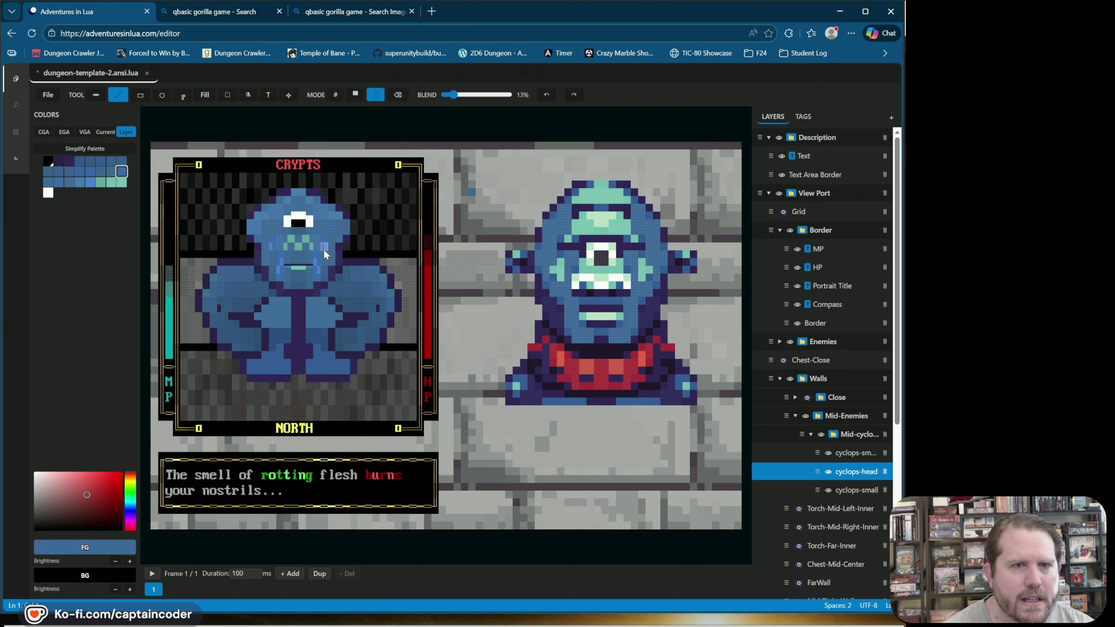
pyautogui.click(336, 97)
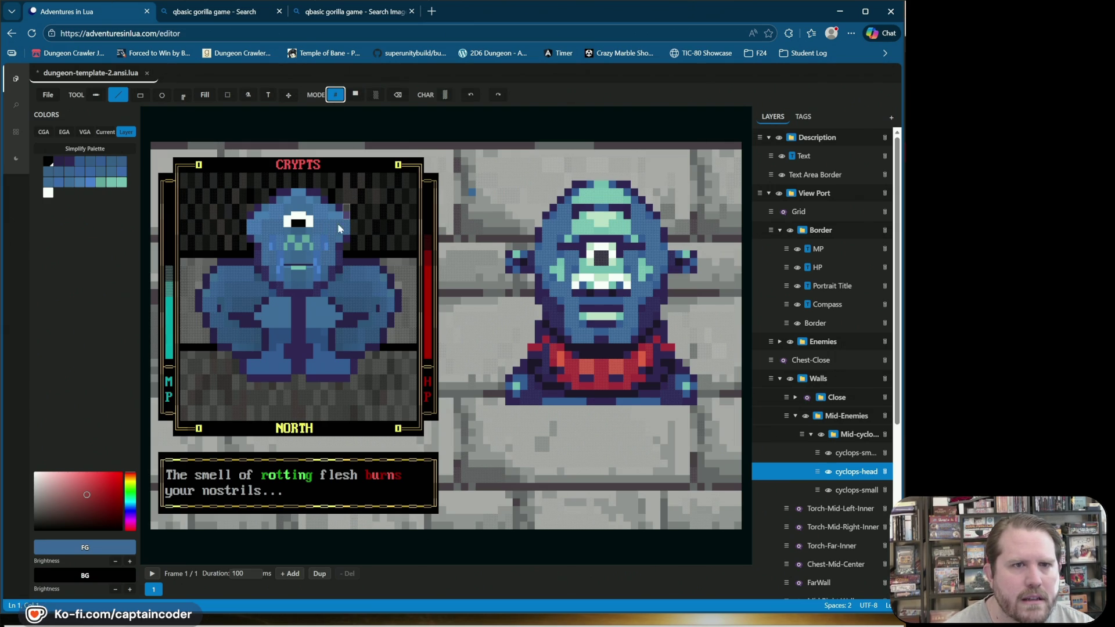
# Step: Draw a black cell beside the mouth, undo it, and paint a light-blue cell instead
pyautogui.click(324, 242)
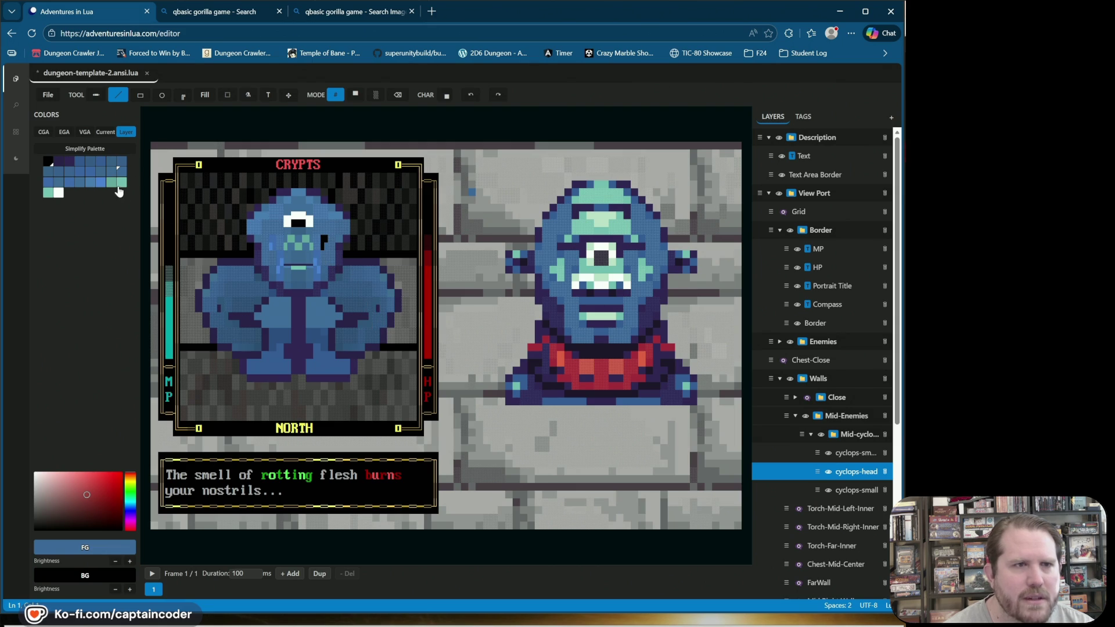
pyautogui.click(100, 171)
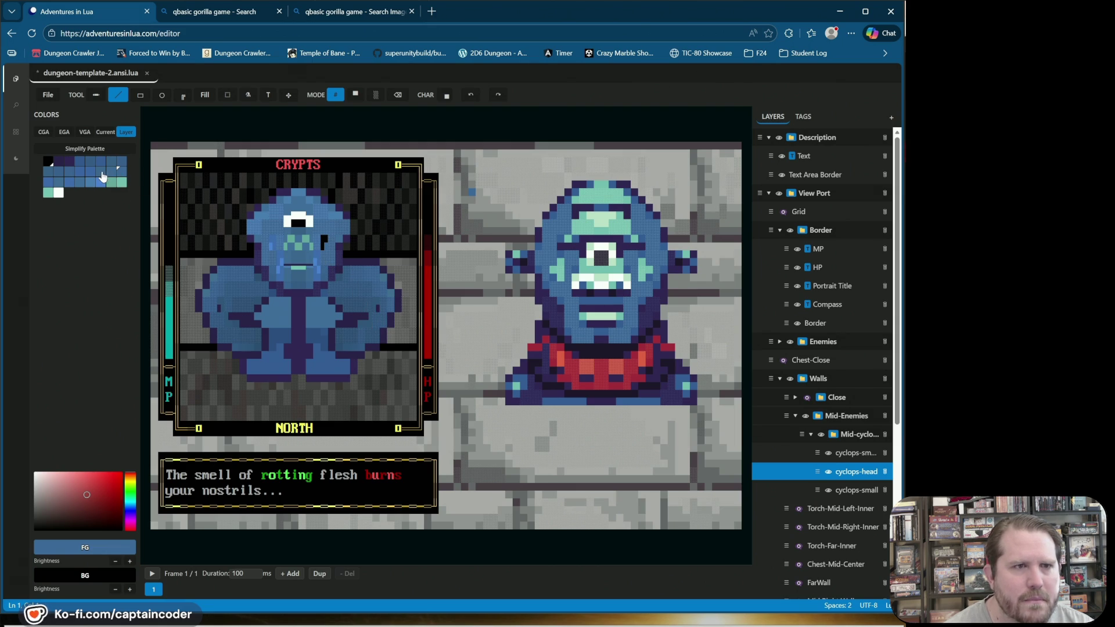
pyautogui.click(324, 239)
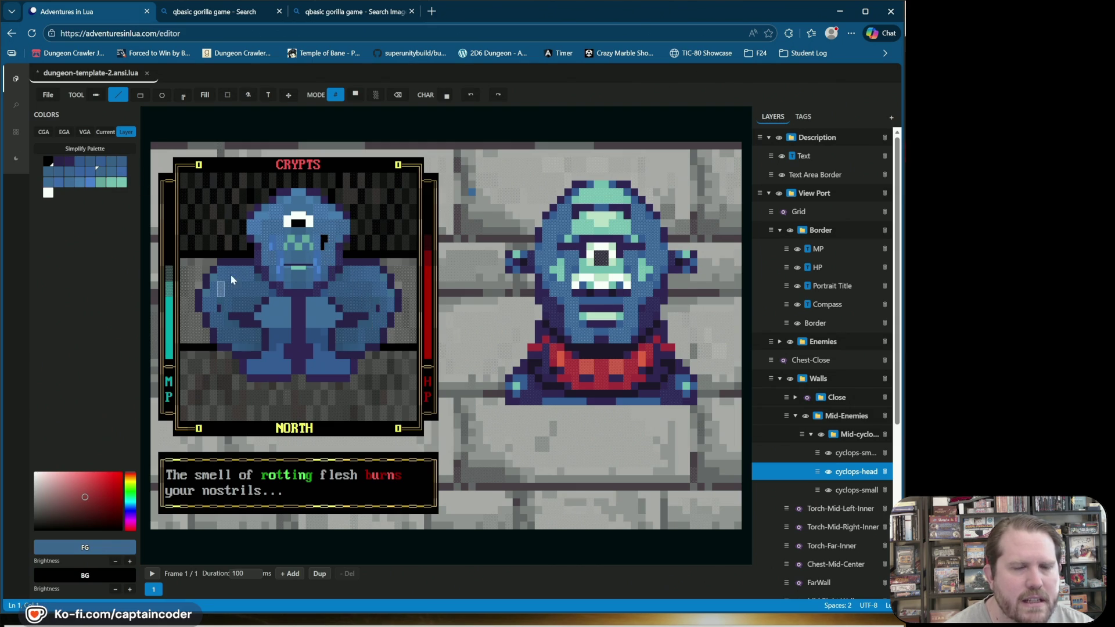
pyautogui.click(470, 96)
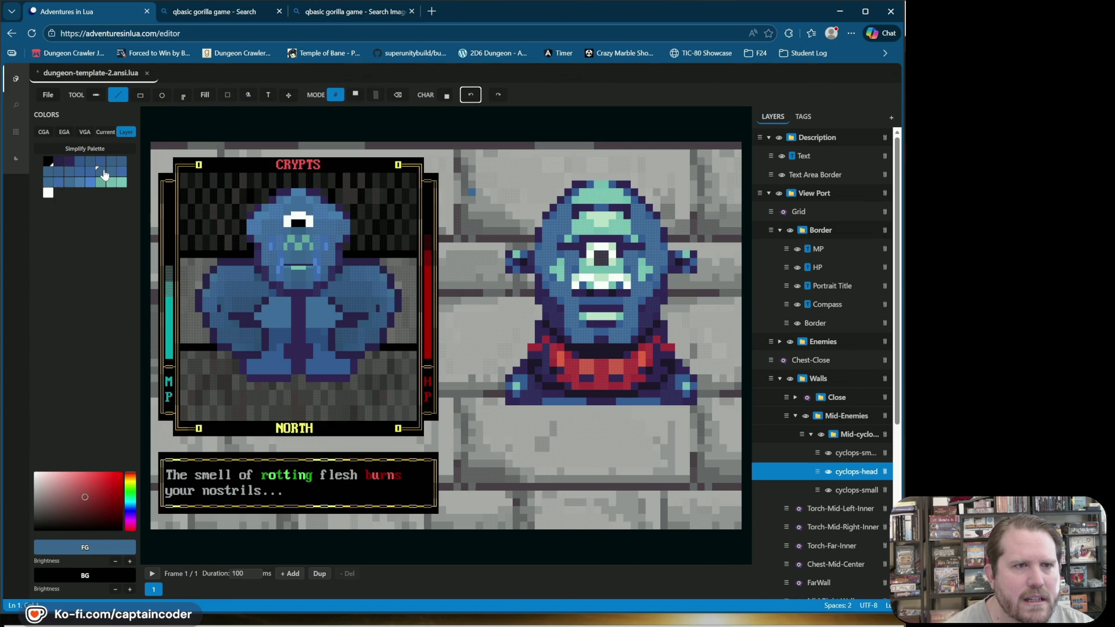
pyautogui.click(324, 243)
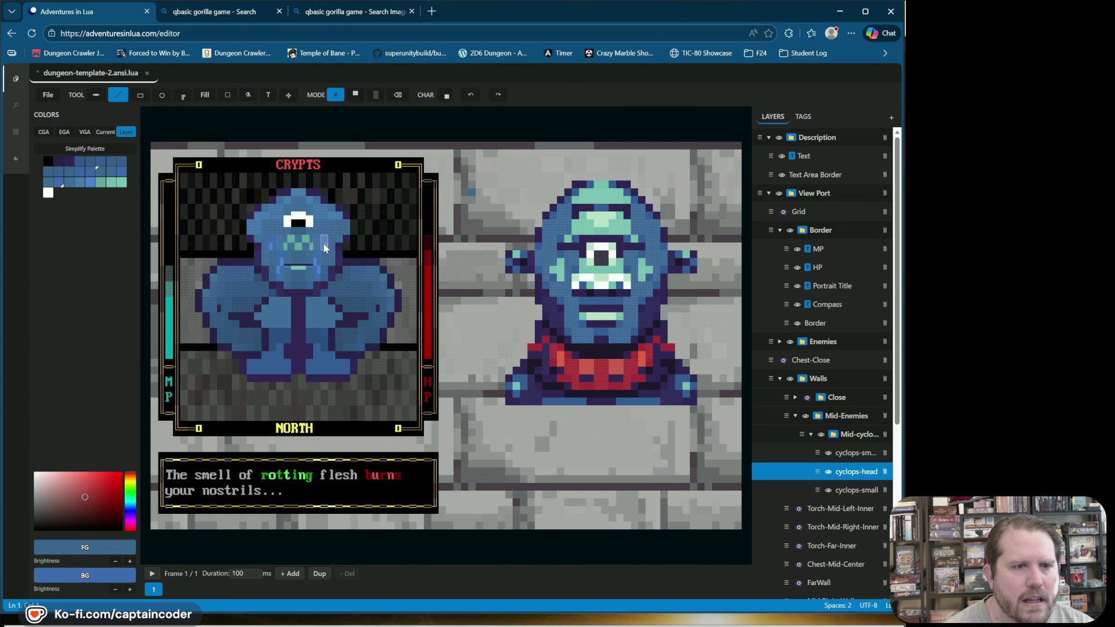
# Step: Tune background brightness down and up while repainting, then turn BLEND 13% back on
pyautogui.click(115, 590)
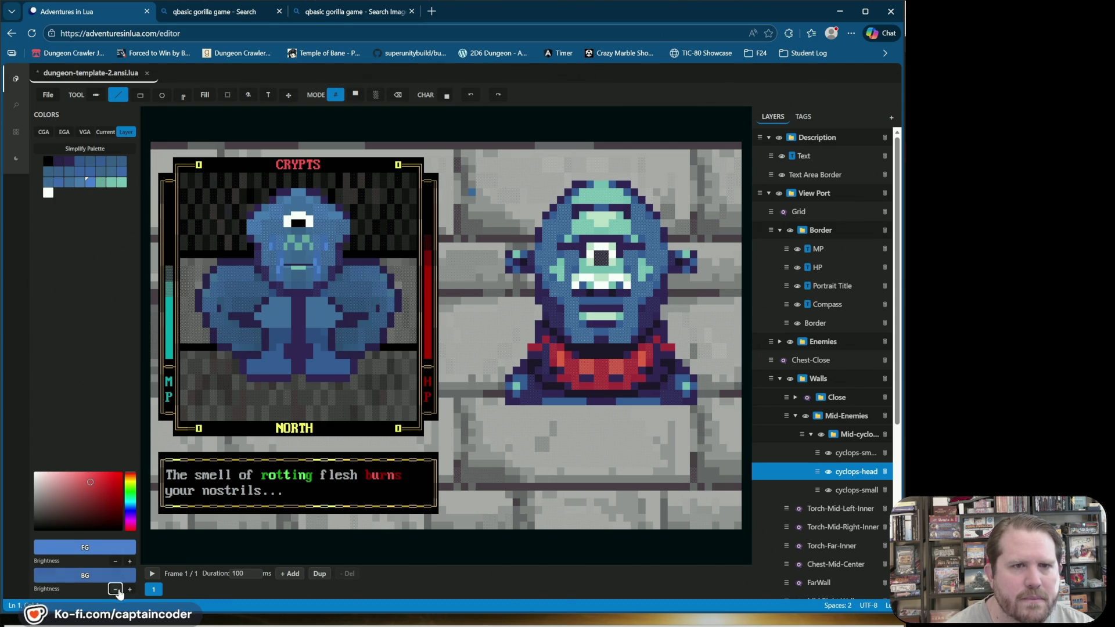
pyautogui.click(322, 244)
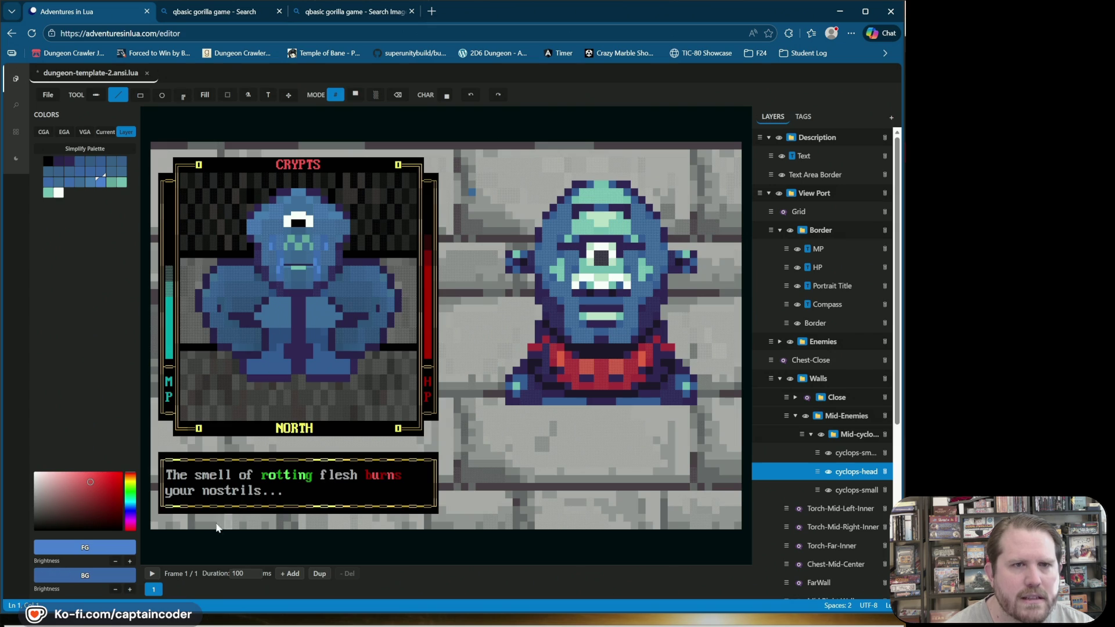
pyautogui.click(114, 592)
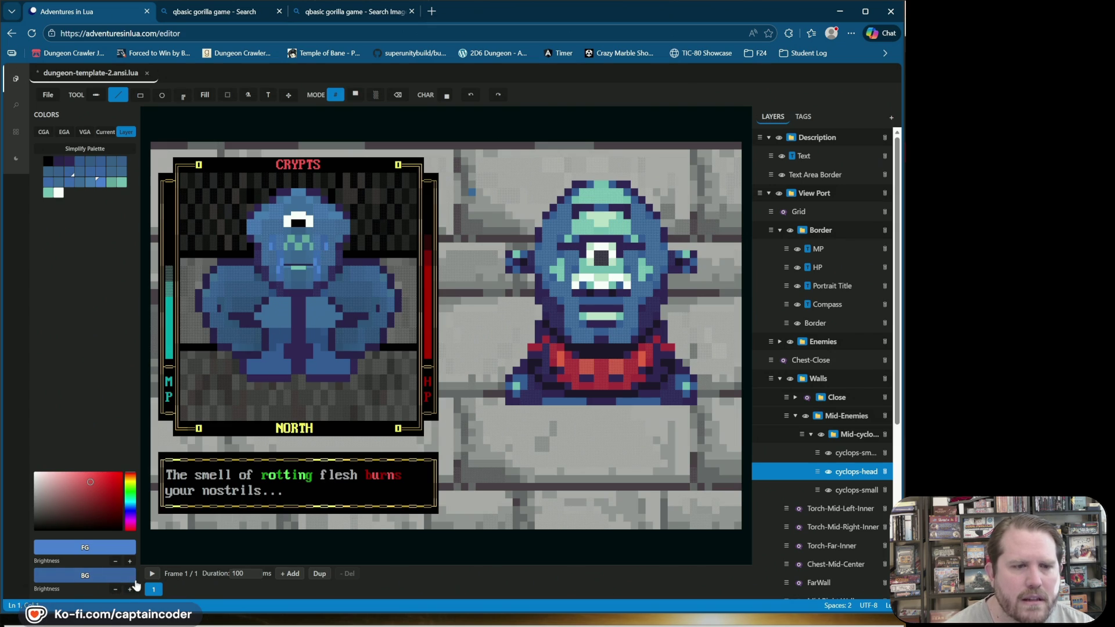
pyautogui.click(130, 590)
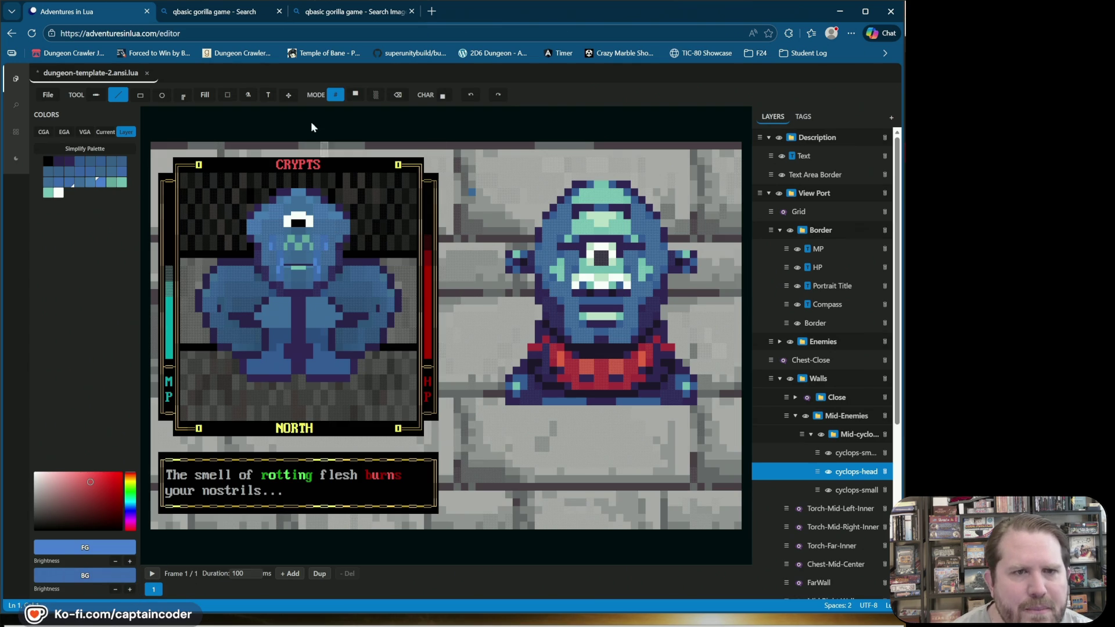
pyautogui.click(375, 95)
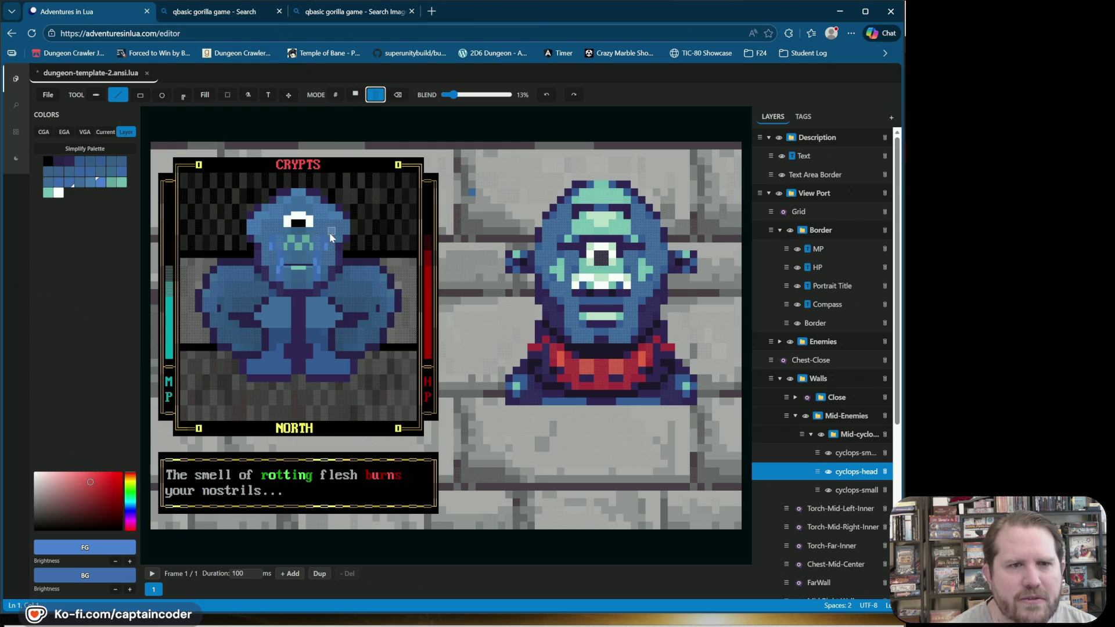
# Step: Paint a blended blue cell on the wall and lower blend strength to 8%
pyautogui.keyDown('alt'); pyautogui.click(333, 238); pyautogui.keyUp('alt')
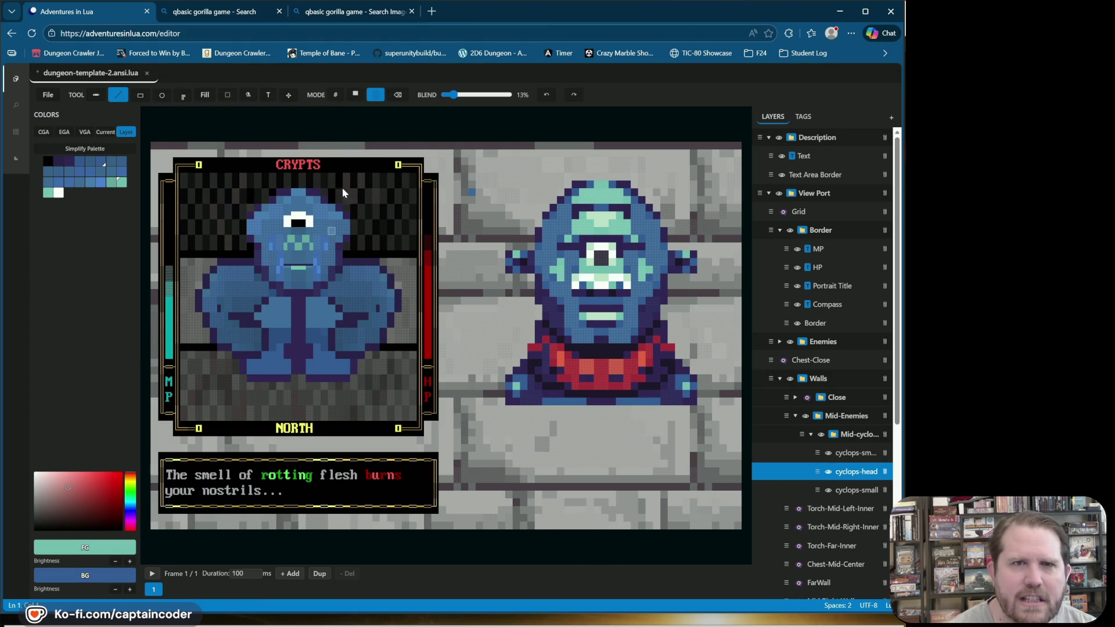
pyautogui.click(494, 176)
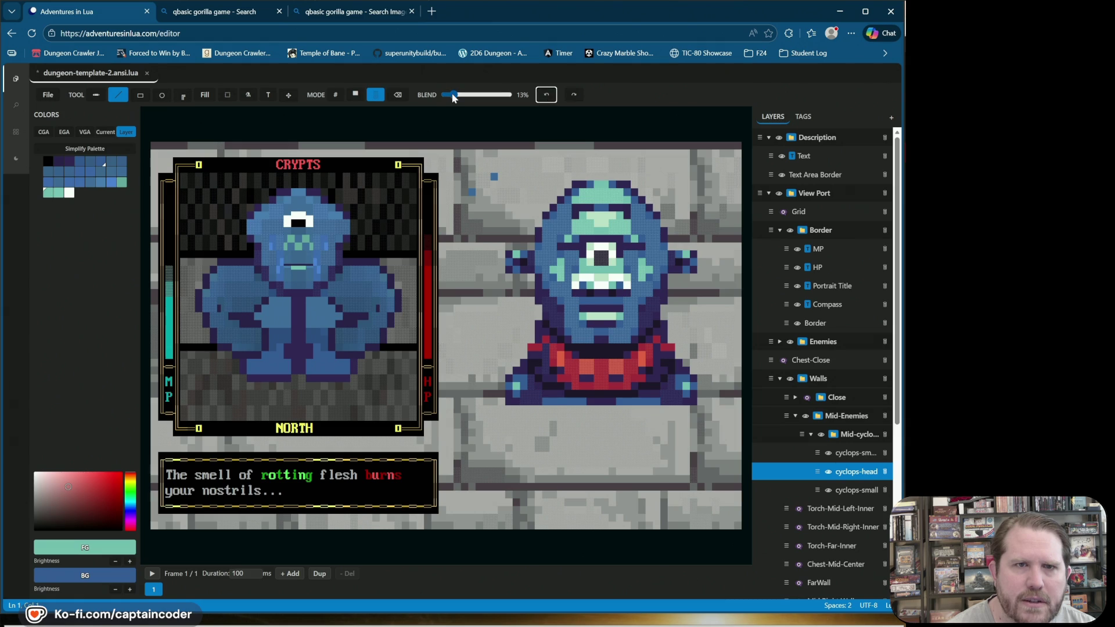
pyautogui.moveTo(455, 99); pyautogui.dragTo(454, 100)
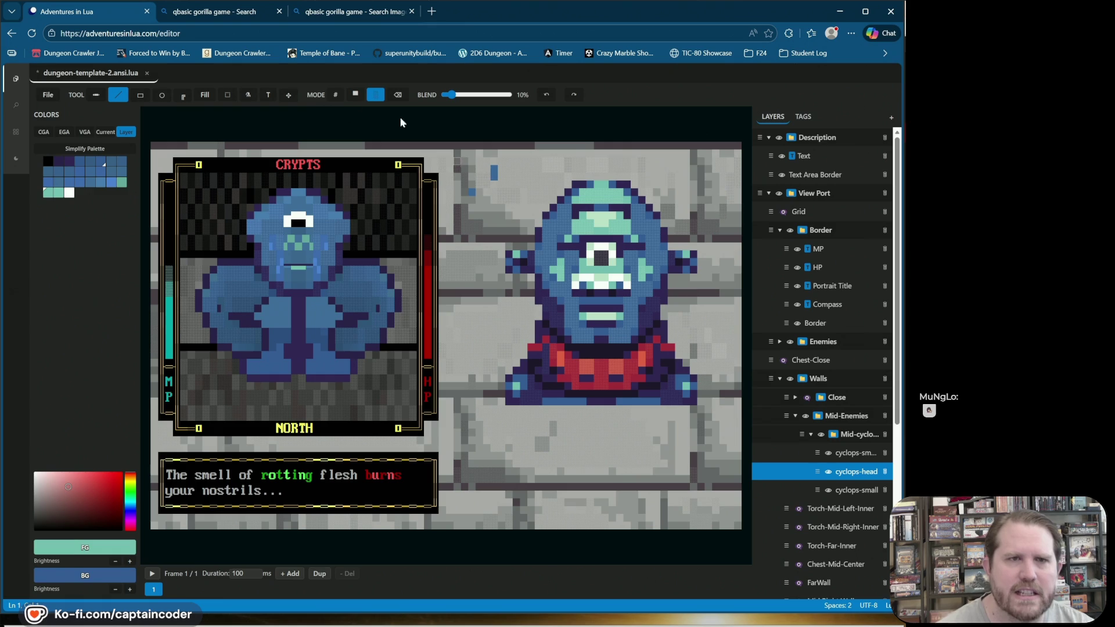
# Step: In '#' mode, sample face colours and paint darker character cells around the mouth
pyautogui.click(335, 95)
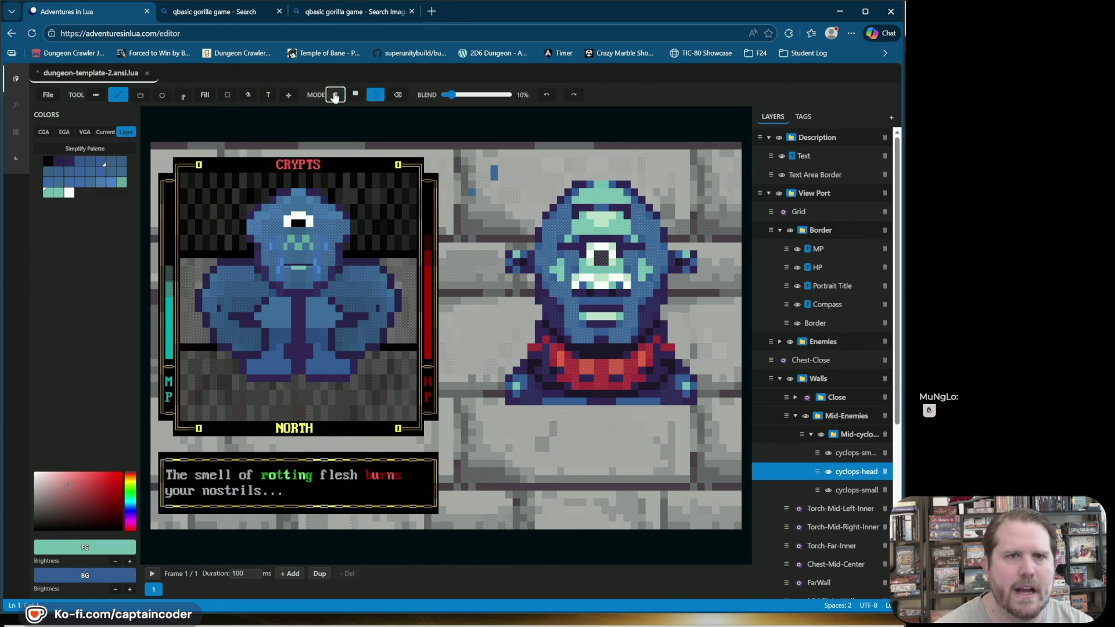
pyautogui.keyDown('alt'); pyautogui.click(491, 183); pyautogui.keyUp('alt')
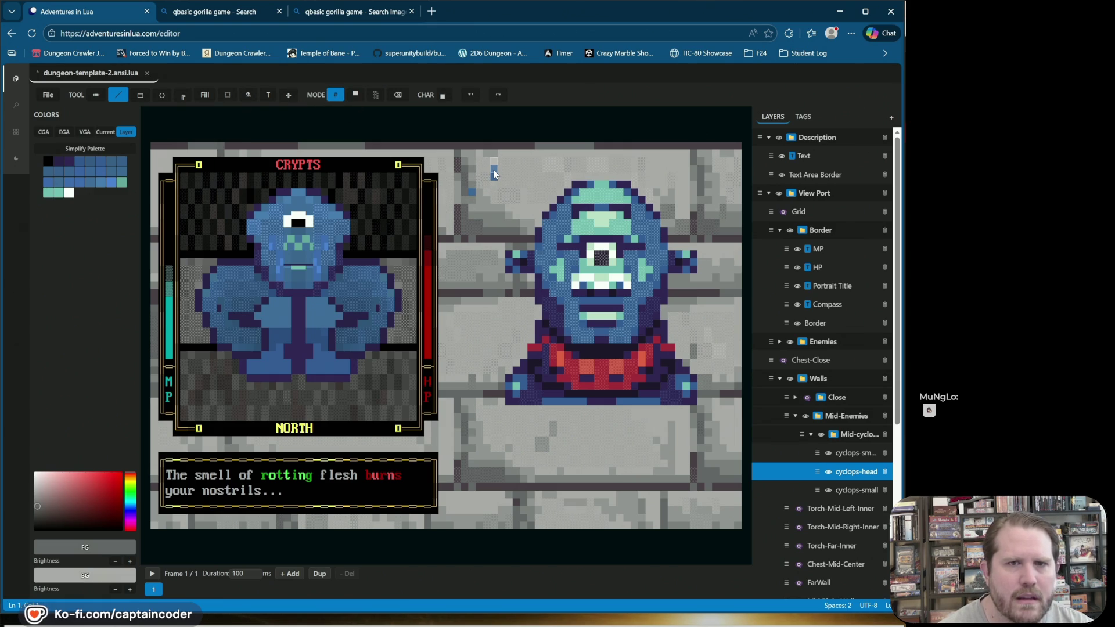
pyautogui.keyDown('alt'); pyautogui.click(322, 250); pyautogui.keyUp('alt')
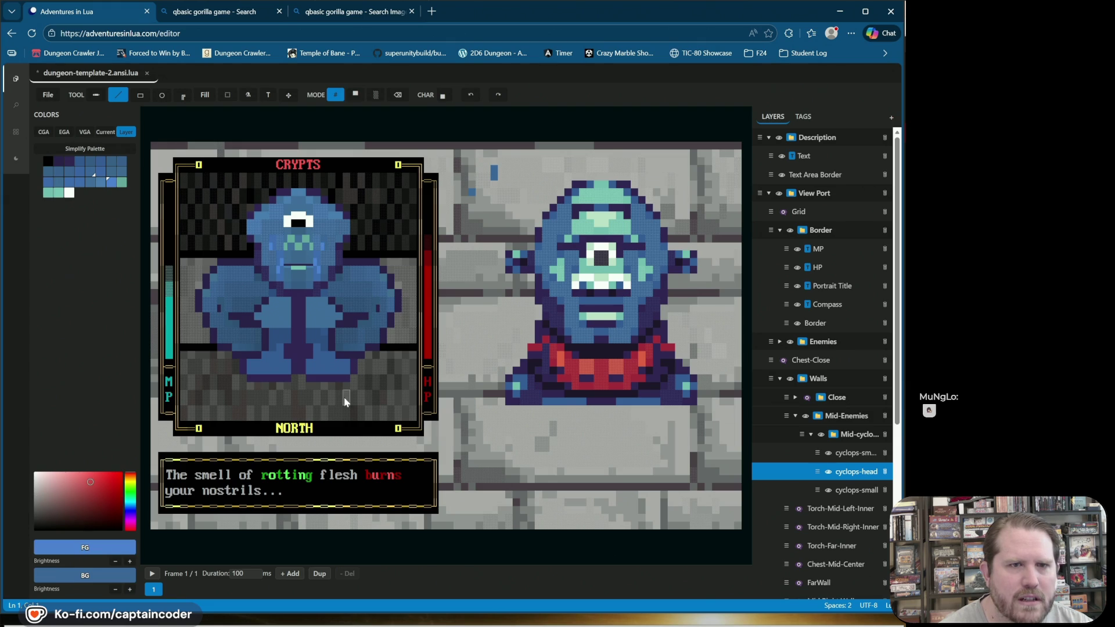
pyautogui.keyDown('alt'); pyautogui.click(326, 249); pyautogui.keyUp('alt')
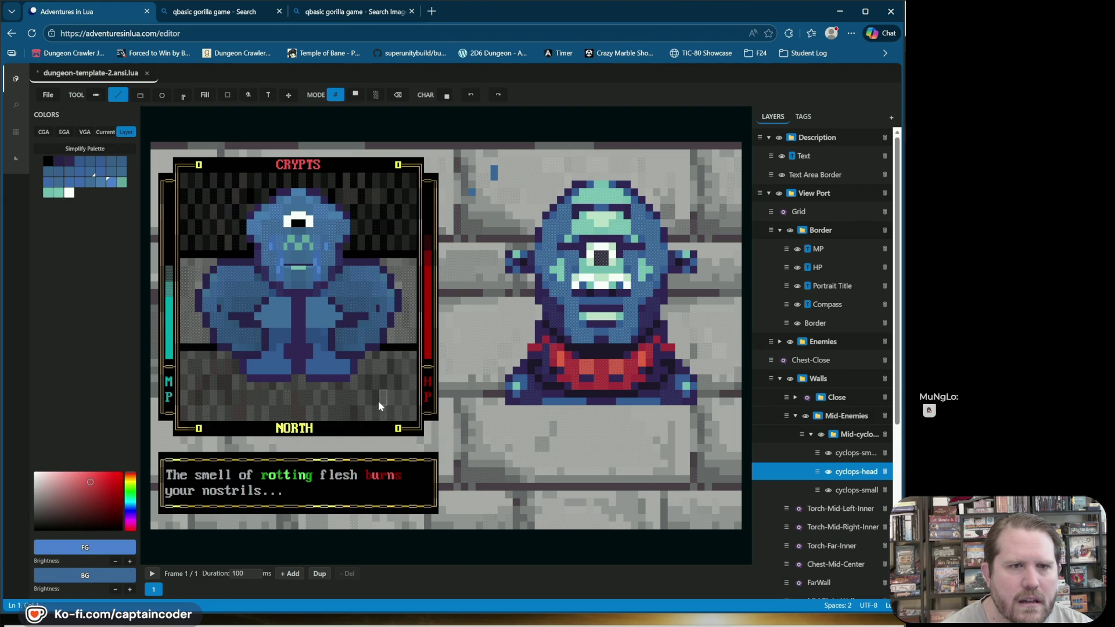
pyautogui.click(269, 243)
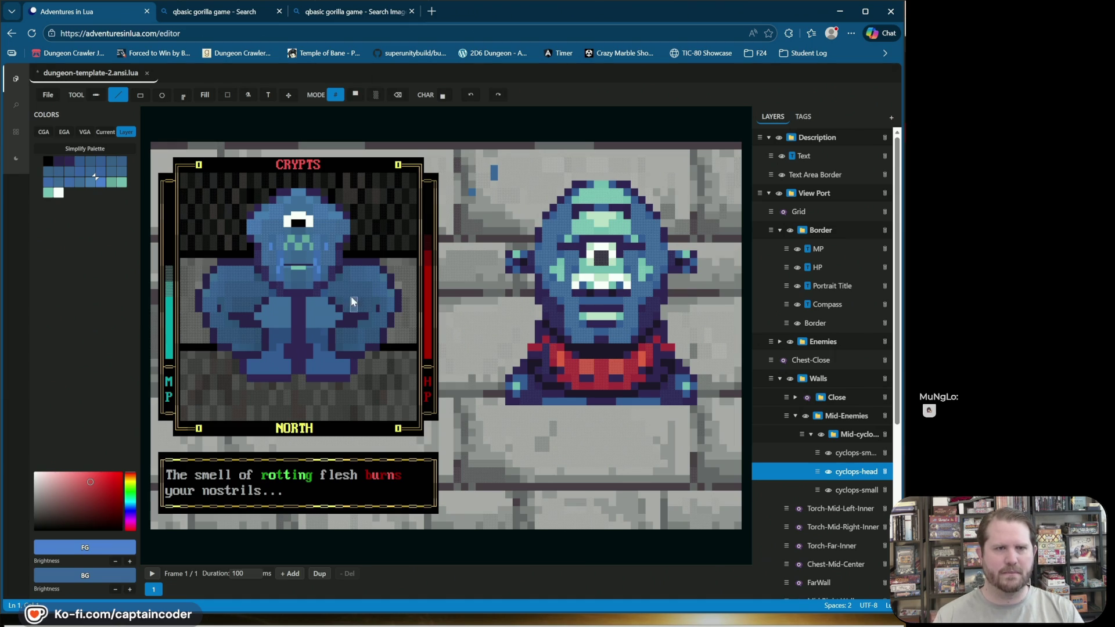
pyautogui.click(115, 563)
pyautogui.click(330, 242)
pyautogui.click(471, 95)
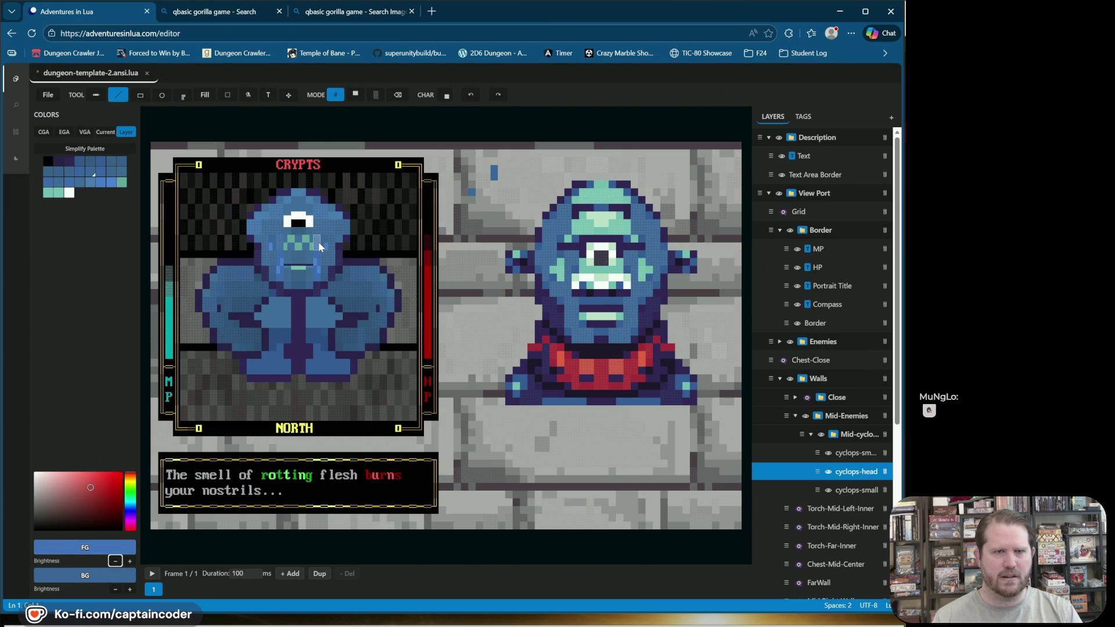
pyautogui.click(272, 258)
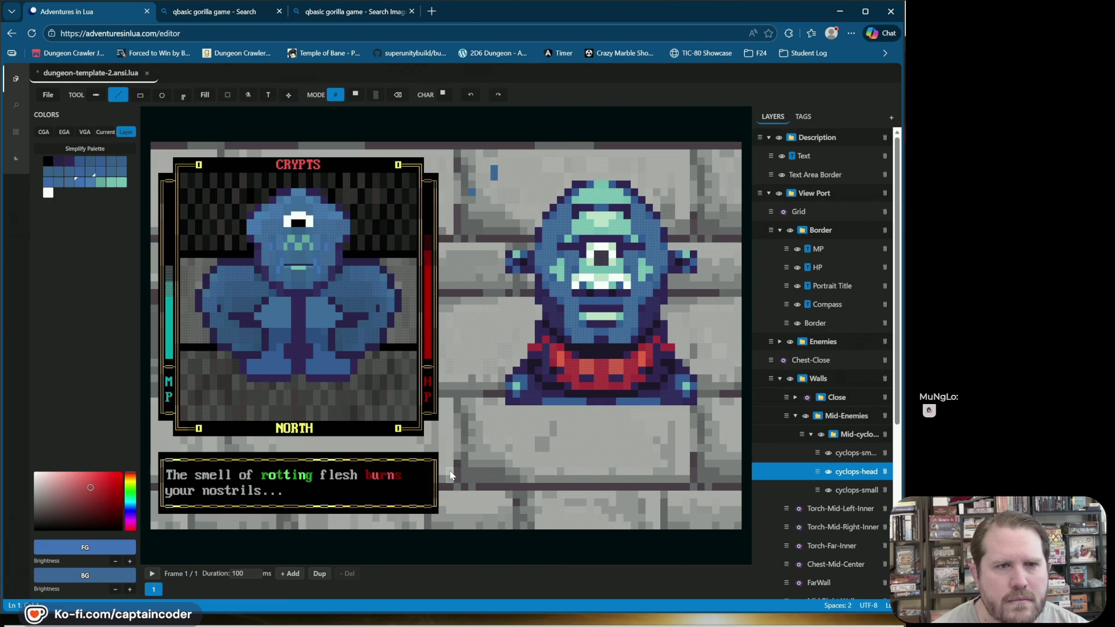
# Step: Save the dungeon template with Ctrl+S, then sample a head cell in solid-block mode
pyautogui.hotkey('ctrl', 's')
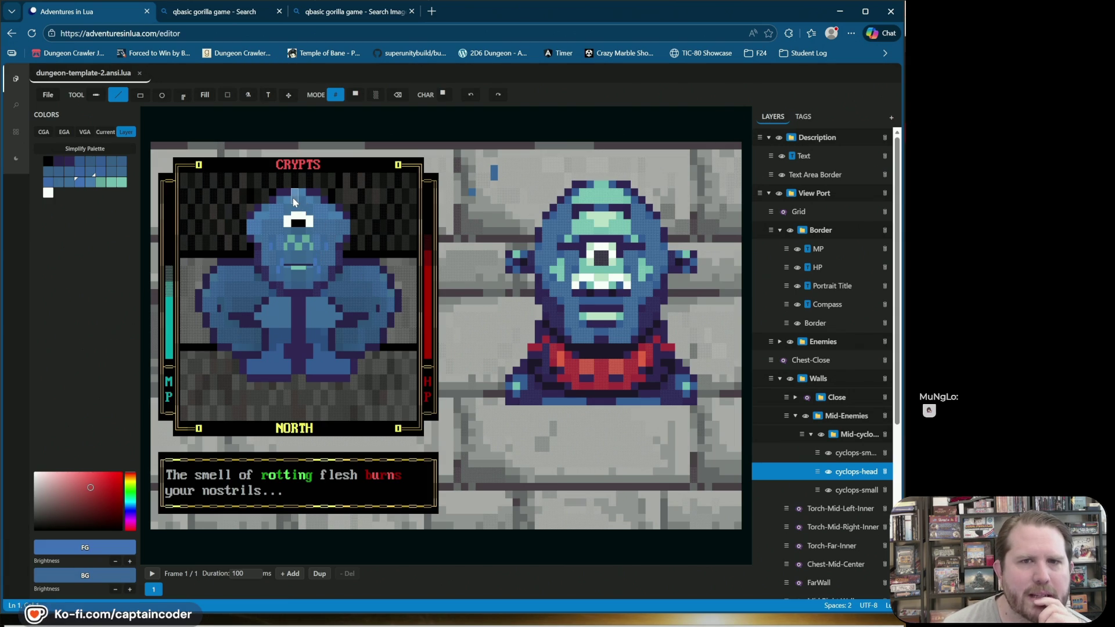
pyautogui.click(355, 94)
pyautogui.keyDown('alt'); pyautogui.click(595, 180); pyautogui.keyUp('alt')
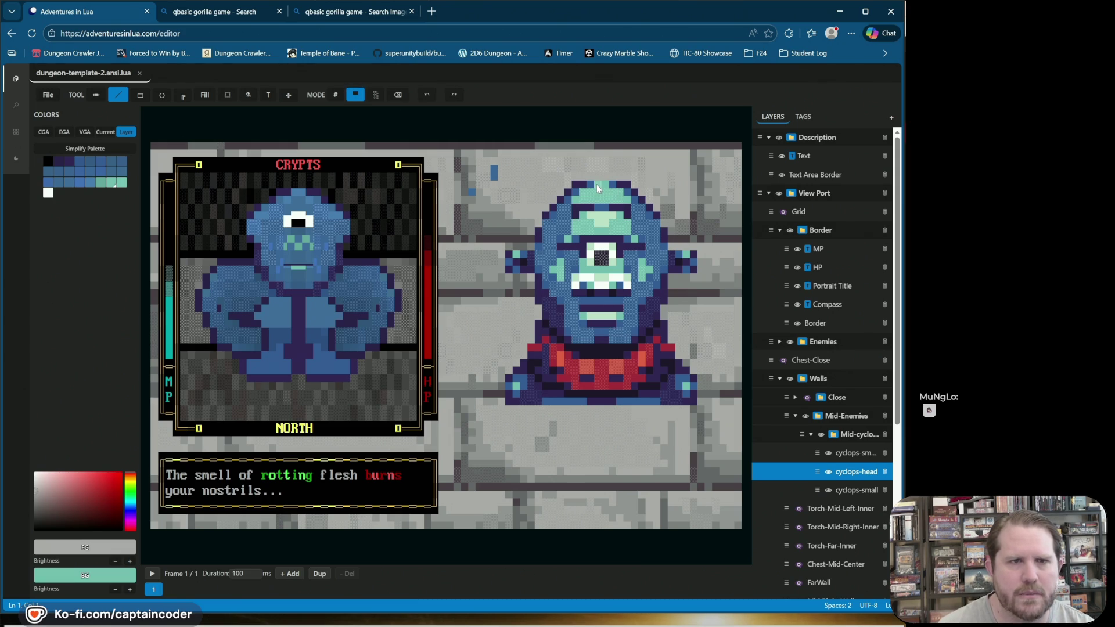
# Step: Paint a teal cell on the head top, undo two face edits, and sample head blue as background
pyautogui.click(111, 181)
pyautogui.click(298, 193)
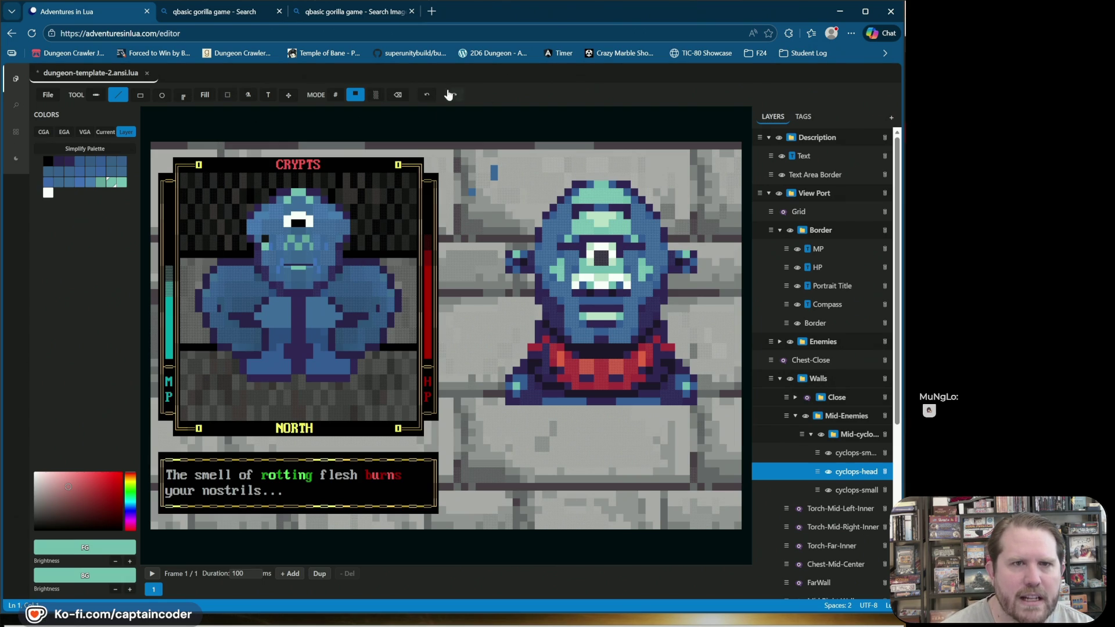
pyautogui.click(426, 95)
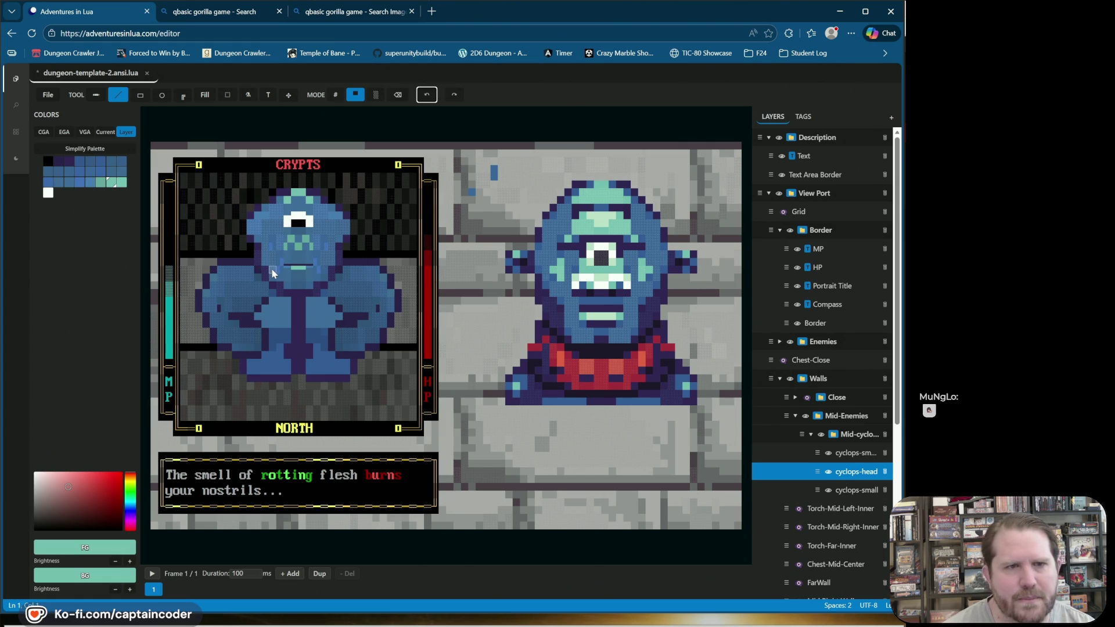
pyautogui.click(420, 95)
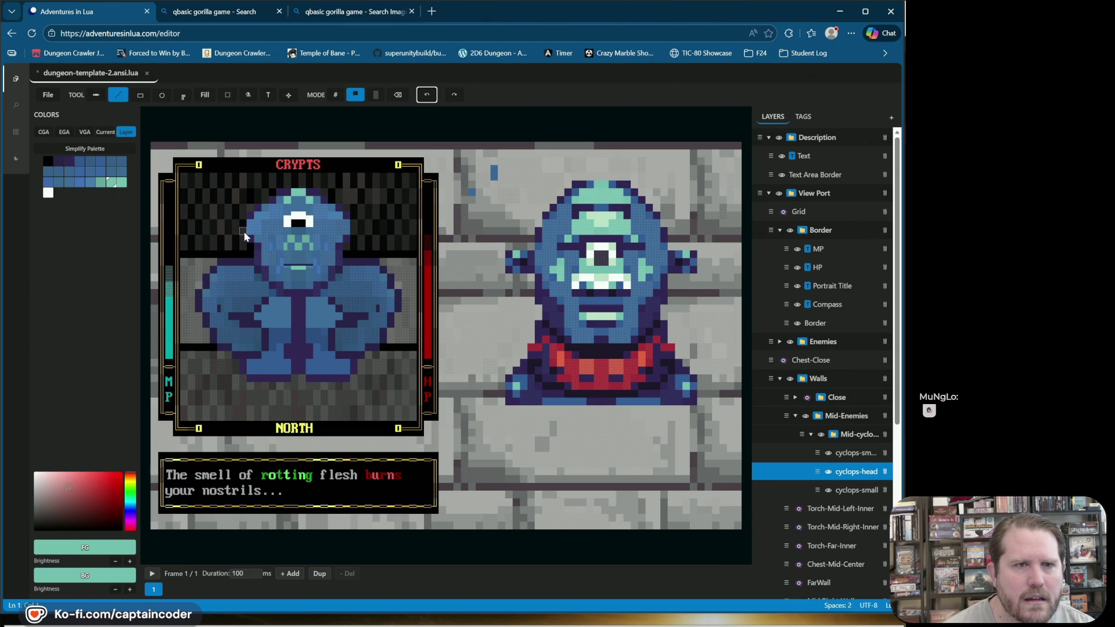
pyautogui.rightClick(349, 231)
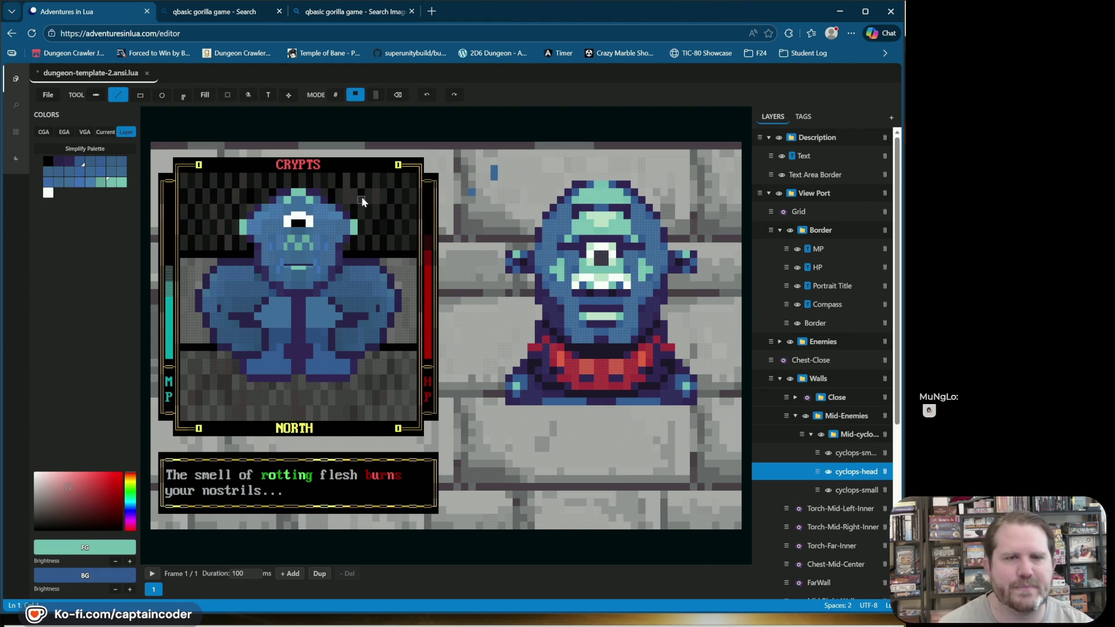
# Step: Paint matching teal cells on the left and right head edges and save with Ctrl+S
pyautogui.rightClick(345, 219)
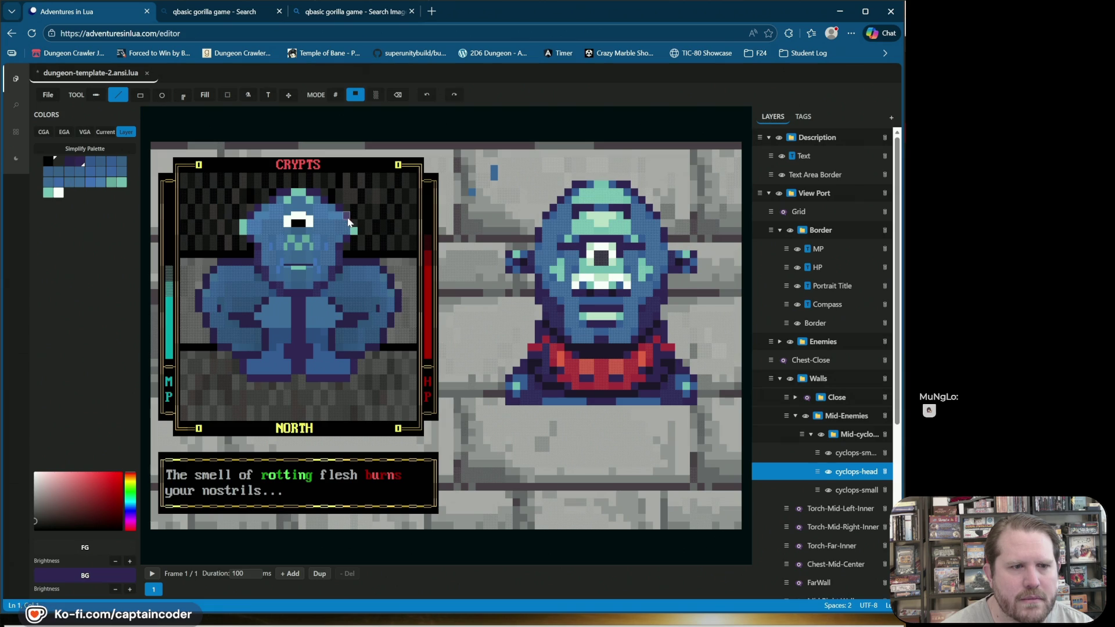
pyautogui.rightClick(339, 216)
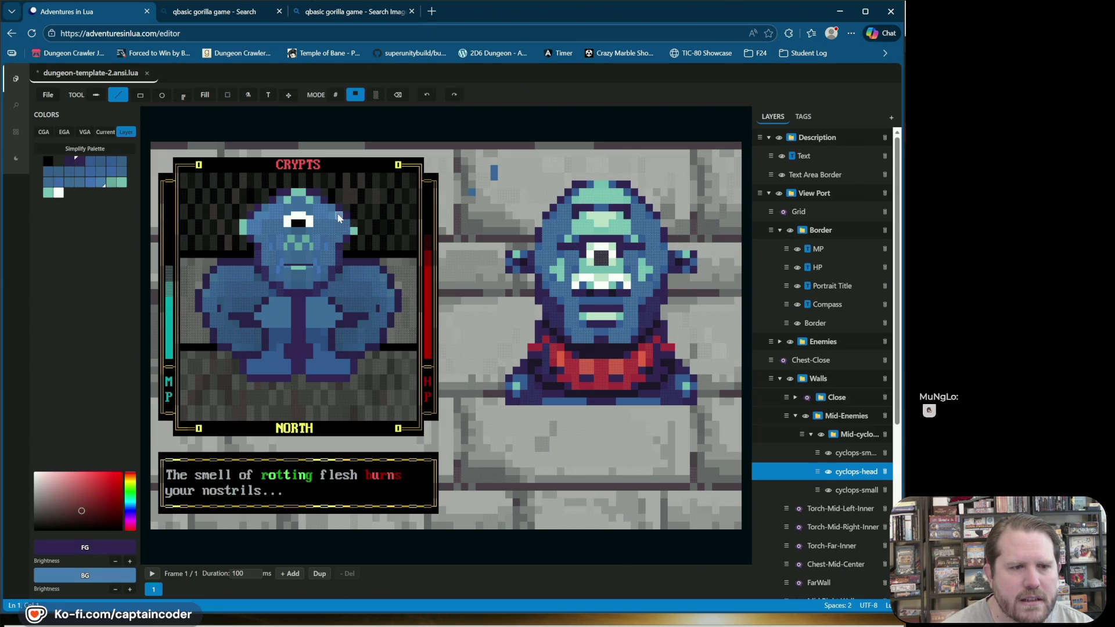
pyautogui.click(355, 232)
pyautogui.click(244, 224)
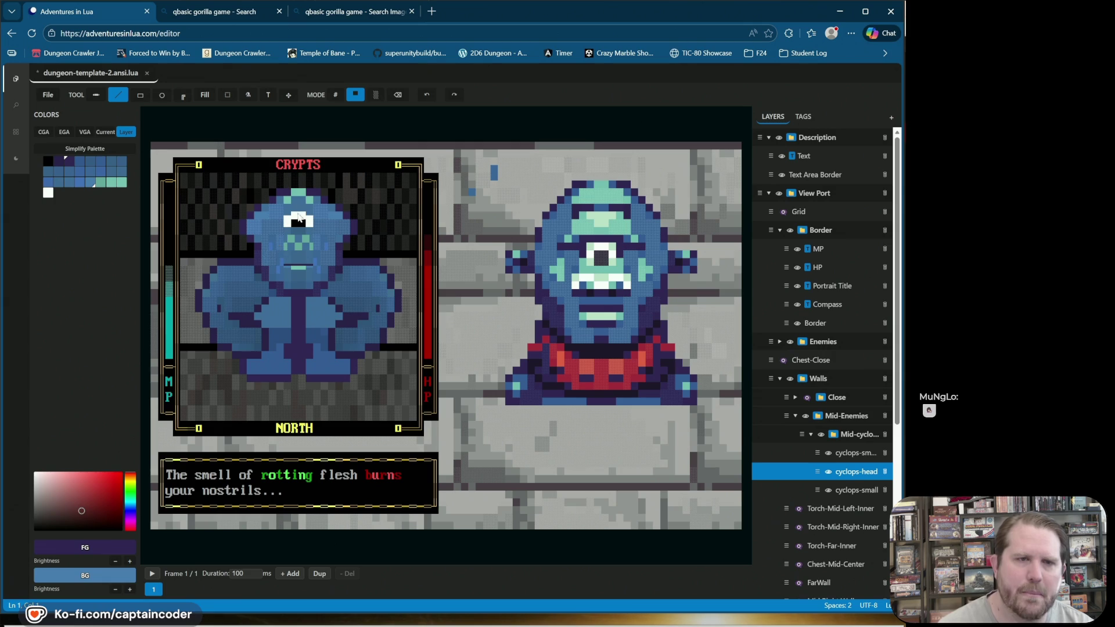
pyautogui.rightClick(299, 192)
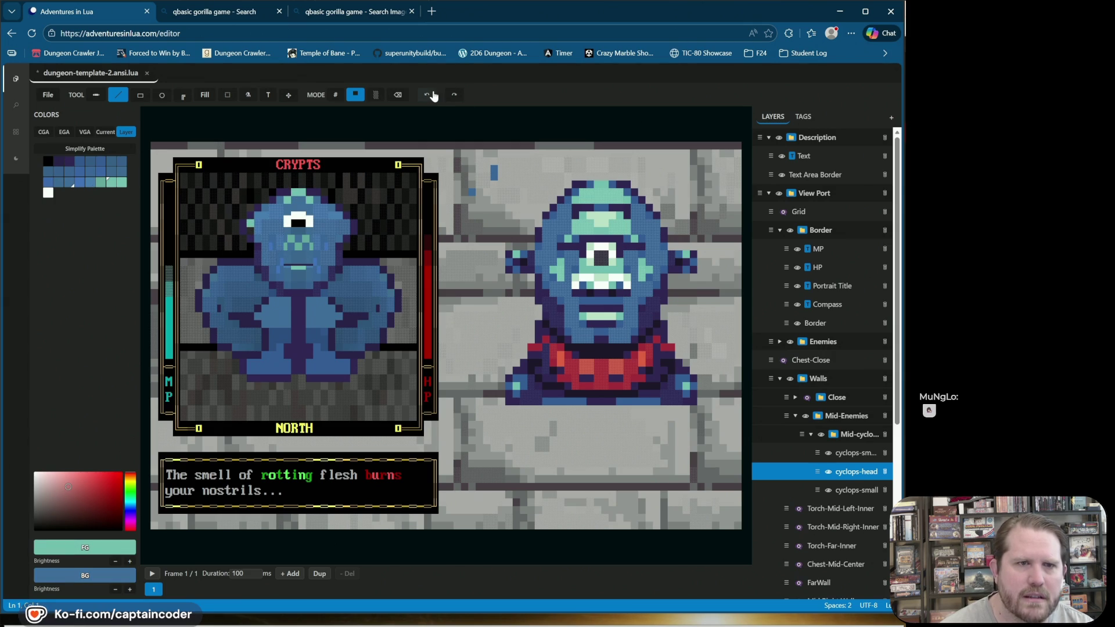
pyautogui.rightClick(263, 218)
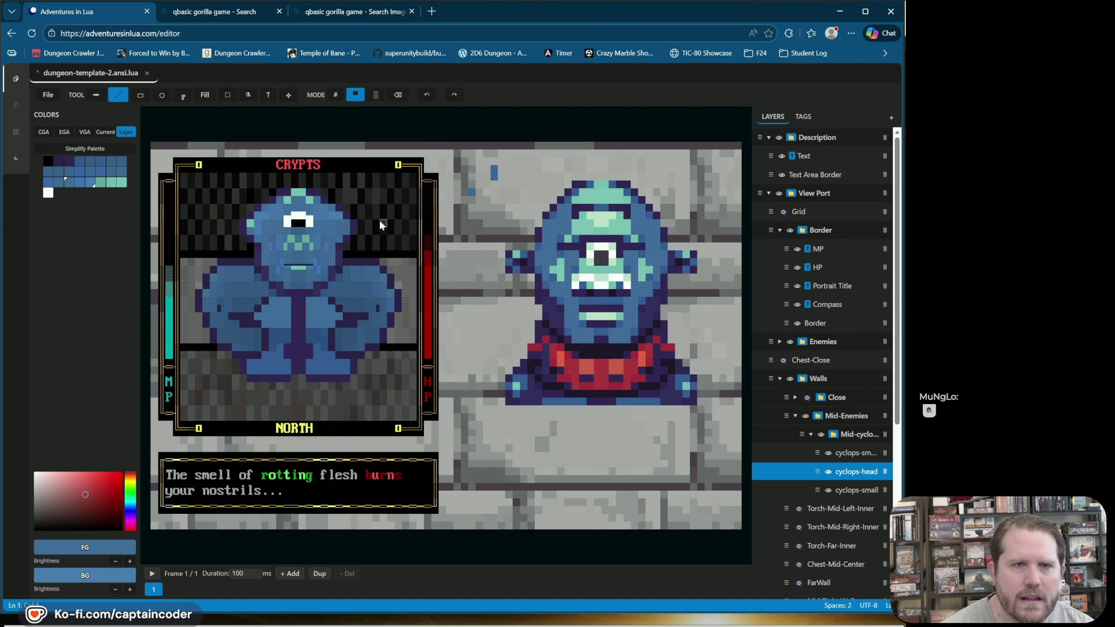
pyautogui.keyDown('alt'); pyautogui.click(252, 228); pyautogui.keyUp('alt')
pyautogui.click(347, 223)
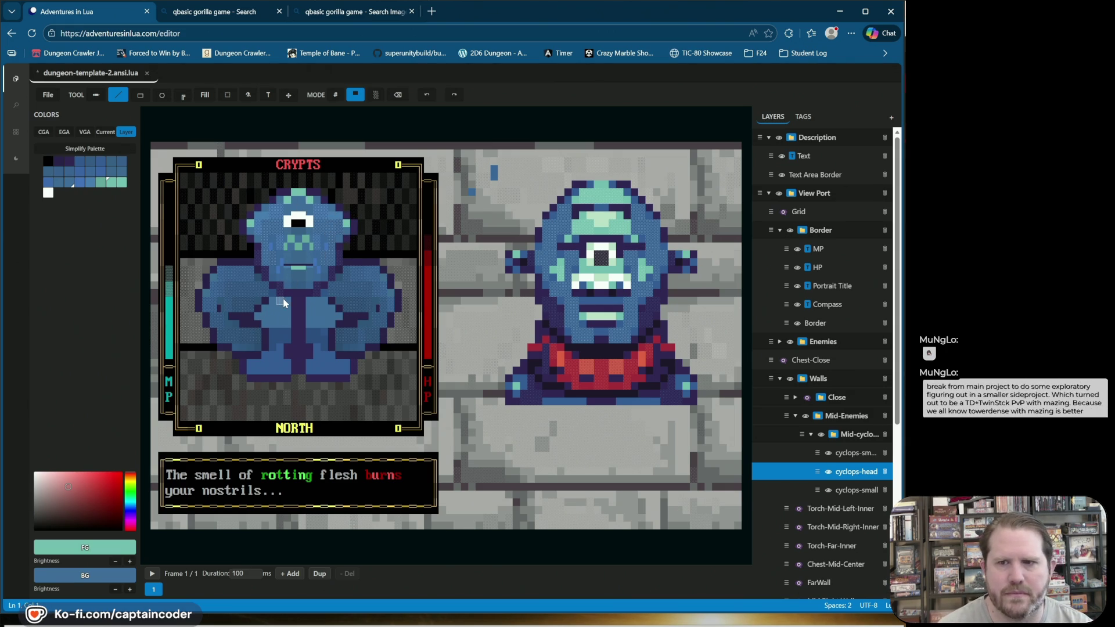
pyautogui.hotkey('ctrl', 's')
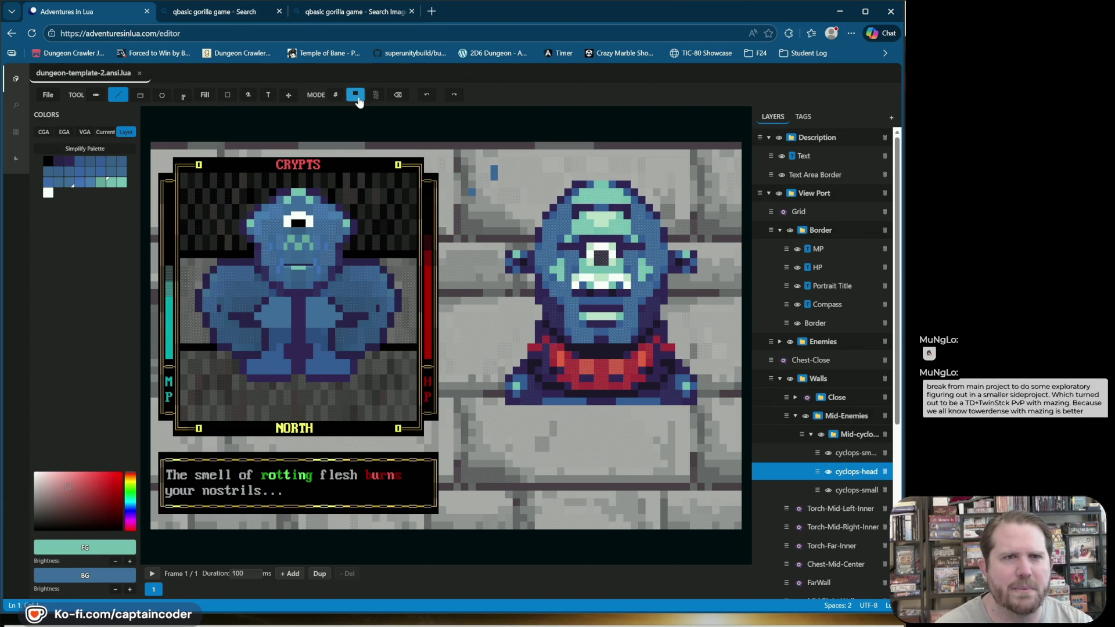
# Step: In '#' mode, repaint the mouth cell in face blue, trying lighter then darker foreground shades
pyautogui.click(335, 95)
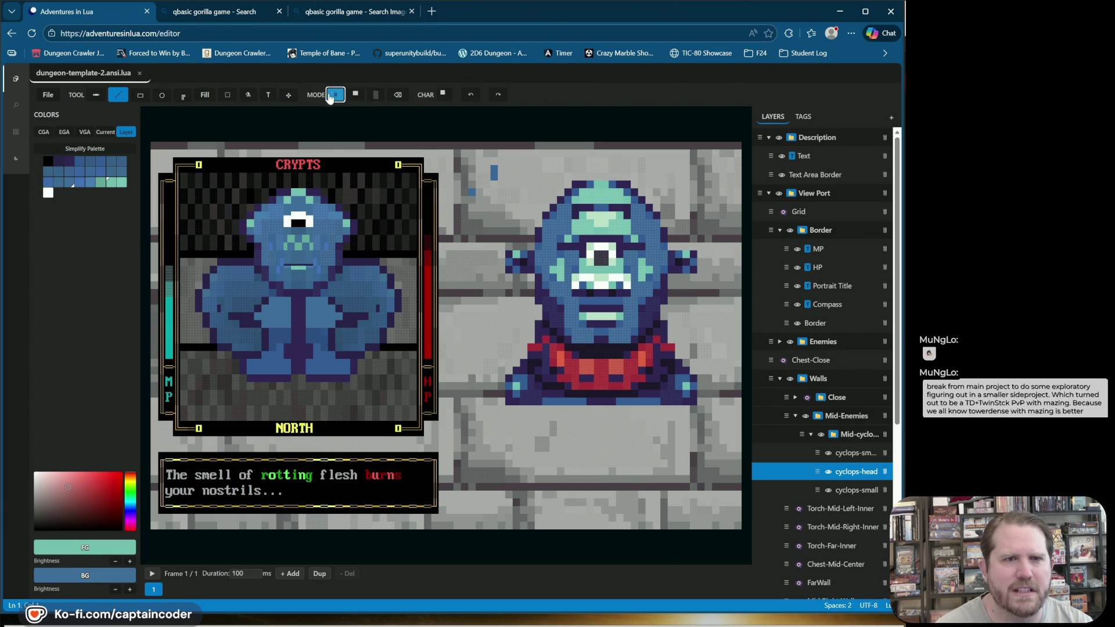
pyautogui.keyDown('alt'); pyautogui.click(318, 260); pyautogui.keyUp('alt')
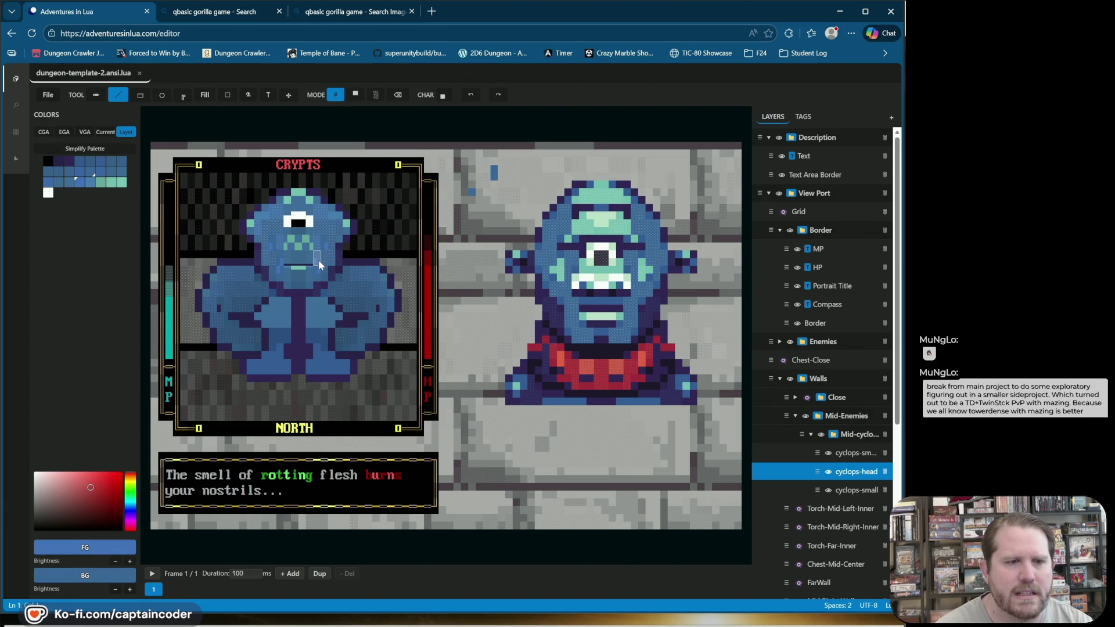
pyautogui.click(129, 561)
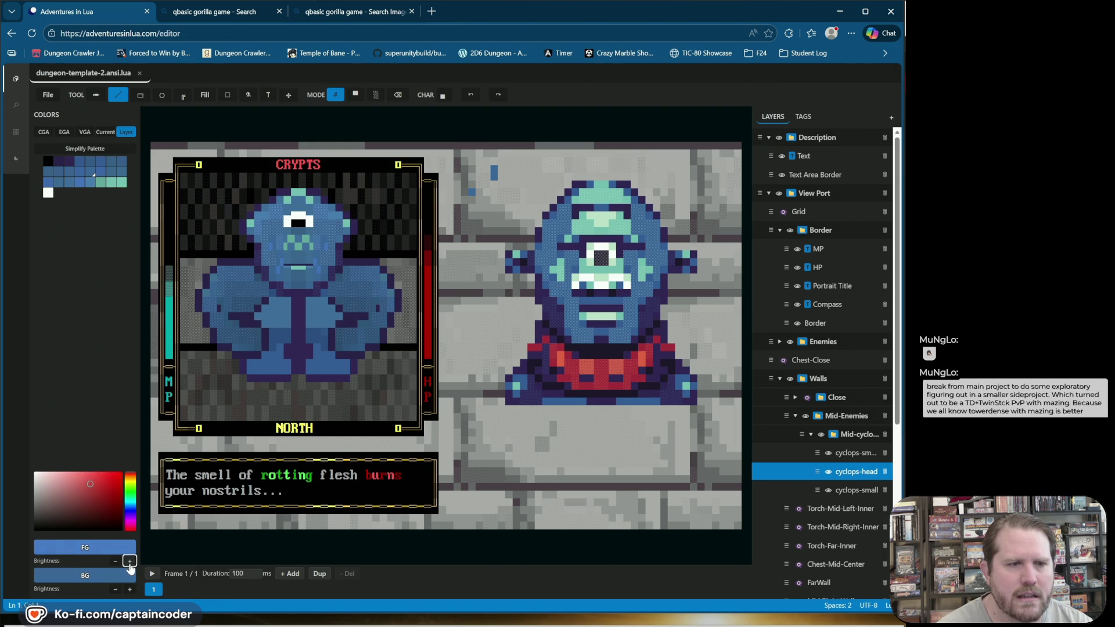
pyautogui.click(321, 261)
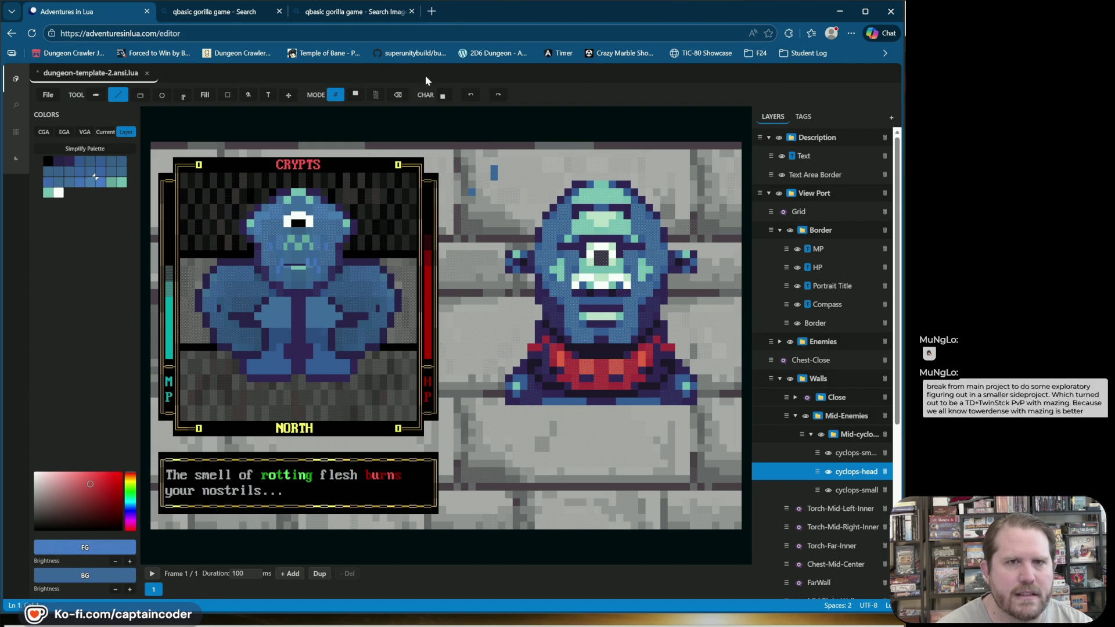
pyautogui.click(470, 95)
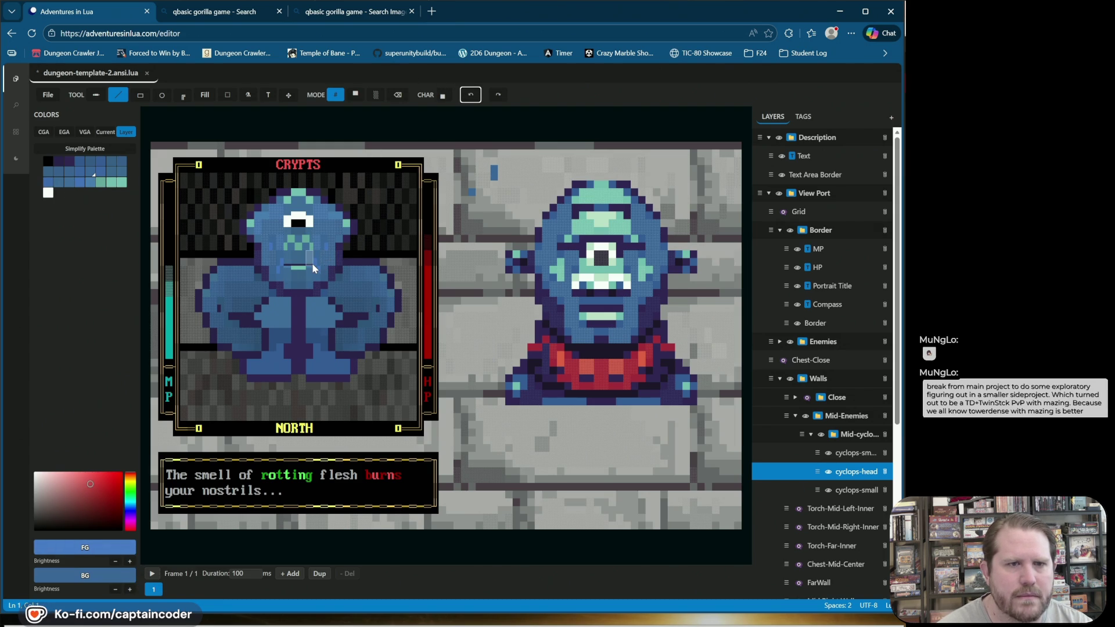
pyautogui.click(116, 562)
pyautogui.click(116, 561)
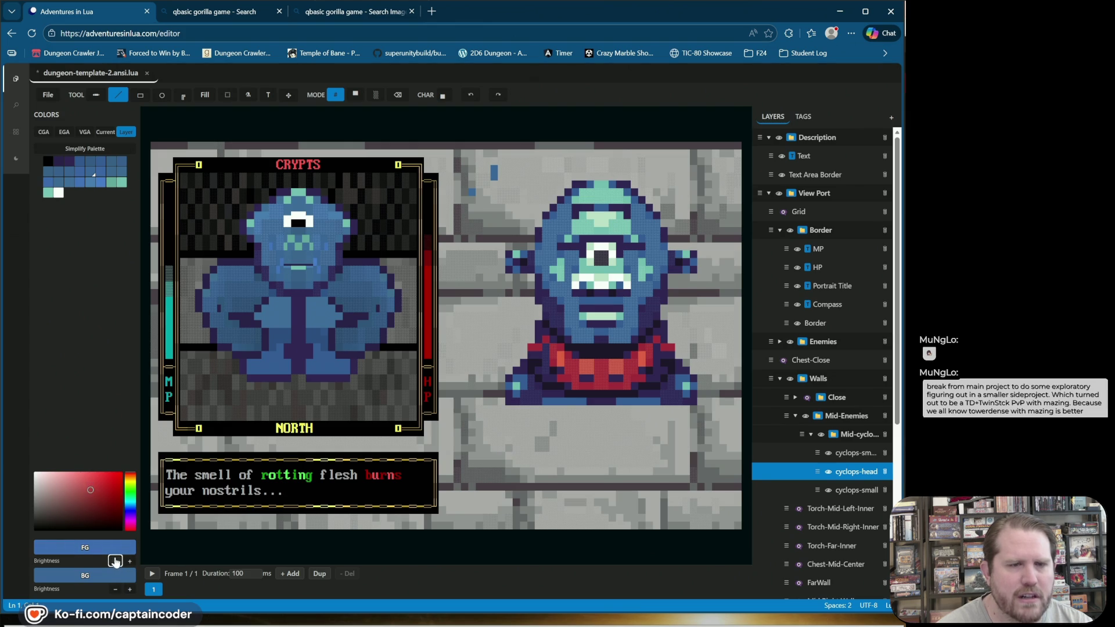
pyautogui.click(322, 259)
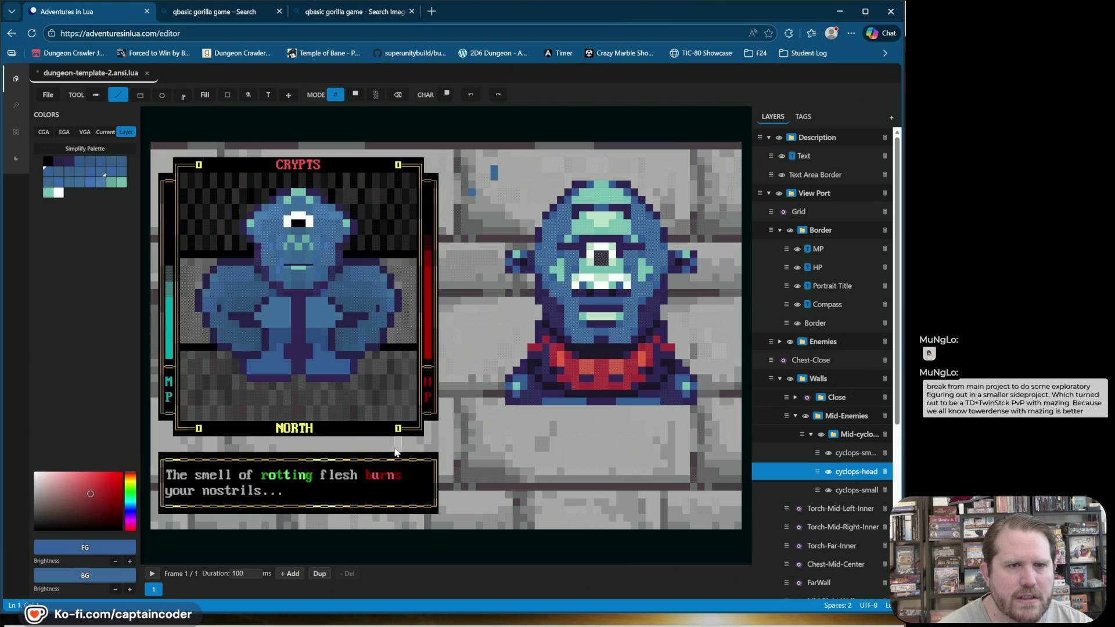
pyautogui.click(116, 561)
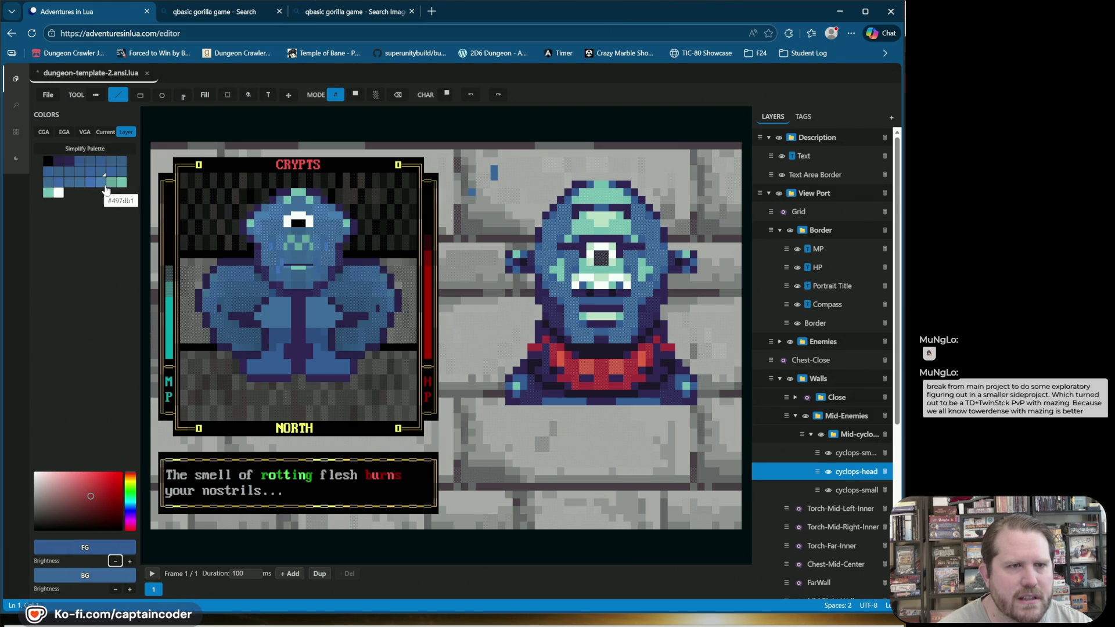
pyautogui.click(115, 561)
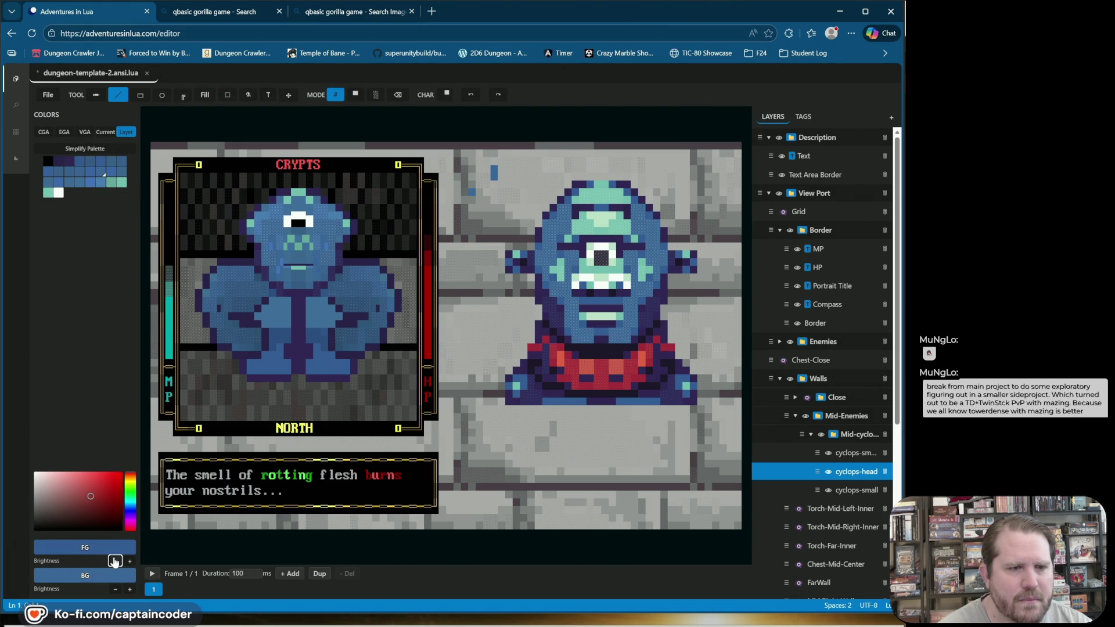
pyautogui.click(115, 561)
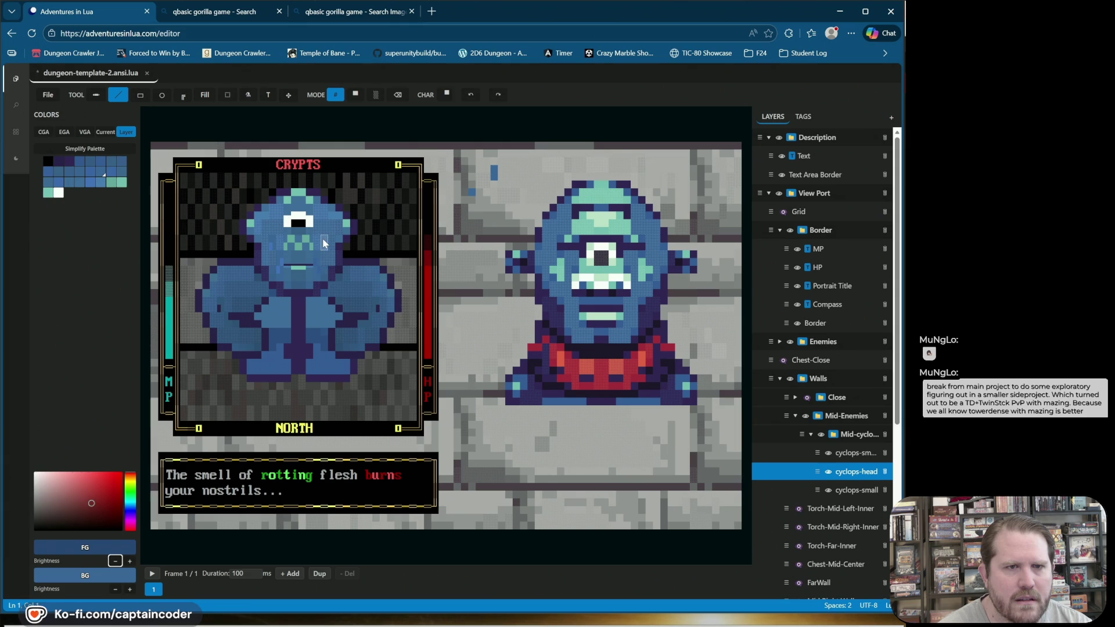
pyautogui.rightClick(314, 262)
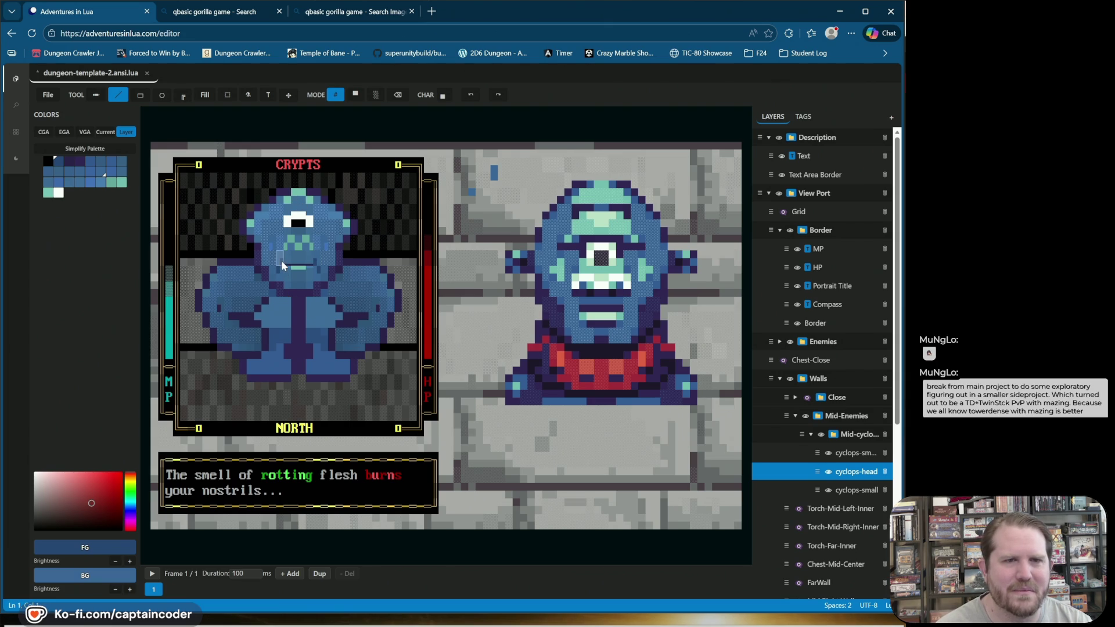
# Step: Step through recent mouth edits with Undo and Redo to compare versions
pyautogui.click(478, 100)
pyautogui.click(471, 98)
pyautogui.click(472, 97)
pyautogui.click(472, 98)
pyautogui.click(472, 98)
pyautogui.click(498, 95)
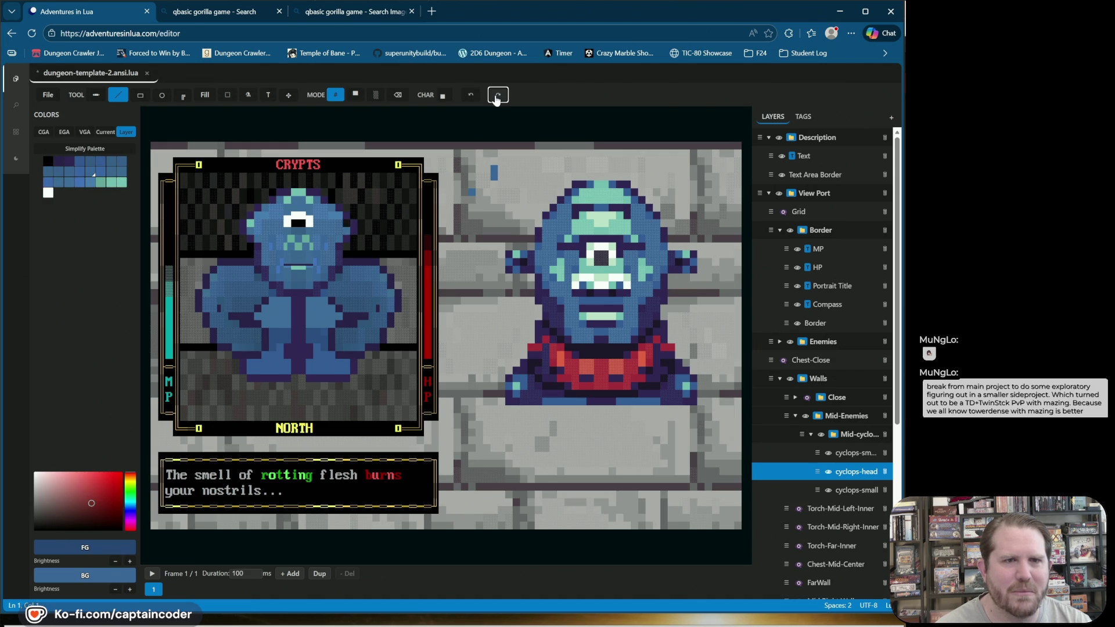
pyautogui.click(498, 96)
pyautogui.click(498, 96)
pyautogui.click(472, 96)
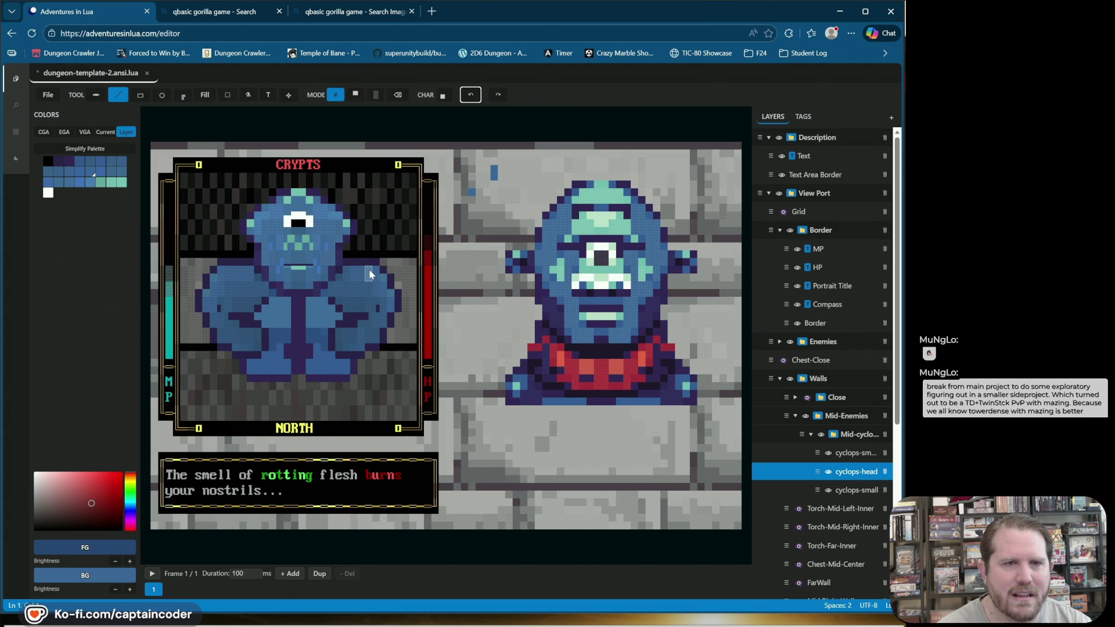
pyautogui.click(503, 99)
pyautogui.click(505, 99)
pyautogui.click(506, 100)
pyautogui.click(506, 99)
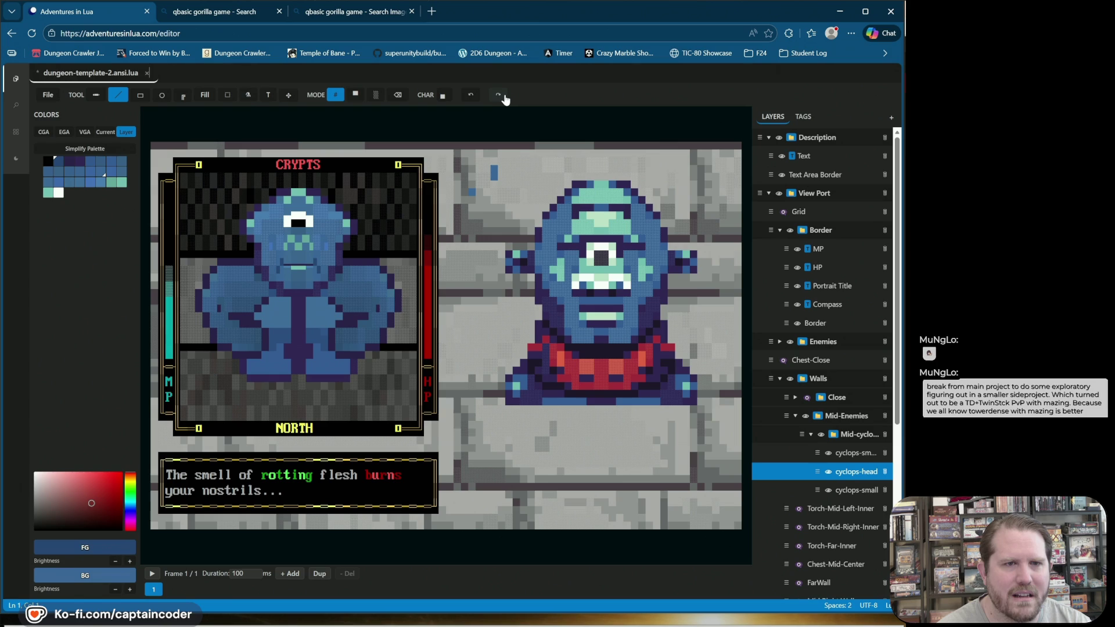
pyautogui.click(471, 98)
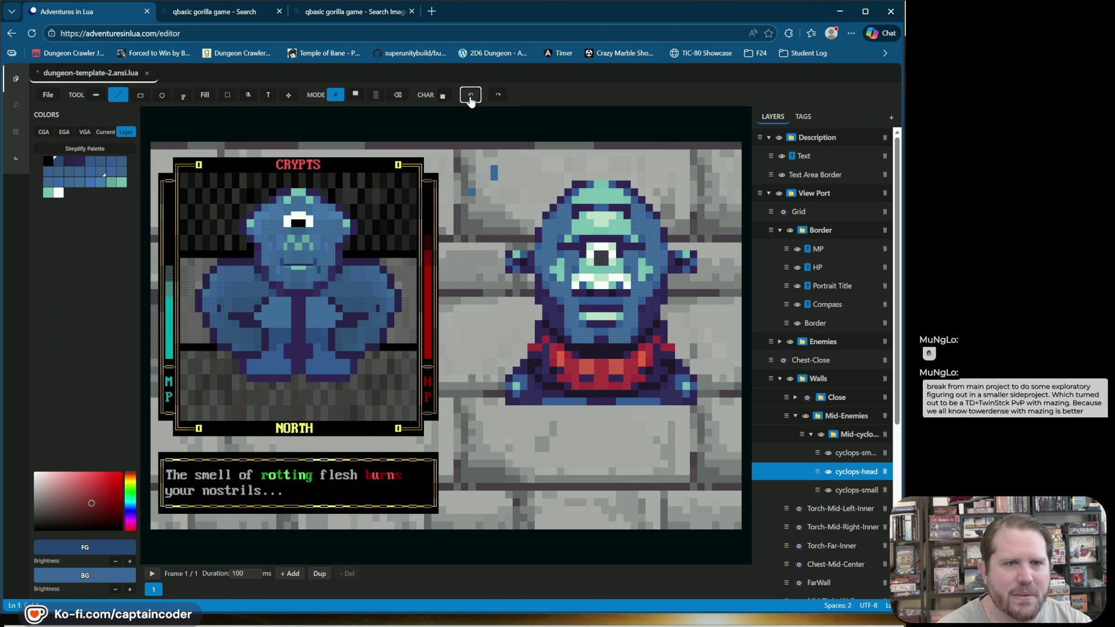
pyautogui.click(492, 99)
pyautogui.click(493, 98)
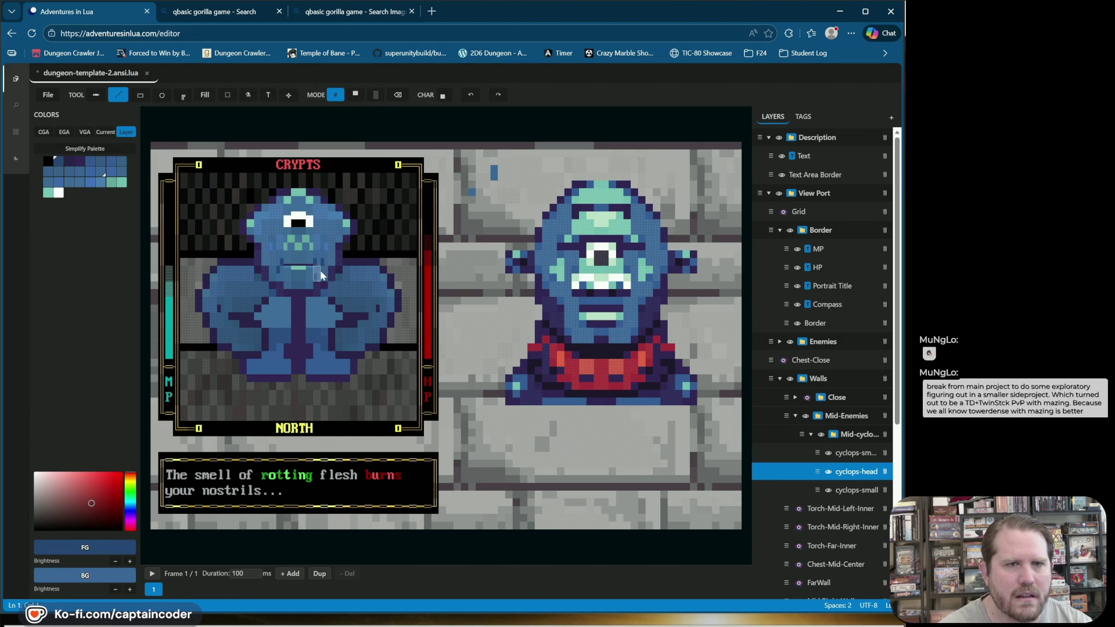
pyautogui.click(471, 96)
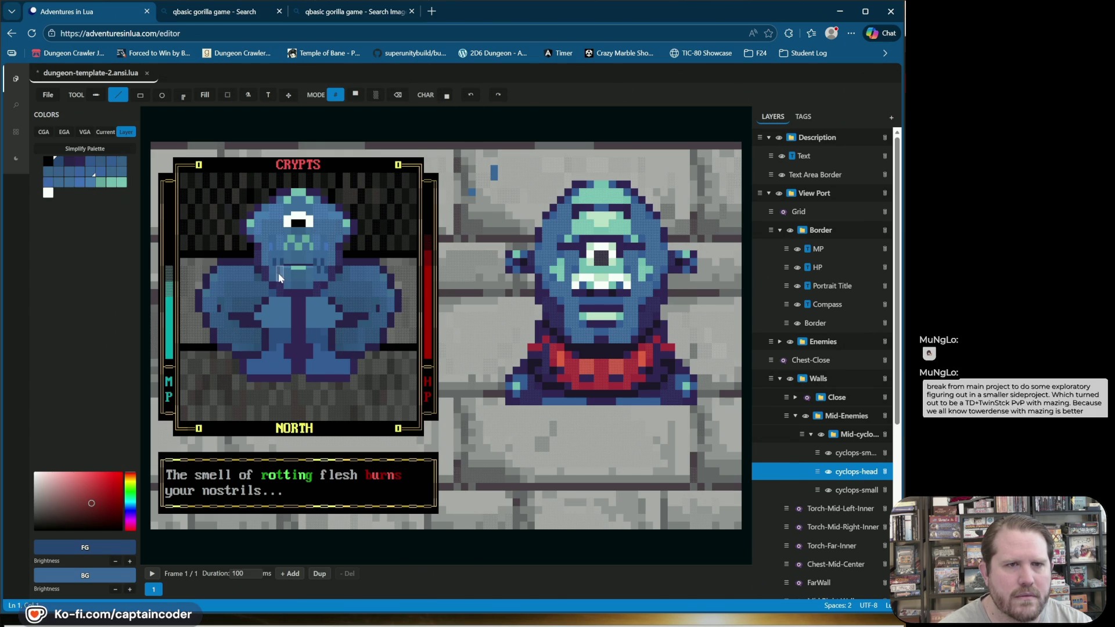
# Step: Draw a short light-teal line below the mouth, adjust glyph and colour, and save with Ctrl+S
pyautogui.moveTo(293, 266); pyautogui.dragTo(294, 282)
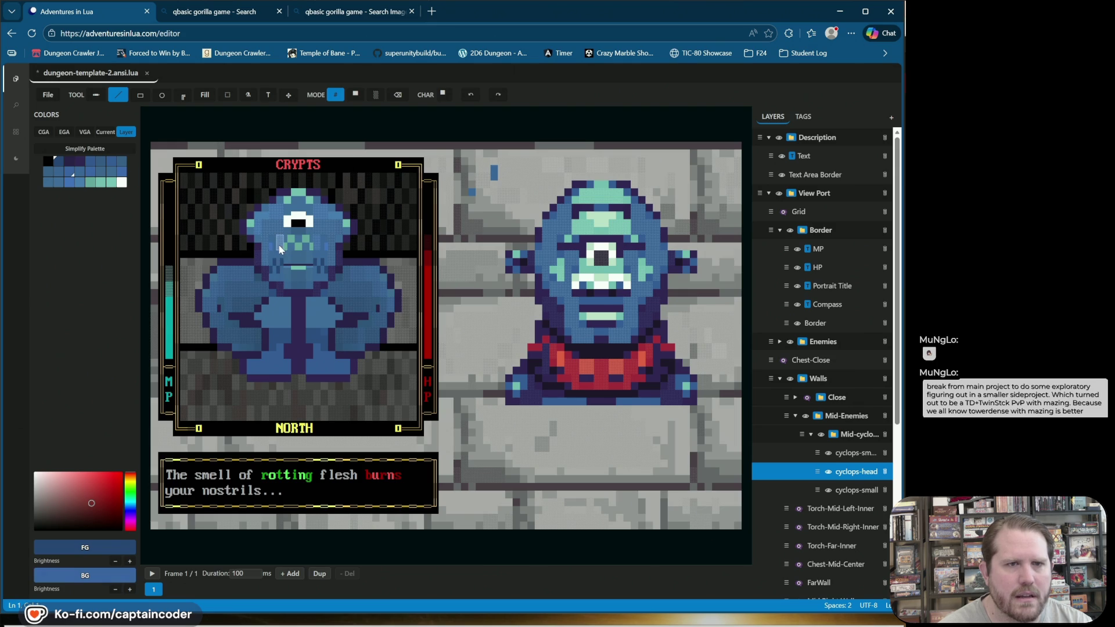
pyautogui.keyDown('alt'); pyautogui.click(278, 260); pyautogui.keyUp('alt')
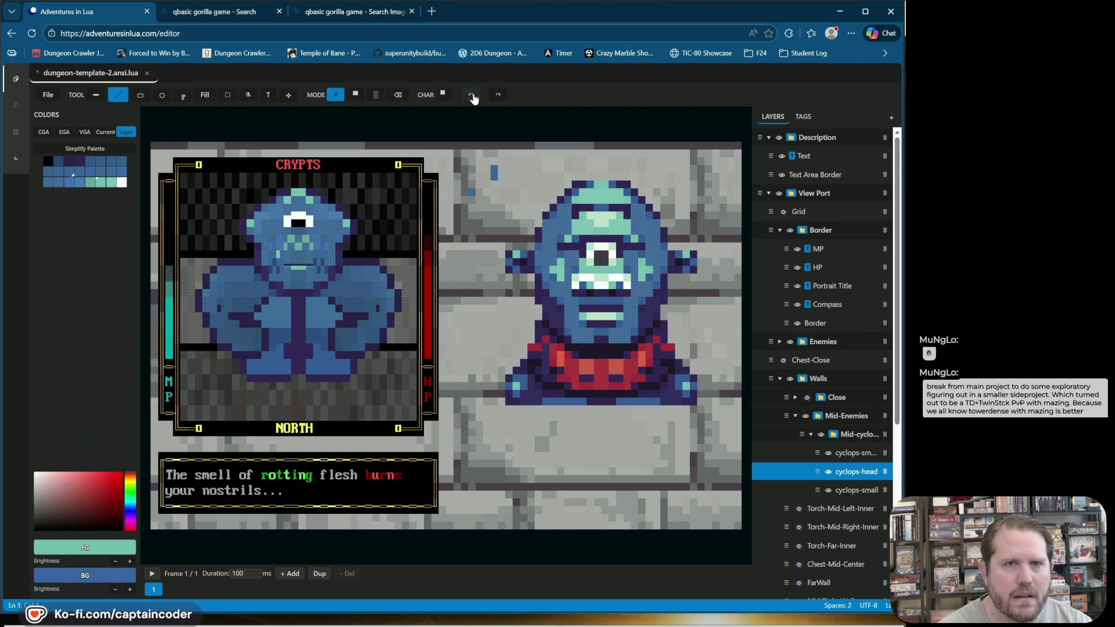
pyautogui.keyDown('alt'); pyautogui.click(280, 259); pyautogui.keyUp('alt')
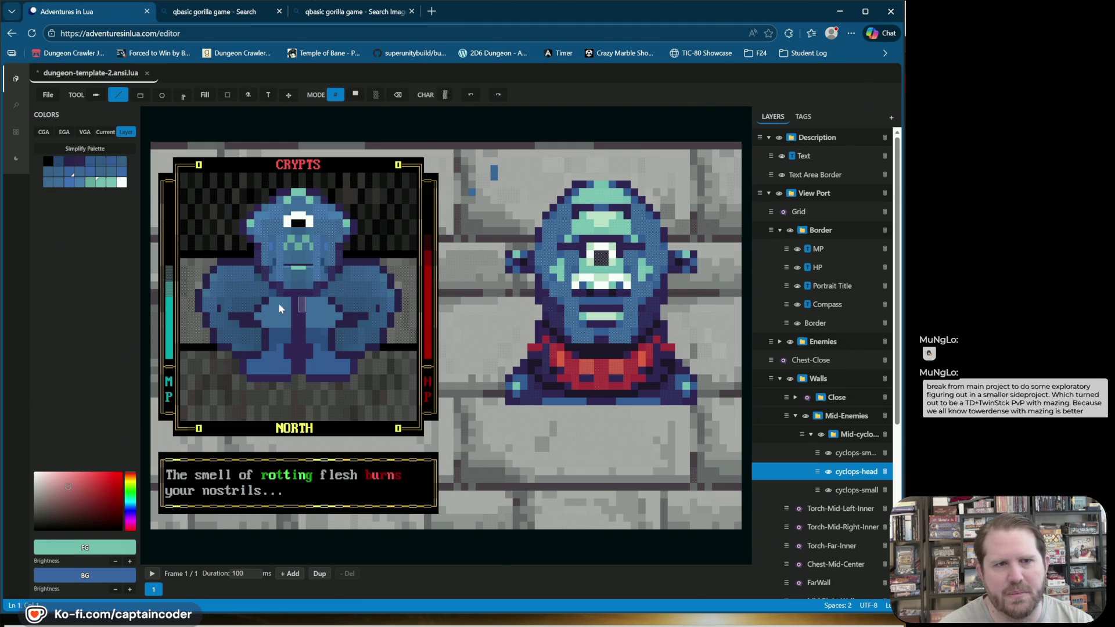
pyautogui.press('2')
pyautogui.keyDown('alt'); pyautogui.click(325, 261); pyautogui.keyUp('alt')
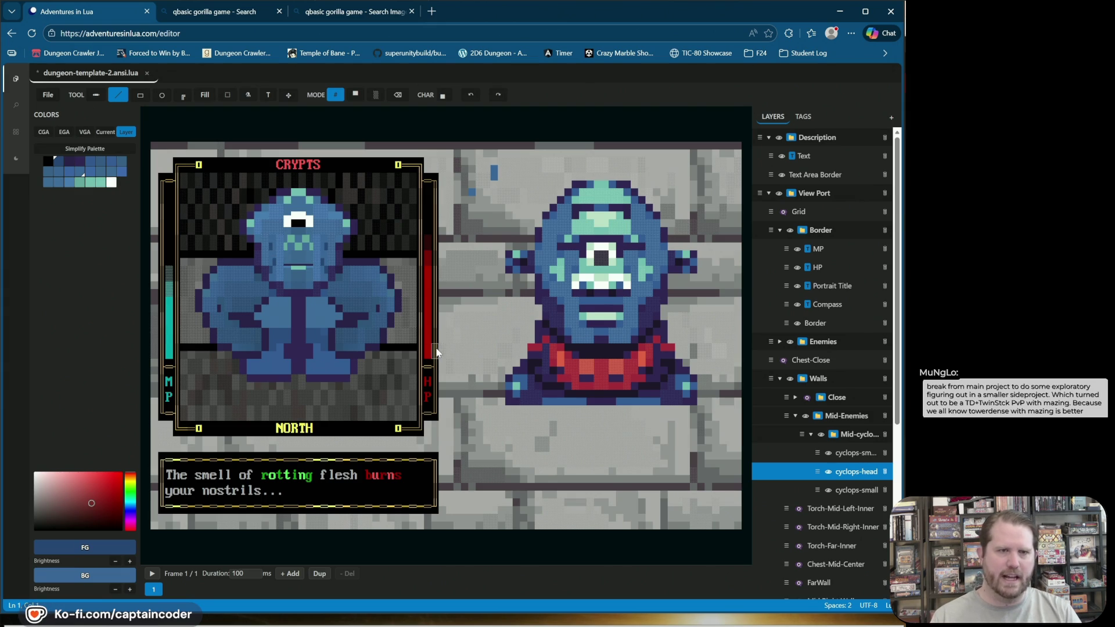
pyautogui.hotkey('ctrl', 's')
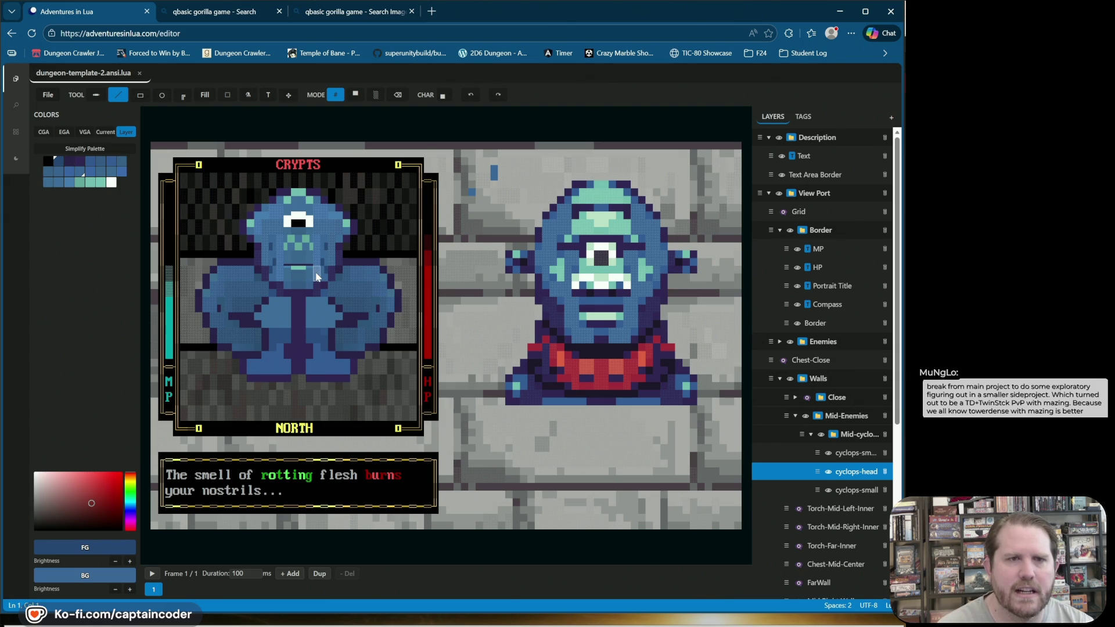
# Step: Try a small square cell near the mouth and undo it
pyautogui.press('2')
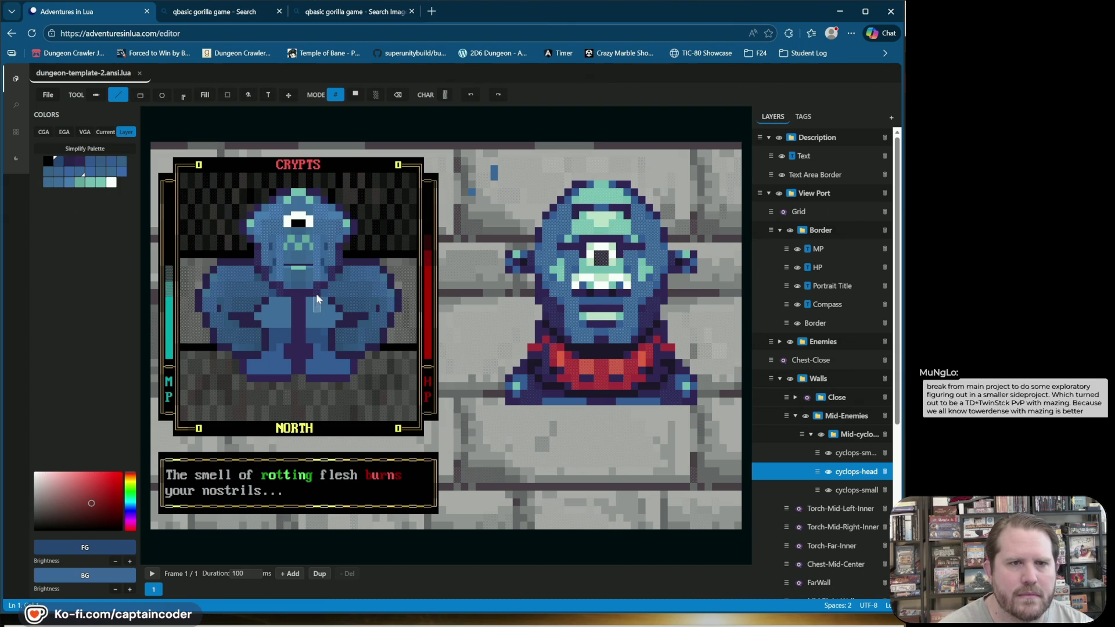
pyautogui.press('1')
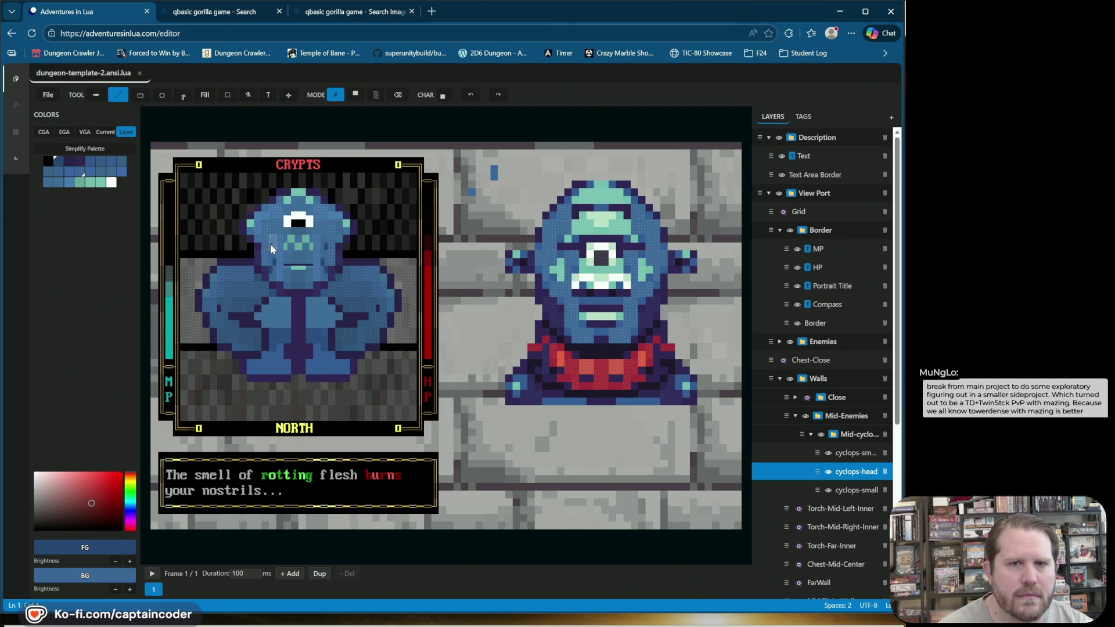
pyautogui.click(302, 298)
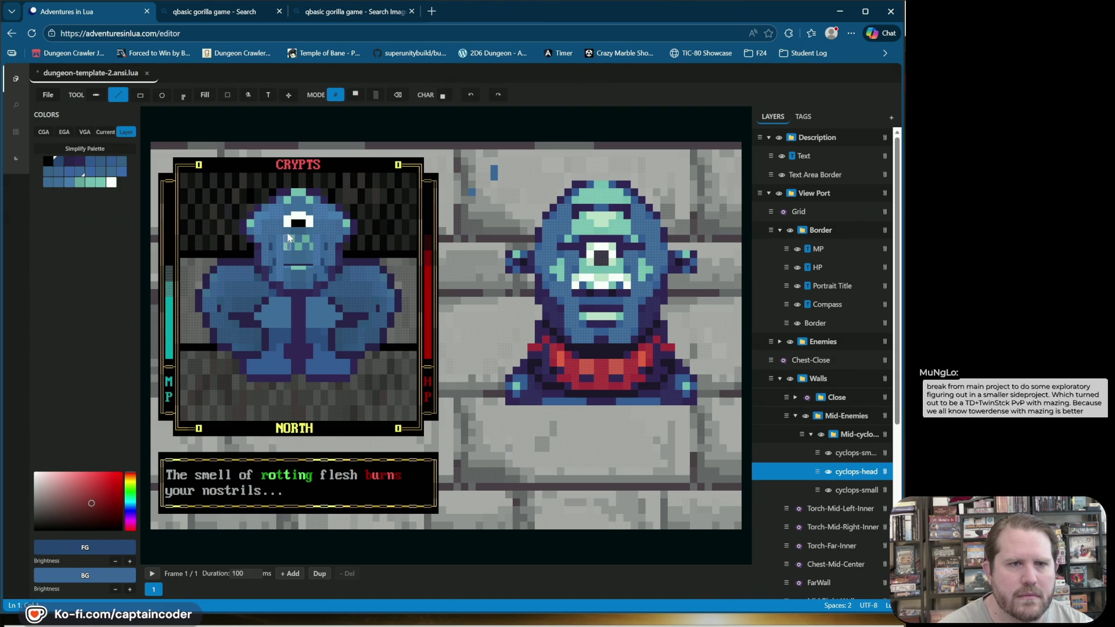
pyautogui.click(471, 95)
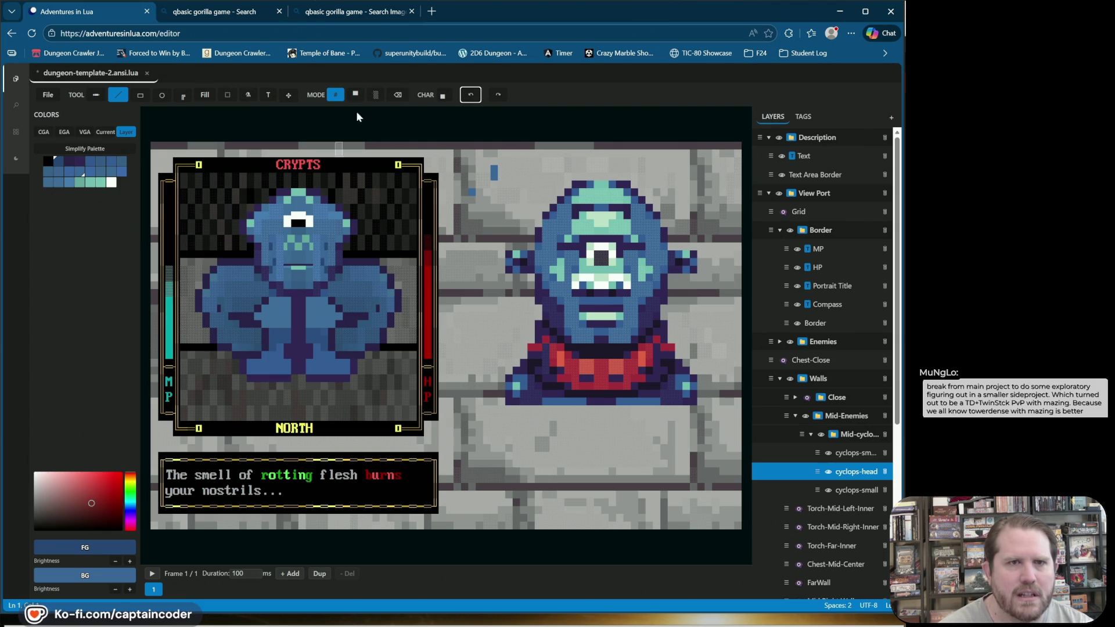
# Step: Paint a thin black mouth cell on the cyclops using the small upper half-block glyph
pyautogui.click(444, 96)
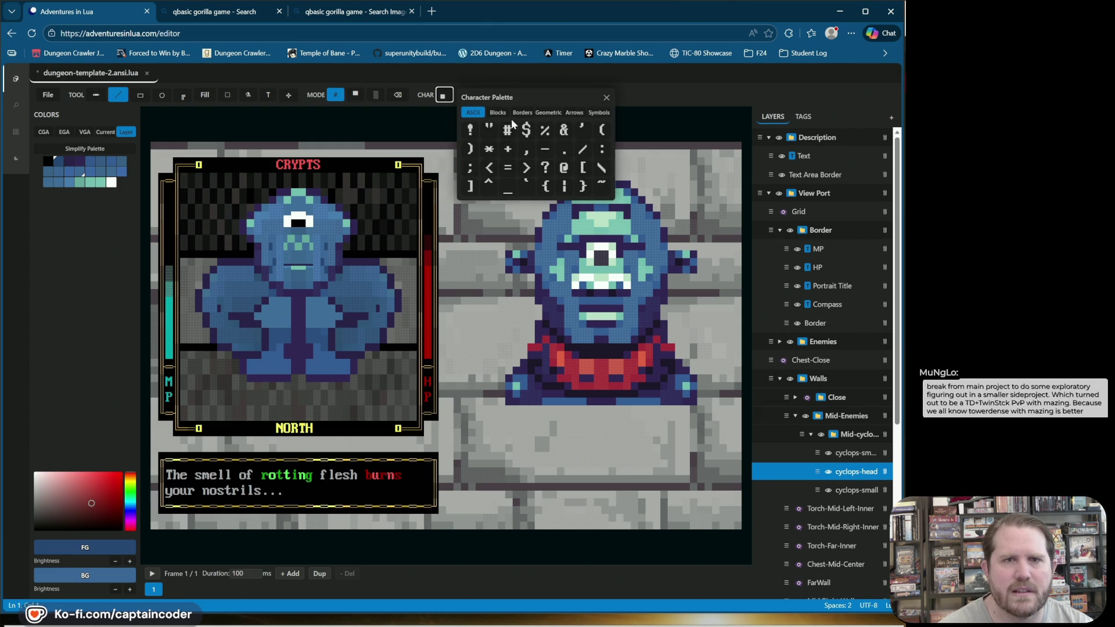
pyautogui.click(498, 112)
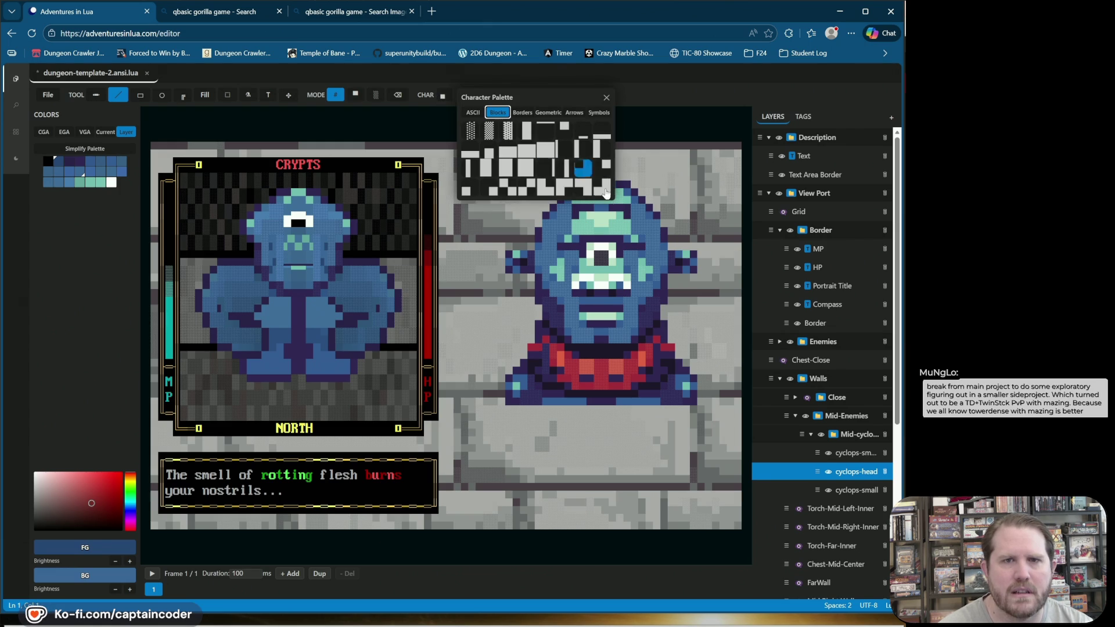
pyautogui.click(579, 164)
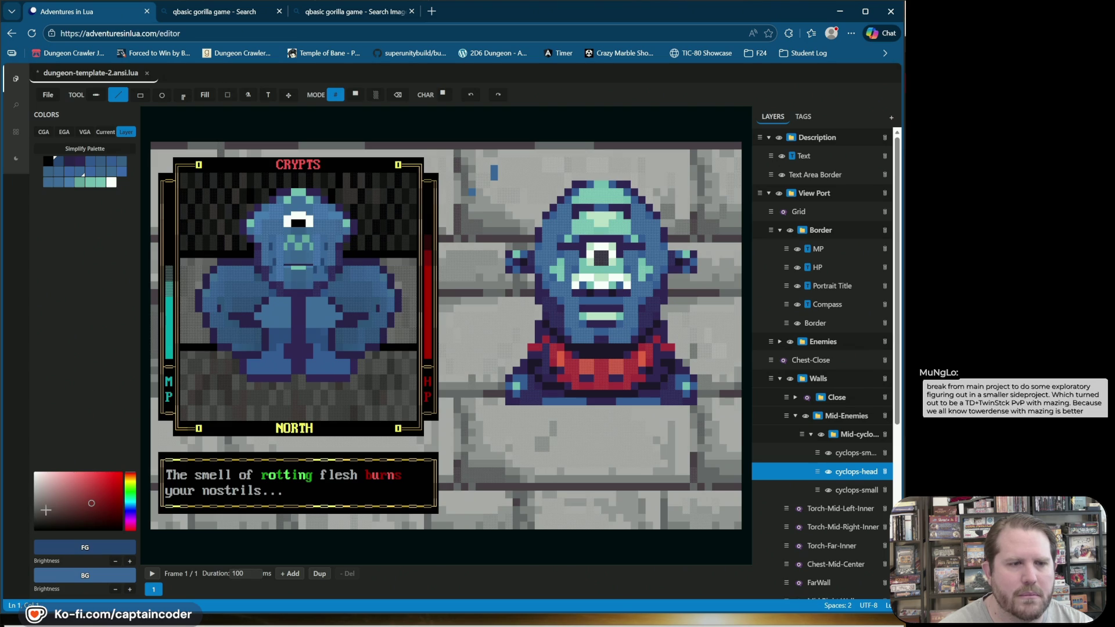
pyautogui.moveTo(48, 512); pyautogui.dragTo(34, 532)
pyautogui.click(315, 269)
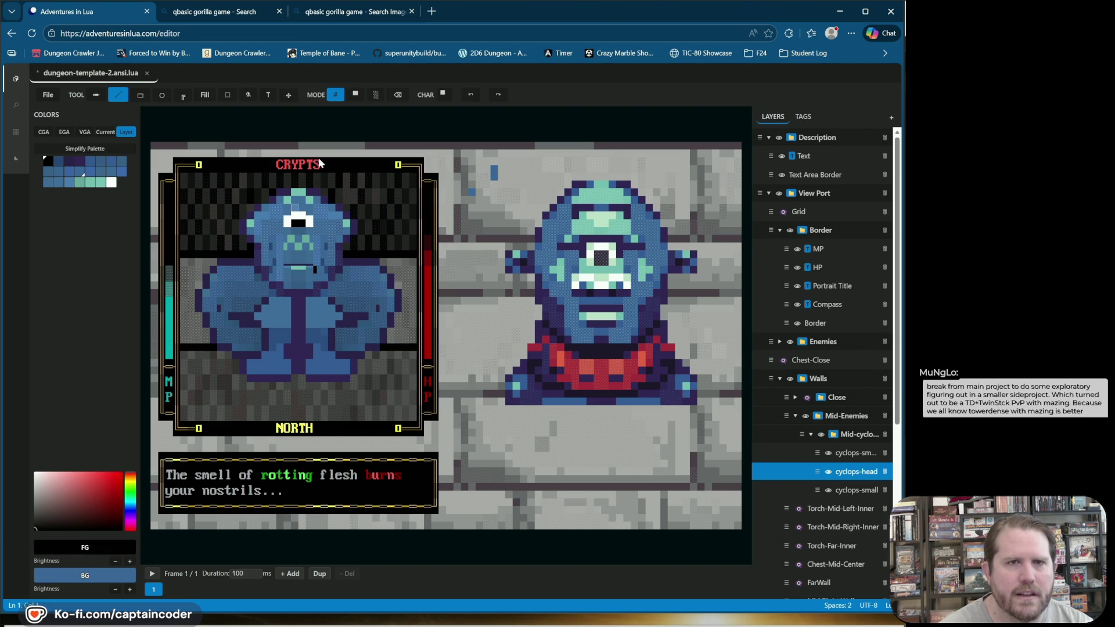
# Step: Repaint the stray black mouth cell dark blue with a different block glyph
pyautogui.click(445, 95)
pyautogui.click(503, 113)
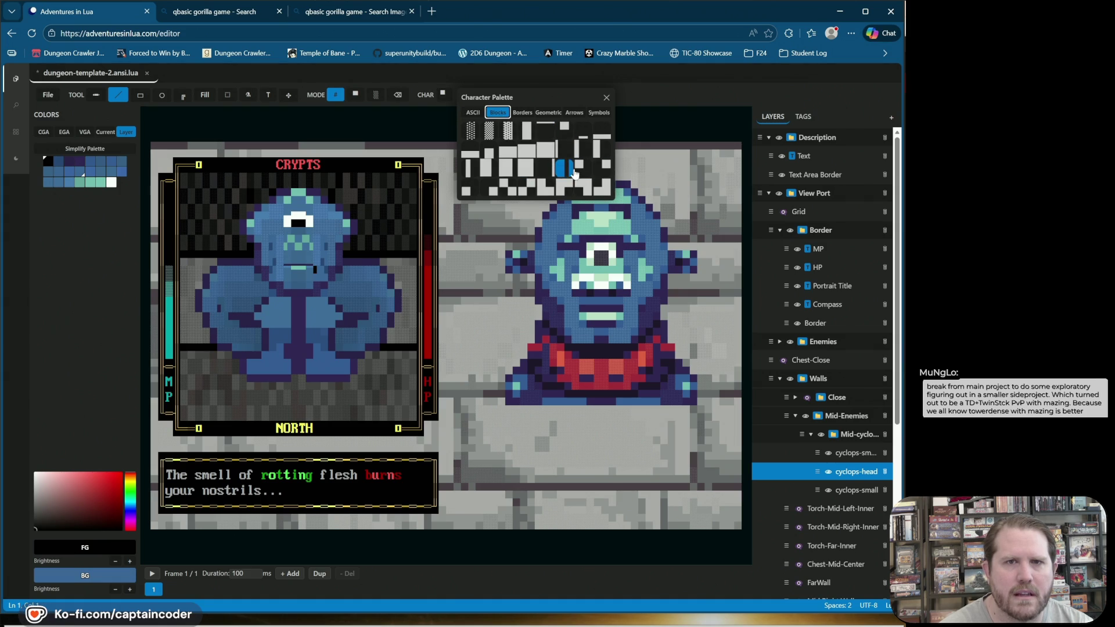
pyautogui.click(601, 167)
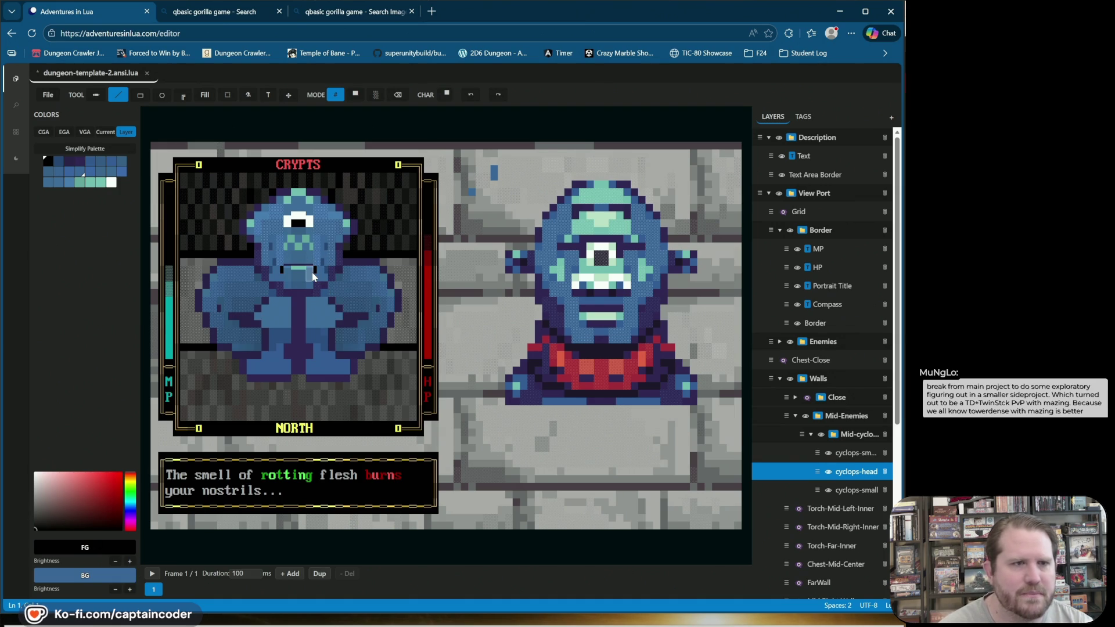
pyautogui.click(59, 162)
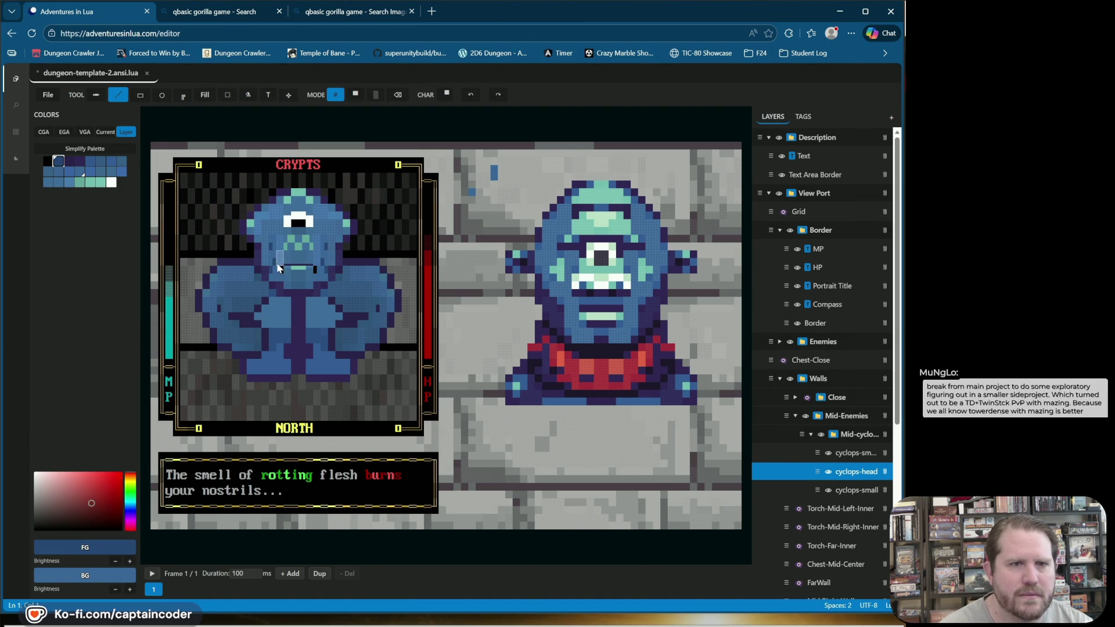
pyautogui.click(314, 269)
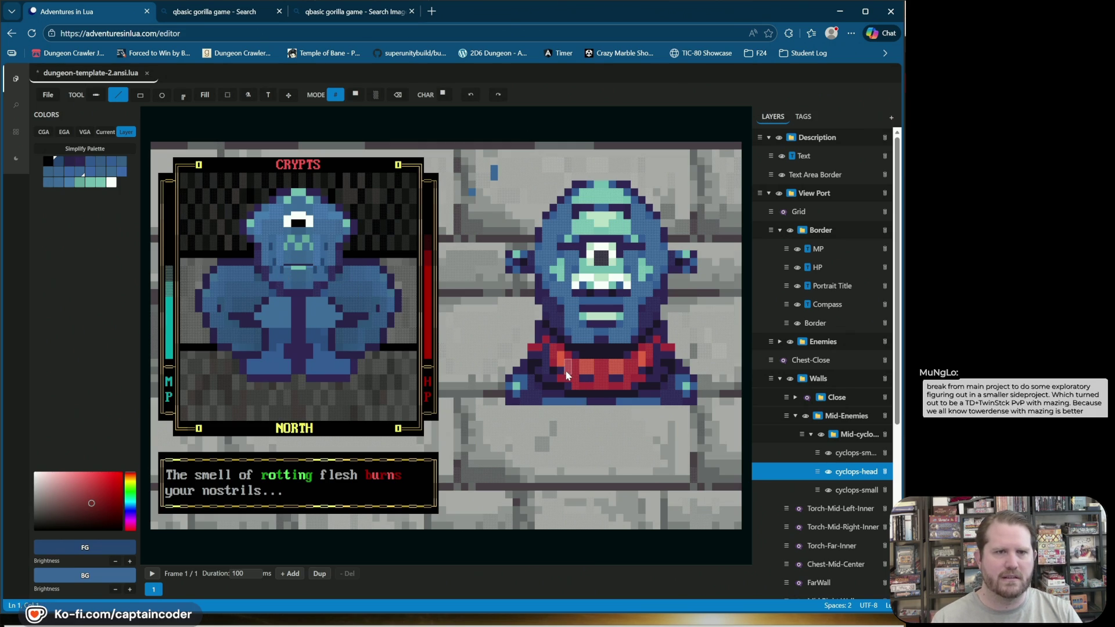
# Step: Save the template, switch to solid blocks, and sample purple, mint and blue from the reference
pyautogui.hotkey('ctrl', 's')
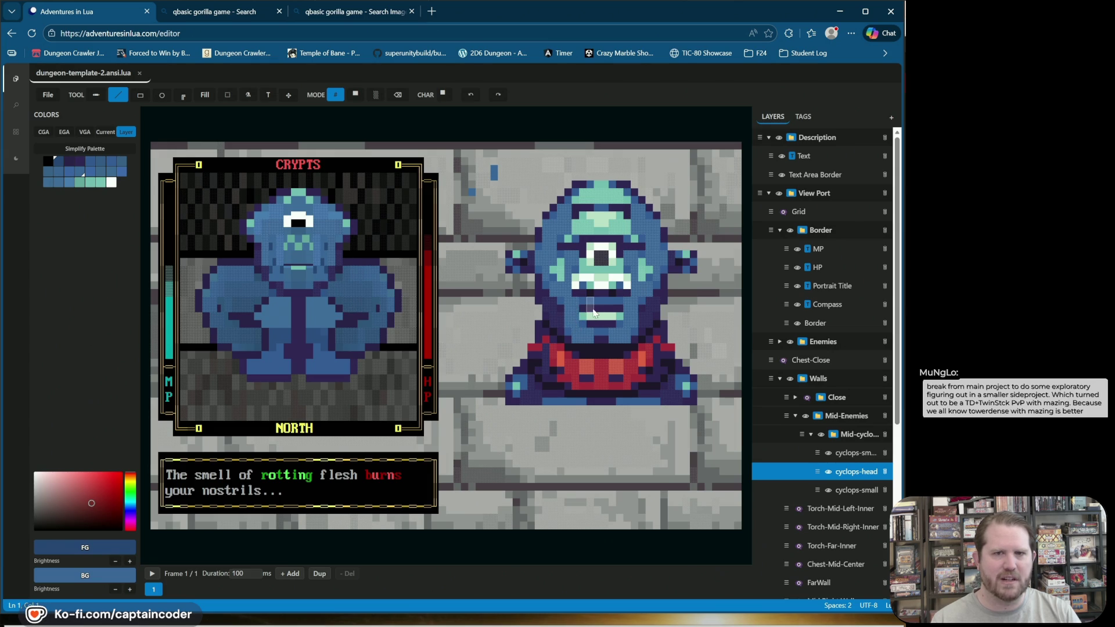
pyautogui.click(356, 94)
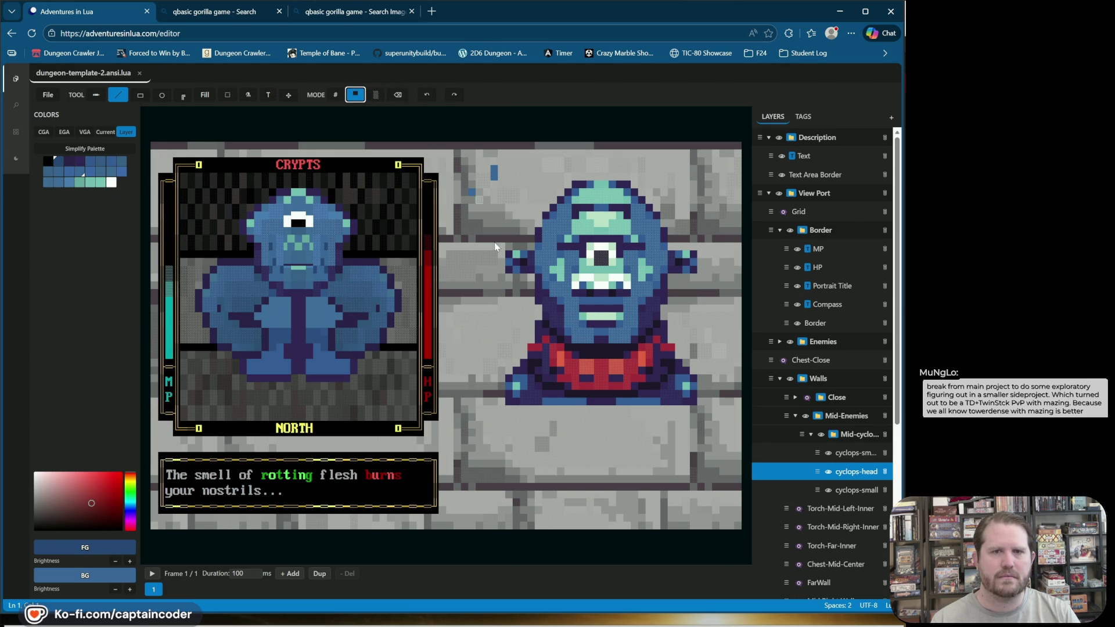
pyautogui.rightClick(581, 316)
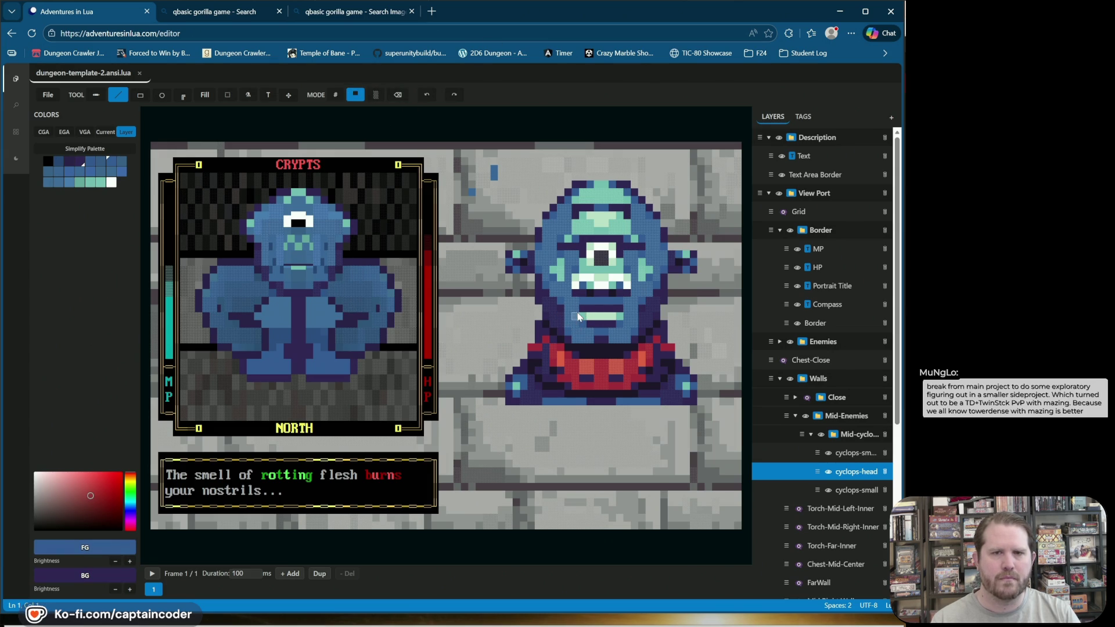
pyautogui.click(594, 320)
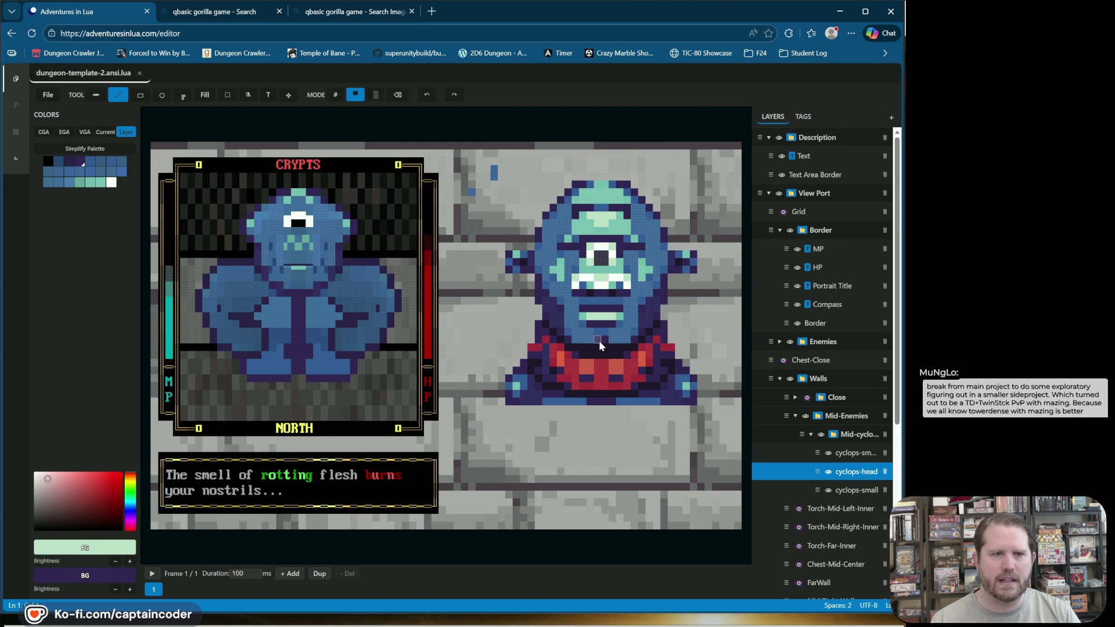
pyautogui.click(598, 340)
pyautogui.click(577, 321)
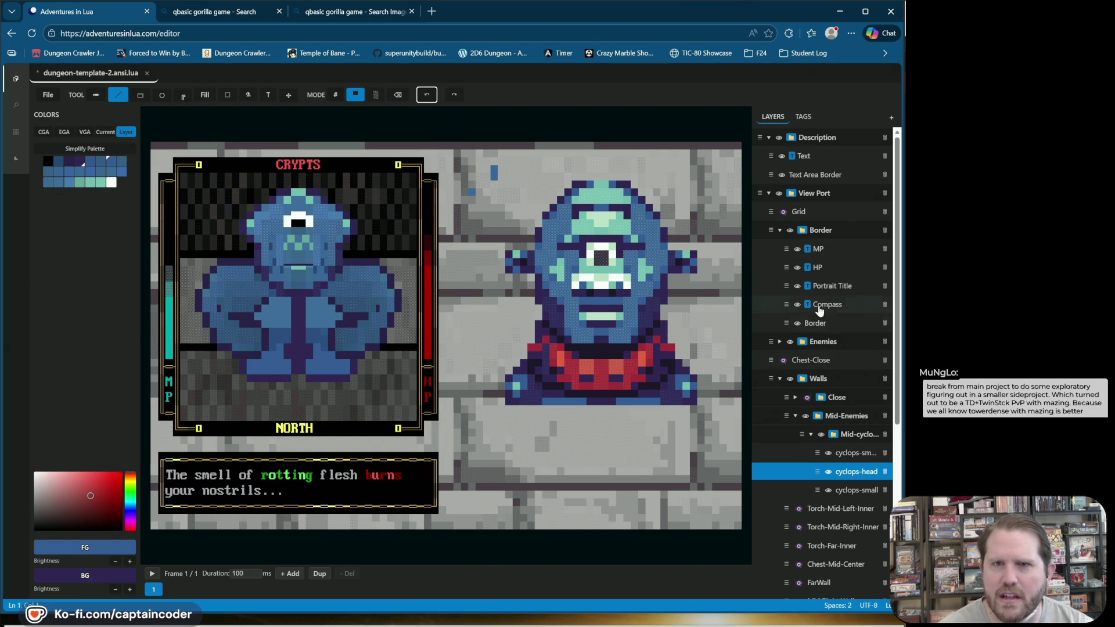
# Step: Select the cyclops-side layer under Enemies and sample the dark purple mouth colour
pyautogui.click(779, 342)
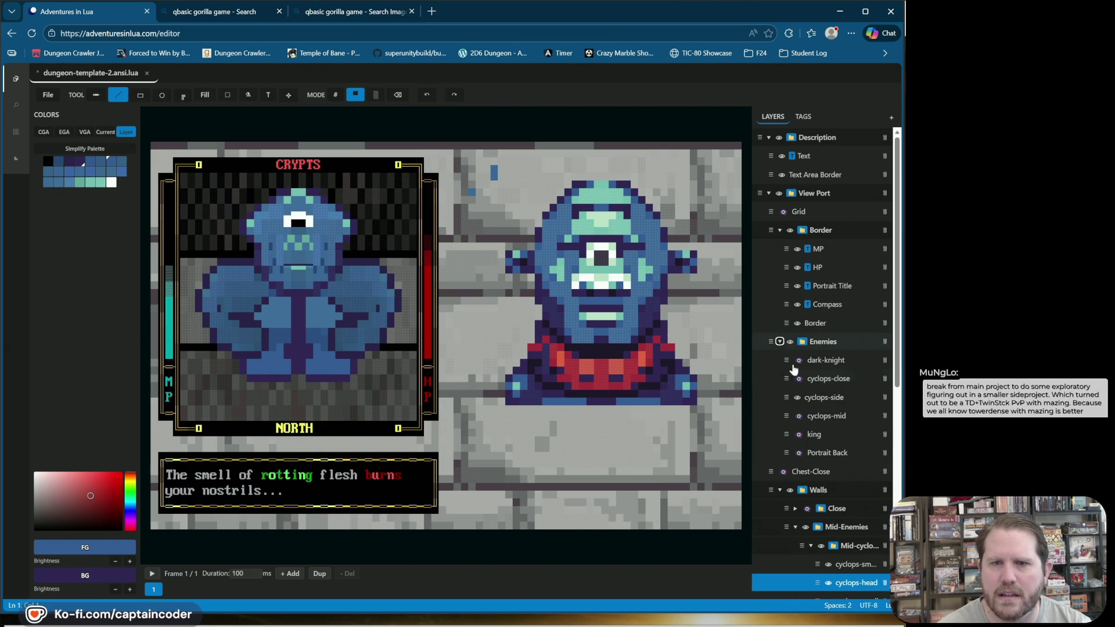
pyautogui.click(831, 397)
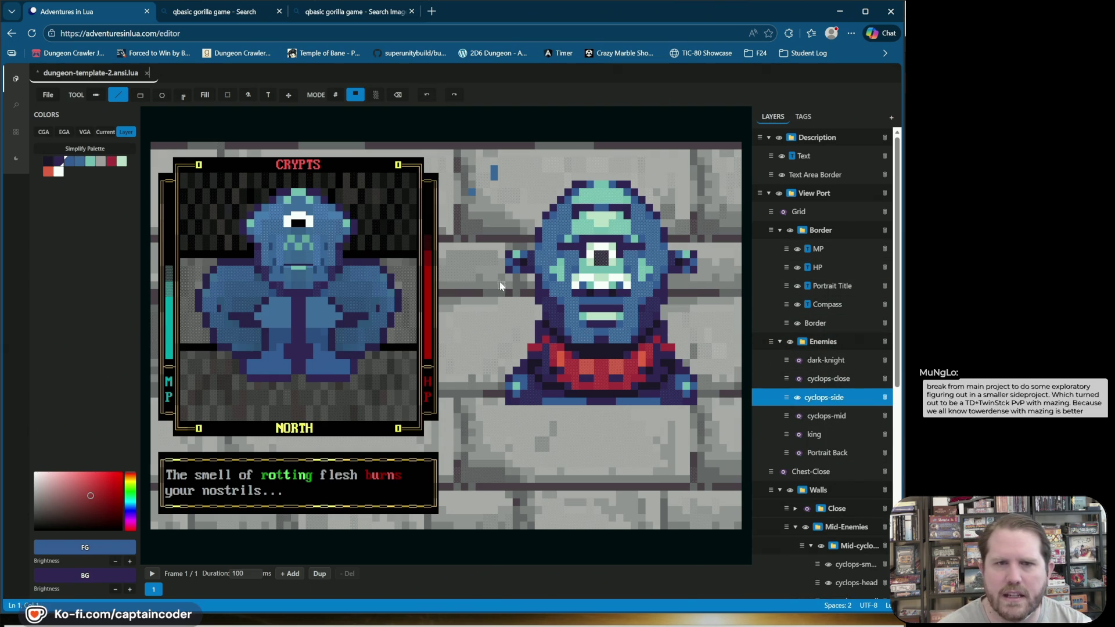
pyautogui.keyDown('alt'); pyautogui.click(590, 295); pyautogui.keyUp('alt')
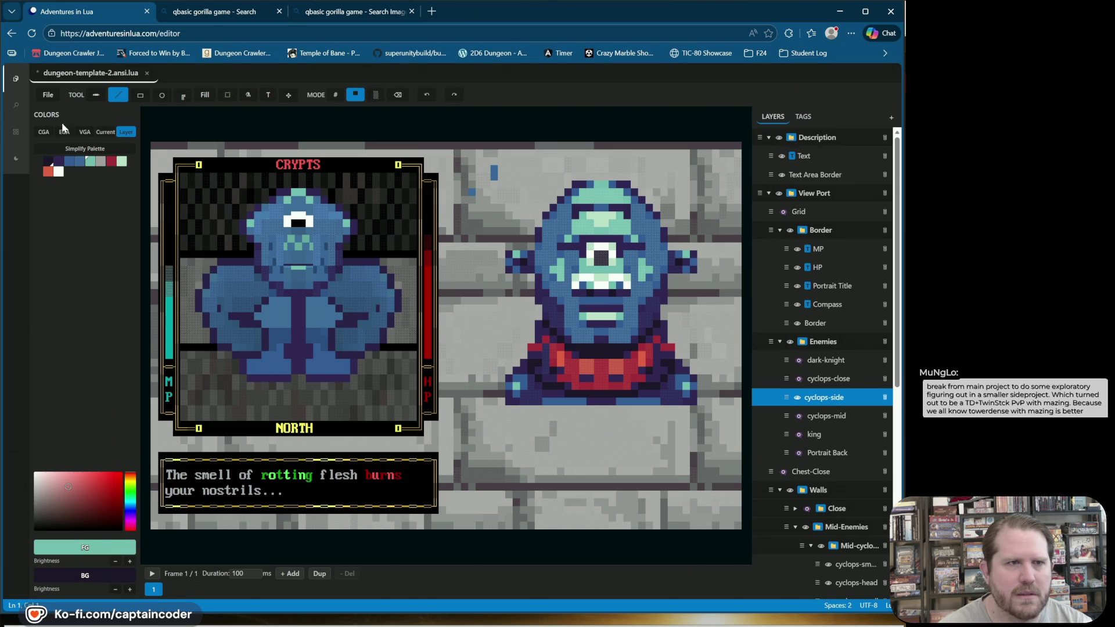